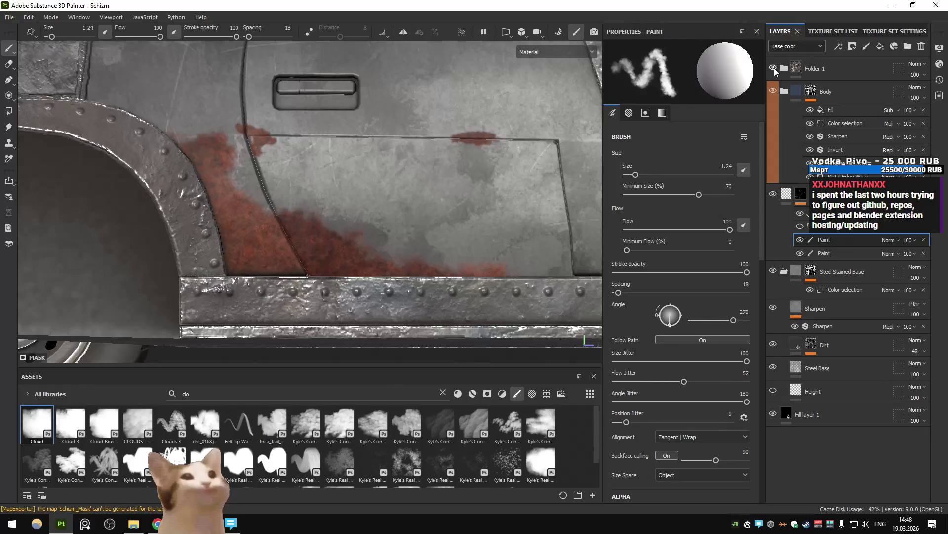
Hide Folder 1 and the side panels, and zoom in on the car door.
{"action": "left_click", "coordinate": [773, 67]}
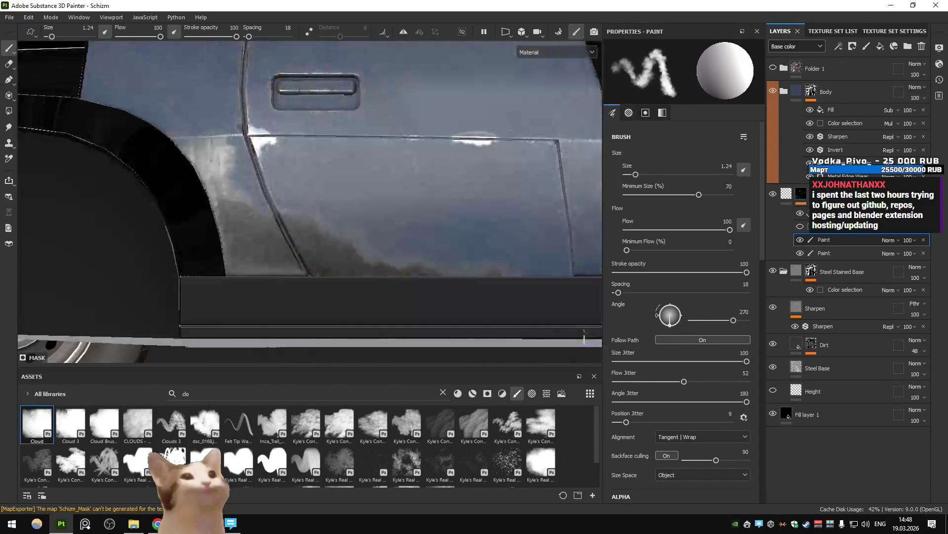
{"action": "key", "text": "Tab"}
{"action": "scroll", "coordinate": [397, 194], "scroll_direction": "up", "scroll_amount": 5}
{"action": "scroll", "coordinate": [397, 194], "scroll_direction": "up", "scroll_amount": 3}
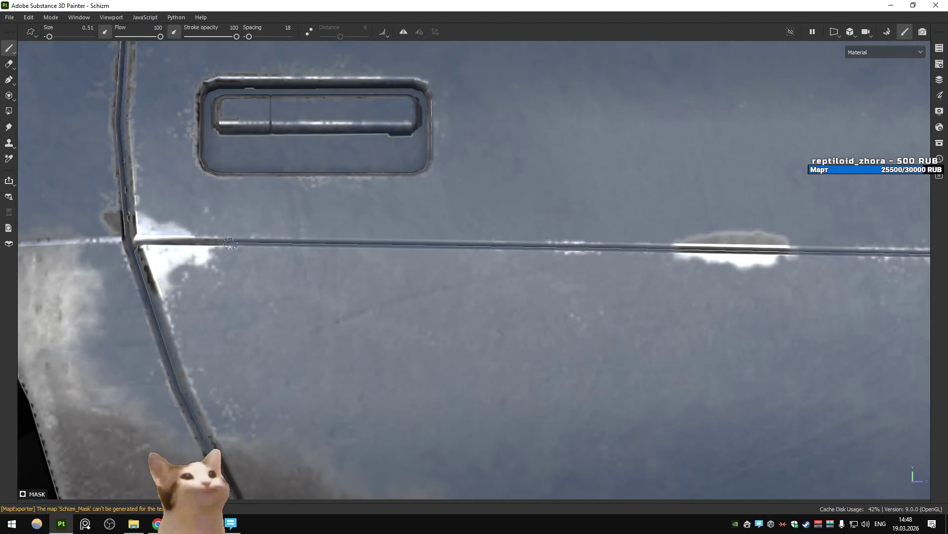
Paint bright highlights along the door's horizontal seam, from the front edge to the right end.
{"action": "left_click_drag", "start_coordinate": [338, 243], "coordinate": [672, 249]}
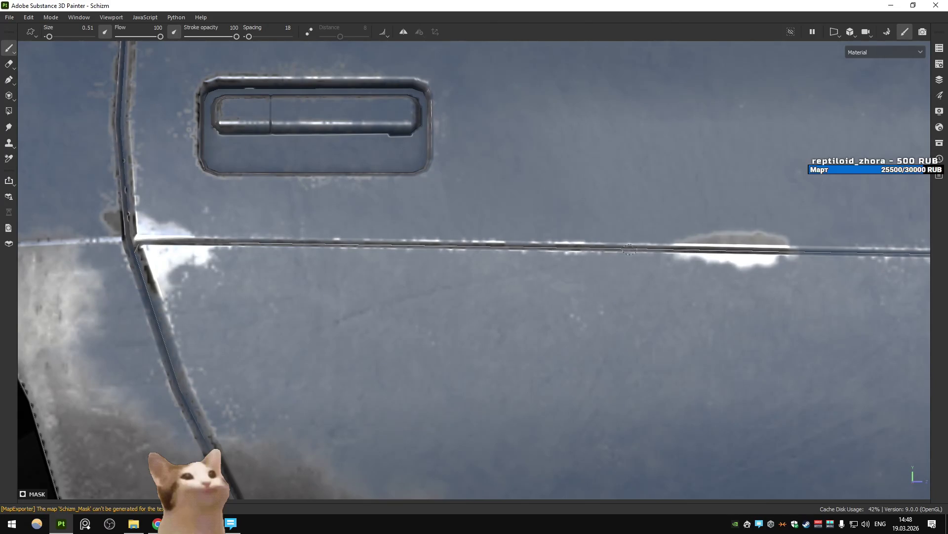
{"action": "mouse_move", "coordinate": [636, 244]}
{"action": "left_mouse_down"}
{"action": "mouse_move", "coordinate": [662, 247]}
{"action": "mouse_move", "coordinate": [583, 238]}
{"action": "mouse_move", "coordinate": [644, 251]}
{"action": "left_mouse_up"}
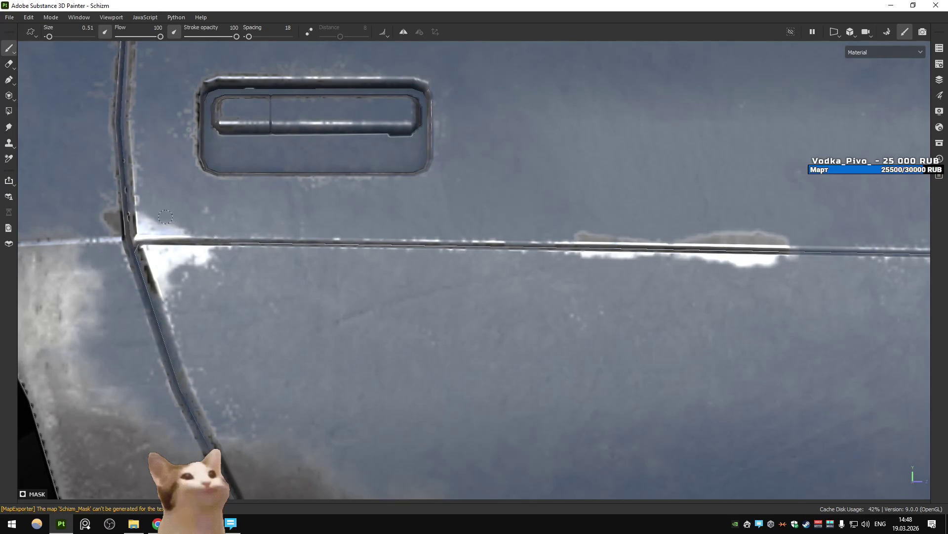
{"action": "left_click_drag", "start_coordinate": [218, 241], "coordinate": [238, 239]}
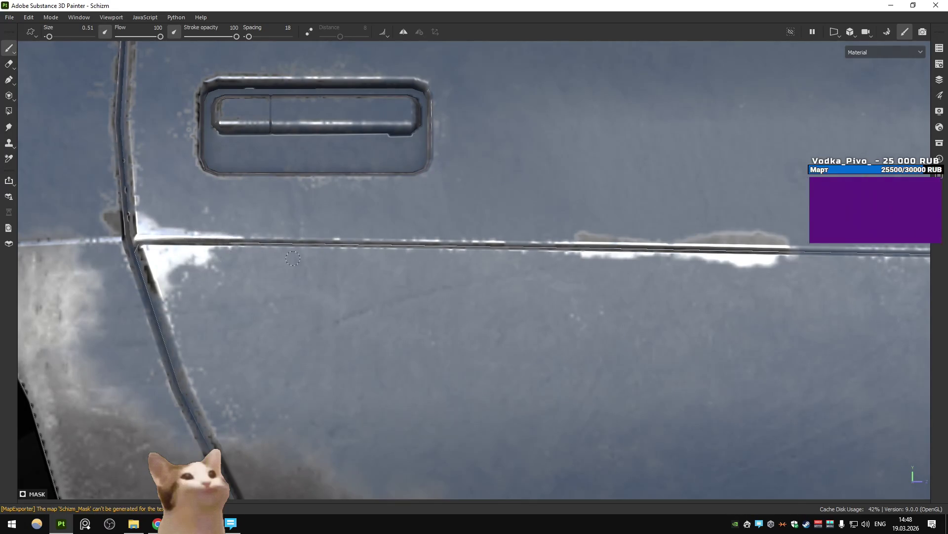
{"action": "scroll", "coordinate": [404, 240], "scroll_direction": "down", "scroll_amount": 3}
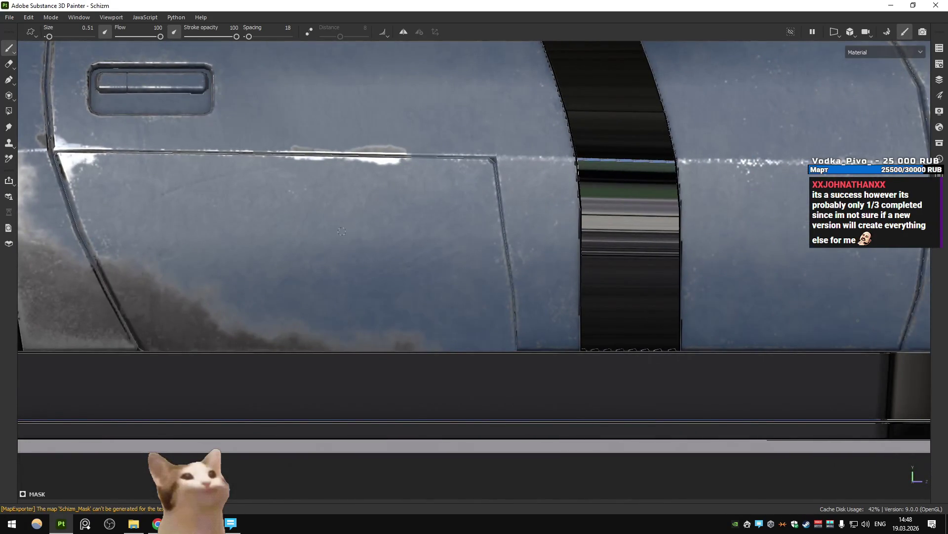
Enlarge the brush to about 6.36 and orbit toward the rear wheel arch.
{"action": "scroll", "coordinate": [474, 348], "scroll_direction": "up", "scroll_amount": 2}
{"action": "mouse_move", "coordinate": [492, 353]}
{"action": "right_mouse_down", "text": "ctrl"}
{"action": "mouse_move", "coordinate": [637, 417]}
{"action": "mouse_move", "coordinate": [646, 396]}
{"action": "right_mouse_up", "text": "ctrl"}
{"action": "mouse_move", "coordinate": [606, 398]}
{"action": "left_mouse_down", "text": "alt"}
{"action": "mouse_move", "coordinate": [441, 334]}
{"action": "mouse_move", "coordinate": [434, 386]}
{"action": "mouse_move", "coordinate": [459, 385]}
{"action": "mouse_move", "coordinate": [444, 291]}
{"action": "mouse_move", "coordinate": [375, 314]}
{"action": "mouse_move", "coordinate": [306, 410]}
{"action": "mouse_move", "coordinate": [475, 237]}
{"action": "mouse_move", "coordinate": [494, 321]}
{"action": "mouse_move", "coordinate": [649, 229]}
{"action": "mouse_move", "coordinate": [573, 306]}
{"action": "mouse_move", "coordinate": [637, 311]}
{"action": "mouse_move", "coordinate": [617, 178]}
{"action": "mouse_move", "coordinate": [525, 268]}
{"action": "mouse_move", "coordinate": [576, 447]}
{"action": "mouse_move", "coordinate": [513, 340]}
{"action": "left_mouse_up", "text": "alt"}
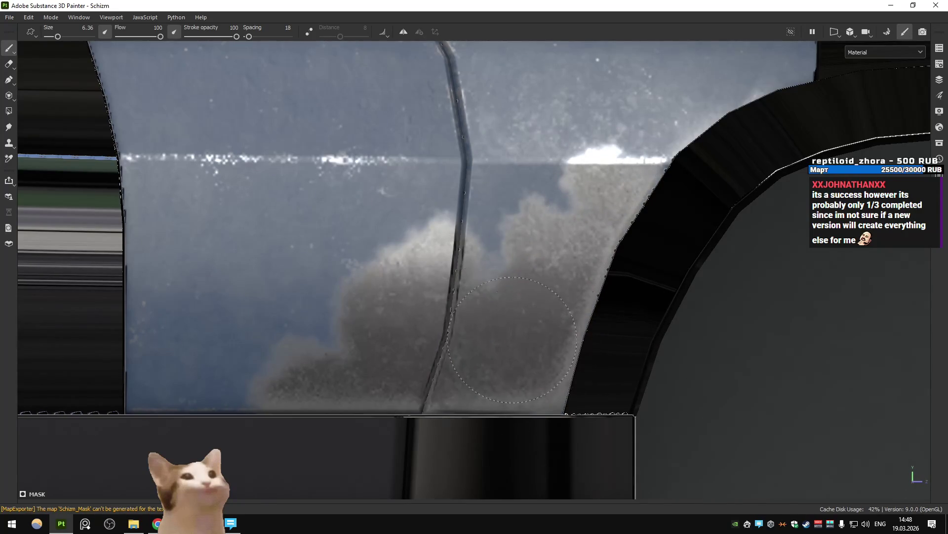
Paint grey-white cloudy wear by the wheel-arch edge and beside the door seam.
{"action": "mouse_move", "coordinate": [559, 397]}
{"action": "left_mouse_down"}
{"action": "mouse_move", "coordinate": [602, 156]}
{"action": "mouse_move", "coordinate": [618, 163]}
{"action": "mouse_move", "coordinate": [578, 177]}
{"action": "mouse_move", "coordinate": [539, 151]}
{"action": "mouse_move", "coordinate": [440, 222]}
{"action": "mouse_move", "coordinate": [356, 326]}
{"action": "mouse_move", "coordinate": [383, 242]}
{"action": "mouse_move", "coordinate": [395, 297]}
{"action": "left_mouse_up"}
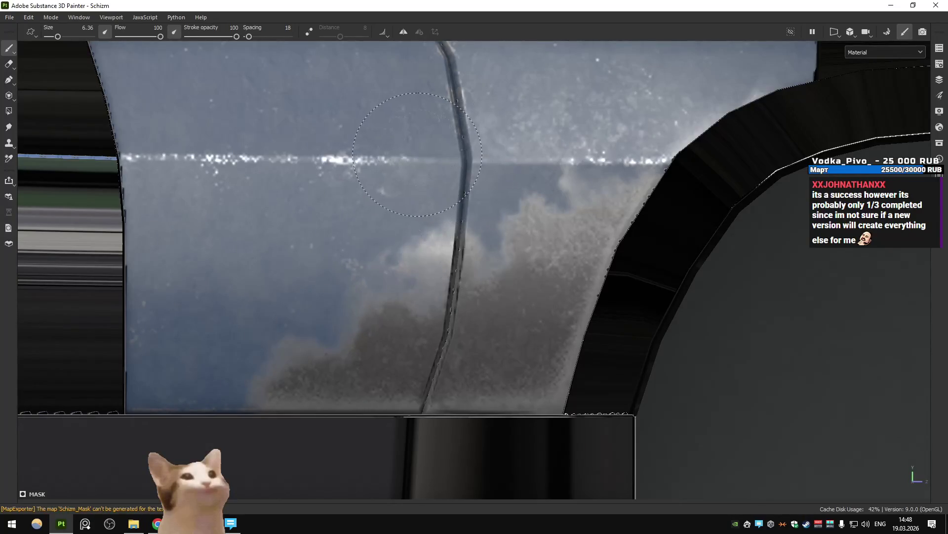
{"action": "scroll", "coordinate": [415, 156], "scroll_direction": "down", "scroll_amount": 4}
{"action": "scroll", "coordinate": [415, 156], "scroll_direction": "up", "scroll_amount": 4}
{"action": "mouse_move", "coordinate": [424, 279]}
{"action": "left_mouse_down"}
{"action": "mouse_move", "coordinate": [400, 262]}
{"action": "mouse_move", "coordinate": [471, 292]}
{"action": "left_mouse_up"}
{"action": "mouse_move", "coordinate": [427, 314]}
{"action": "left_mouse_down"}
{"action": "mouse_move", "coordinate": [375, 282]}
{"action": "mouse_move", "coordinate": [368, 261]}
{"action": "mouse_move", "coordinate": [435, 247]}
{"action": "left_mouse_up"}
{"action": "scroll", "coordinate": [311, 237], "scroll_direction": "down", "scroll_amount": 4}
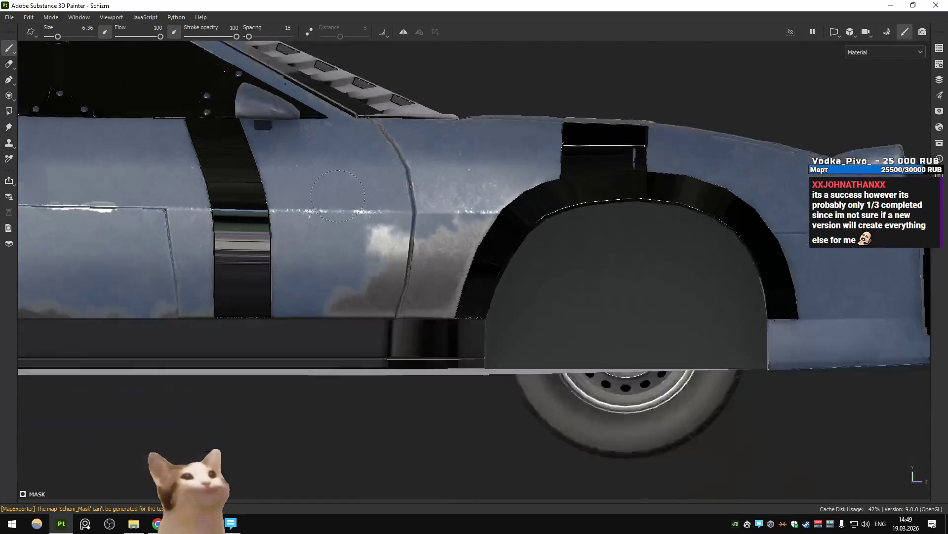
Dab paint on the door panel, undo it, and bring the window into view.
{"action": "scroll", "coordinate": [339, 192], "scroll_direction": "up", "scroll_amount": 4}
{"action": "left_click", "coordinate": [399, 302]}
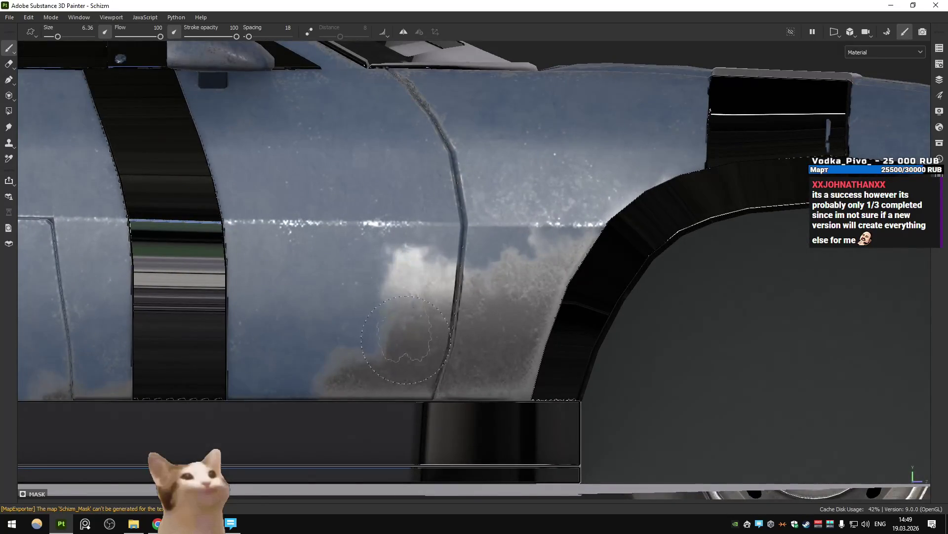
{"action": "key", "text": "ctrl+z"}
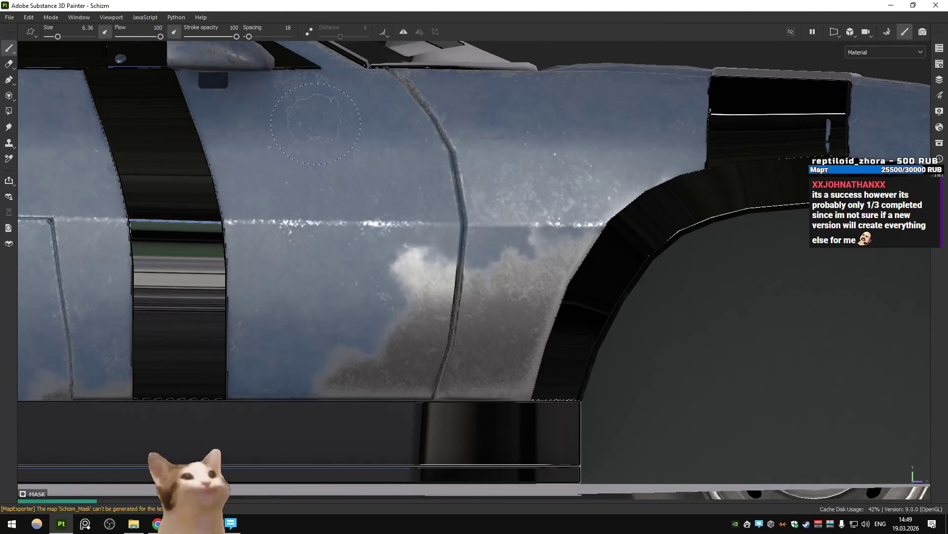
{"action": "mouse_move", "coordinate": [421, 189]}
{"action": "middle_mouse_down", "text": "alt"}
{"action": "mouse_move", "coordinate": [492, 211]}
{"action": "mouse_move", "coordinate": [573, 221]}
{"action": "middle_mouse_up", "text": "alt"}
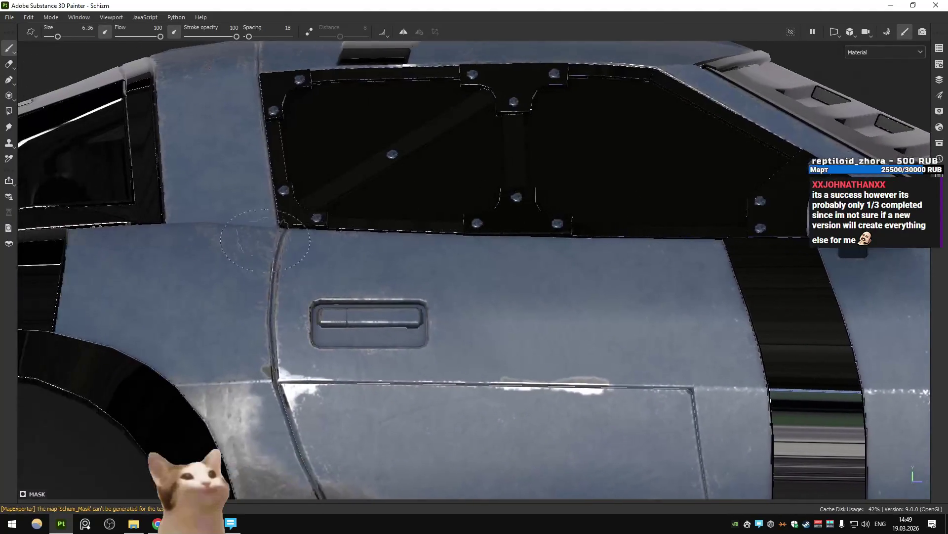
Shrink the brush to 3.69 and paint a dark smudge along the upper door seam.
{"action": "right_click_drag", "start_coordinate": [317, 241], "coordinate": [227, 224], "text": "ctrl"}
{"action": "mouse_move", "coordinate": [227, 225]}
{"action": "left_mouse_down"}
{"action": "mouse_move", "coordinate": [168, 227]}
{"action": "mouse_move", "coordinate": [718, 243]}
{"action": "left_mouse_up"}
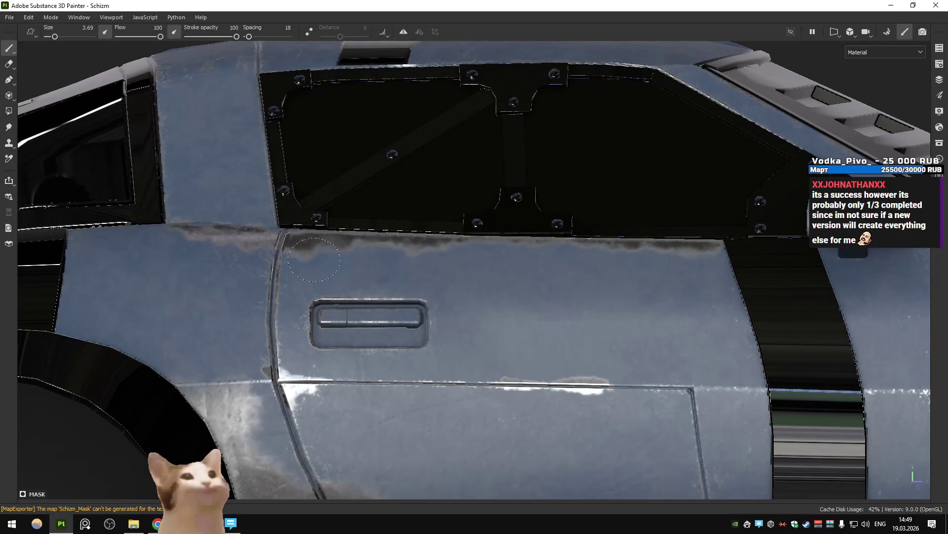
{"action": "mouse_move", "coordinate": [303, 273]}
{"action": "left_mouse_down"}
{"action": "mouse_move", "coordinate": [320, 242]}
{"action": "mouse_move", "coordinate": [300, 268]}
{"action": "left_mouse_up"}
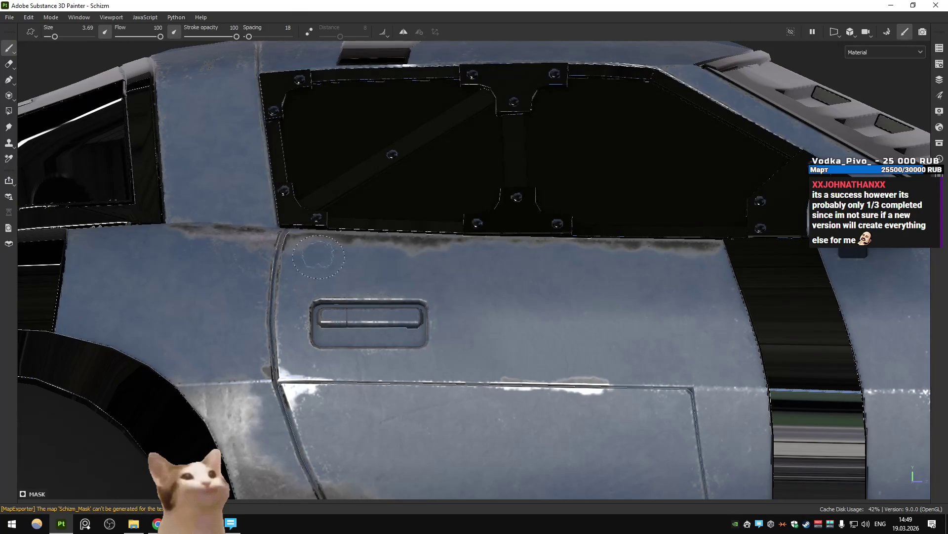
{"action": "scroll", "coordinate": [305, 265], "scroll_direction": "down", "scroll_amount": 1}
{"action": "scroll", "coordinate": [302, 274], "scroll_direction": "up", "scroll_amount": 5}
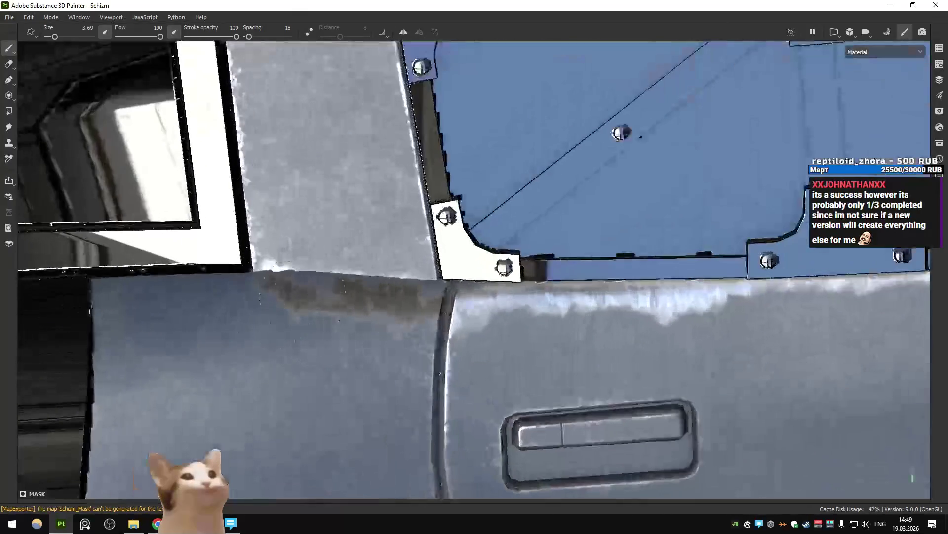
With a fine 1.25 brush, darken the door's top edge with thin strokes.
{"action": "key", "text": "bracketleft"}
{"action": "key", "text": "bracketleft"}
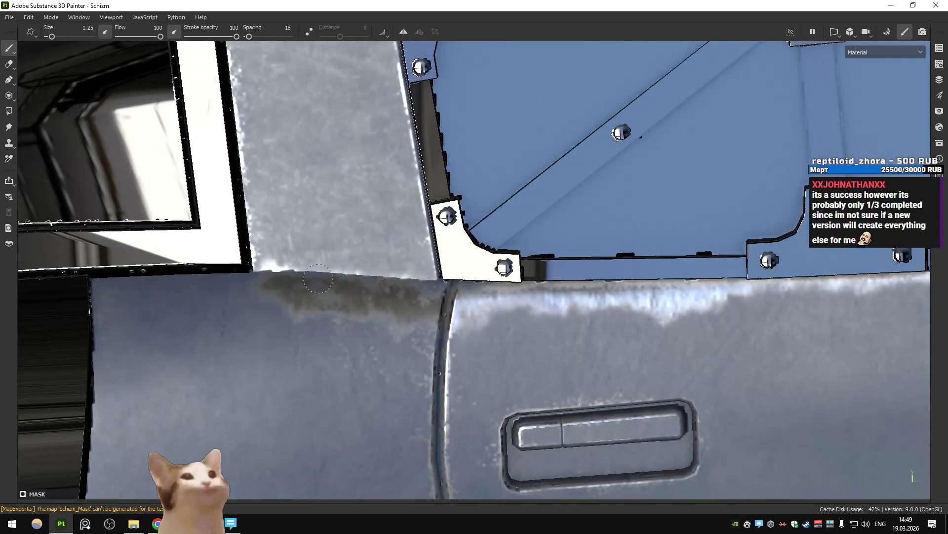
{"action": "mouse_move", "coordinate": [364, 282]}
{"action": "left_mouse_down"}
{"action": "mouse_move", "coordinate": [435, 269]}
{"action": "mouse_move", "coordinate": [361, 265]}
{"action": "left_mouse_up"}
{"action": "scroll", "coordinate": [410, 265], "scroll_direction": "down", "scroll_amount": 3}
{"action": "scroll", "coordinate": [428, 281], "scroll_direction": "up", "scroll_amount": 3}
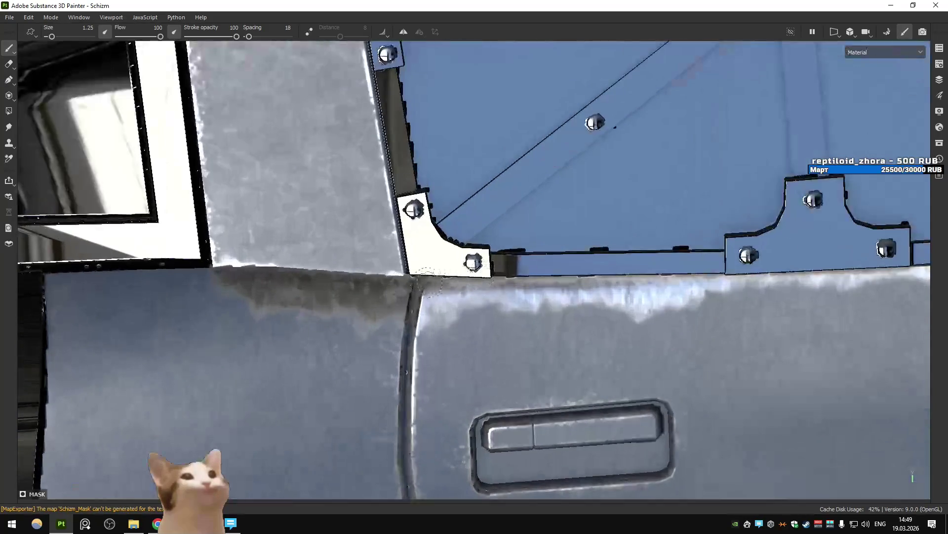
{"action": "mouse_move", "coordinate": [239, 262]}
{"action": "left_mouse_down"}
{"action": "mouse_move", "coordinate": [385, 261]}
{"action": "mouse_move", "coordinate": [282, 257]}
{"action": "left_mouse_up"}
Rotate the environment lighting and lighten the dark streaks below the window edge.
{"action": "mouse_move", "coordinate": [313, 256]}
{"action": "right_mouse_down", "text": "shift"}
{"action": "mouse_move", "coordinate": [697, 44]}
{"action": "mouse_move", "coordinate": [445, 222]}
{"action": "right_mouse_up", "text": "shift"}
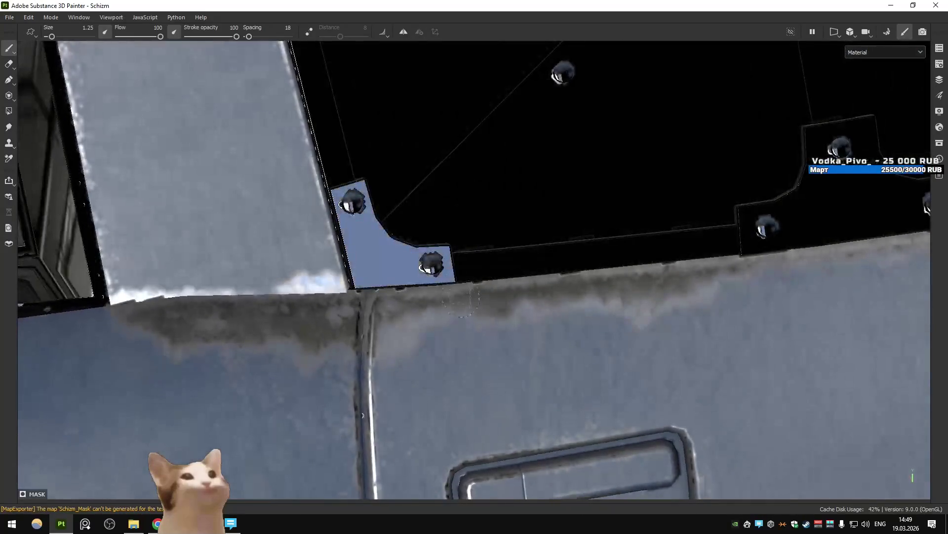
{"action": "scroll", "coordinate": [395, 271], "scroll_direction": "down", "scroll_amount": 2}
{"action": "scroll", "coordinate": [369, 294], "scroll_direction": "up", "scroll_amount": 2}
{"action": "left_click_drag", "start_coordinate": [369, 295], "coordinate": [321, 312], "text": "alt"}
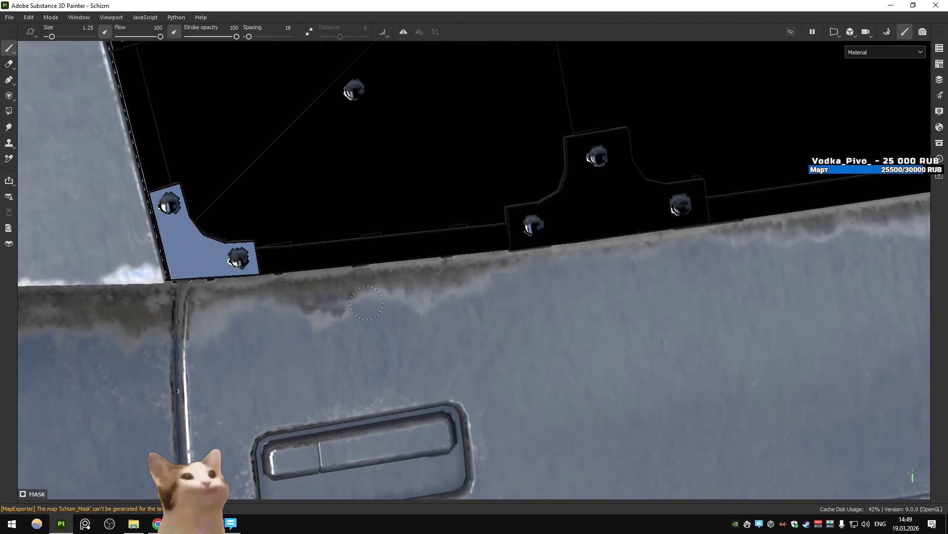
{"action": "left_click_drag", "start_coordinate": [366, 302], "coordinate": [331, 307]}
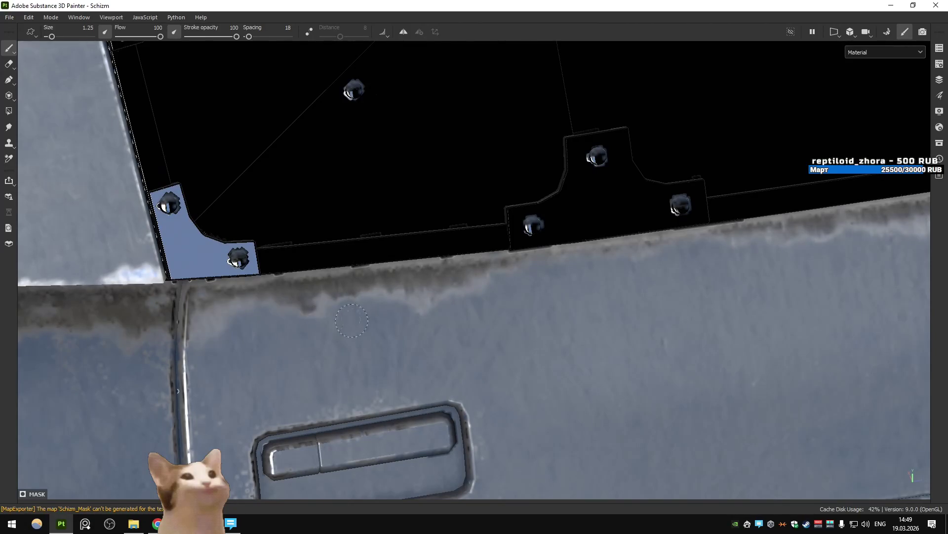
{"action": "scroll", "coordinate": [405, 281], "scroll_direction": "down", "scroll_amount": 3}
{"action": "scroll", "coordinate": [406, 280], "scroll_direction": "down", "scroll_amount": 3}
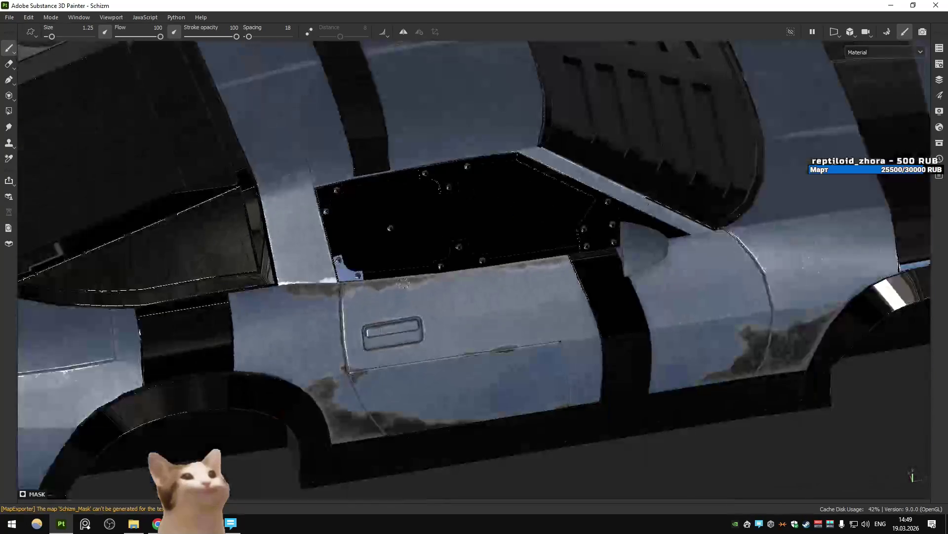
{"action": "scroll", "coordinate": [474, 267], "scroll_direction": "down", "scroll_amount": 5}
Orbit toward the car's rear and restore the side panels.
{"action": "left_click_drag", "start_coordinate": [474, 266], "coordinate": [346, 286], "text": "alt"}
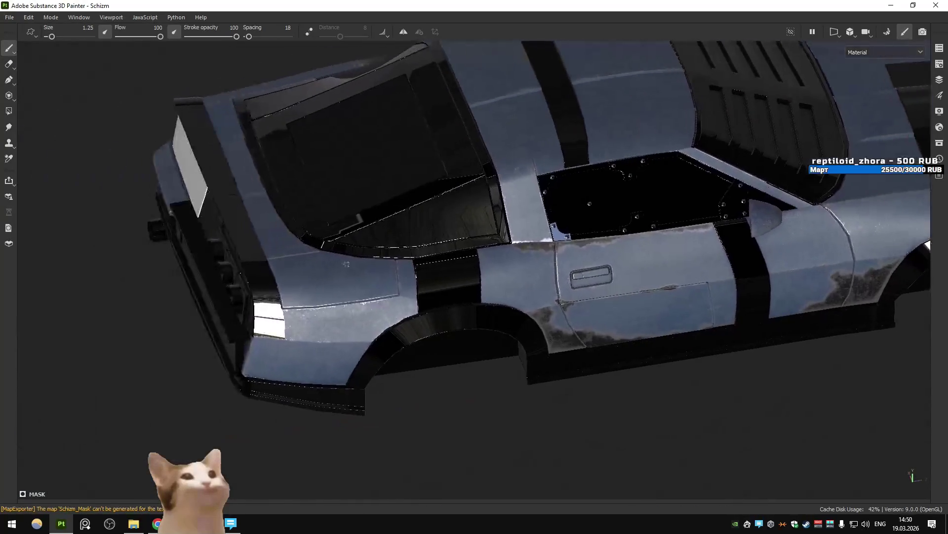
{"action": "scroll", "coordinate": [288, 294], "scroll_direction": "up", "scroll_amount": 6}
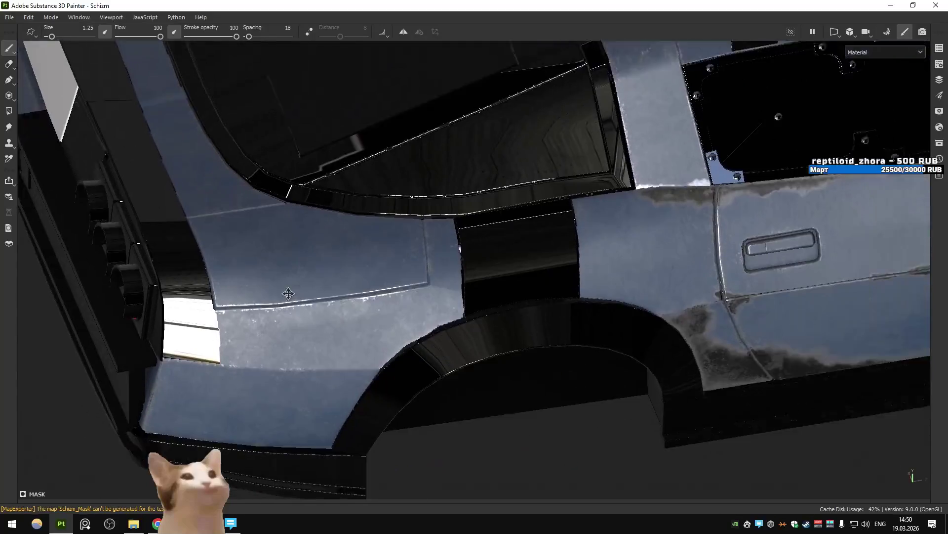
{"action": "scroll", "coordinate": [289, 293], "scroll_direction": "down", "scroll_amount": 5}
{"action": "key", "text": "Tab"}
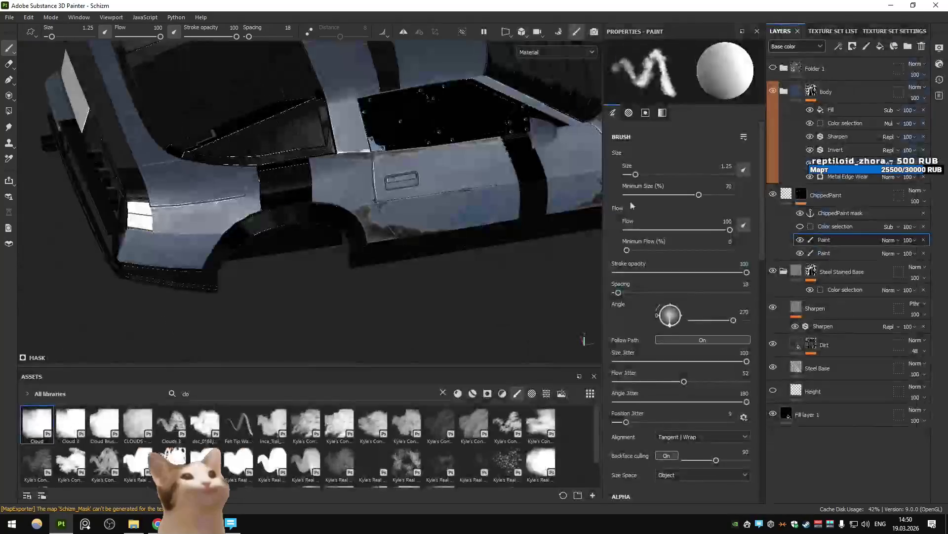
Show Folder 1 again and expand it to list its layers.
{"action": "left_click", "coordinate": [773, 68]}
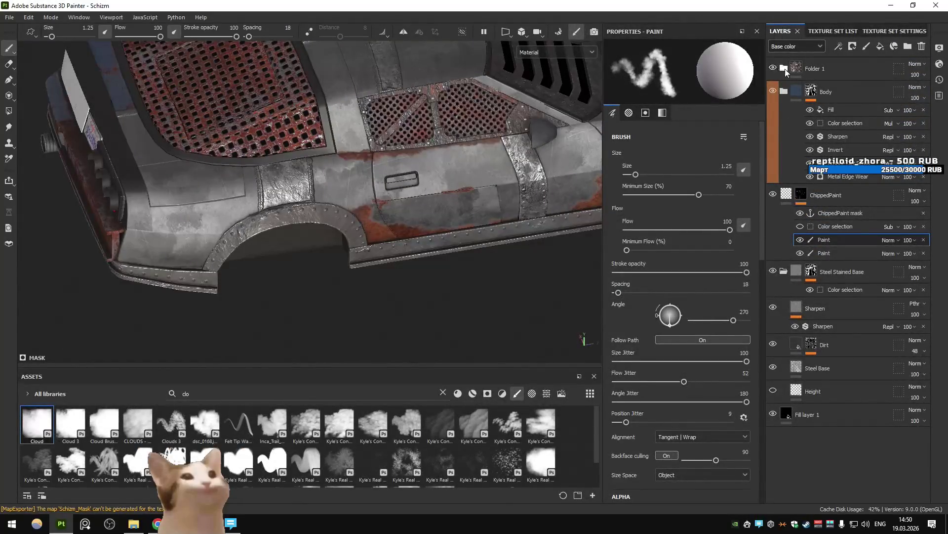
{"action": "left_click", "coordinate": [783, 70]}
{"action": "scroll", "coordinate": [839, 244], "scroll_direction": "down", "scroll_amount": 3}
{"action": "scroll", "coordinate": [839, 243], "scroll_direction": "up", "scroll_amount": 3}
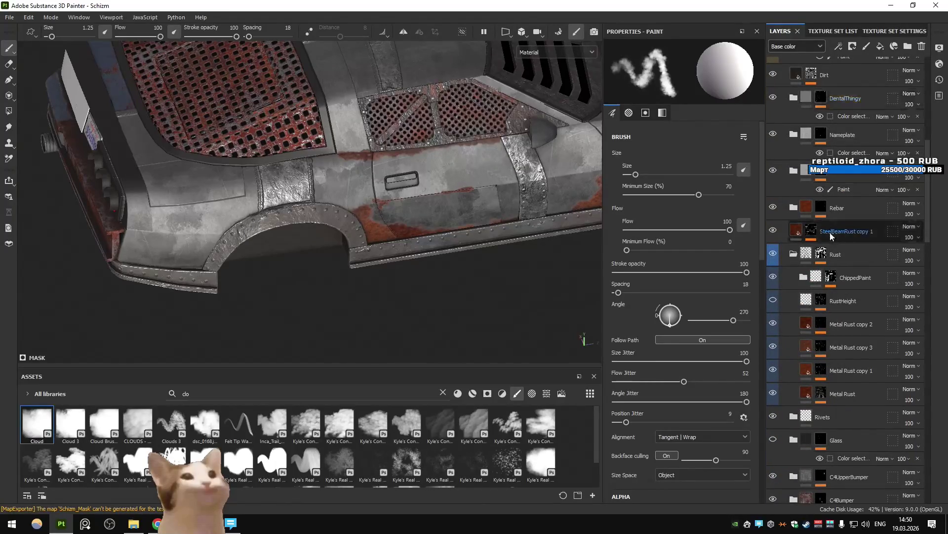
{"action": "scroll", "coordinate": [831, 247], "scroll_direction": "down", "scroll_amount": 10}
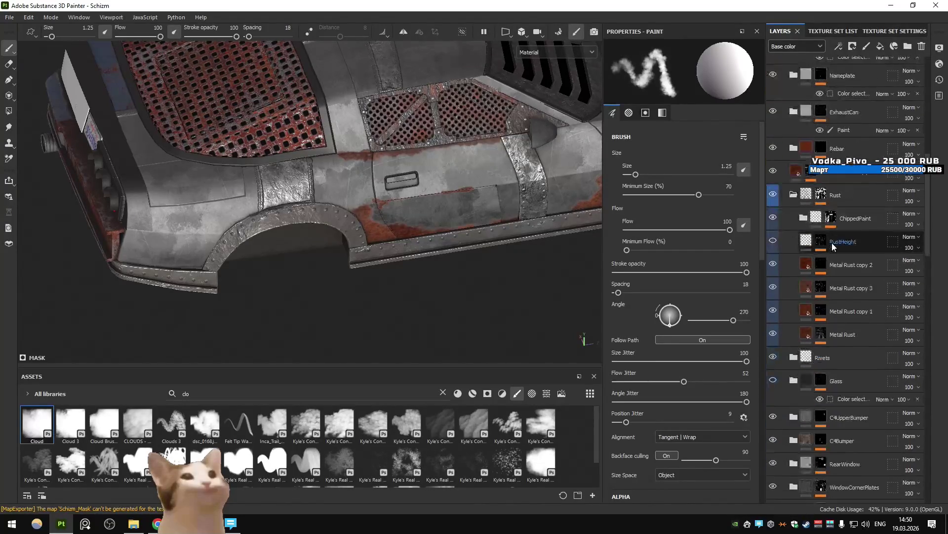
View the masks of the Rust folder, Metal Rust and its copies 1–3, and ChippedPaint.
{"action": "left_click", "coordinate": [820, 194], "text": "alt"}
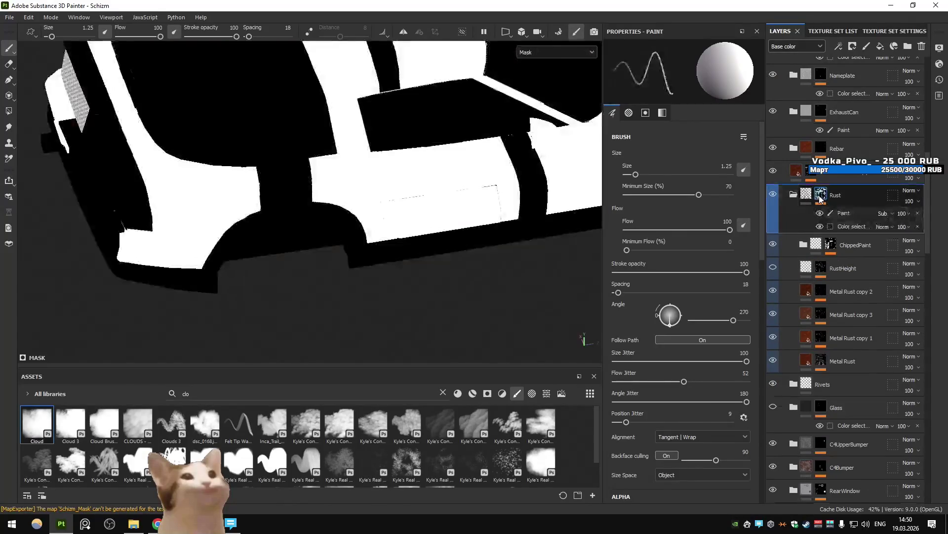
{"action": "left_click", "coordinate": [820, 360], "text": "alt"}
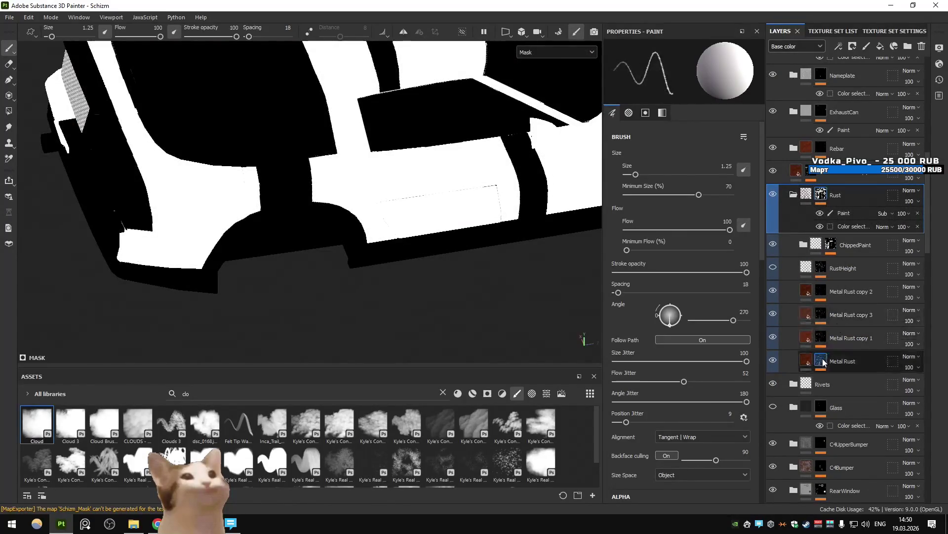
{"action": "left_click", "coordinate": [822, 338], "text": "alt"}
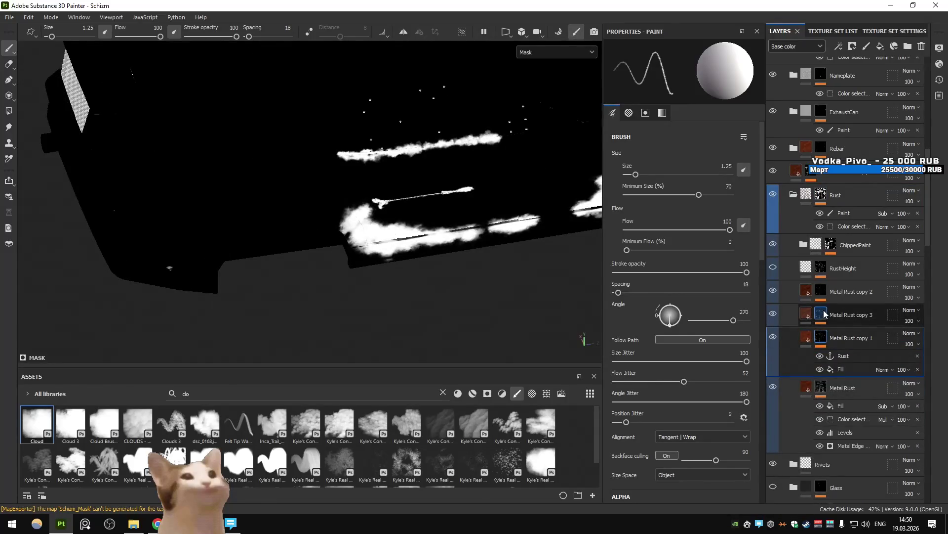
{"action": "left_click", "coordinate": [823, 314], "text": "alt"}
{"action": "left_click", "coordinate": [822, 293], "text": "alt"}
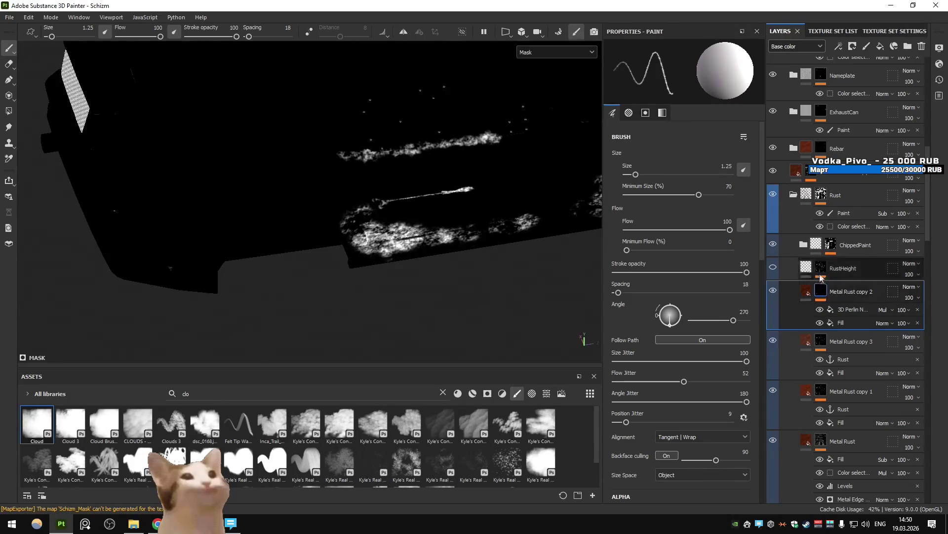
{"action": "left_click", "coordinate": [803, 246]}
{"action": "left_click", "coordinate": [804, 245]}
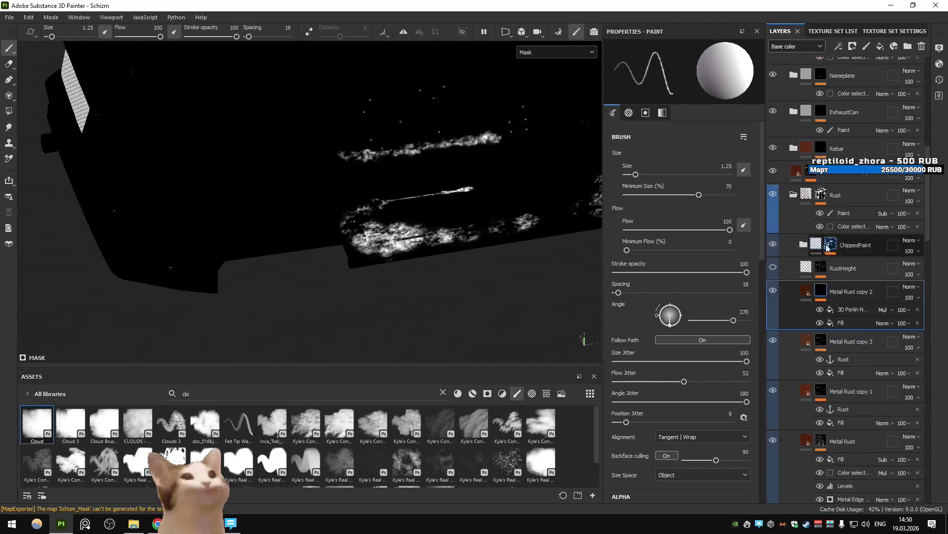
{"action": "left_click", "coordinate": [831, 246], "text": "alt"}
Inspect the Rust layer's Color Selection effect and make its streaks visible again.
{"action": "left_click", "coordinate": [849, 227]}
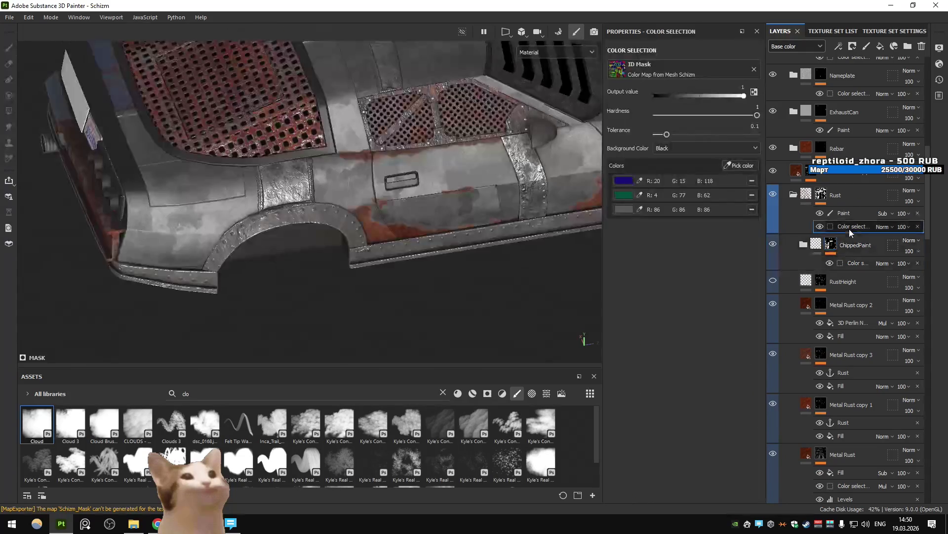
{"action": "mouse_move", "coordinate": [376, 207]}
{"action": "left_mouse_down", "text": "alt"}
{"action": "mouse_move", "coordinate": [461, 212]}
{"action": "mouse_move", "coordinate": [404, 215]}
{"action": "mouse_move", "coordinate": [484, 243]}
{"action": "mouse_move", "coordinate": [414, 272]}
{"action": "mouse_move", "coordinate": [523, 267]}
{"action": "left_mouse_up", "text": "alt"}
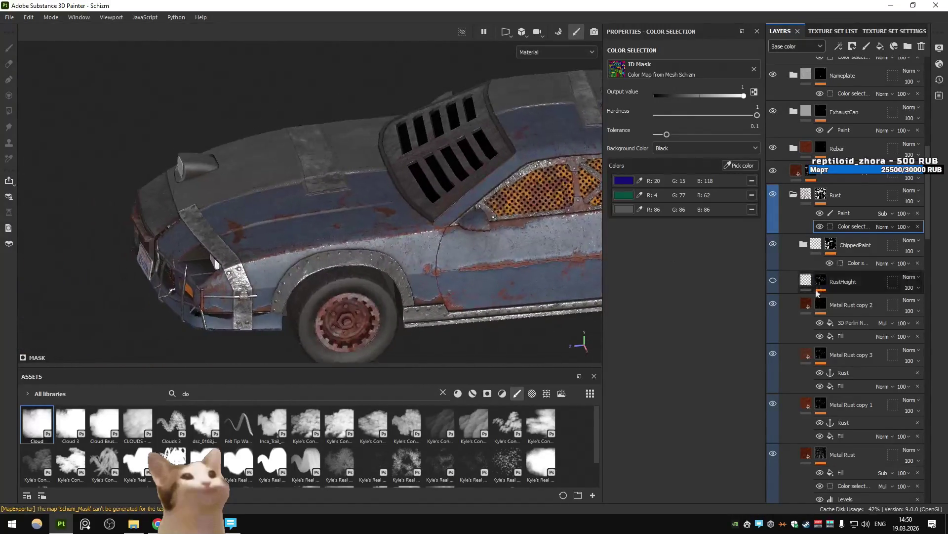
{"action": "left_click", "coordinate": [777, 194]}
{"action": "left_click", "coordinate": [773, 195]}
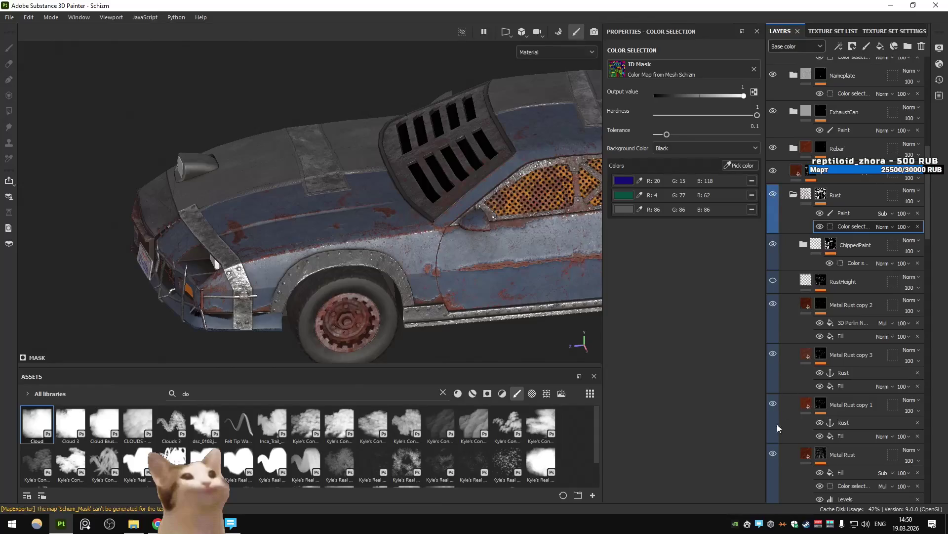
Pick a dark-blue ID colour in Metal Rust's Color Selection mask.
{"action": "left_click", "coordinate": [819, 455]}
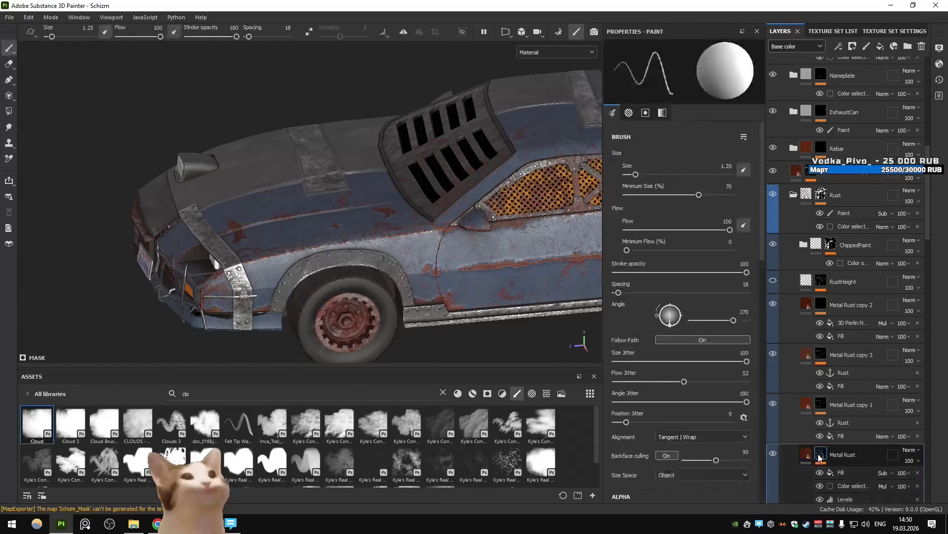
{"action": "left_click", "coordinate": [819, 455], "text": "alt"}
{"action": "left_click", "coordinate": [850, 485]}
{"action": "mouse_move", "coordinate": [423, 225]}
{"action": "left_mouse_down", "text": "alt"}
{"action": "mouse_move", "coordinate": [355, 232]}
{"action": "mouse_move", "coordinate": [445, 208]}
{"action": "left_mouse_up", "text": "alt"}
{"action": "left_click", "coordinate": [739, 165]}
{"action": "left_click", "coordinate": [394, 202]}
{"action": "left_click", "coordinate": [806, 454]}
Switch the viewport to the full Material view and select ChippedPaint's paint layer.
{"action": "left_click", "coordinate": [557, 52]}
{"action": "left_click", "coordinate": [531, 62]}
{"action": "mouse_move", "coordinate": [434, 198]}
{"action": "left_mouse_down", "text": "alt"}
{"action": "mouse_move", "coordinate": [465, 223]}
{"action": "mouse_move", "coordinate": [413, 248]}
{"action": "left_mouse_up", "text": "alt"}
{"action": "scroll", "coordinate": [329, 259], "scroll_direction": "up", "scroll_amount": 3}
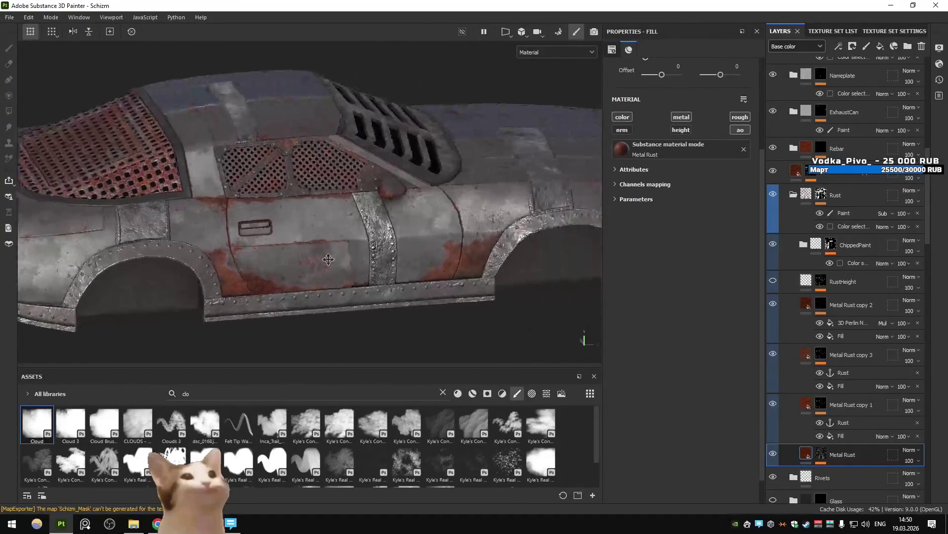
{"action": "mouse_move", "coordinate": [318, 261]}
{"action": "left_mouse_down", "text": "alt"}
{"action": "mouse_move", "coordinate": [236, 228]}
{"action": "mouse_move", "coordinate": [455, 242]}
{"action": "left_mouse_up", "text": "alt"}
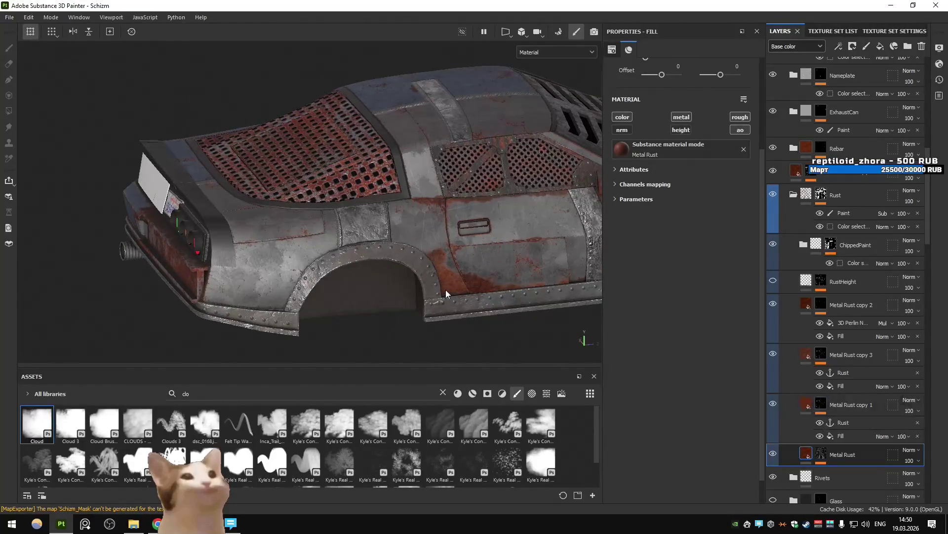
{"action": "left_click_drag", "start_coordinate": [447, 291], "coordinate": [470, 257], "text": "alt"}
{"action": "scroll", "coordinate": [792, 375], "scroll_direction": "down", "scroll_amount": 10}
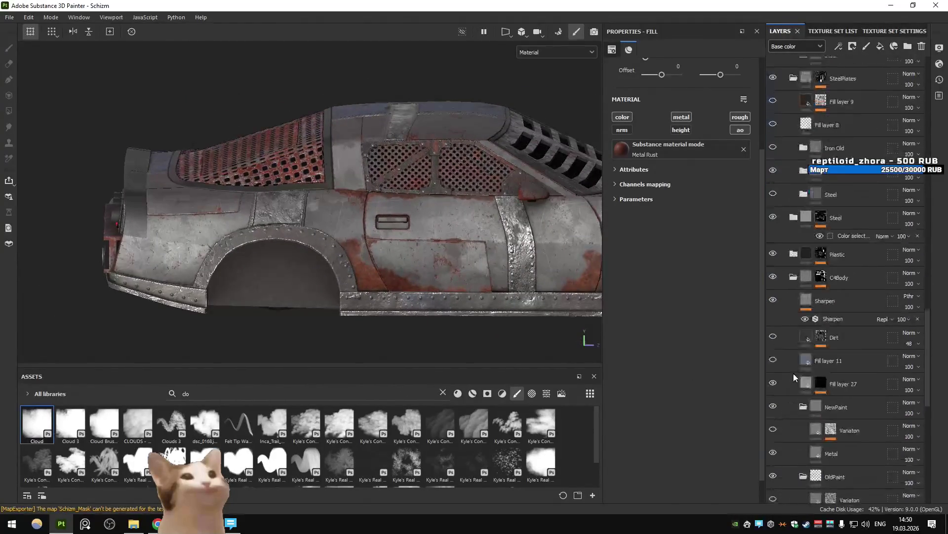
{"action": "scroll", "coordinate": [855, 368], "scroll_direction": "down", "scroll_amount": 2}
{"action": "left_click", "coordinate": [816, 313]}
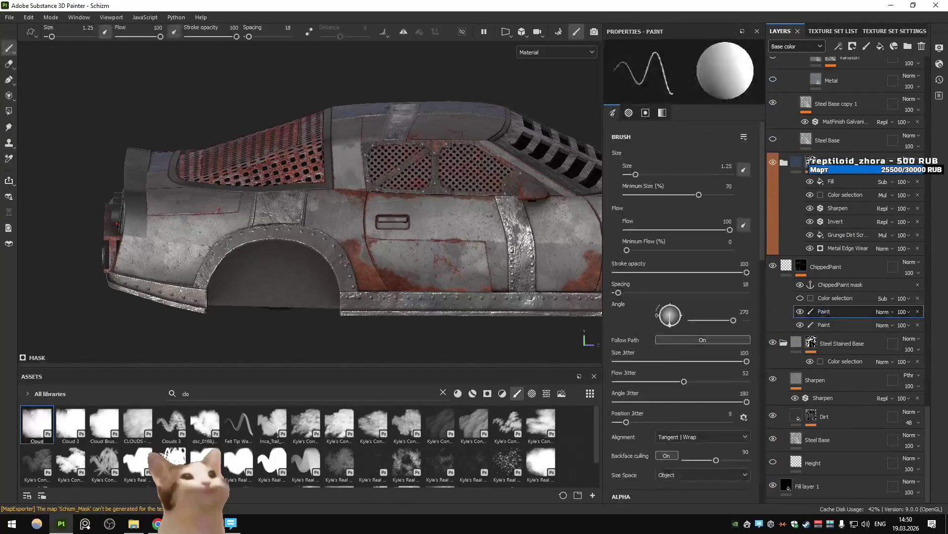
Raise the brush size to 11.04 and paint grey over the rust near the wheel arch.
{"action": "scroll", "coordinate": [406, 269], "scroll_direction": "up", "scroll_amount": 5}
{"action": "scroll", "coordinate": [387, 211], "scroll_direction": "up", "scroll_amount": 2}
{"action": "key", "text": "bracketright"}
{"action": "key", "text": "bracketright"}
{"action": "key", "text": "bracketright"}
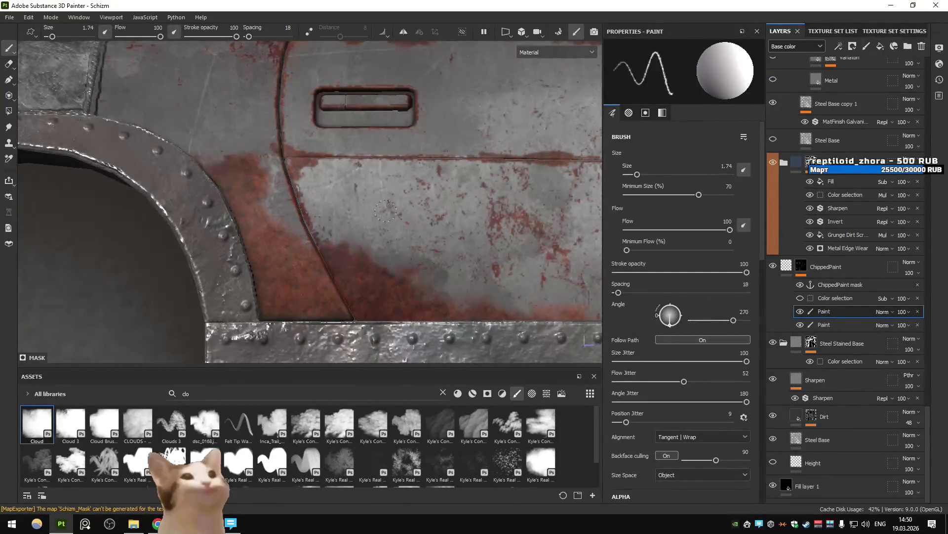
{"action": "key", "text": "bracketright"}
{"action": "left_click_drag", "start_coordinate": [358, 248], "coordinate": [284, 208]}
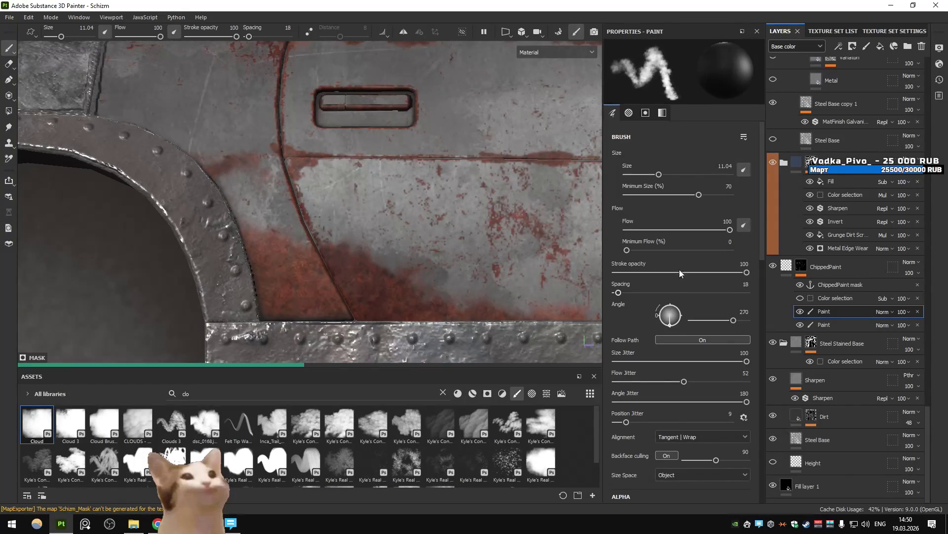
Set the brush's Roundness Jitter to 0.31.
{"action": "scroll", "coordinate": [680, 272], "scroll_direction": "down", "scroll_amount": 6}
{"action": "scroll", "coordinate": [680, 271], "scroll_direction": "down", "scroll_amount": 3}
{"action": "scroll", "coordinate": [679, 271], "scroll_direction": "up", "scroll_amount": 6}
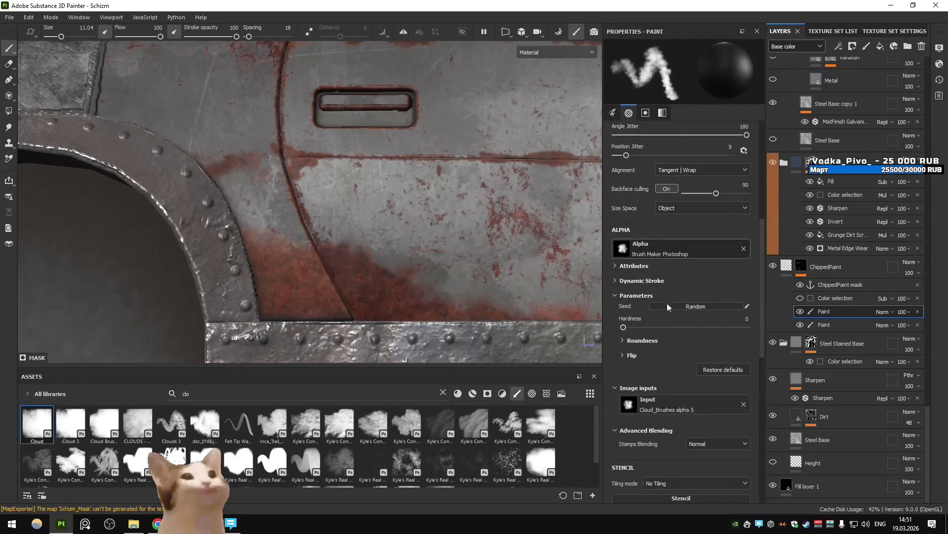
{"action": "left_click", "coordinate": [636, 340]}
{"action": "left_click", "coordinate": [633, 395]}
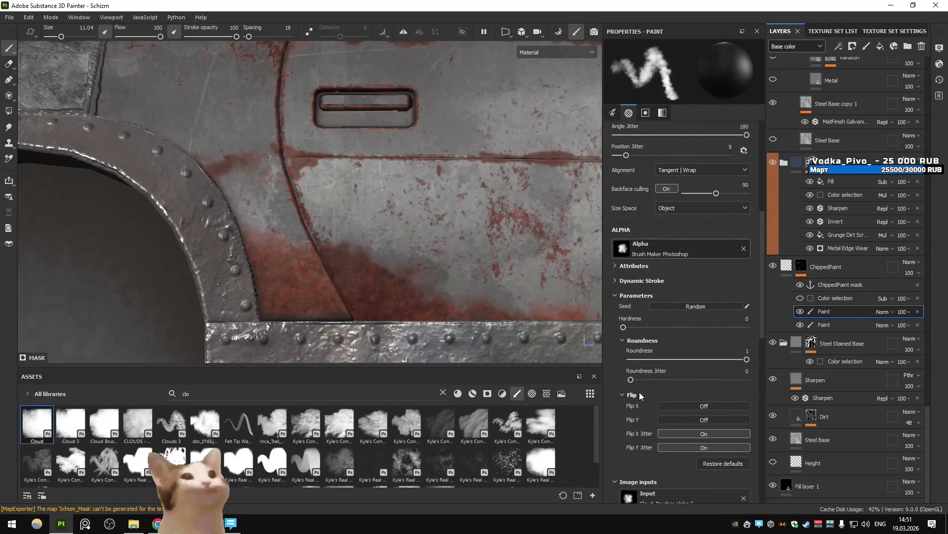
{"action": "left_click_drag", "start_coordinate": [630, 379], "coordinate": [668, 384]}
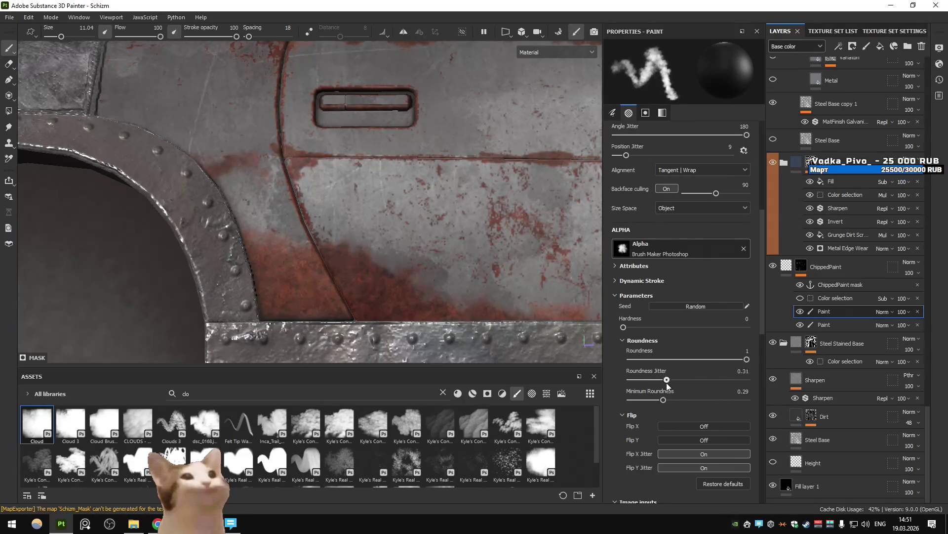
Paint toward the door seam, undo that stroke, and repaint rust along the seam.
{"action": "left_click_drag", "start_coordinate": [269, 253], "coordinate": [279, 221]}
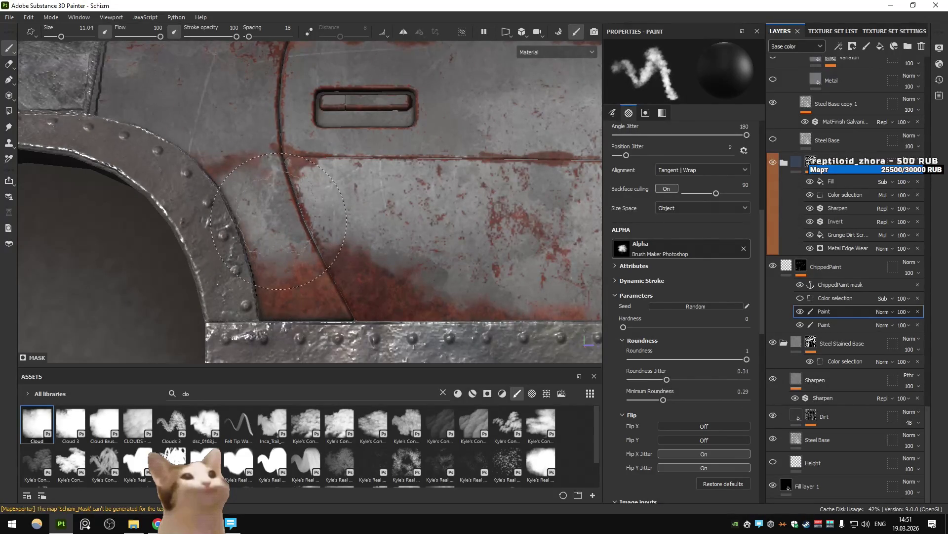
{"action": "key", "text": "ctrl+z"}
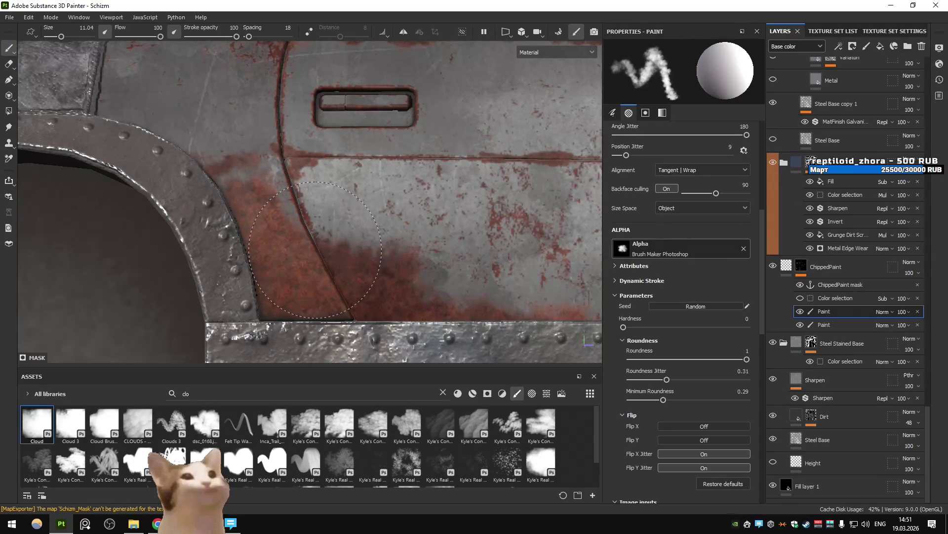
{"action": "left_click_drag", "start_coordinate": [315, 250], "coordinate": [250, 194]}
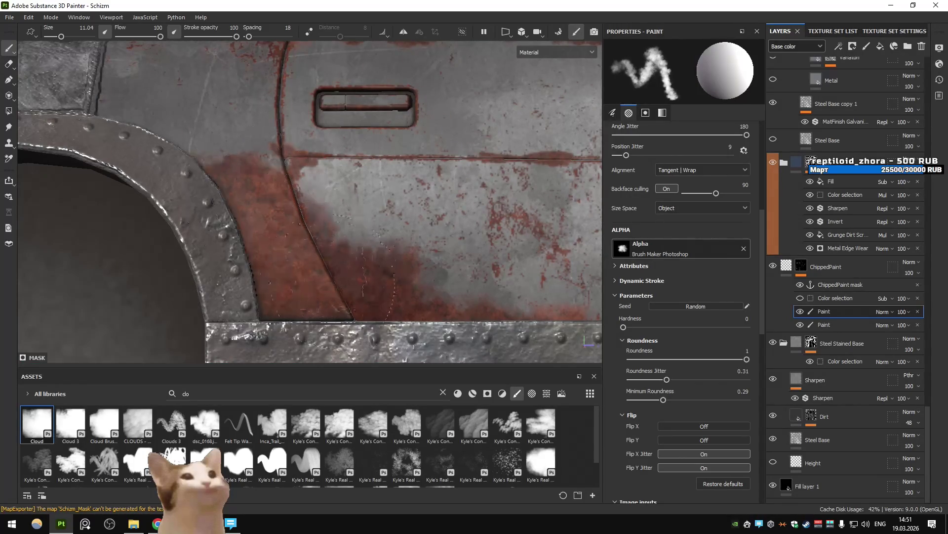
{"action": "scroll", "coordinate": [250, 194], "scroll_direction": "down", "scroll_amount": 5}
{"action": "scroll", "coordinate": [303, 255], "scroll_direction": "up", "scroll_amount": 5}
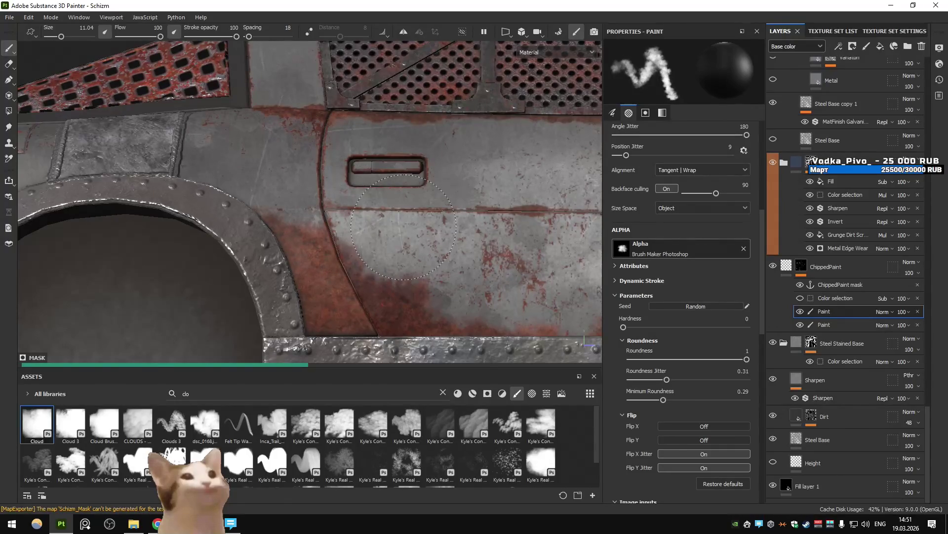
{"action": "scroll", "coordinate": [397, 209], "scroll_direction": "down", "scroll_amount": 5}
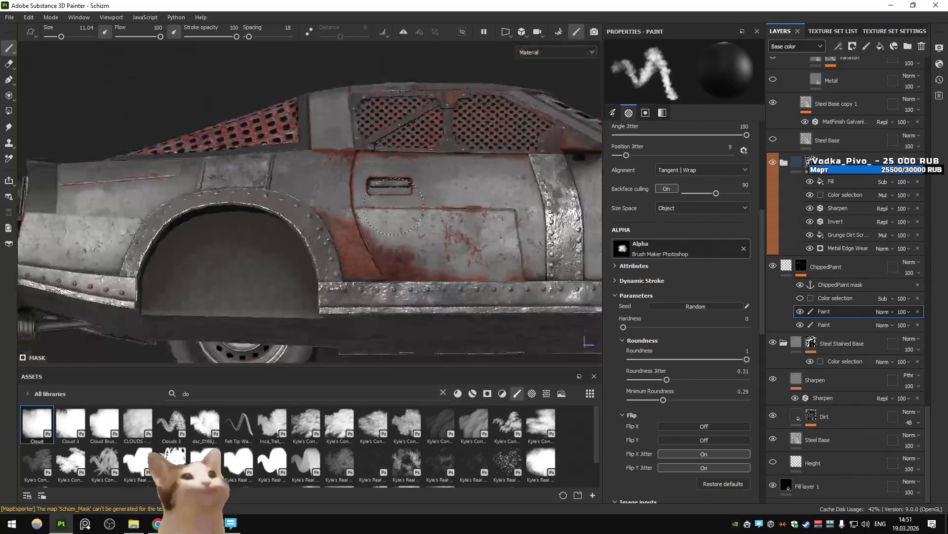
{"action": "middle_click_drag", "start_coordinate": [390, 208], "coordinate": [269, 210]}
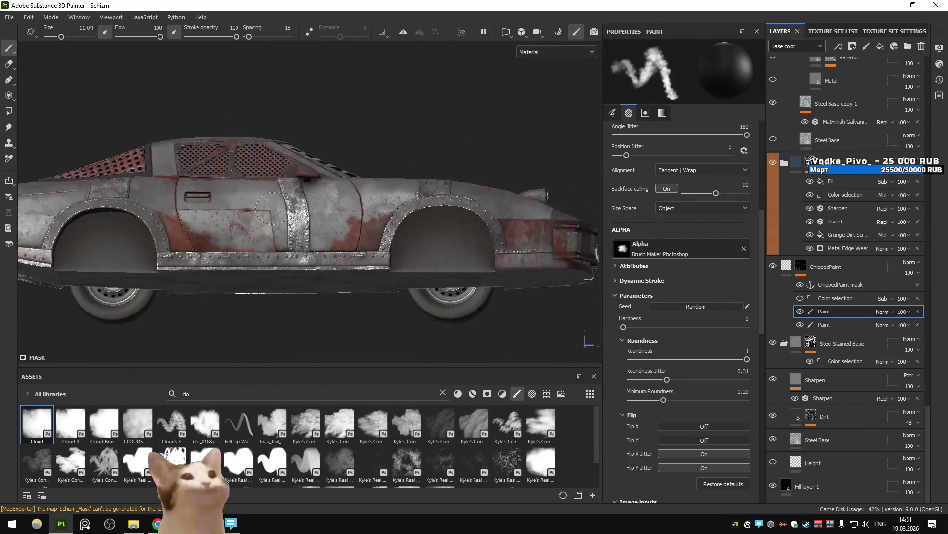
{"action": "scroll", "coordinate": [198, 200], "scroll_direction": "up", "scroll_amount": 5}
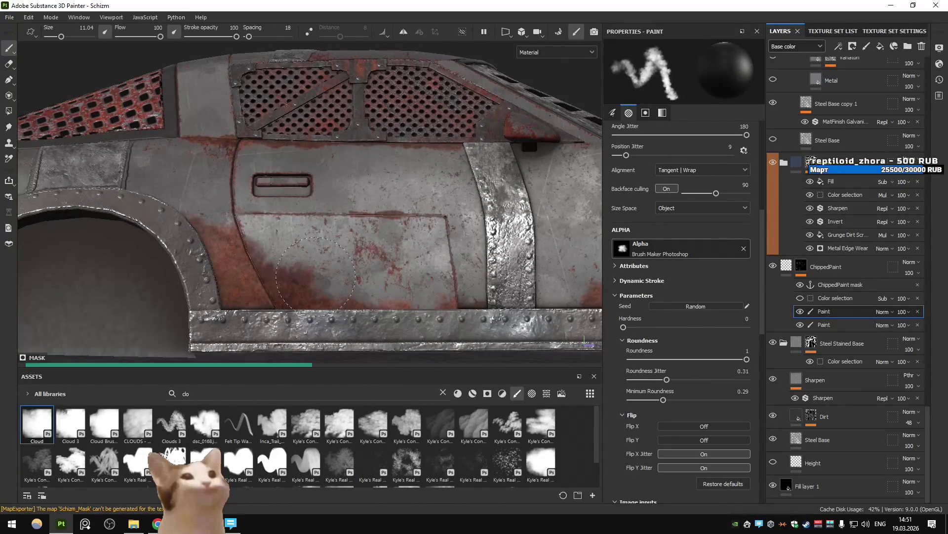
{"action": "scroll", "coordinate": [682, 247], "scroll_direction": "up", "scroll_amount": 5}
Toggle Folder 1's visibility to compare rusty paint against the bare blue-grey body, leaving it hidden.
{"action": "scroll", "coordinate": [817, 208], "scroll_direction": "up", "scroll_amount": 10}
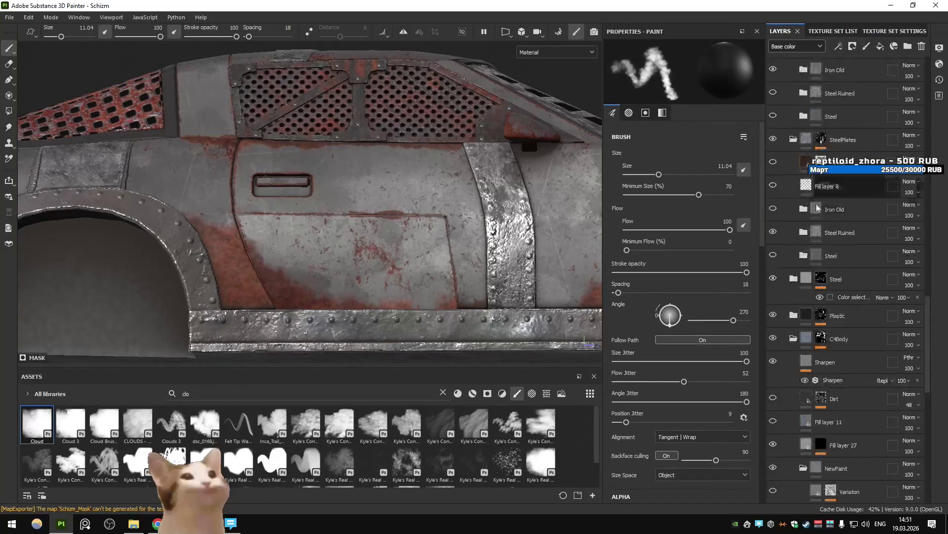
{"action": "scroll", "coordinate": [895, 61], "scroll_direction": "up", "scroll_amount": 10}
{"action": "left_click", "coordinate": [773, 67]}
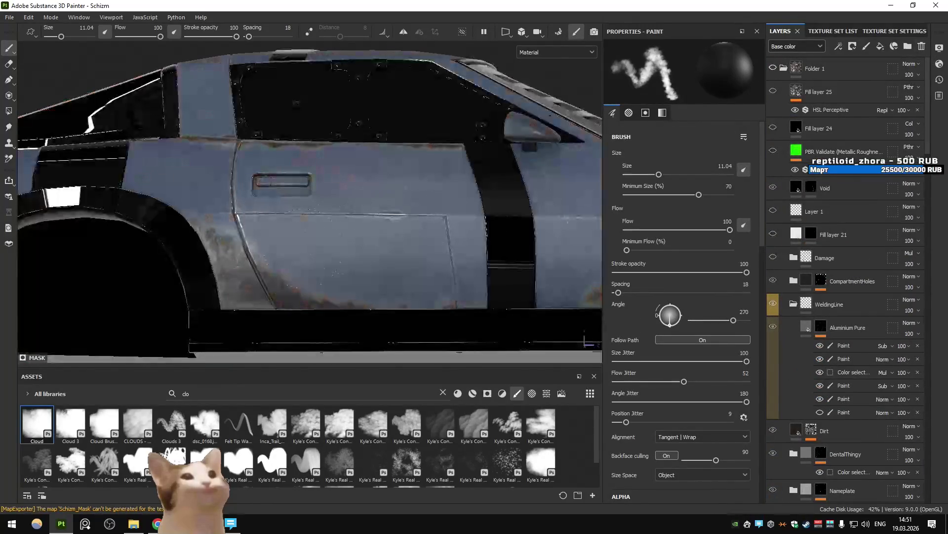
{"action": "left_click", "coordinate": [773, 68]}
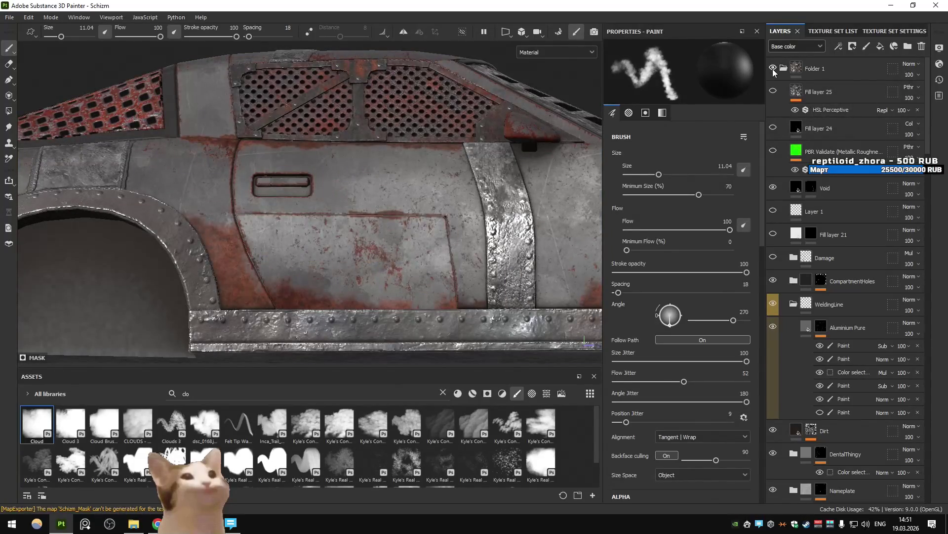
{"action": "left_click", "coordinate": [773, 67]}
{"action": "middle_click_drag", "start_coordinate": [514, 190], "coordinate": [173, 190]}
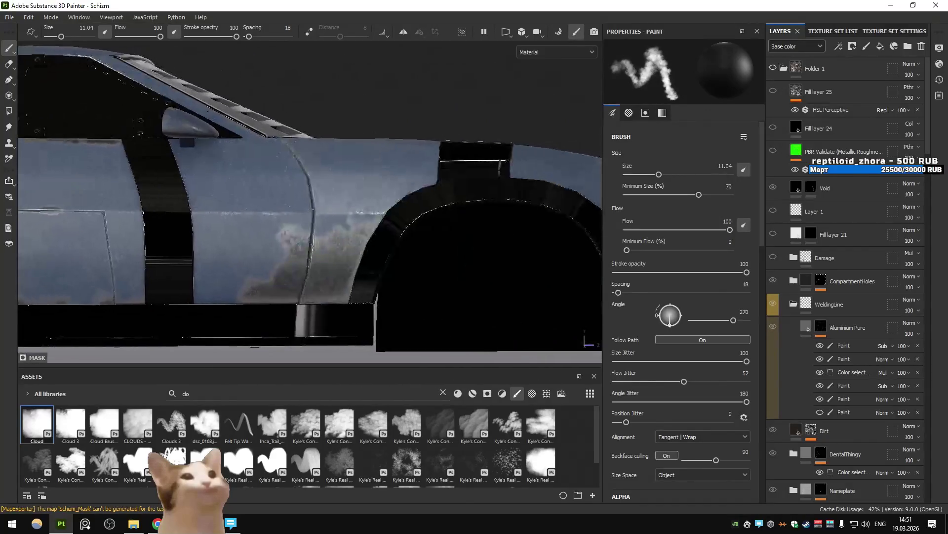
{"action": "left_click", "coordinate": [772, 68]}
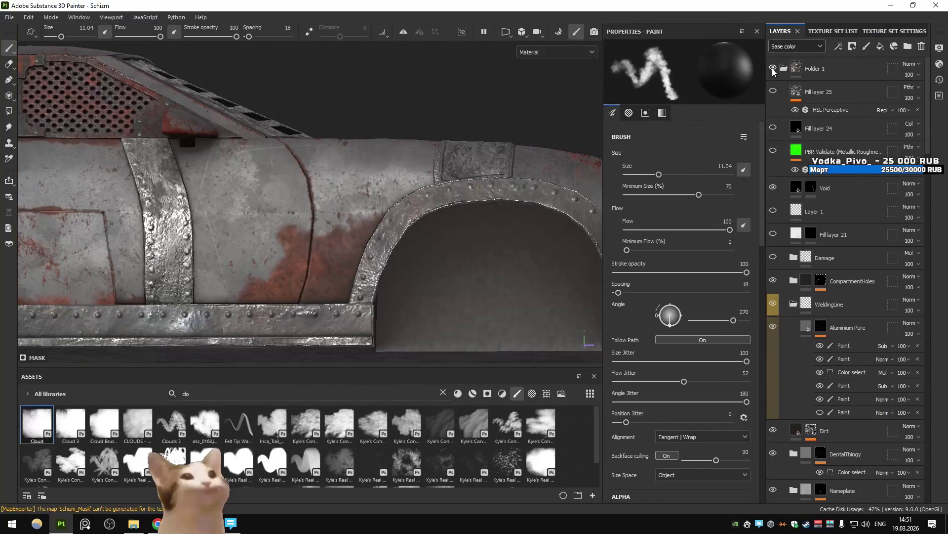
{"action": "left_click", "coordinate": [772, 68]}
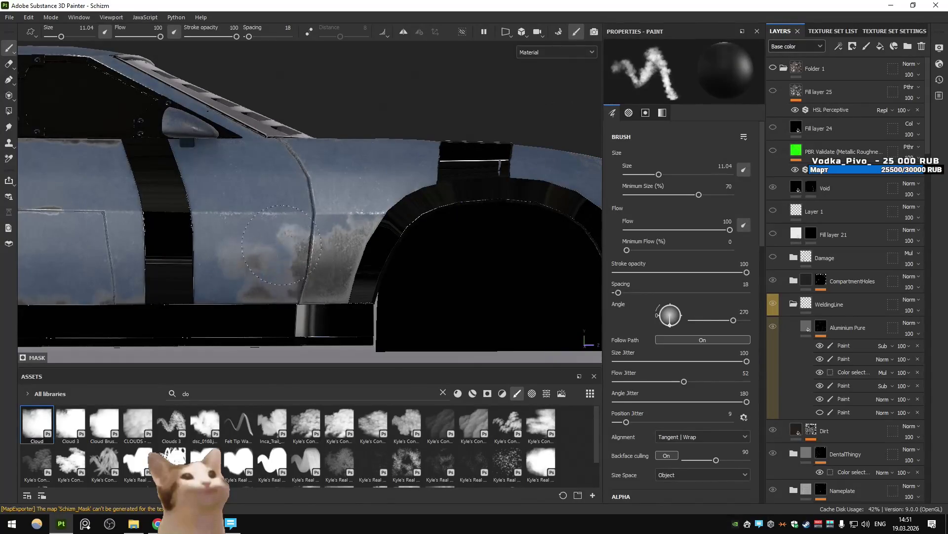
{"action": "scroll", "coordinate": [663, 252], "scroll_direction": "down", "scroll_amount": 5}
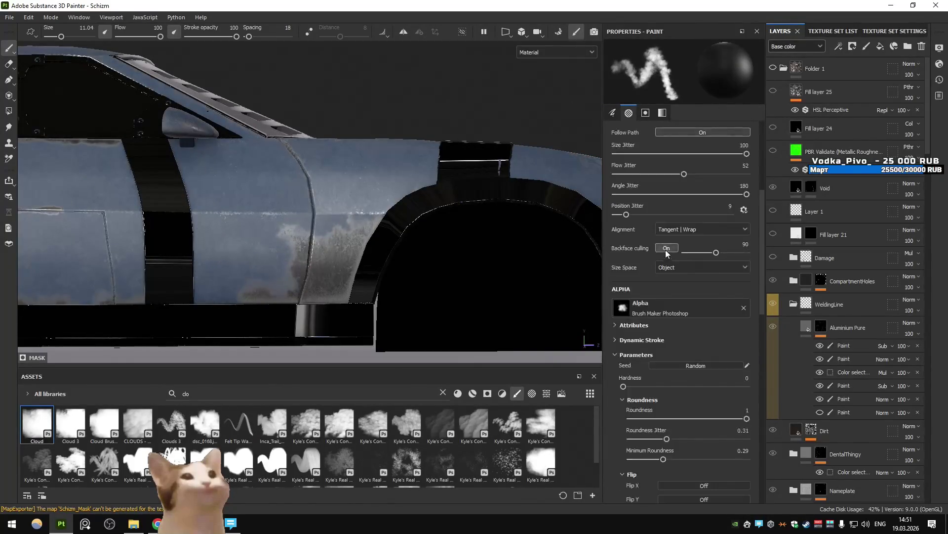
Try the Cloud 3 and another cloud brush preset at size 25 with a test stamp on the door.
{"action": "left_click", "coordinate": [70, 424]}
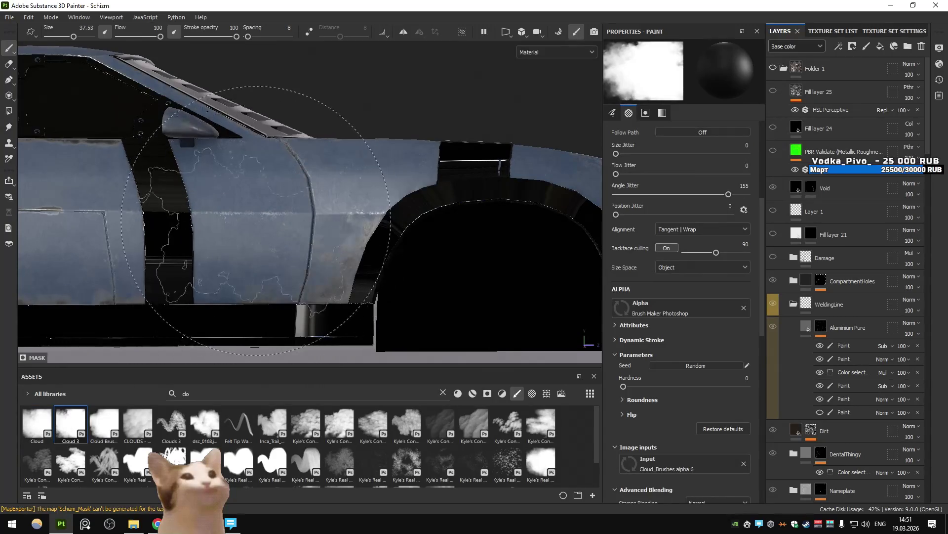
{"action": "left_click", "coordinate": [306, 424]}
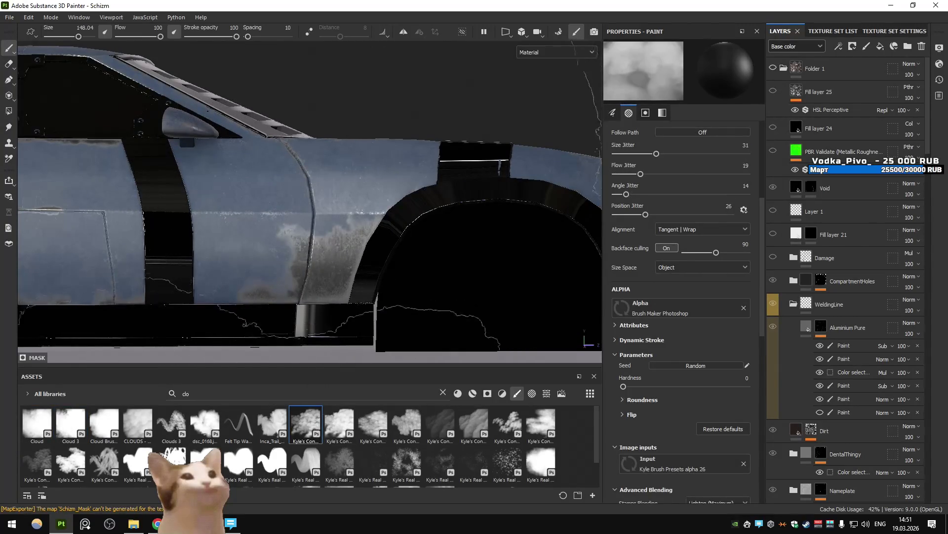
{"action": "right_click_drag", "start_coordinate": [365, 228], "coordinate": [287, 229], "text": "ctrl"}
{"action": "left_click", "coordinate": [276, 222]}
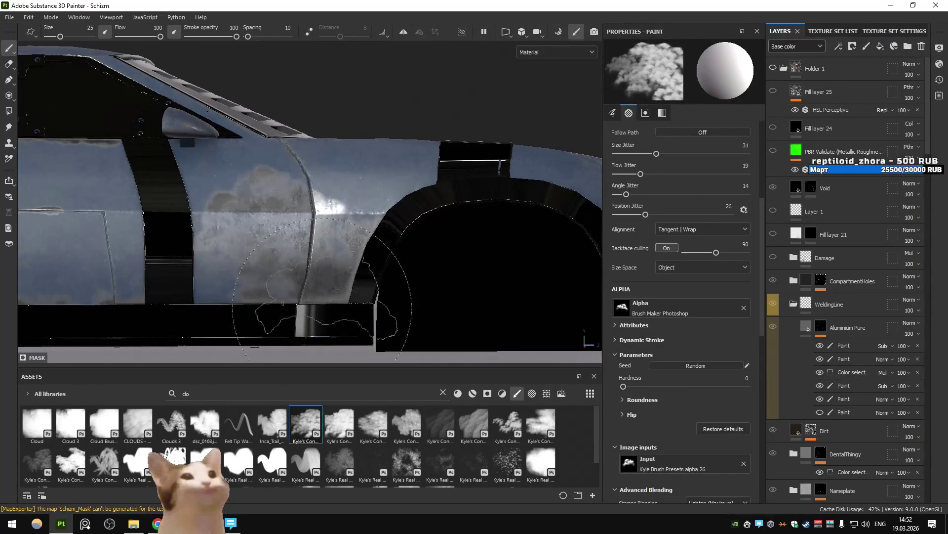
Compare the Cloud and CLOUDS presets, settle on Cloud, and paint a dark cloudy door stroke.
{"action": "left_click", "coordinate": [51, 420]}
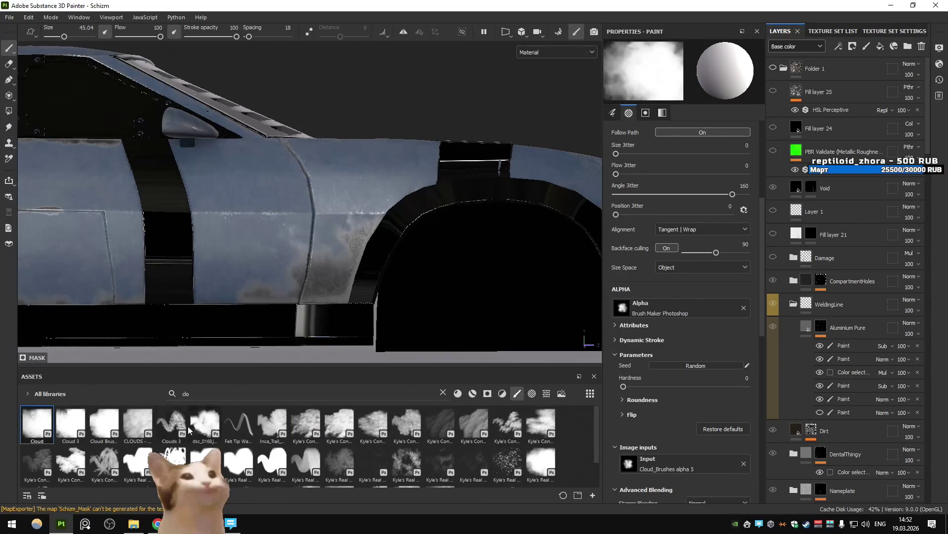
{"action": "left_click", "coordinate": [137, 423]}
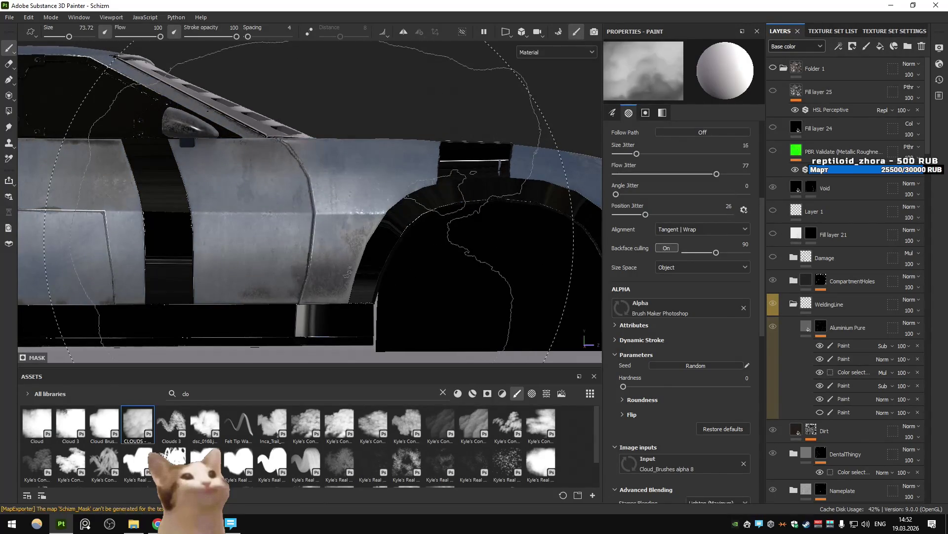
{"action": "left_click", "coordinate": [308, 212]}
{"action": "key", "text": "bracketleft"}
{"action": "key", "text": "bracketleft"}
{"action": "key", "text": "bracketleft"}
{"action": "left_click", "coordinate": [37, 423]}
{"action": "left_click_drag", "start_coordinate": [277, 251], "coordinate": [326, 248]}
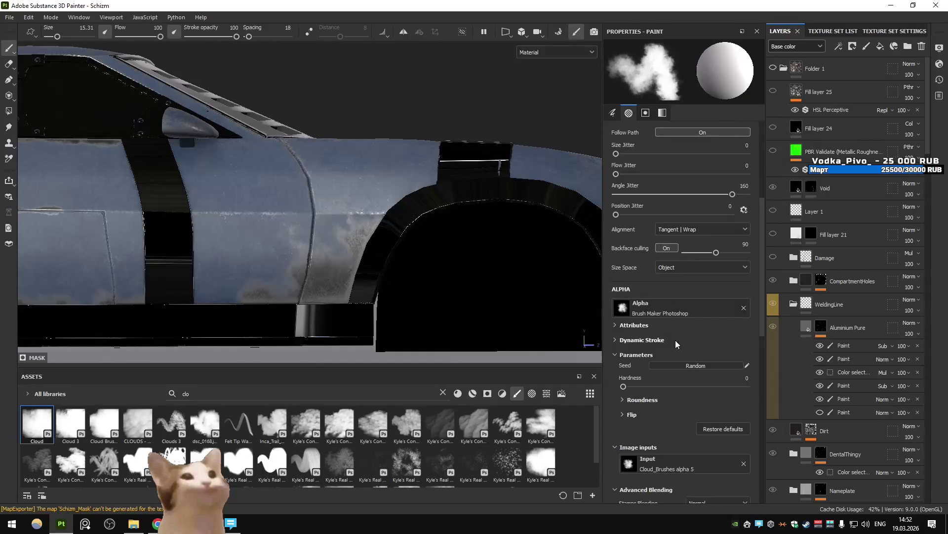
{"action": "left_click", "coordinate": [625, 340]}
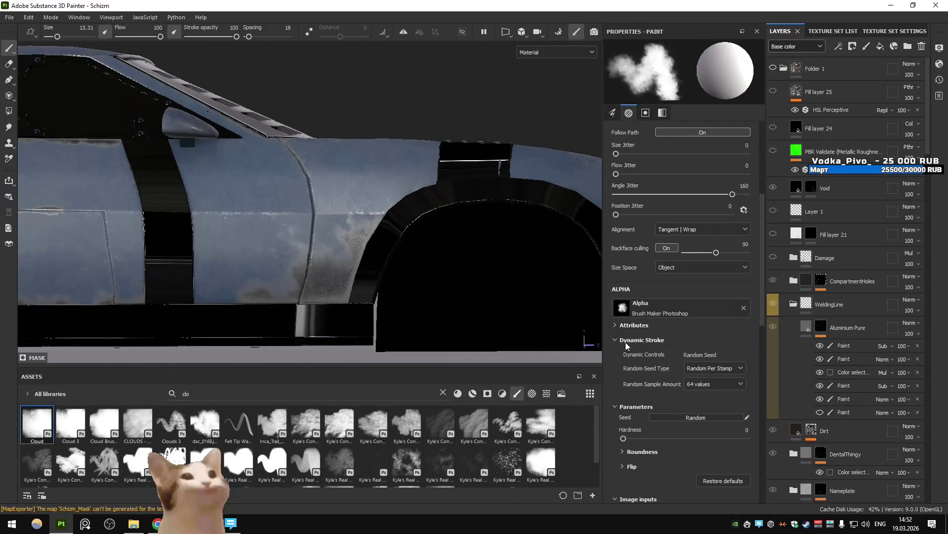
Set the brush's Flow Jitter to 100.
{"action": "left_click", "coordinate": [626, 342]}
{"action": "scroll", "coordinate": [660, 336], "scroll_direction": "down", "scroll_amount": 3}
{"action": "scroll", "coordinate": [660, 336], "scroll_direction": "up", "scroll_amount": 5}
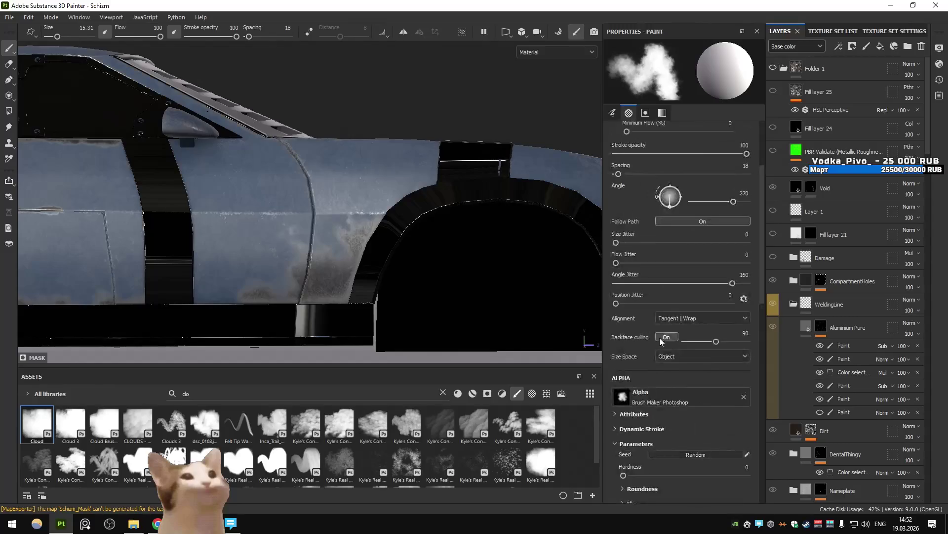
{"action": "scroll", "coordinate": [660, 337], "scroll_direction": "up", "scroll_amount": 1}
{"action": "left_click_drag", "start_coordinate": [616, 321], "coordinate": [748, 321]}
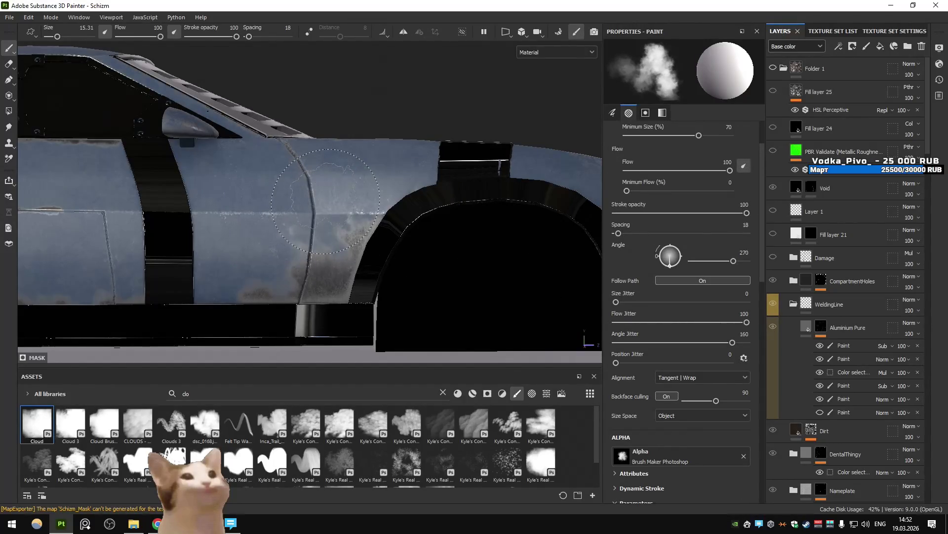
{"action": "scroll", "coordinate": [291, 277], "scroll_direction": "up", "scroll_amount": 3}
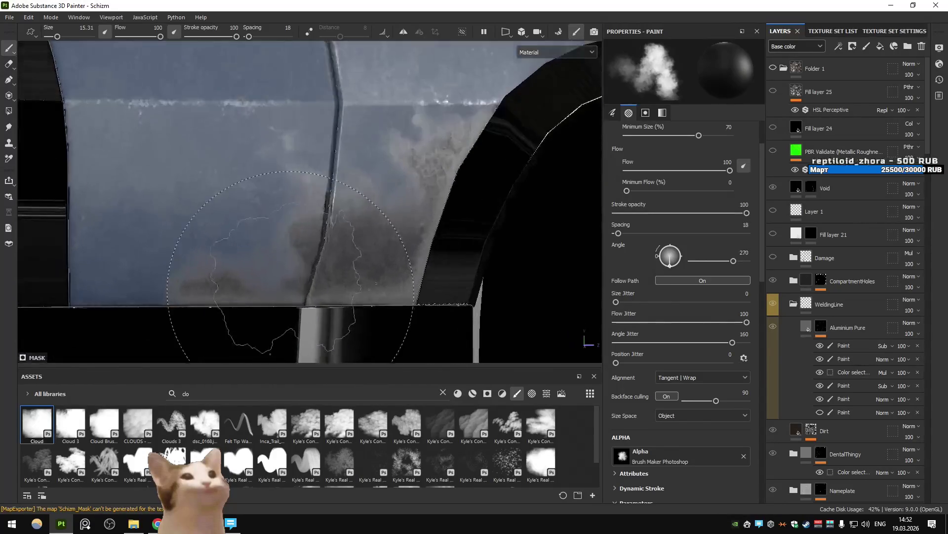
Shrink the brush to about 6 and paint dark grunge across the door panel.
{"action": "key", "text": "bracketleft"}
{"action": "key", "text": "bracketleft"}
{"action": "key", "text": "bracketleft"}
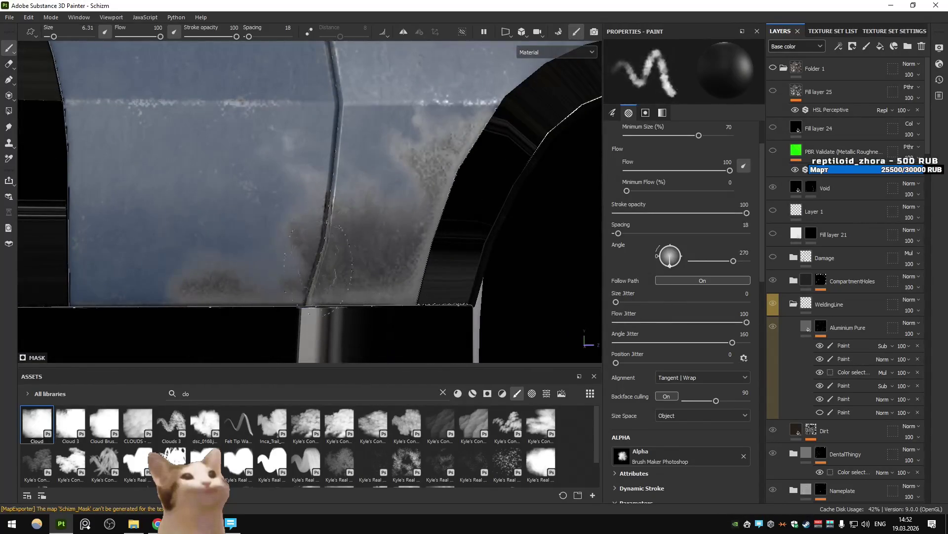
{"action": "mouse_move", "coordinate": [423, 163]}
{"action": "left_mouse_down"}
{"action": "mouse_move", "coordinate": [430, 178]}
{"action": "mouse_move", "coordinate": [390, 192]}
{"action": "mouse_move", "coordinate": [262, 144]}
{"action": "mouse_move", "coordinate": [275, 279]}
{"action": "left_mouse_up"}
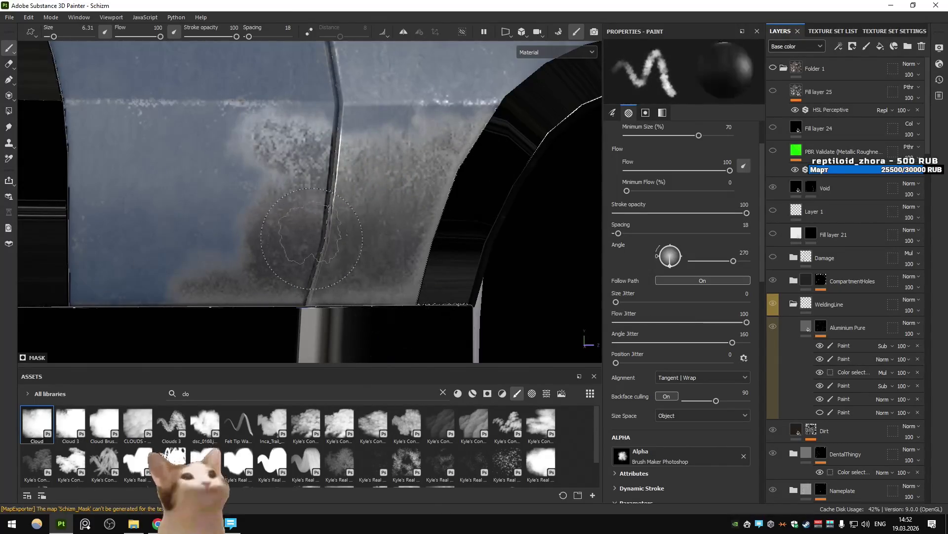
{"action": "mouse_move", "coordinate": [214, 208]}
{"action": "left_mouse_down"}
{"action": "mouse_move", "coordinate": [395, 148]}
{"action": "mouse_move", "coordinate": [267, 128]}
{"action": "mouse_move", "coordinate": [262, 217]}
{"action": "mouse_move", "coordinate": [475, 139]}
{"action": "left_mouse_up"}
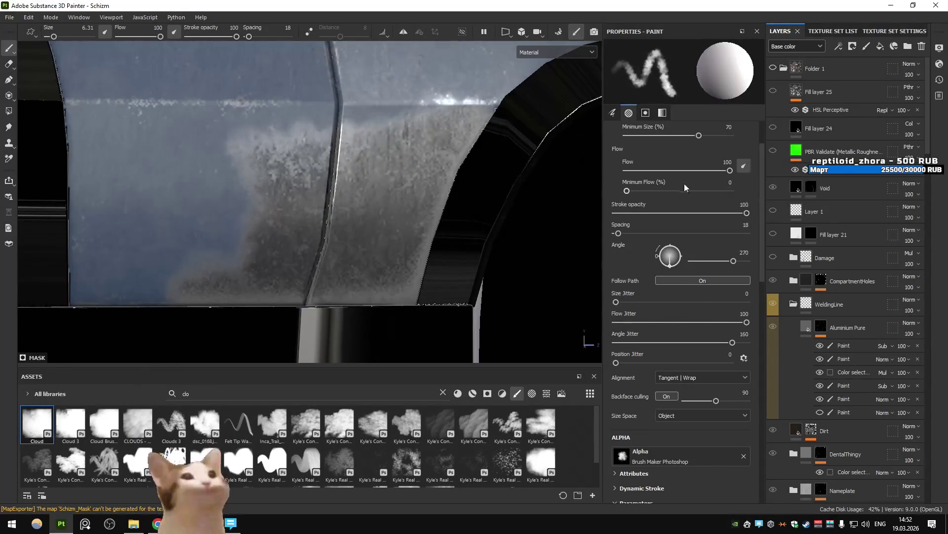
{"action": "scroll", "coordinate": [683, 183], "scroll_direction": "up", "scroll_amount": 2}
{"action": "scroll", "coordinate": [692, 216], "scroll_direction": "down", "scroll_amount": 5}
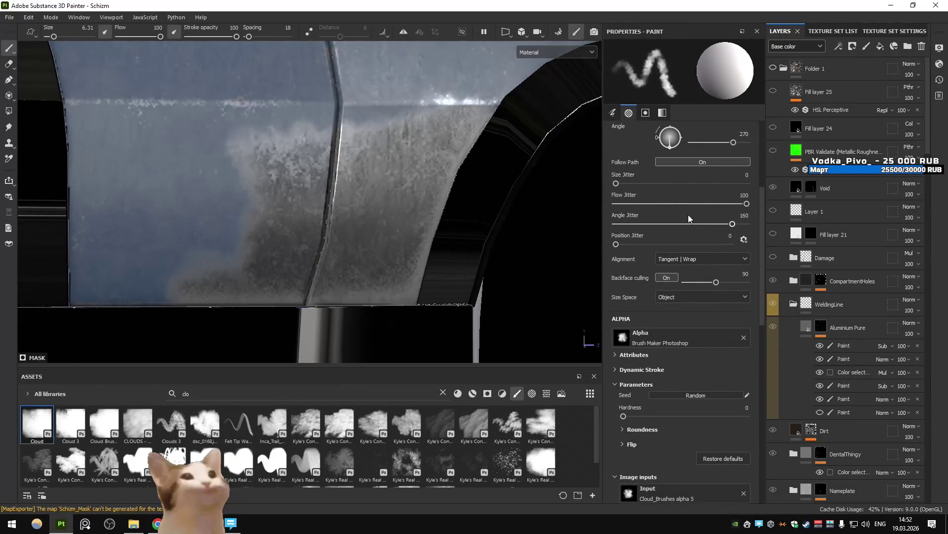
{"action": "scroll", "coordinate": [663, 253], "scroll_direction": "down", "scroll_amount": 3}
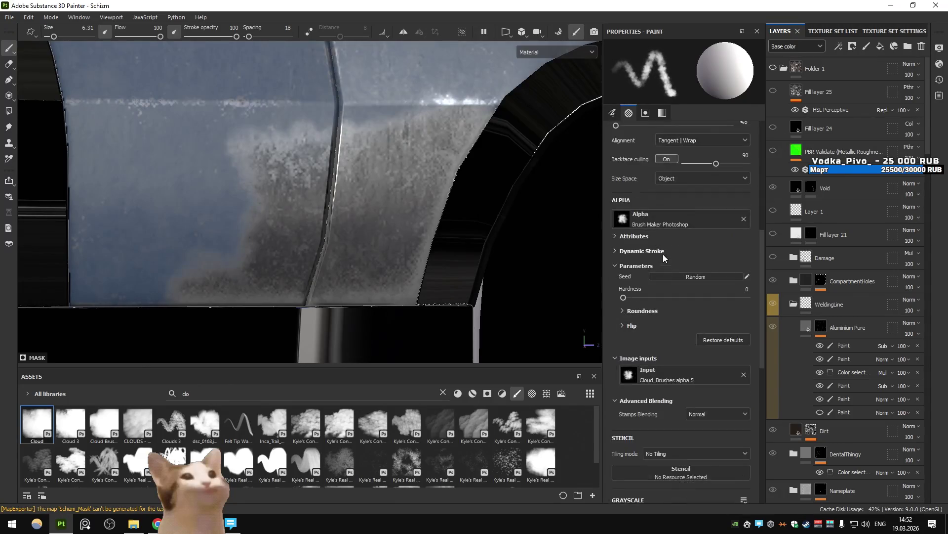
Enable Flip X and Y jitter, then stamp a test blot on the door and undo it.
{"action": "left_click", "coordinate": [630, 310]}
{"action": "left_click", "coordinate": [630, 366]}
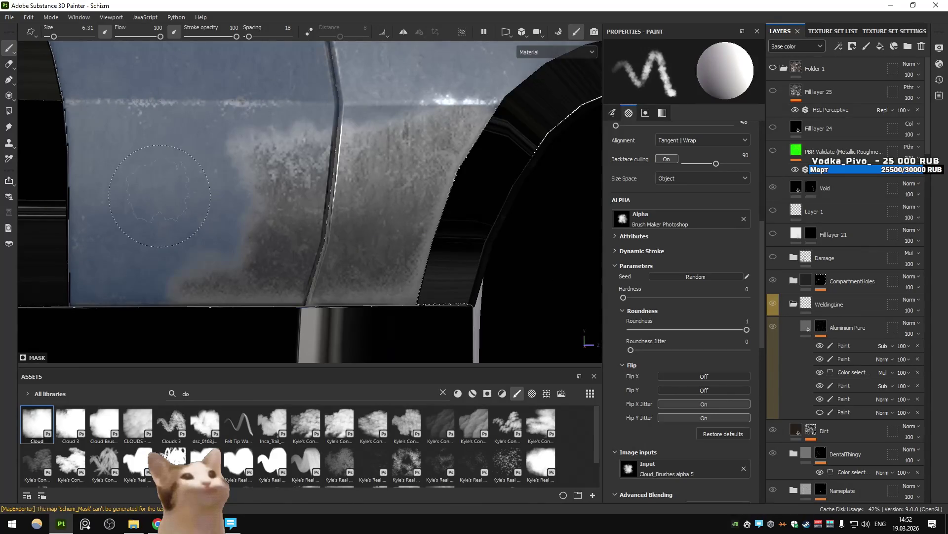
{"action": "left_click", "coordinate": [160, 192]}
{"action": "left_click_drag", "start_coordinate": [161, 189], "coordinate": [160, 201]}
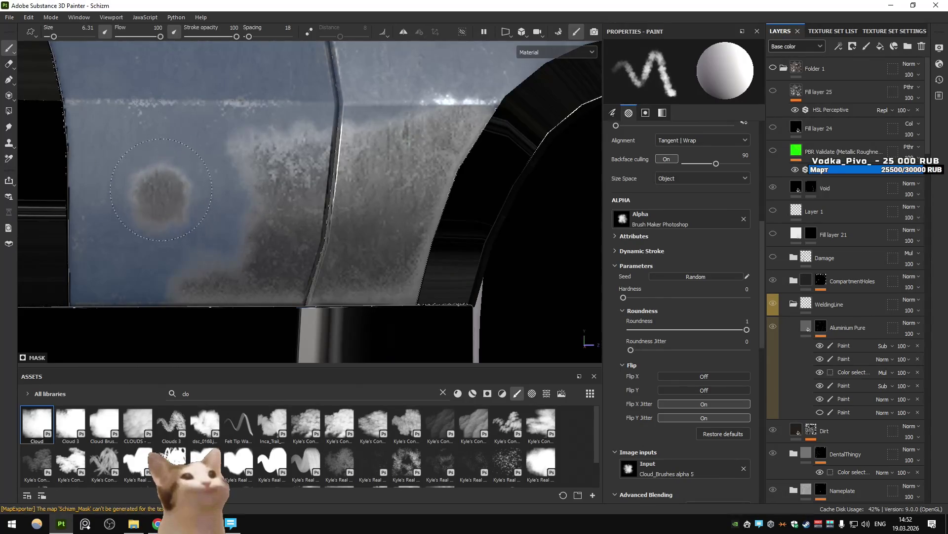
{"action": "key", "text": "ctrl+z"}
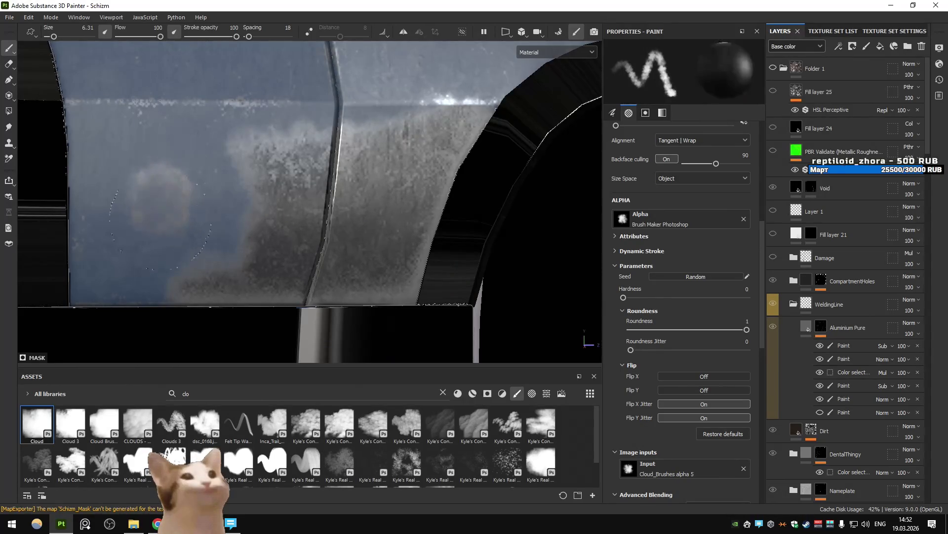
{"action": "scroll", "coordinate": [352, 440], "scroll_direction": "down", "scroll_amount": 1}
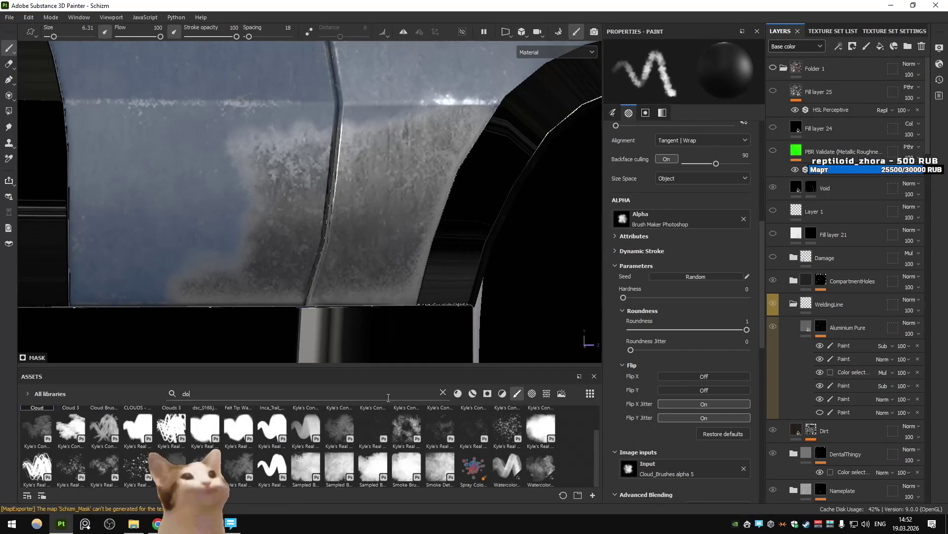
Pick the Dirt 2 brush, enlarge it to about 12, and paint dirt across the door panel.
{"action": "key", "text": "ctrl+a"}
{"action": "type", "text": "dirt"}
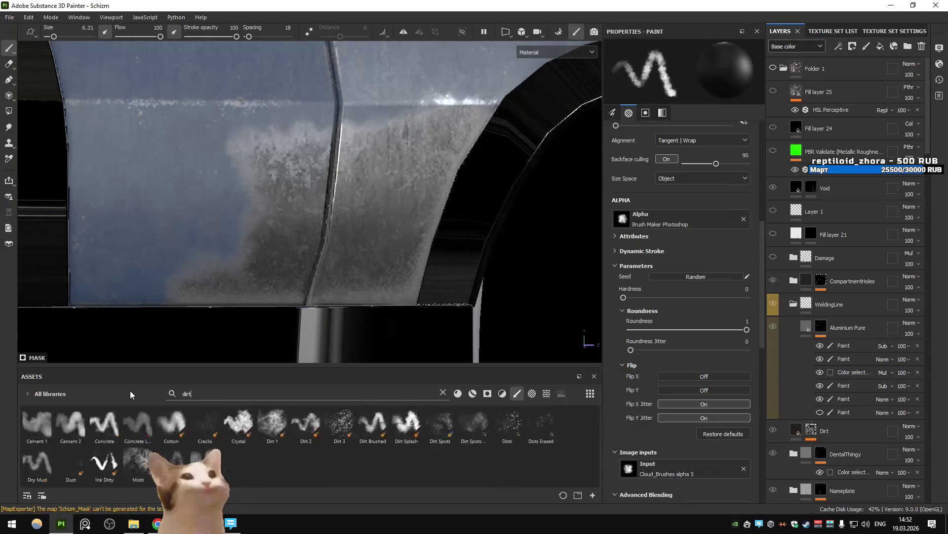
{"action": "left_click", "coordinate": [299, 435]}
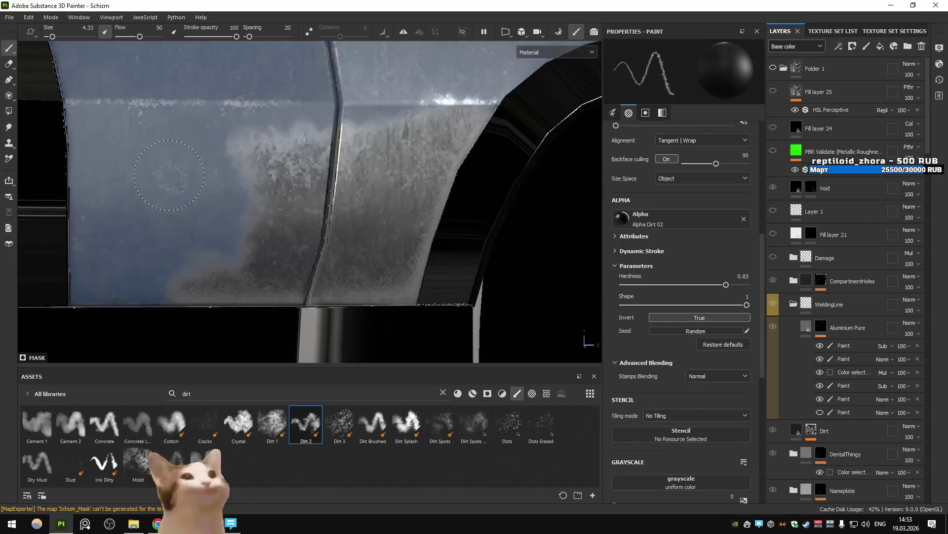
{"action": "mouse_move", "coordinate": [160, 172]}
{"action": "left_mouse_down"}
{"action": "mouse_move", "coordinate": [175, 196]}
{"action": "mouse_move", "coordinate": [199, 177]}
{"action": "left_mouse_up"}
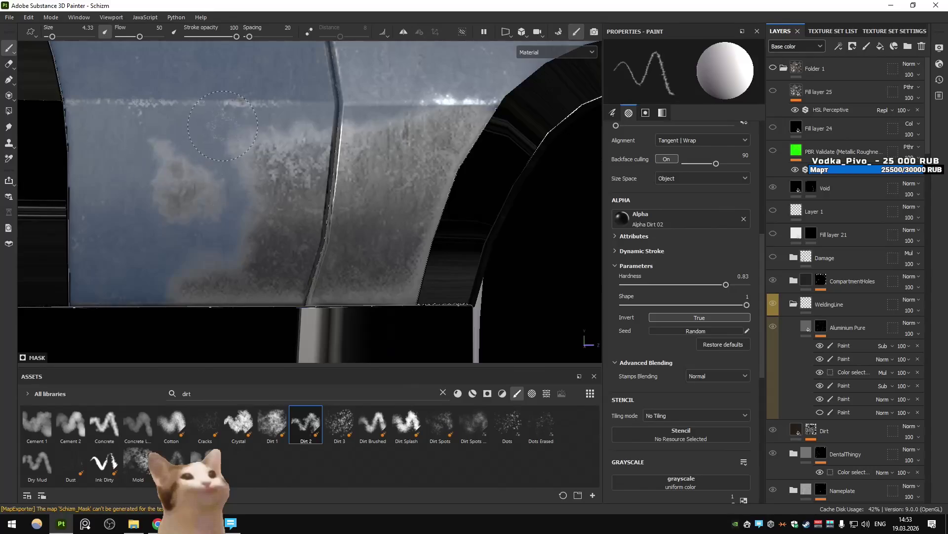
{"action": "key", "text": "ctrl+z"}
{"action": "key", "text": "bracketright"}
{"action": "key", "text": "bracketright"}
{"action": "key", "text": "bracketright"}
{"action": "mouse_move", "coordinate": [191, 273]}
{"action": "left_mouse_down"}
{"action": "mouse_move", "coordinate": [247, 207]}
{"action": "mouse_move", "coordinate": [405, 129]}
{"action": "mouse_move", "coordinate": [321, 173]}
{"action": "mouse_move", "coordinate": [414, 216]}
{"action": "mouse_move", "coordinate": [356, 296]}
{"action": "mouse_move", "coordinate": [297, 168]}
{"action": "mouse_move", "coordinate": [410, 173]}
{"action": "mouse_move", "coordinate": [426, 228]}
{"action": "mouse_move", "coordinate": [444, 198]}
{"action": "mouse_move", "coordinate": [375, 163]}
{"action": "mouse_move", "coordinate": [277, 272]}
{"action": "left_mouse_up"}
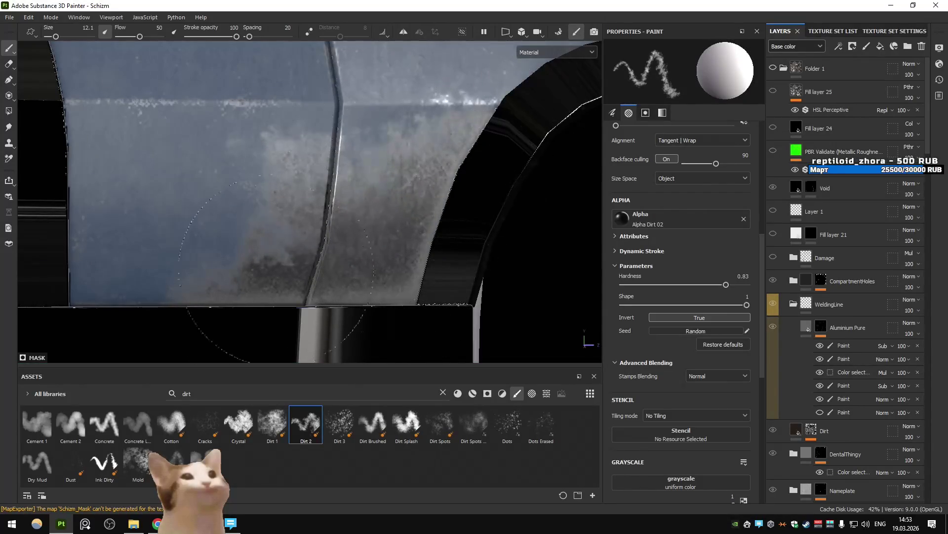
Touch up dirt on the door panel, then show Folder 1's rusty layers again.
{"action": "scroll", "coordinate": [388, 202], "scroll_direction": "down", "scroll_amount": 3}
{"action": "scroll", "coordinate": [388, 201], "scroll_direction": "up", "scroll_amount": 5}
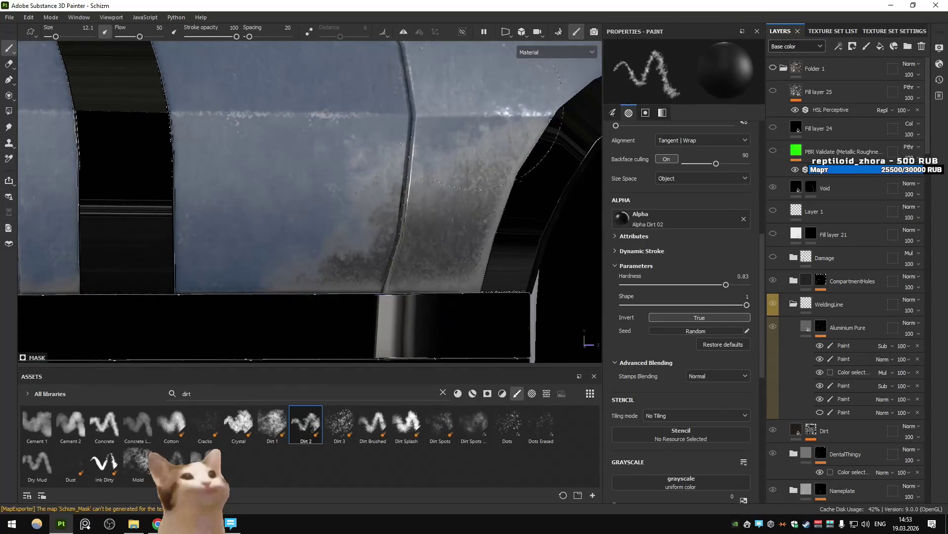
{"action": "left_click_drag", "start_coordinate": [490, 114], "coordinate": [415, 129]}
{"action": "scroll", "coordinate": [295, 115], "scroll_direction": "down", "scroll_amount": 6}
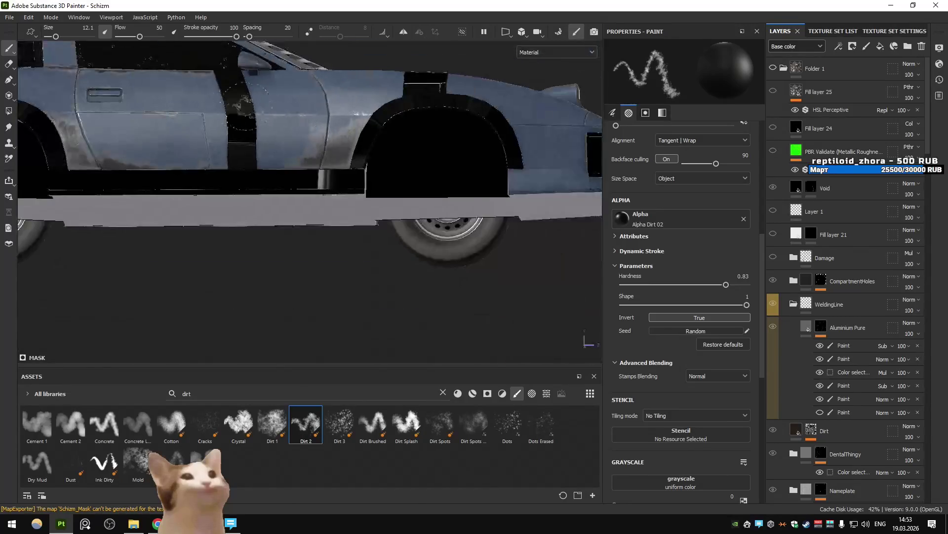
{"action": "left_click", "coordinate": [772, 69]}
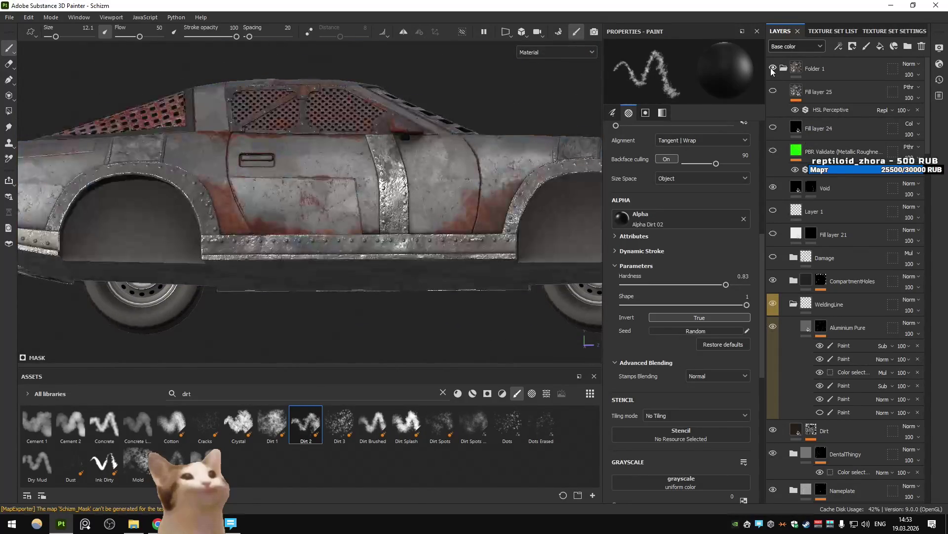
{"action": "middle_click_drag", "start_coordinate": [371, 136], "coordinate": [310, 153], "text": "alt"}
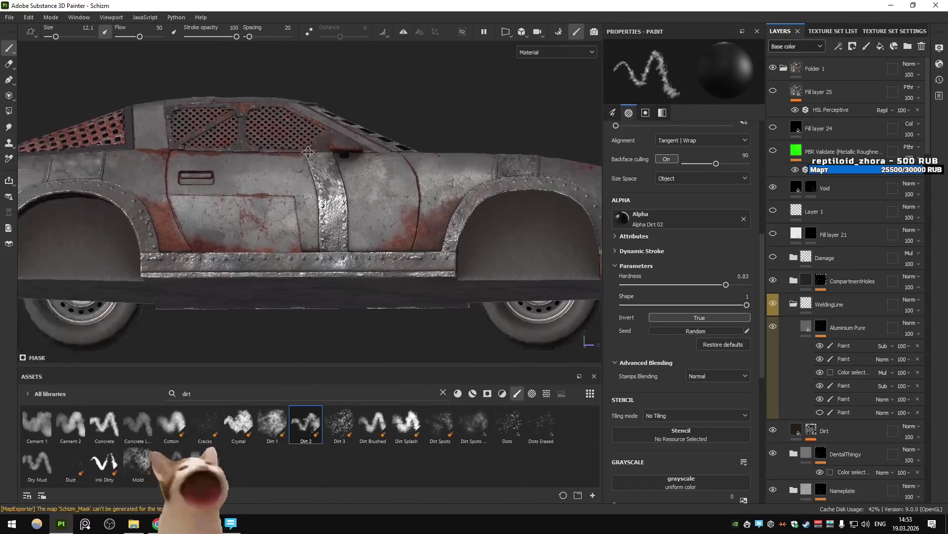
{"action": "scroll", "coordinate": [310, 153], "scroll_direction": "up", "scroll_amount": 3}
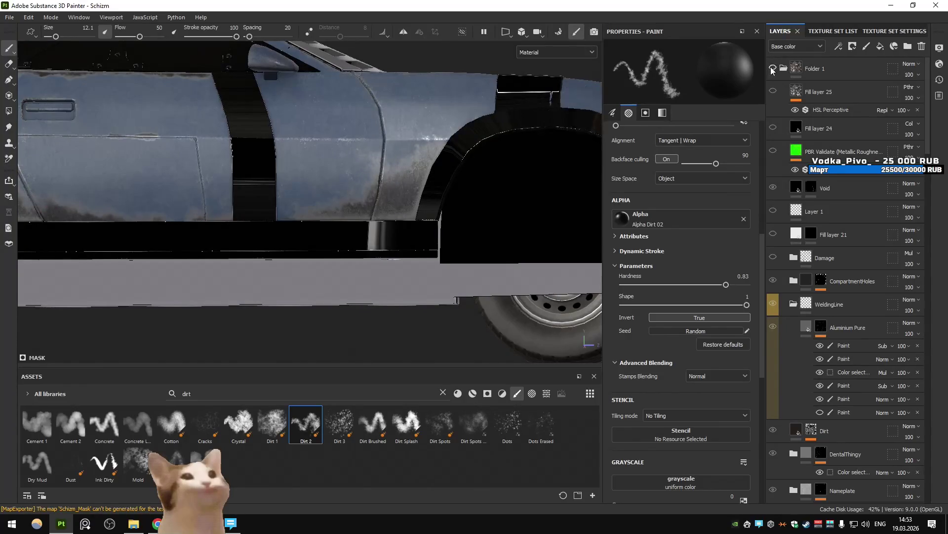
Frame the car, hide the rust layers, and add darker dirt on the door.
{"action": "key", "text": "f"}
{"action": "scroll", "coordinate": [363, 139], "scroll_direction": "up", "scroll_amount": 5}
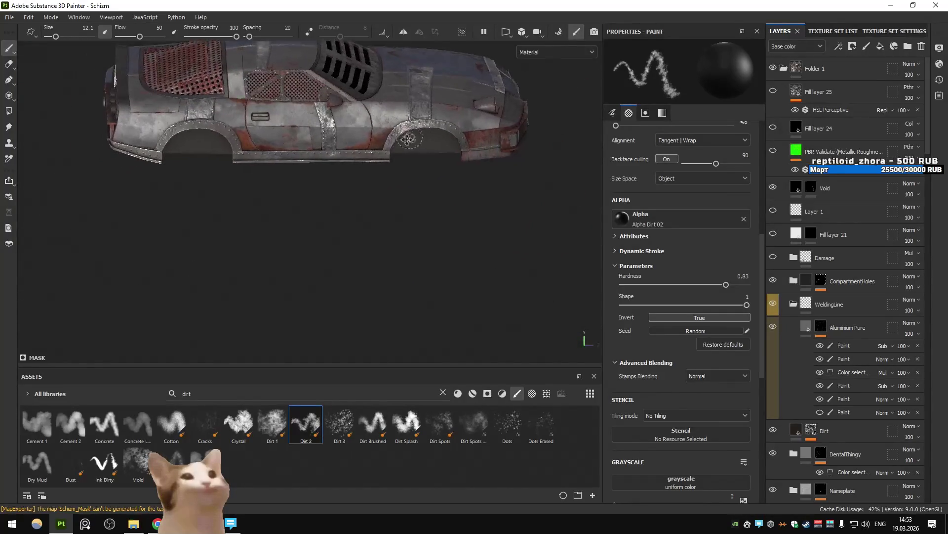
{"action": "left_click", "coordinate": [774, 90]}
{"action": "scroll", "coordinate": [305, 130], "scroll_direction": "up", "scroll_amount": 3}
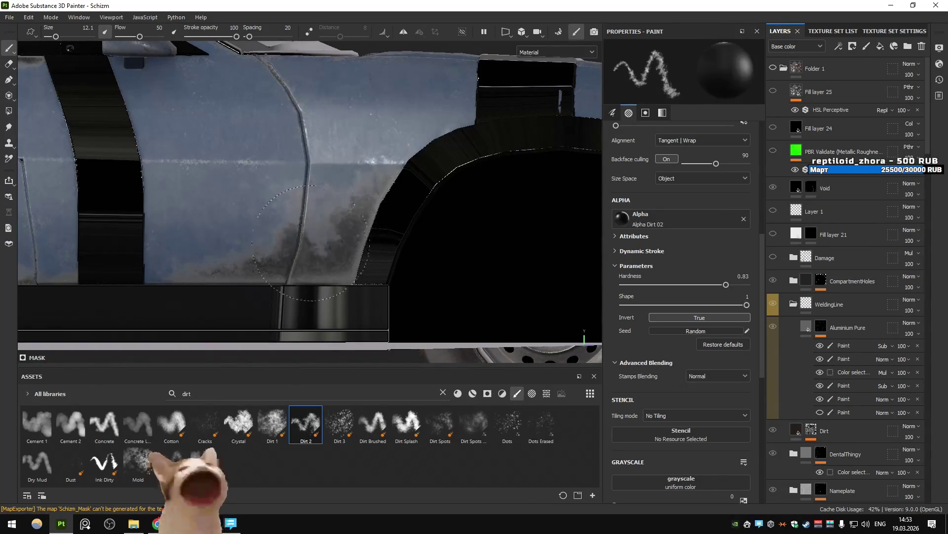
{"action": "left_click_drag", "start_coordinate": [338, 207], "coordinate": [355, 180]}
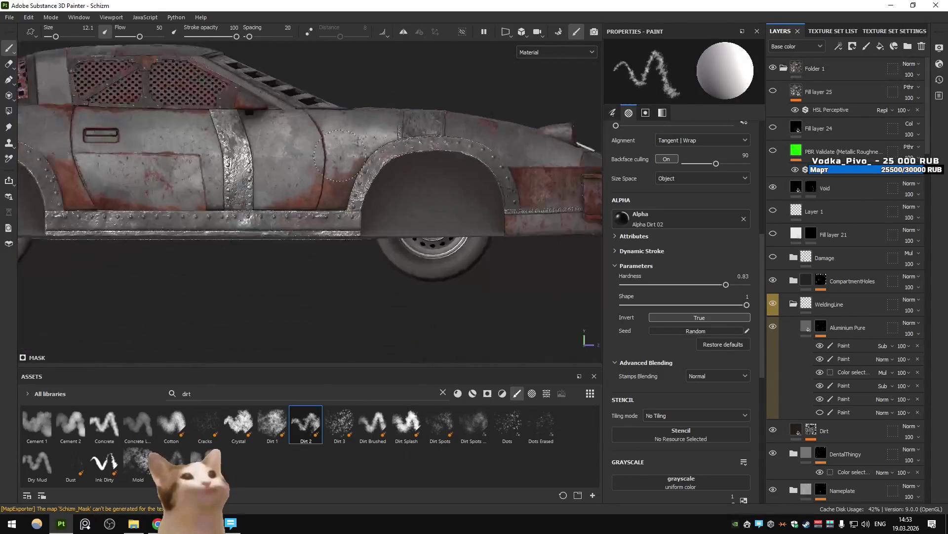
{"action": "left_click_drag", "start_coordinate": [338, 157], "coordinate": [313, 178], "text": "alt"}
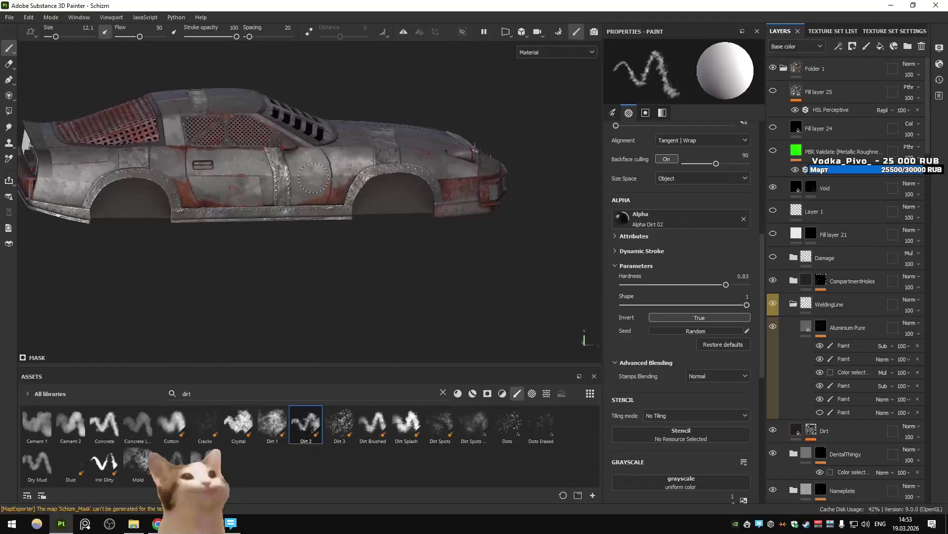
{"action": "scroll", "coordinate": [316, 197], "scroll_direction": "up", "scroll_amount": 5}
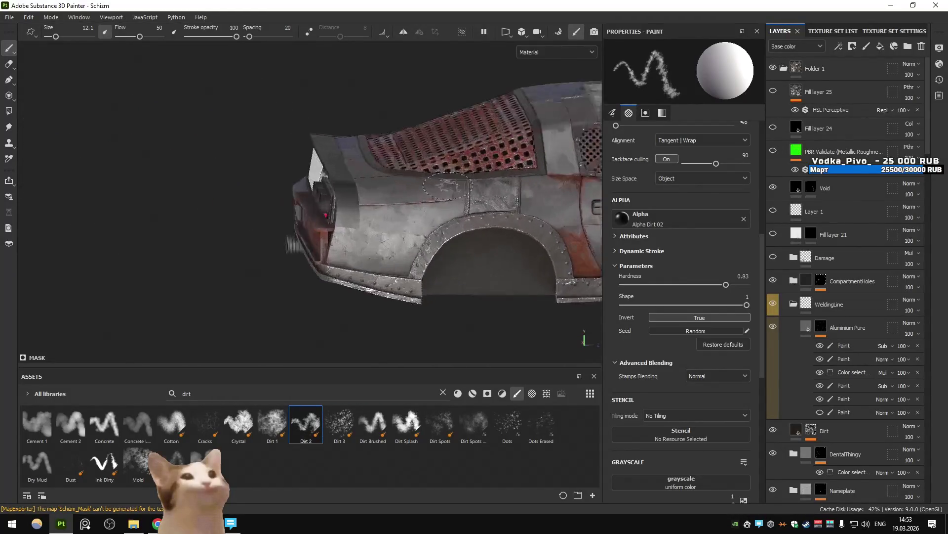
Hide Folder 1, shrink the brush to 3.54, and paint a whitish dirt streak along the seam.
{"action": "left_click", "coordinate": [774, 68]}
{"action": "scroll", "coordinate": [377, 214], "scroll_direction": "up", "scroll_amount": 5}
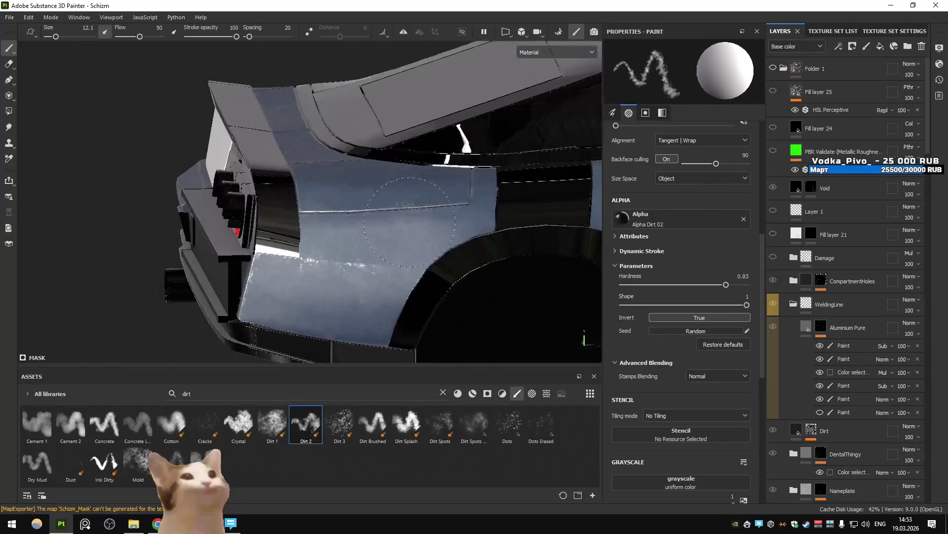
{"action": "scroll", "coordinate": [377, 214], "scroll_direction": "up", "scroll_amount": 3}
{"action": "right_click_drag", "start_coordinate": [338, 201], "coordinate": [307, 219], "text": "ctrl"}
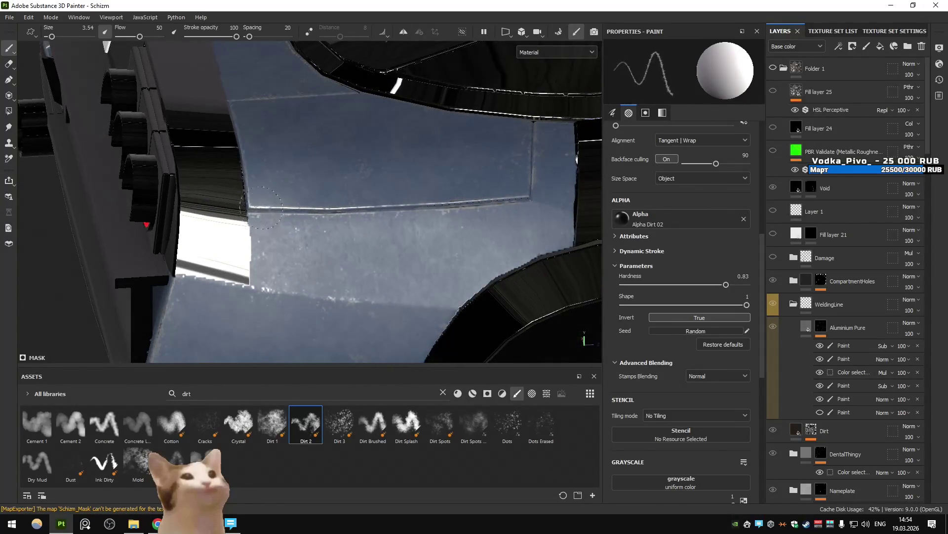
{"action": "left_click_drag", "start_coordinate": [312, 212], "coordinate": [429, 209]}
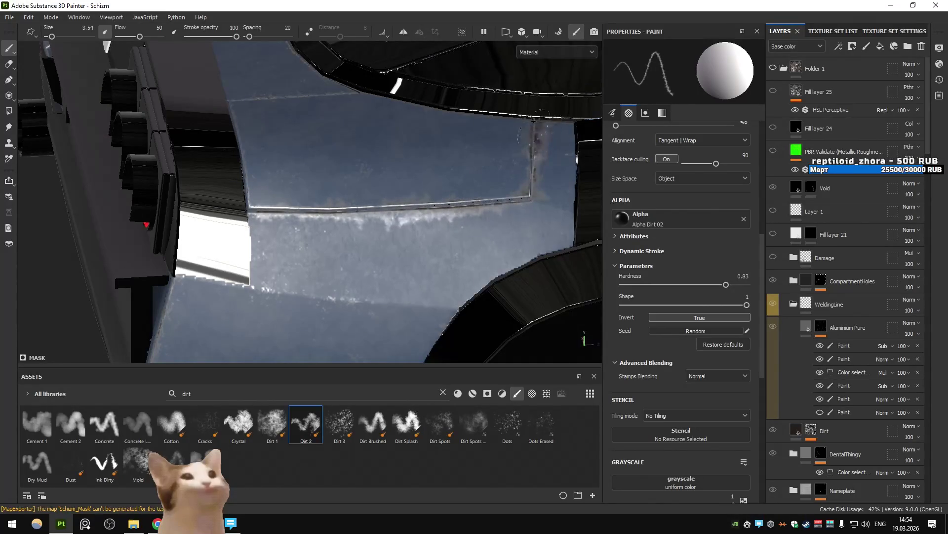
Toggle Folder 1's rust layers on and off to check the streak, ending hidden.
{"action": "left_click", "coordinate": [773, 69]}
{"action": "left_click", "coordinate": [774, 69]}
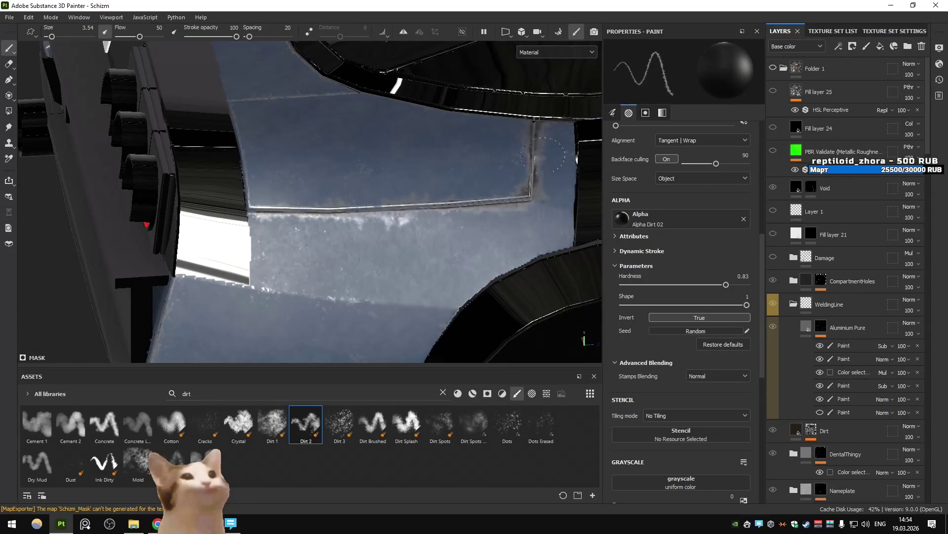
{"action": "left_click", "coordinate": [773, 69]}
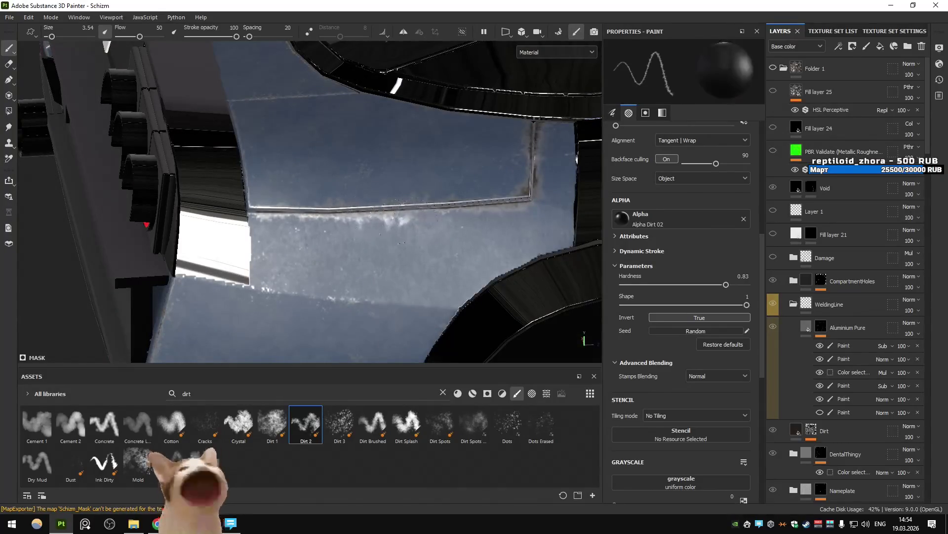
{"action": "left_click", "coordinate": [774, 68]}
{"action": "left_click", "coordinate": [774, 68]}
Raise the brush to 20.05 and paint cloudy dirt across the lower panel, then compare with the rust.
{"action": "mouse_move", "coordinate": [371, 162]}
{"action": "left_mouse_down", "text": "alt"}
{"action": "mouse_move", "coordinate": [306, 211]}
{"action": "mouse_move", "coordinate": [247, 217]}
{"action": "left_mouse_up", "text": "alt"}
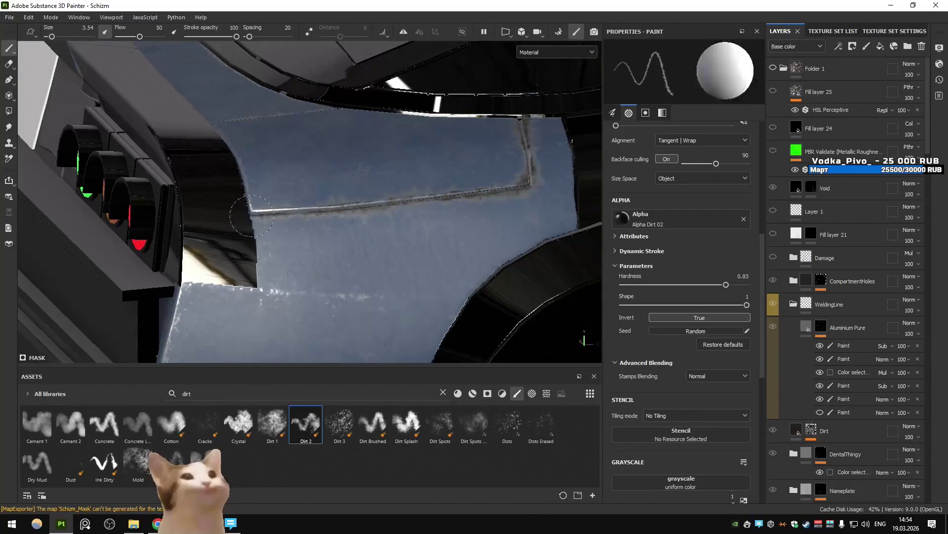
{"action": "left_click_drag", "start_coordinate": [345, 214], "coordinate": [377, 154], "text": "alt"}
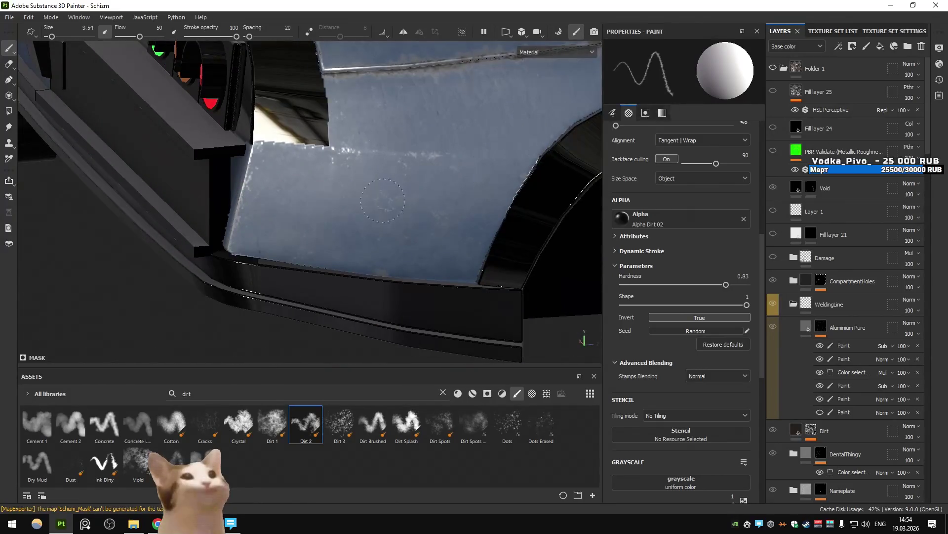
{"action": "right_click_drag", "start_coordinate": [378, 203], "coordinate": [405, 257], "text": "ctrl"}
{"action": "mouse_move", "coordinate": [405, 257]}
{"action": "left_mouse_down"}
{"action": "mouse_move", "coordinate": [296, 227]}
{"action": "mouse_move", "coordinate": [419, 280]}
{"action": "mouse_move", "coordinate": [306, 276]}
{"action": "mouse_move", "coordinate": [376, 297]}
{"action": "mouse_move", "coordinate": [385, 292]}
{"action": "mouse_move", "coordinate": [262, 245]}
{"action": "mouse_move", "coordinate": [445, 222]}
{"action": "left_mouse_up"}
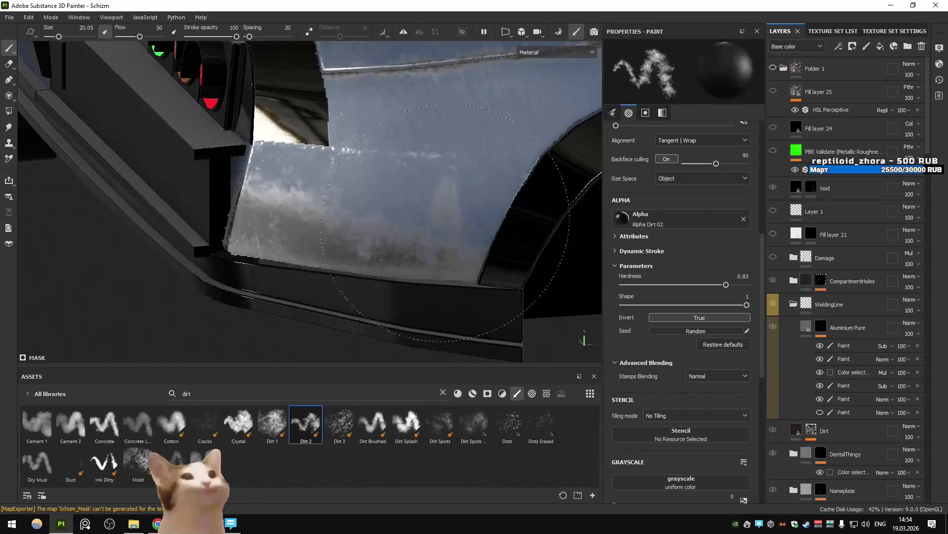
{"action": "mouse_move", "coordinate": [375, 202]}
{"action": "left_mouse_down"}
{"action": "mouse_move", "coordinate": [316, 198]}
{"action": "mouse_move", "coordinate": [370, 264]}
{"action": "left_mouse_up"}
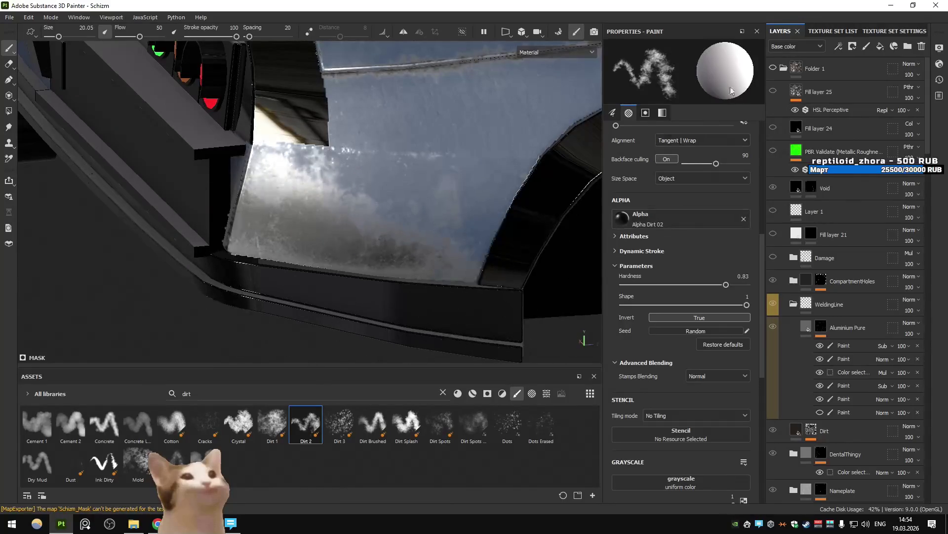
{"action": "left_click", "coordinate": [773, 69]}
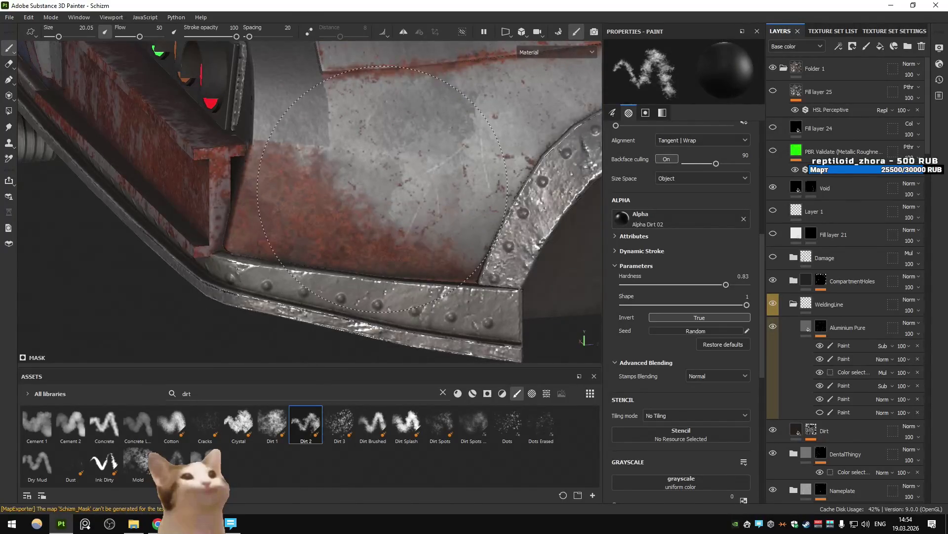
{"action": "left_click", "coordinate": [773, 68]}
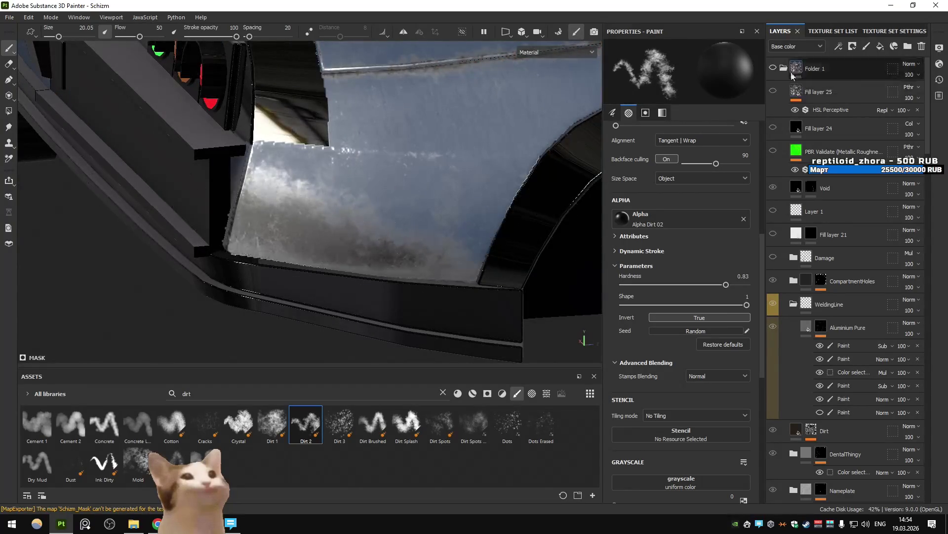
Frame the door and paint dirt above and around the door handle at size 20.05.
{"action": "left_click", "coordinate": [773, 68]}
{"action": "left_click_drag", "start_coordinate": [395, 160], "coordinate": [302, 217], "text": "alt"}
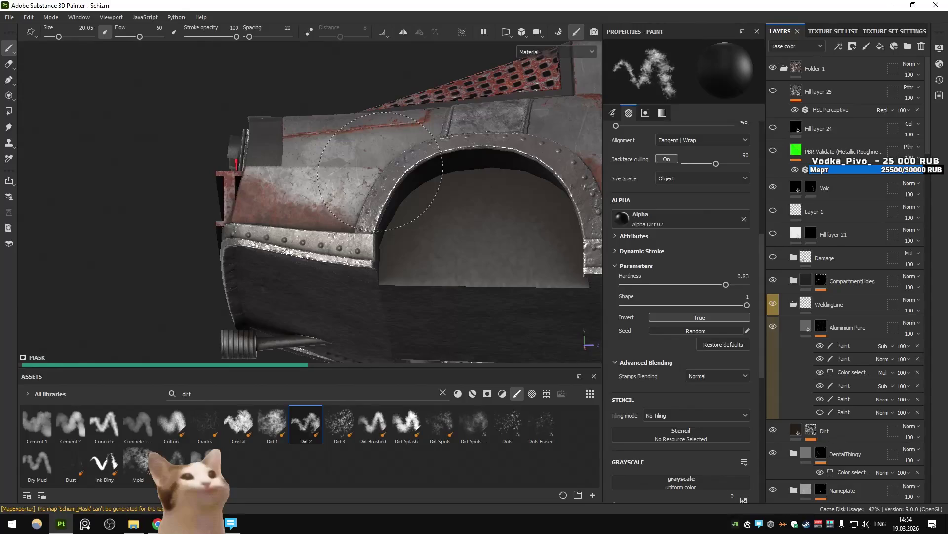
{"action": "left_click_drag", "start_coordinate": [380, 171], "coordinate": [346, 187], "text": "alt"}
{"action": "middle_click_drag", "start_coordinate": [346, 187], "coordinate": [302, 187], "text": "alt"}
{"action": "scroll", "coordinate": [302, 188], "scroll_direction": "up", "scroll_amount": 3}
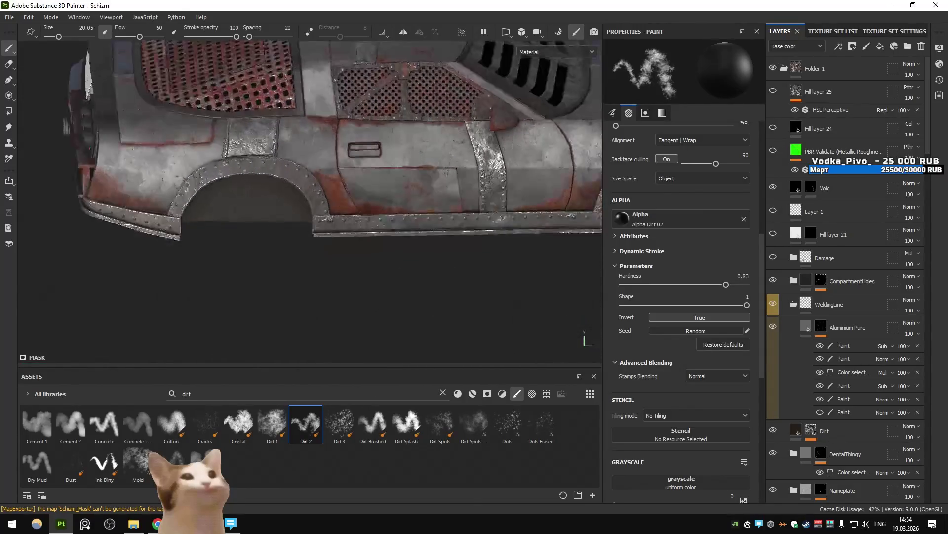
{"action": "scroll", "coordinate": [364, 149], "scroll_direction": "up", "scroll_amount": 2}
{"action": "scroll", "coordinate": [364, 149], "scroll_direction": "up", "scroll_amount": 5}
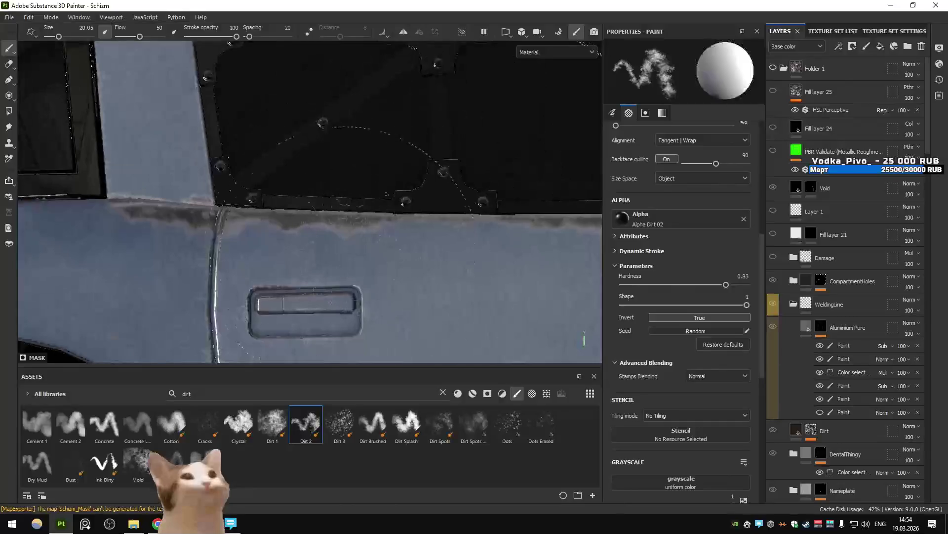
{"action": "left_click_drag", "start_coordinate": [351, 262], "coordinate": [368, 233]}
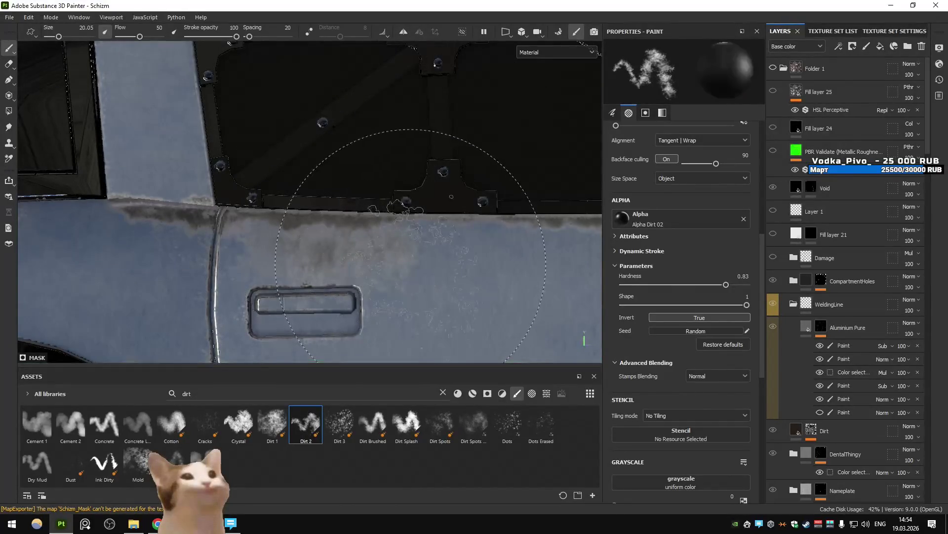
{"action": "left_click_drag", "start_coordinate": [410, 265], "coordinate": [376, 261]}
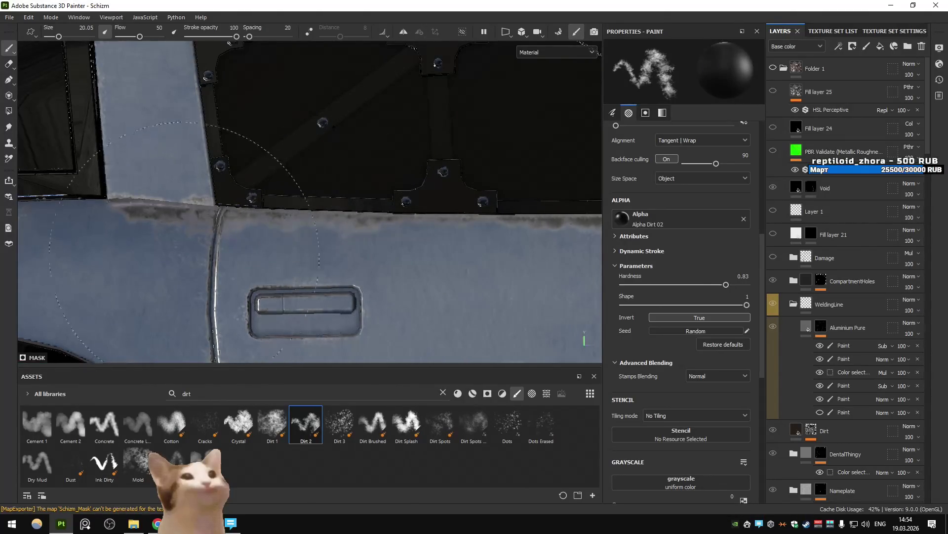
Shrink the brush to 7.18 and lighten the dark smudge above the door seam.
{"action": "middle_click_drag", "start_coordinate": [427, 267], "coordinate": [289, 228]}
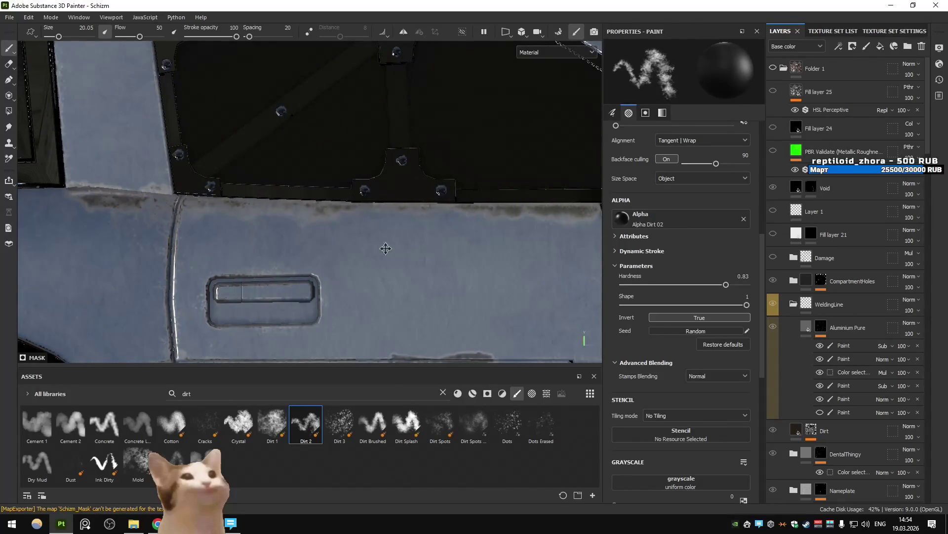
{"action": "middle_click_drag", "start_coordinate": [385, 249], "coordinate": [435, 247]}
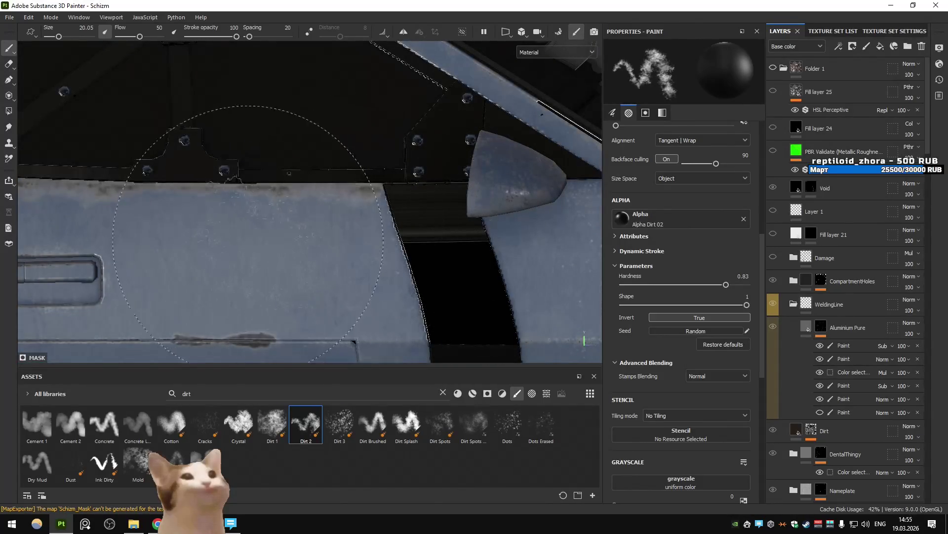
{"action": "middle_click_drag", "start_coordinate": [248, 234], "coordinate": [444, 252]}
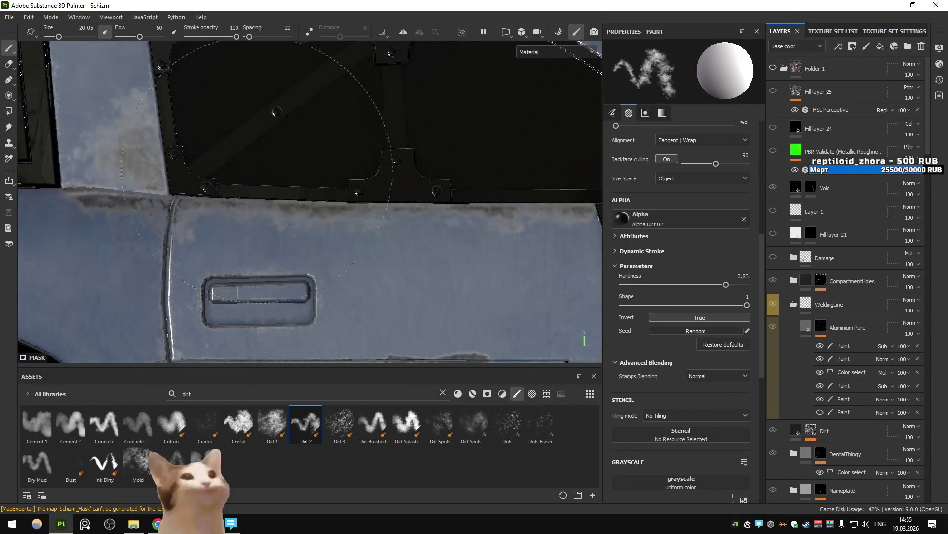
{"action": "middle_click_drag", "start_coordinate": [238, 165], "coordinate": [424, 205]}
{"action": "right_click_drag", "start_coordinate": [447, 202], "coordinate": [293, 154], "text": "ctrl"}
{"action": "left_click_drag", "start_coordinate": [321, 170], "coordinate": [307, 183]}
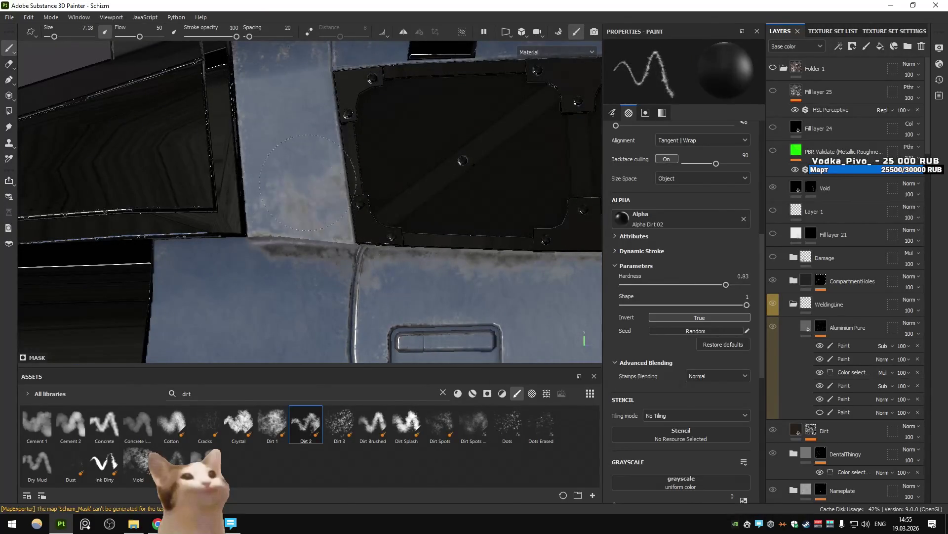
Show Folder 1's rust layers and pull back to see the whole car from a lower angle.
{"action": "left_click", "coordinate": [775, 71]}
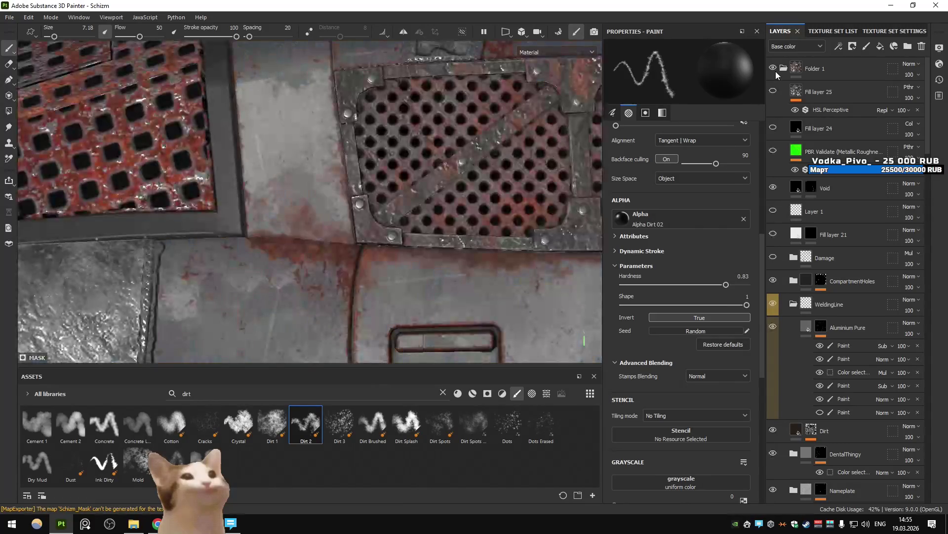
{"action": "scroll", "coordinate": [346, 208], "scroll_direction": "down", "scroll_amount": 10}
{"action": "mouse_move", "coordinate": [336, 218]}
{"action": "left_mouse_down", "text": "alt"}
{"action": "mouse_move", "coordinate": [373, 223]}
{"action": "mouse_move", "coordinate": [361, 200]}
{"action": "left_mouse_up", "text": "alt"}
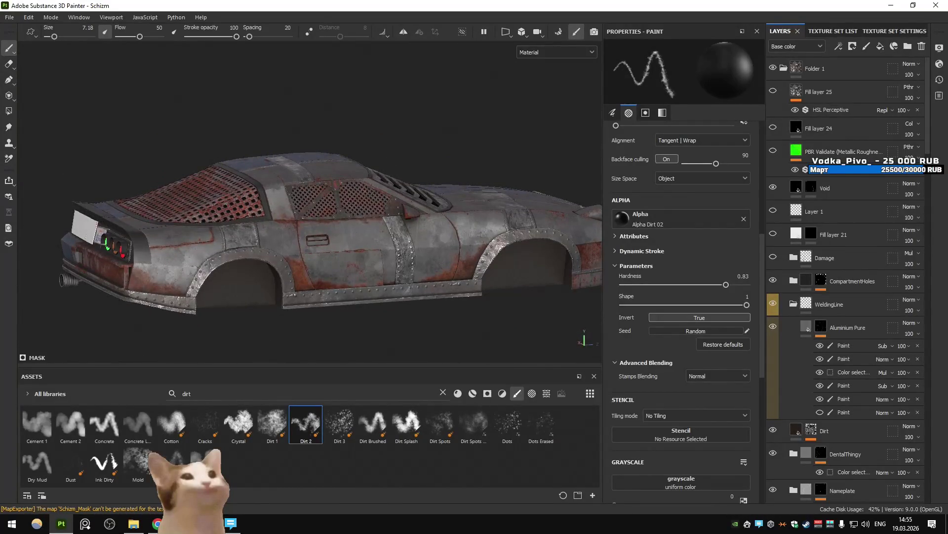
Switch the paint value between white and black while painting the door's bottom edge.
{"action": "scroll", "coordinate": [415, 244], "scroll_direction": "up", "scroll_amount": 3}
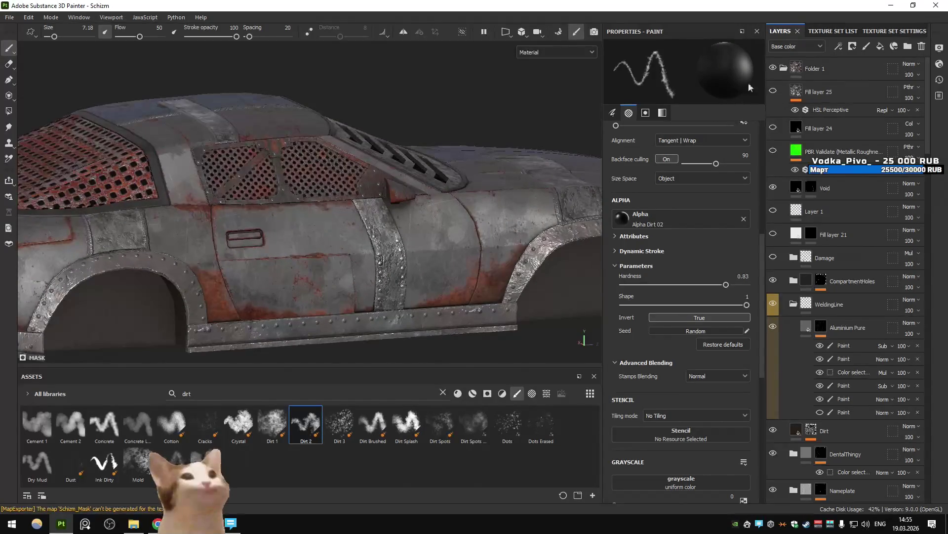
{"action": "scroll", "coordinate": [320, 225], "scroll_direction": "up", "scroll_amount": 6}
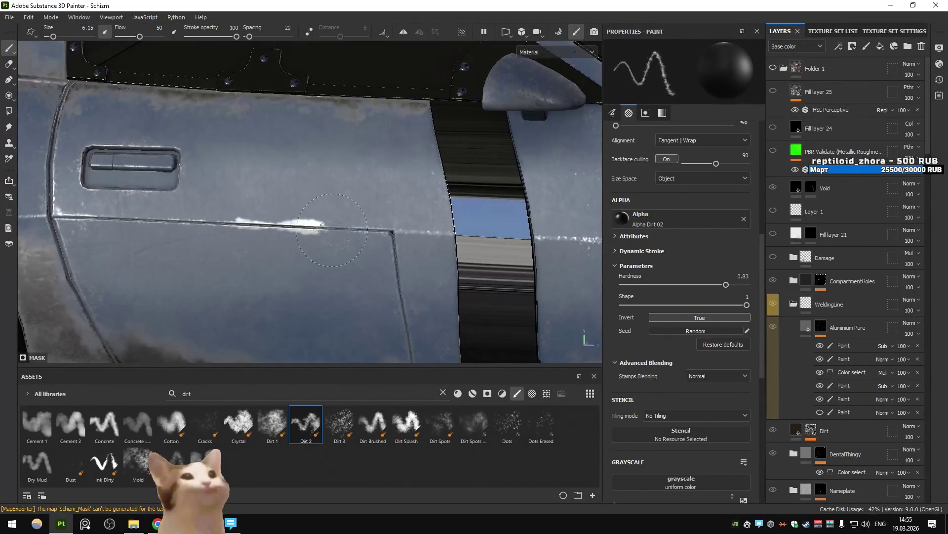
{"action": "key", "text": "x"}
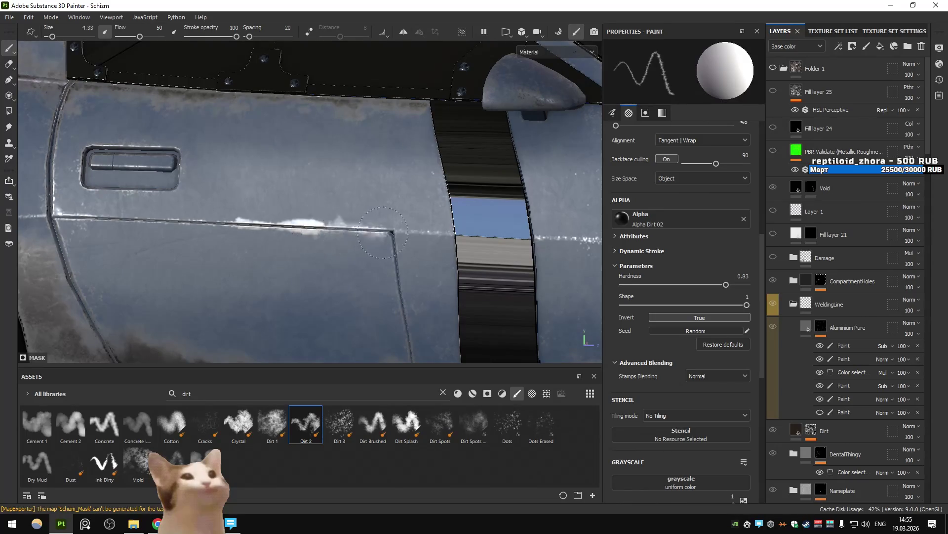
{"action": "middle_click_drag", "start_coordinate": [404, 306], "coordinate": [429, 207]}
{"action": "key", "text": "x"}
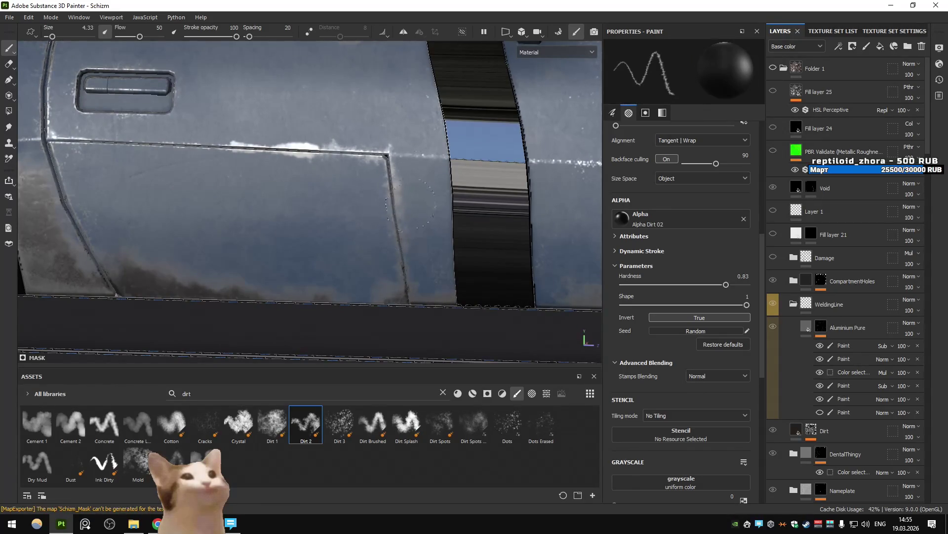
{"action": "key", "text": "x"}
{"action": "key", "text": "x"}
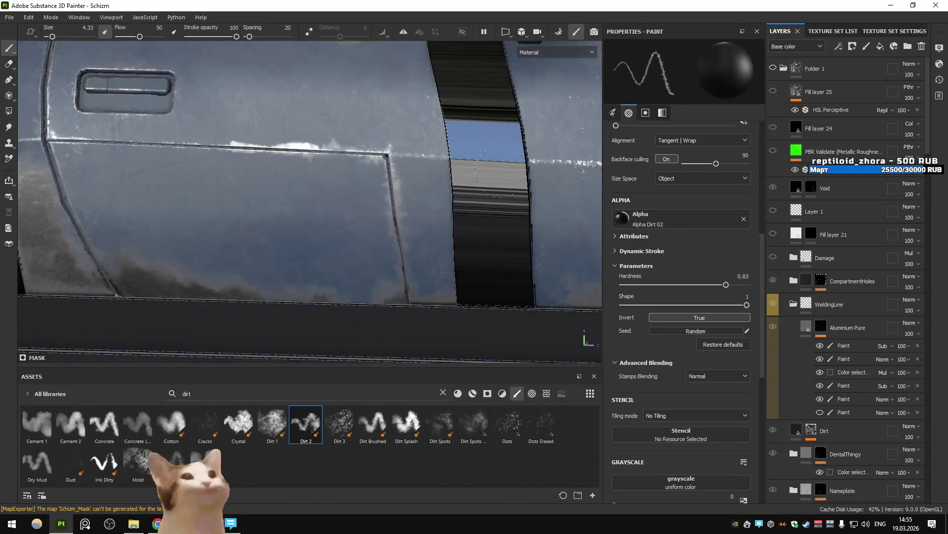
Show the rusty material and orbit out past the front wheel arch to a three-quarter view.
{"action": "left_click", "coordinate": [774, 69]}
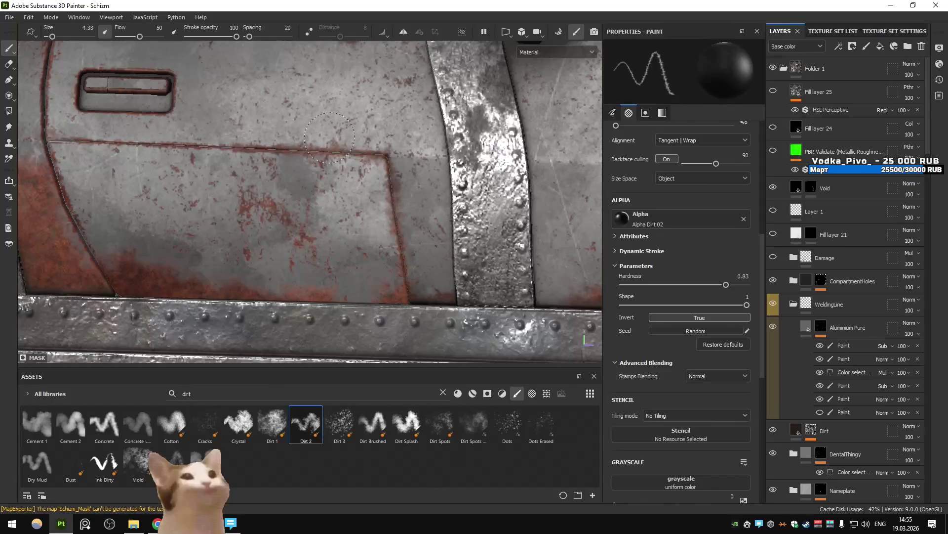
{"action": "scroll", "coordinate": [410, 168], "scroll_direction": "down", "scroll_amount": 5}
{"action": "left_click_drag", "start_coordinate": [410, 168], "coordinate": [384, 196], "text": "alt"}
{"action": "scroll", "coordinate": [384, 196], "scroll_direction": "up", "scroll_amount": 4}
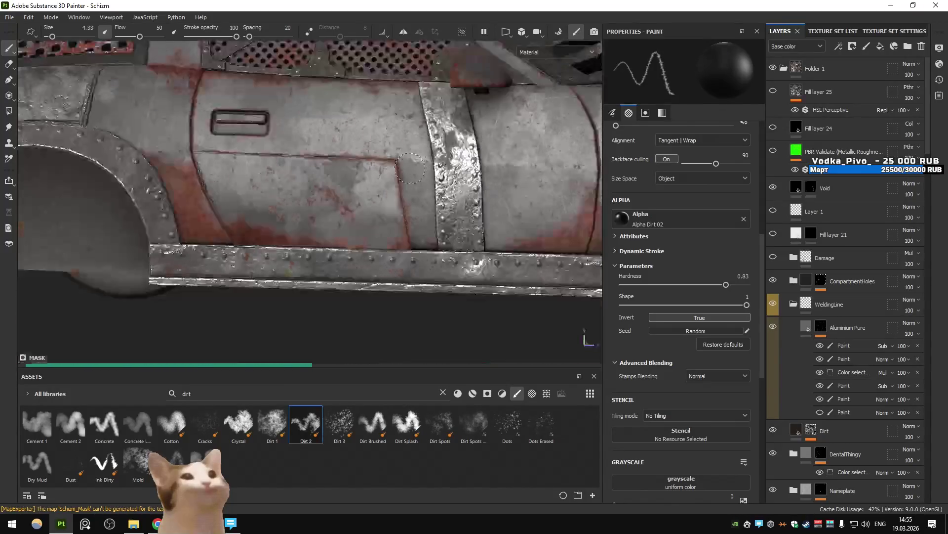
{"action": "scroll", "coordinate": [384, 196], "scroll_direction": "down", "scroll_amount": 3}
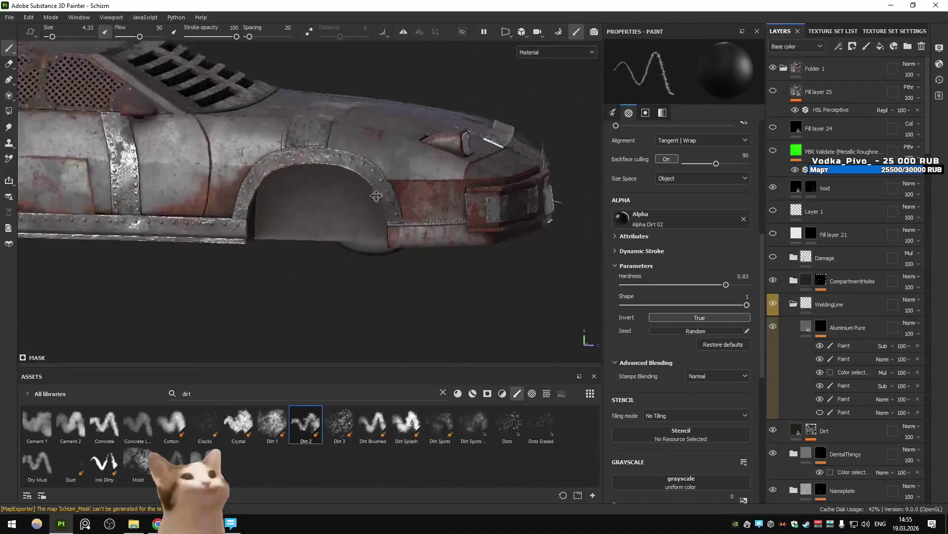
{"action": "mouse_move", "coordinate": [384, 196]}
{"action": "middle_mouse_down"}
{"action": "mouse_move", "coordinate": [192, 185]}
{"action": "mouse_move", "coordinate": [255, 192]}
{"action": "middle_mouse_up"}
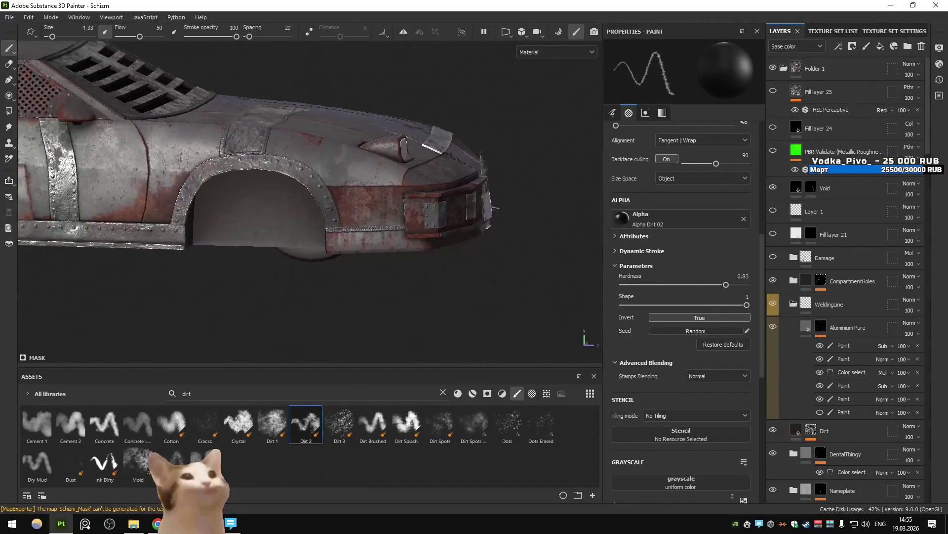
{"action": "scroll", "coordinate": [257, 189], "scroll_direction": "down", "scroll_amount": 2}
{"action": "left_click_drag", "start_coordinate": [256, 189], "coordinate": [537, 189], "text": "alt"}
{"action": "scroll", "coordinate": [537, 189], "scroll_direction": "down", "scroll_amount": 2}
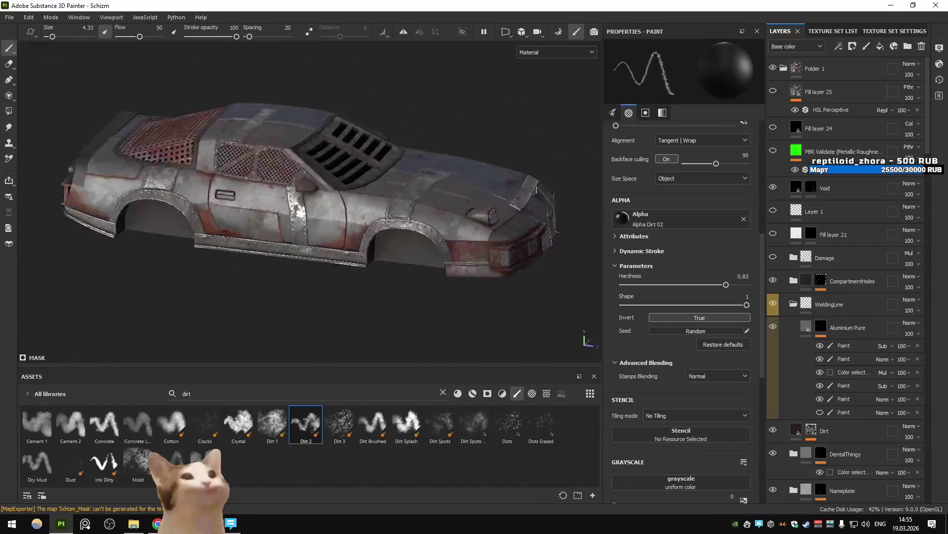
{"action": "scroll", "coordinate": [537, 190], "scroll_direction": "up", "scroll_amount": 4}
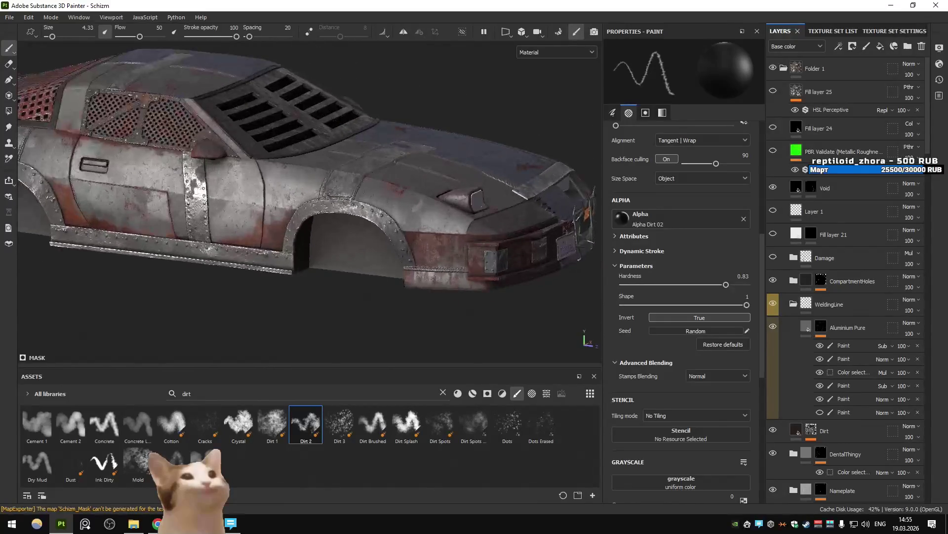
{"action": "scroll", "coordinate": [808, 263], "scroll_direction": "down", "scroll_amount": 5}
{"action": "scroll", "coordinate": [815, 259], "scroll_direction": "up", "scroll_amount": 10}
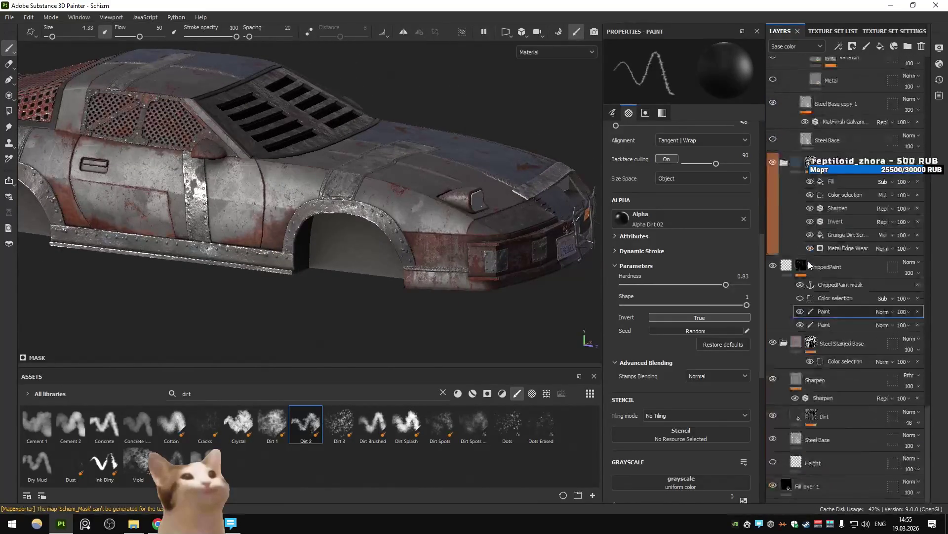
Expand the C4Bumper folder in the Layers panel to reveal the SteelBeamRust layer.
{"action": "scroll", "coordinate": [822, 257], "scroll_direction": "up", "scroll_amount": 10}
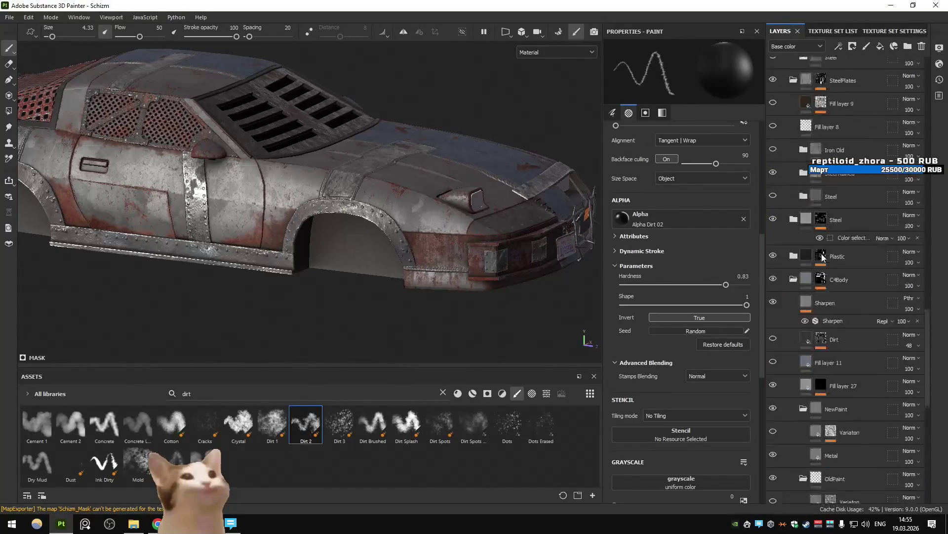
{"action": "scroll", "coordinate": [822, 256], "scroll_direction": "up", "scroll_amount": 5}
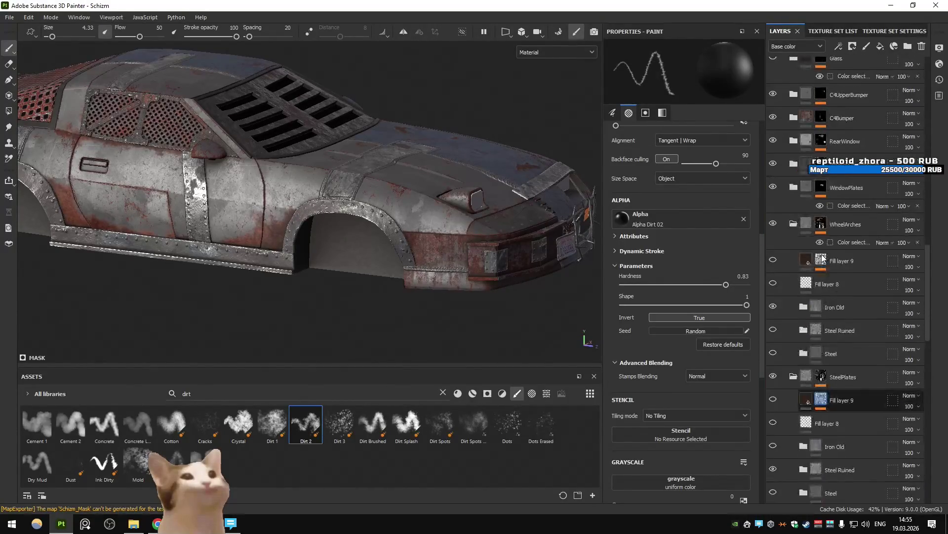
{"action": "scroll", "coordinate": [822, 257], "scroll_direction": "up", "scroll_amount": 3}
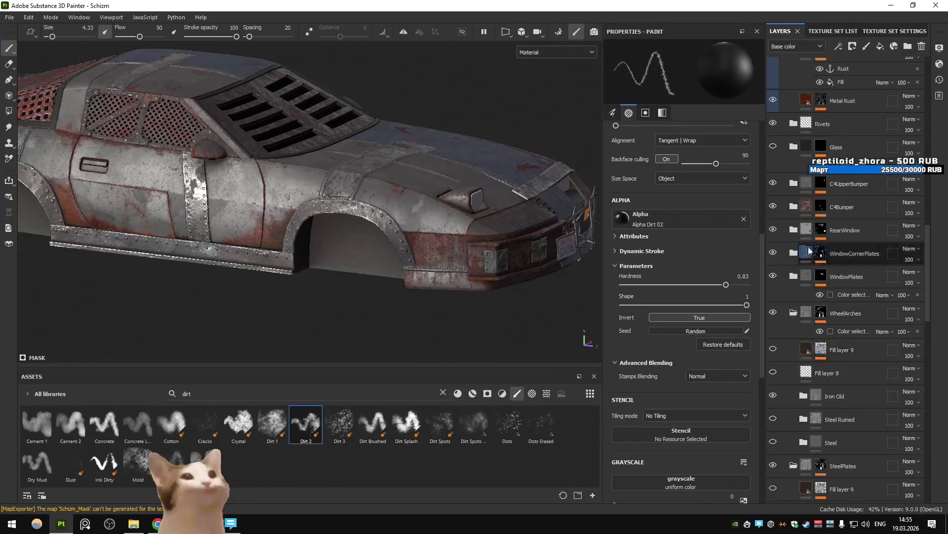
{"action": "left_click", "coordinate": [794, 208]}
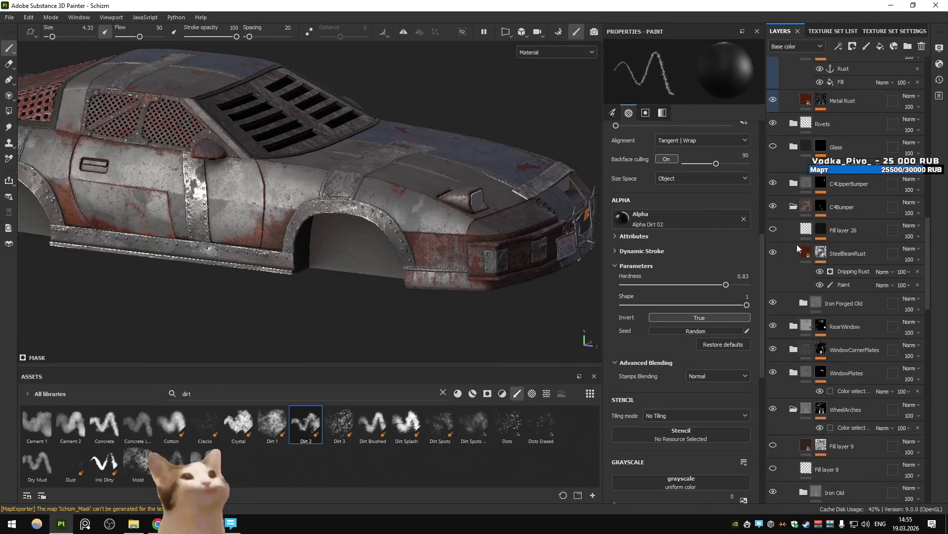
Flip SteelBeamRust's visibility repeatedly to compare the front fender, finally hiding it.
{"action": "left_click", "coordinate": [773, 254]}
{"action": "left_click", "coordinate": [773, 253]}
{"action": "left_click", "coordinate": [772, 254]}
{"action": "scroll", "coordinate": [519, 230], "scroll_direction": "up", "scroll_amount": 3}
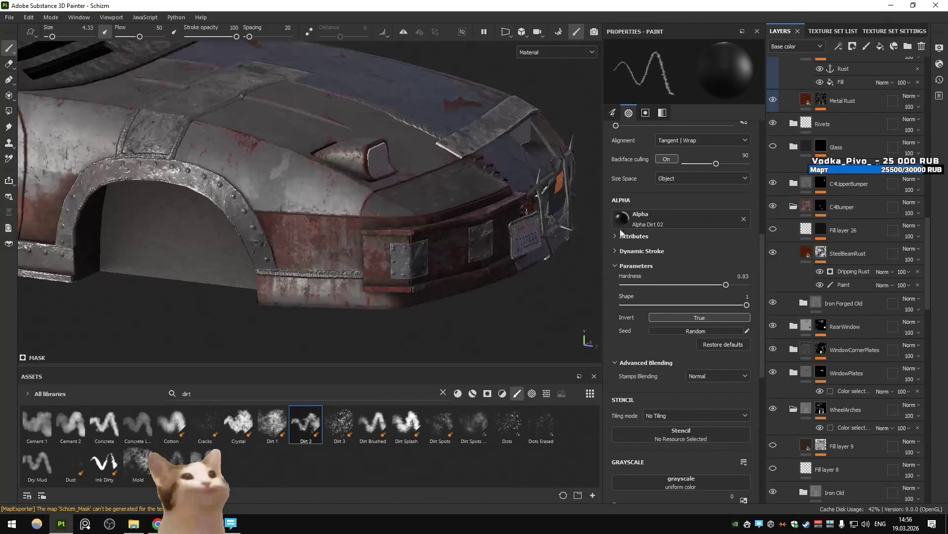
{"action": "left_click", "coordinate": [773, 251]}
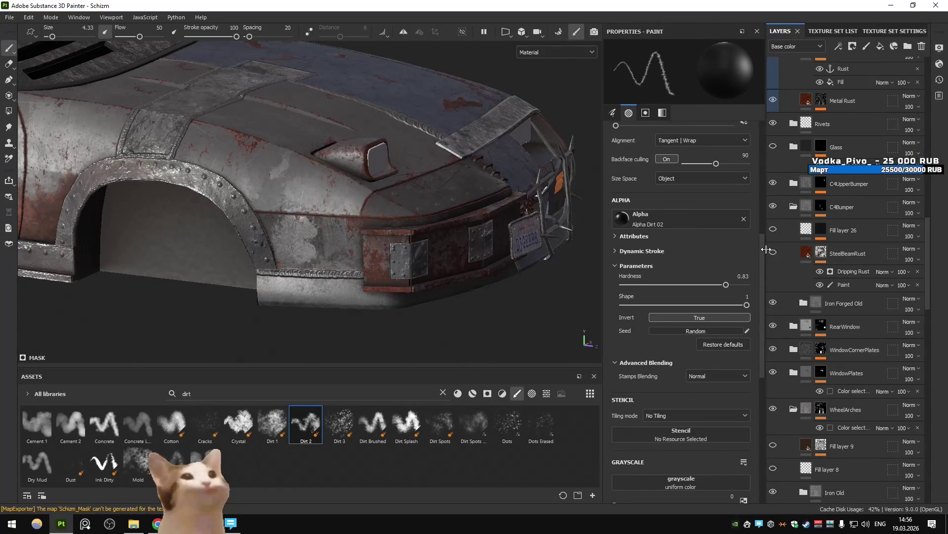
{"action": "left_click", "coordinate": [773, 253]}
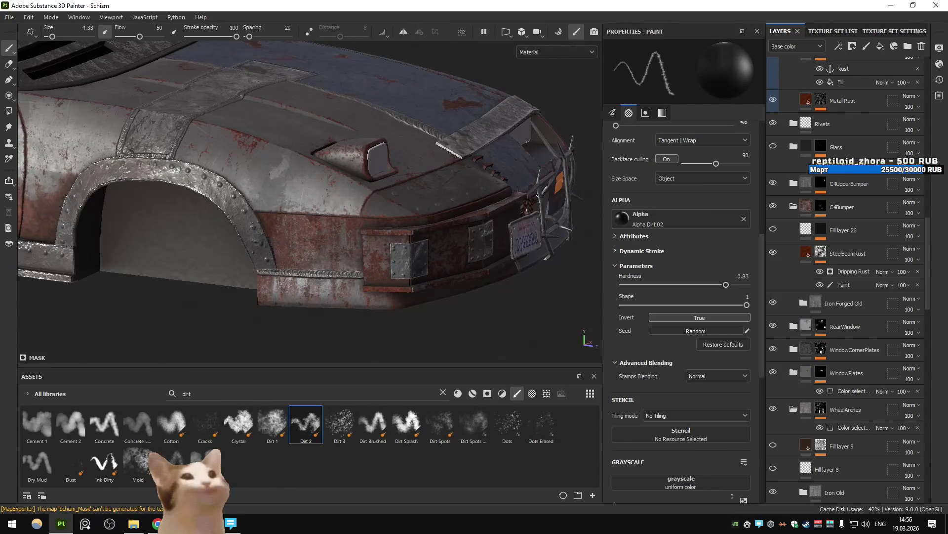
{"action": "scroll", "coordinate": [434, 221], "scroll_direction": "down", "scroll_amount": 5}
{"action": "left_click", "coordinate": [773, 254]}
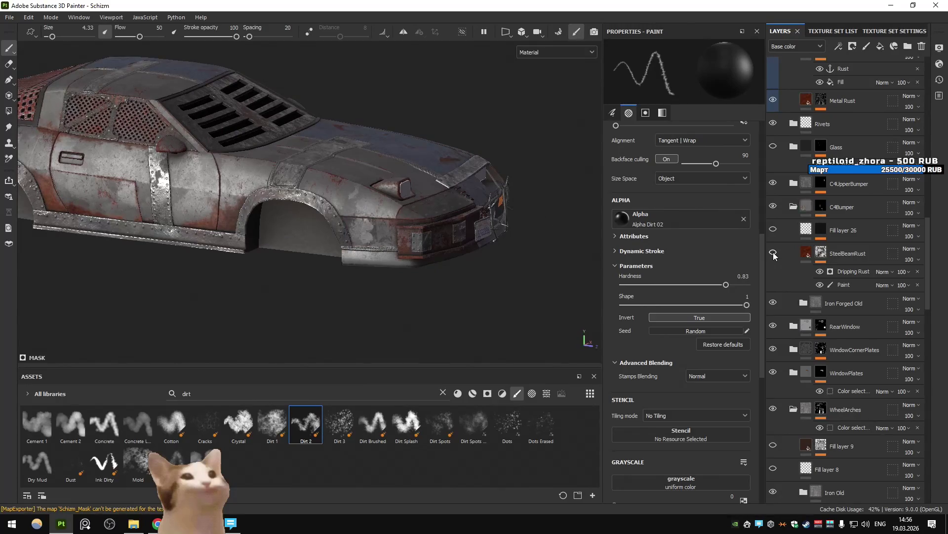
{"action": "scroll", "coordinate": [847, 315], "scroll_direction": "down", "scroll_amount": 15}
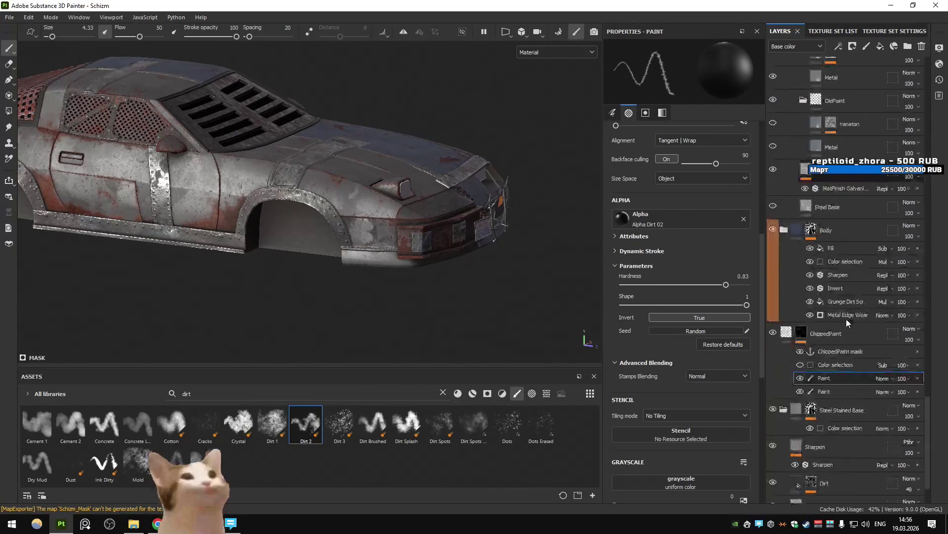
{"action": "scroll", "coordinate": [372, 170], "scroll_direction": "up", "scroll_amount": 8}
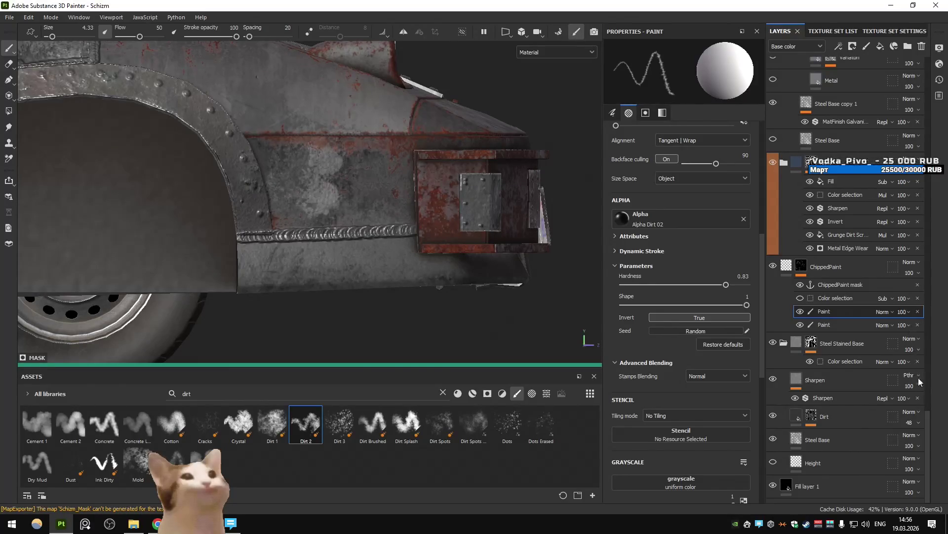
With Folder 1 hidden, paint chipping strokes along the lower car body, then show Folder 1 again.
{"action": "scroll", "coordinate": [862, 210], "scroll_direction": "up", "scroll_amount": 10}
{"action": "left_click", "coordinate": [773, 68]}
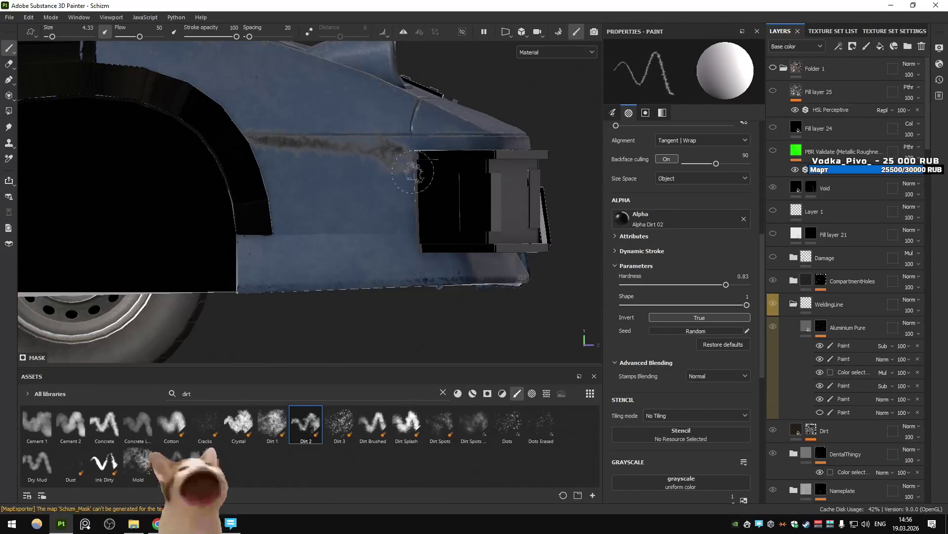
{"action": "right_click_drag", "start_coordinate": [320, 222], "coordinate": [345, 222], "text": "ctrl"}
{"action": "mouse_move", "coordinate": [296, 227]}
{"action": "left_mouse_down"}
{"action": "mouse_move", "coordinate": [375, 261]}
{"action": "mouse_move", "coordinate": [242, 257]}
{"action": "mouse_move", "coordinate": [402, 285]}
{"action": "mouse_move", "coordinate": [297, 286]}
{"action": "mouse_move", "coordinate": [277, 262]}
{"action": "left_mouse_up"}
{"action": "left_click", "coordinate": [774, 69]}
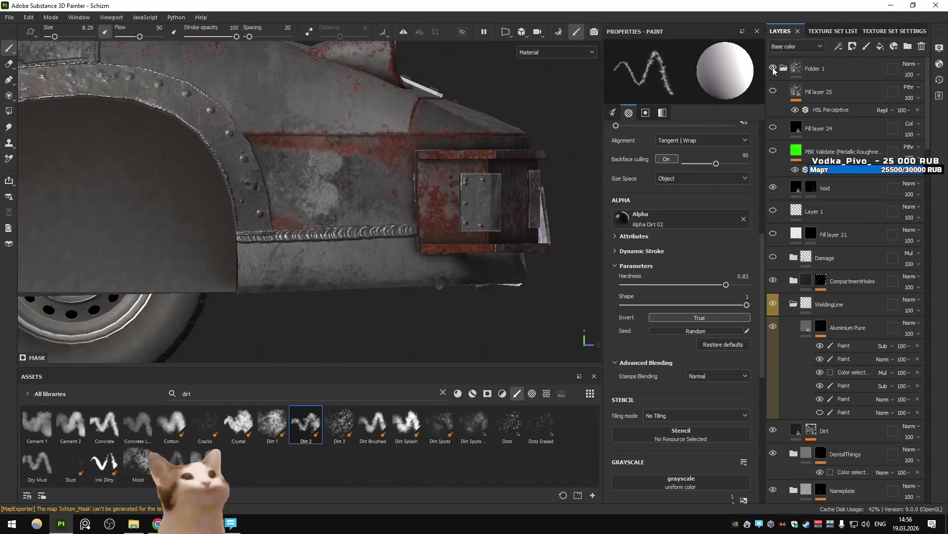
Delete ChippedPaint's Color selection effect and inspect its mask in isolation.
{"action": "scroll", "coordinate": [790, 144], "scroll_direction": "down", "scroll_amount": 10}
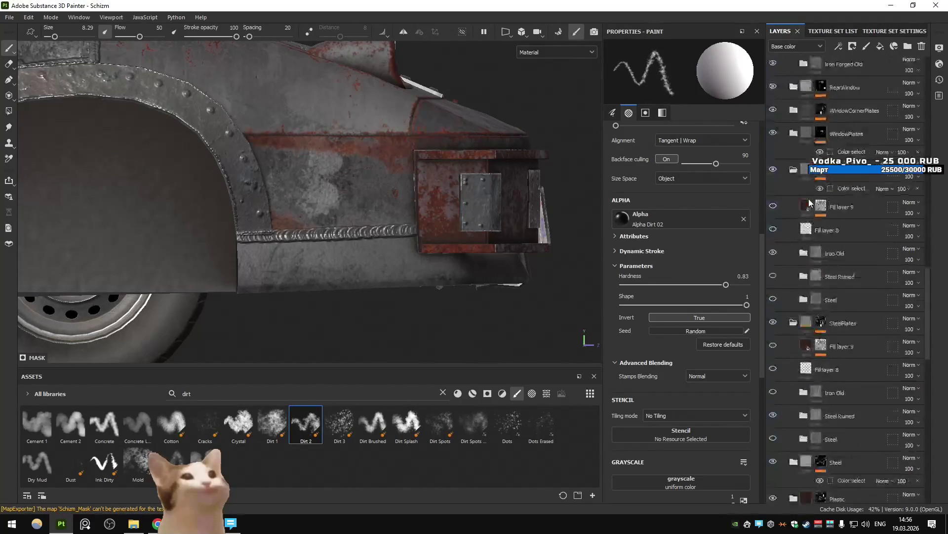
{"action": "scroll", "coordinate": [809, 203], "scroll_direction": "down", "scroll_amount": 5}
{"action": "left_click", "coordinate": [834, 332]}
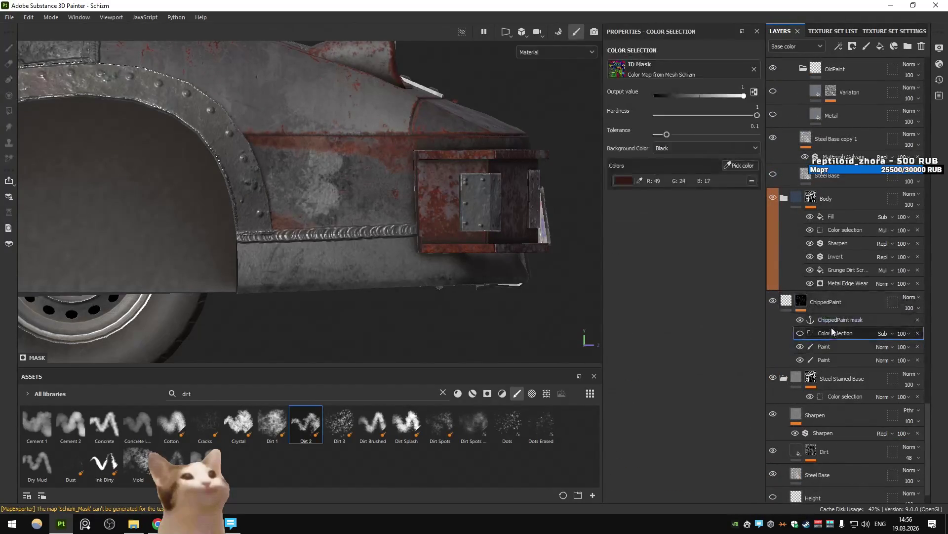
{"action": "left_click", "coordinate": [752, 182]}
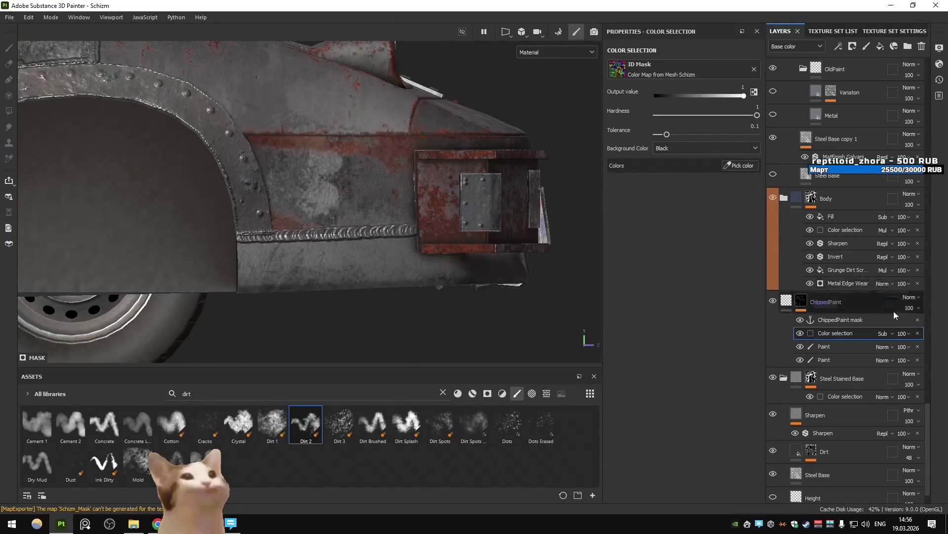
{"action": "left_click", "coordinate": [918, 333]}
{"action": "left_click", "coordinate": [800, 302], "text": "alt"}
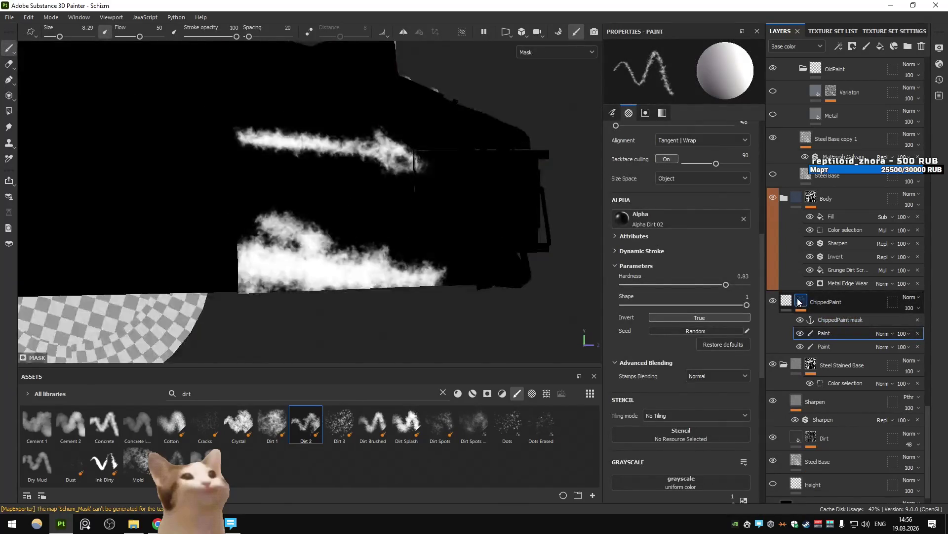
{"action": "left_click", "coordinate": [835, 320]}
{"action": "left_click", "coordinate": [786, 300]}
{"action": "scroll", "coordinate": [839, 287], "scroll_direction": "down", "scroll_amount": 15}
{"action": "scroll", "coordinate": [840, 288], "scroll_direction": "up", "scroll_amount": 6}
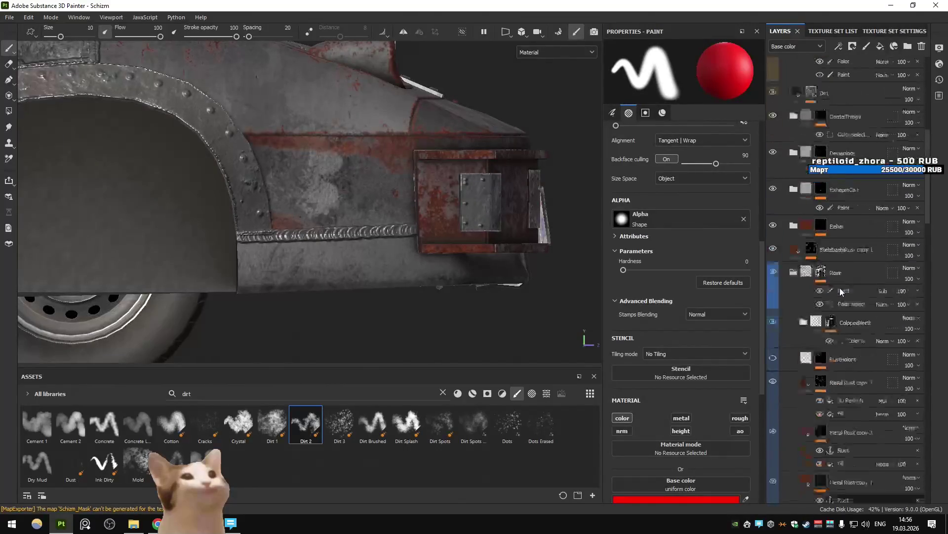
Add the dark rust colour to the Rust layer's Color selection using Pick color.
{"action": "left_click", "coordinate": [862, 276]}
{"action": "left_click", "coordinate": [733, 165]}
{"action": "left_click", "coordinate": [476, 254]}
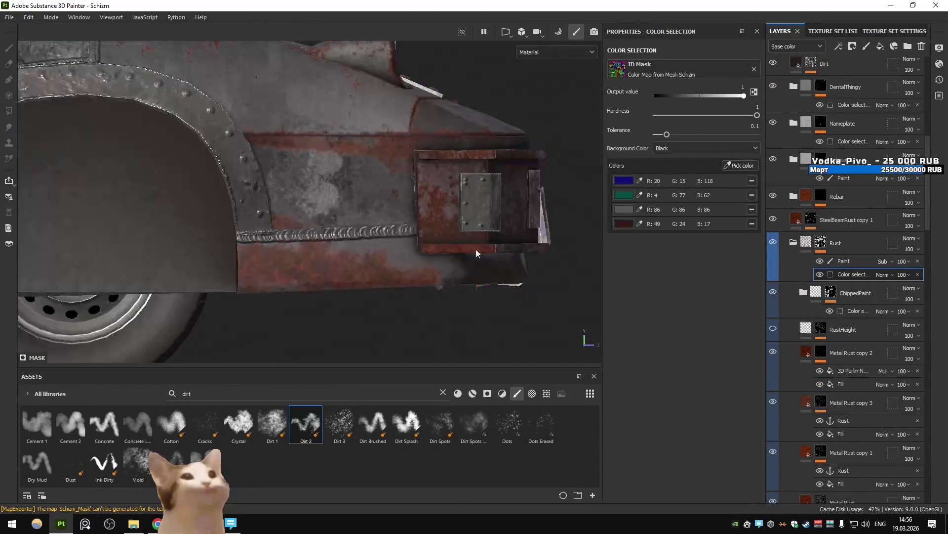
{"action": "scroll", "coordinate": [852, 274], "scroll_direction": "down", "scroll_amount": 10}
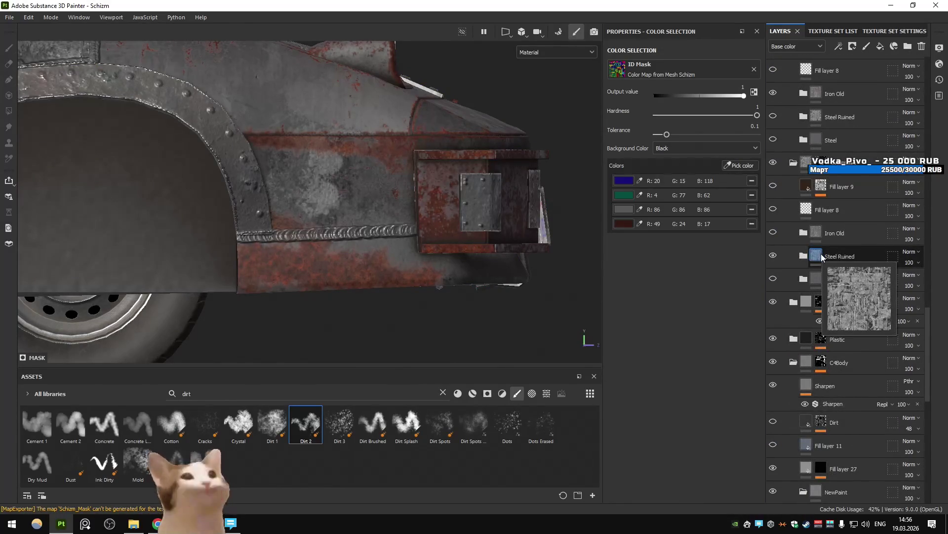
{"action": "scroll", "coordinate": [821, 253], "scroll_direction": "down", "scroll_amount": 10}
{"action": "scroll", "coordinate": [819, 256], "scroll_direction": "down", "scroll_amount": 5}
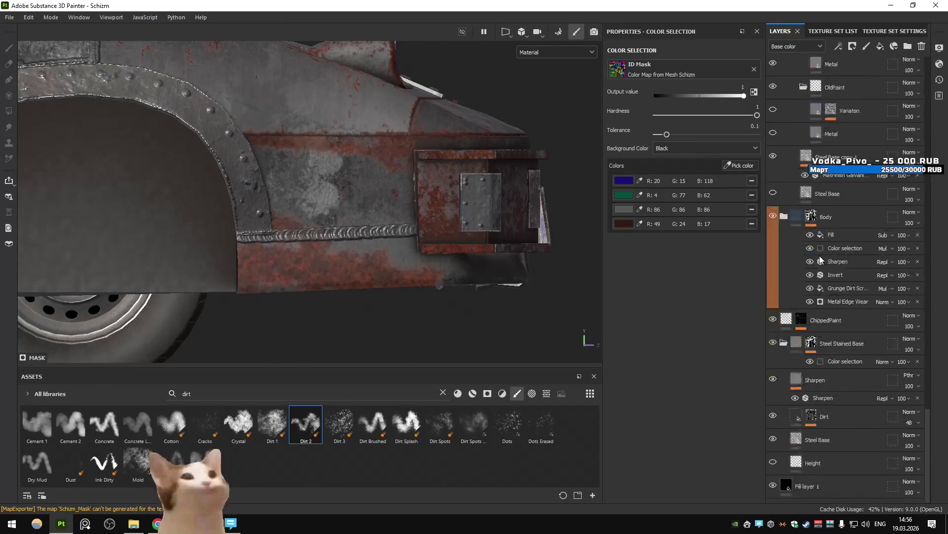
{"action": "scroll", "coordinate": [820, 256], "scroll_direction": "up", "scroll_amount": 2}
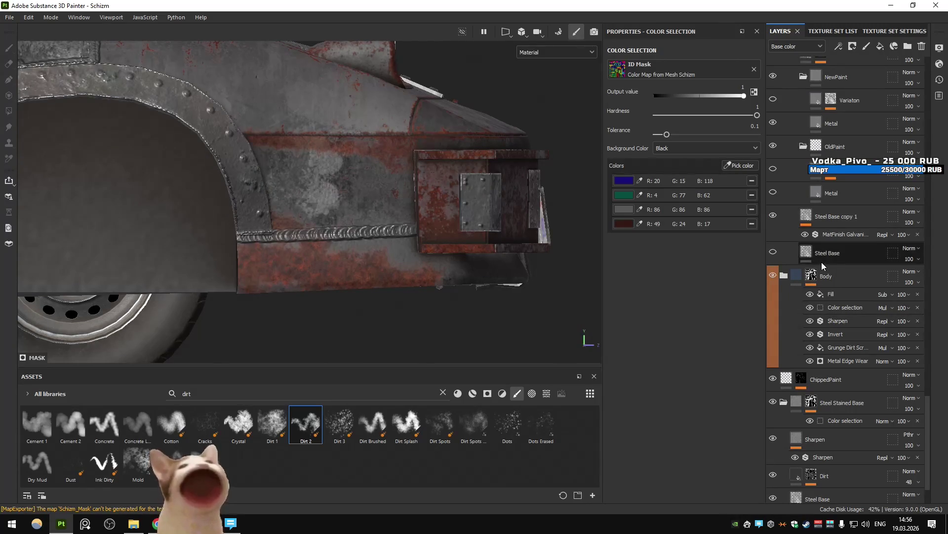
{"action": "scroll", "coordinate": [819, 348], "scroll_direction": "down", "scroll_amount": 2}
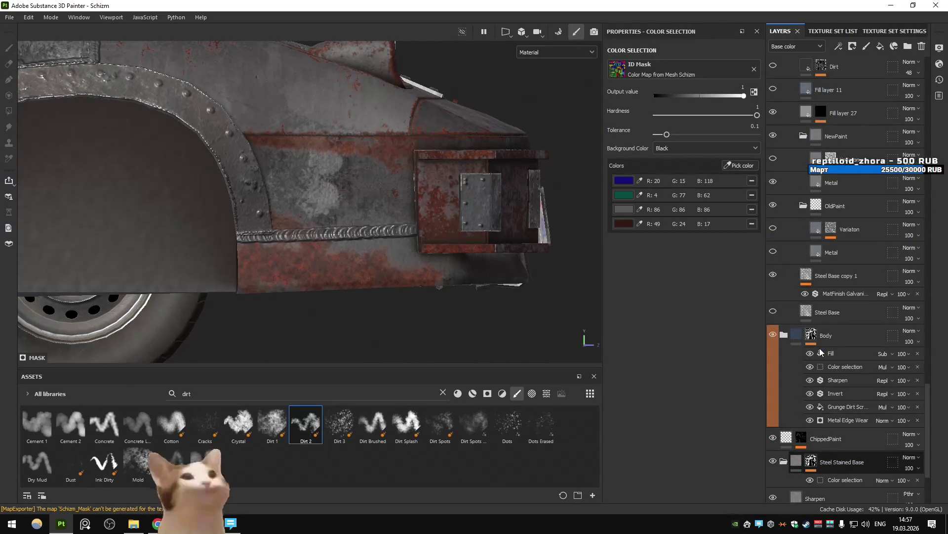
Select the lower paint effect in ChippedPaint's mask and switch to the clicked part's layer stack.
{"action": "left_click", "coordinate": [801, 320]}
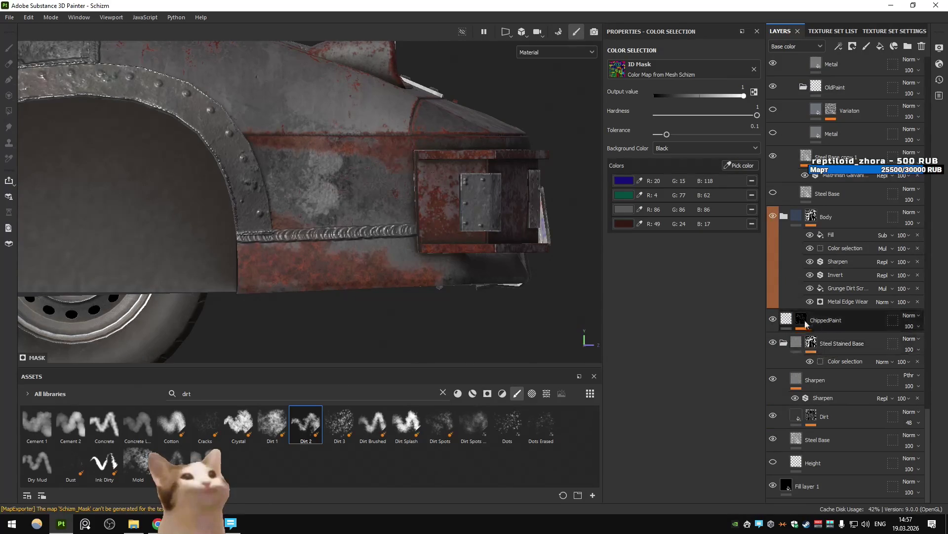
{"action": "left_click", "coordinate": [835, 366]}
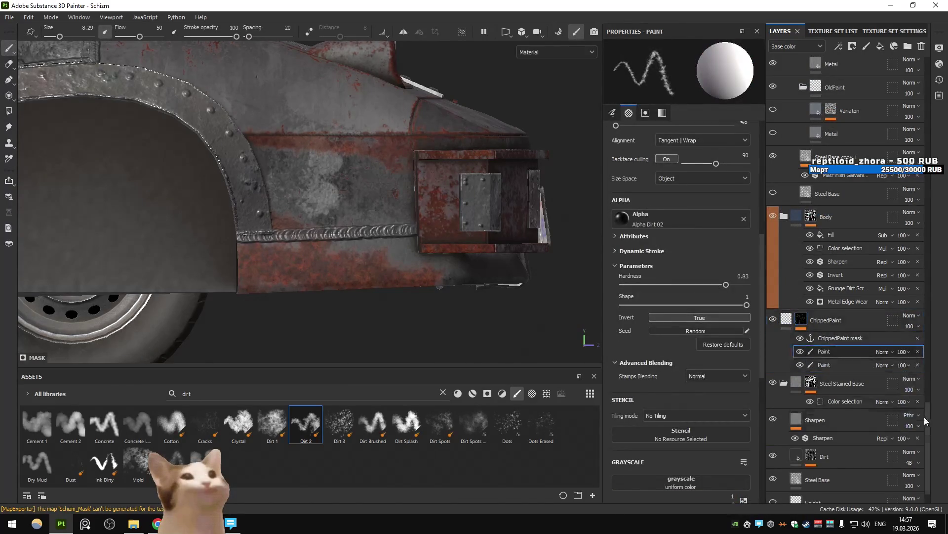
{"action": "right_click", "coordinate": [387, 235], "text": "ctrl+alt"}
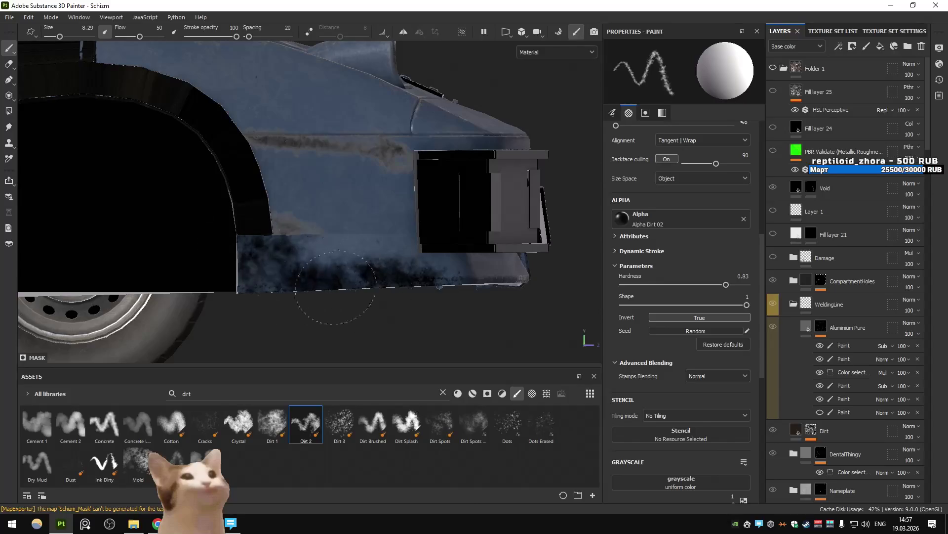
Orbit to the fender, enlarge the brush to 15.04, and paint dirt into the mask along the lower panel.
{"action": "mouse_move", "coordinate": [349, 276]}
{"action": "middle_mouse_down", "text": "alt"}
{"action": "mouse_move", "coordinate": [375, 282]}
{"action": "mouse_move", "coordinate": [254, 271]}
{"action": "mouse_move", "coordinate": [258, 279]}
{"action": "middle_mouse_up", "text": "alt"}
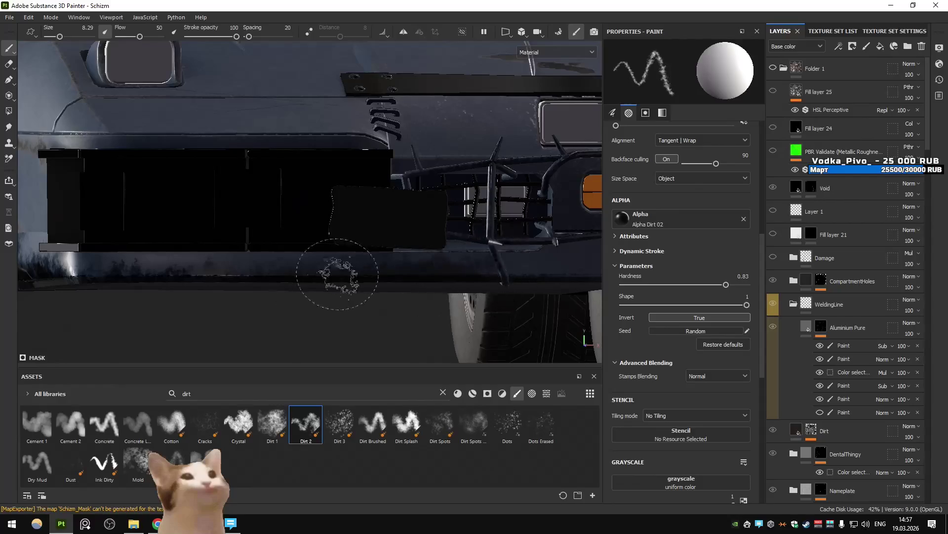
{"action": "left_click_drag", "start_coordinate": [385, 250], "coordinate": [512, 243], "text": "alt"}
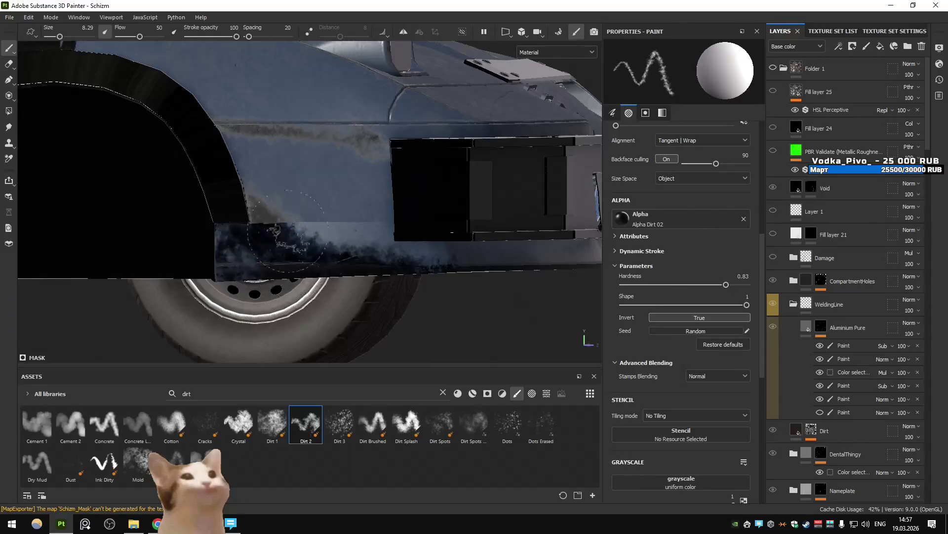
{"action": "key", "text": "bracketright"}
{"action": "key", "text": "bracketright"}
{"action": "key", "text": "bracketright"}
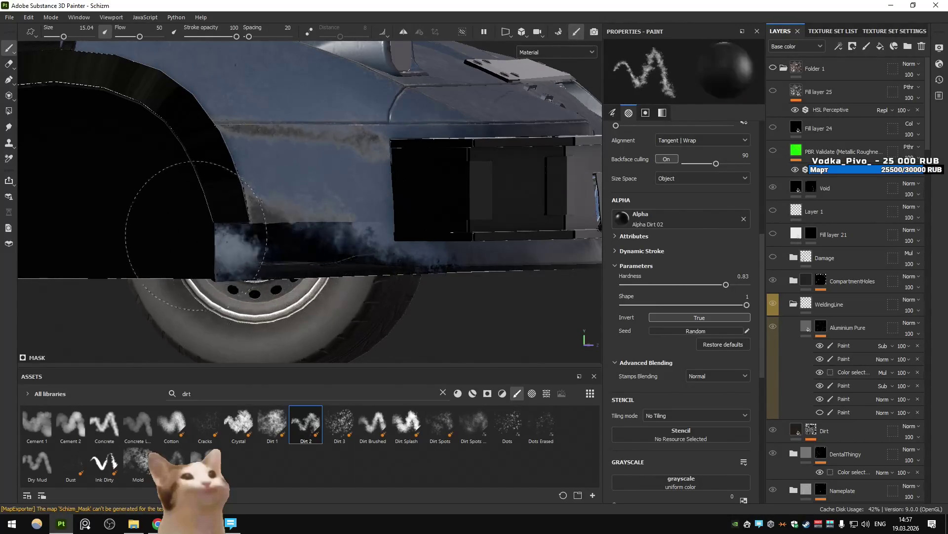
{"action": "left_click_drag", "start_coordinate": [249, 249], "coordinate": [207, 230]}
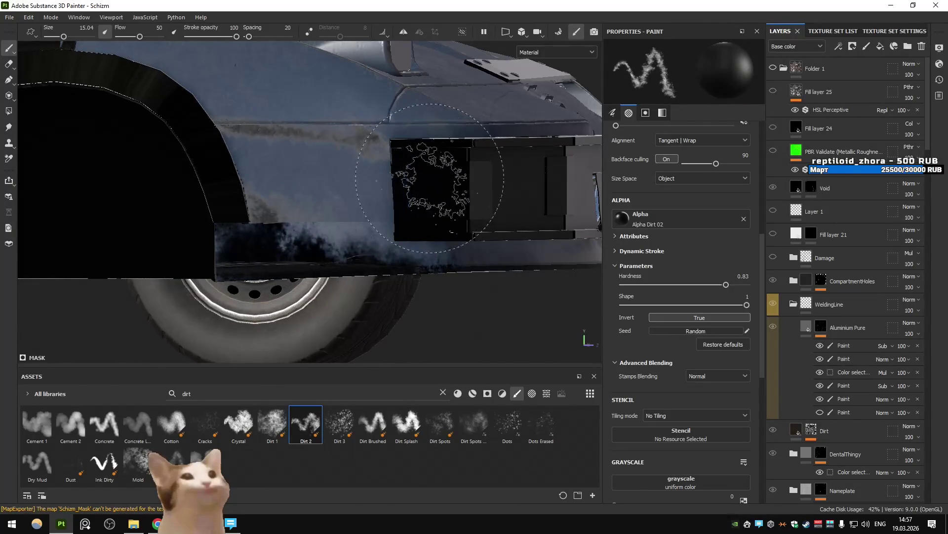
Toggle Folder 1's rusty material off and on to compare the painted dirt.
{"action": "left_click", "coordinate": [773, 69]}
{"action": "left_click", "coordinate": [771, 67]}
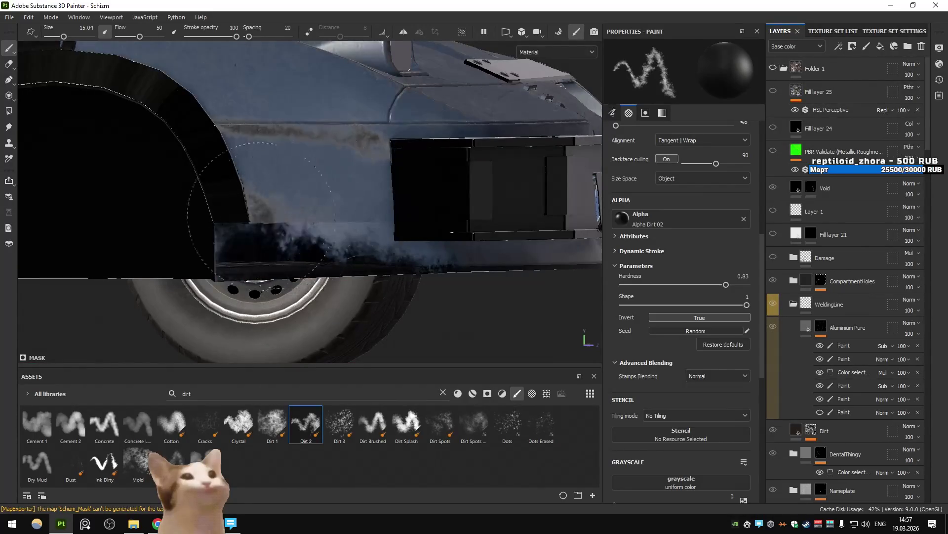
{"action": "left_click", "coordinate": [773, 68]}
{"action": "scroll", "coordinate": [277, 208], "scroll_direction": "down", "scroll_amount": 5}
Orbit around the car to review the wheel arch, hood vents, side and front three-quarter view.
{"action": "mouse_move", "coordinate": [276, 207]}
{"action": "left_mouse_down", "text": "alt"}
{"action": "mouse_move", "coordinate": [261, 201]}
{"action": "mouse_move", "coordinate": [300, 170]}
{"action": "left_mouse_up", "text": "alt"}
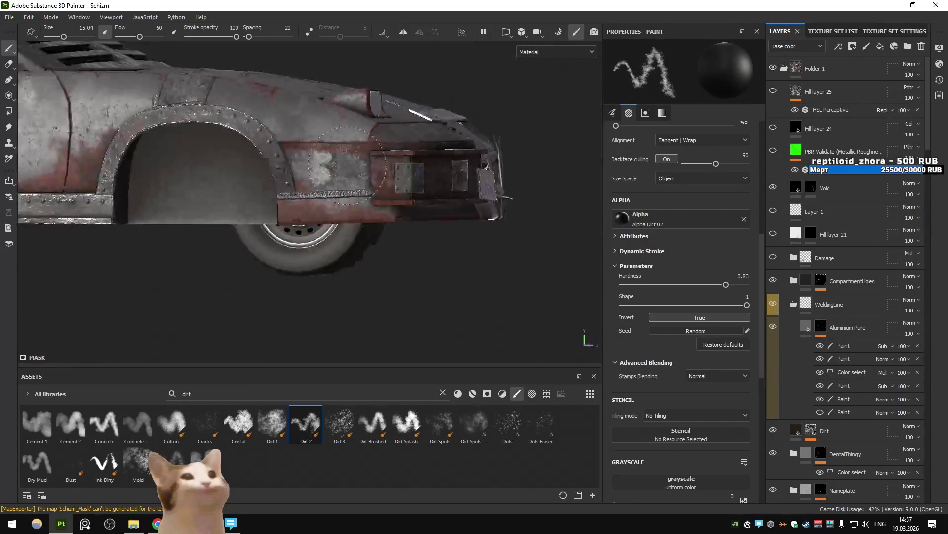
{"action": "scroll", "coordinate": [300, 171], "scroll_direction": "up", "scroll_amount": 3}
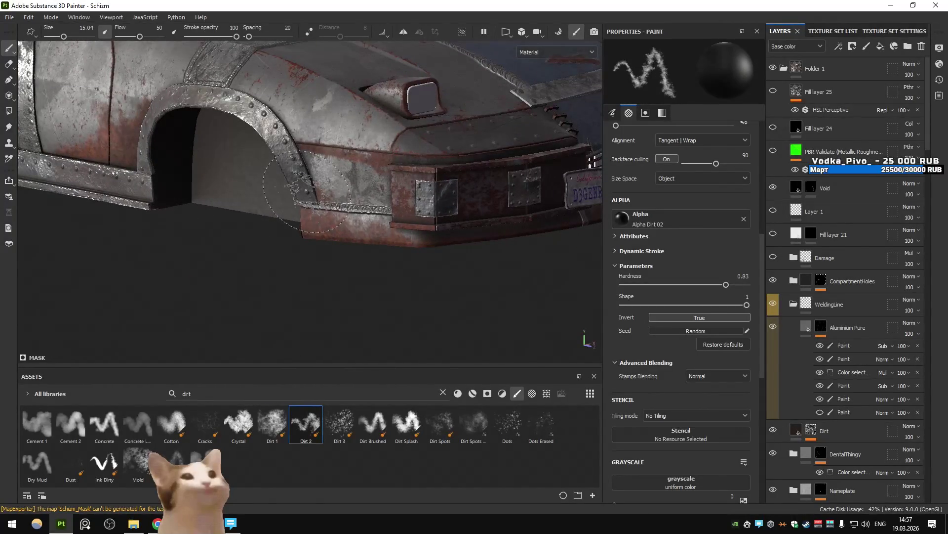
{"action": "scroll", "coordinate": [306, 190], "scroll_direction": "up", "scroll_amount": 6}
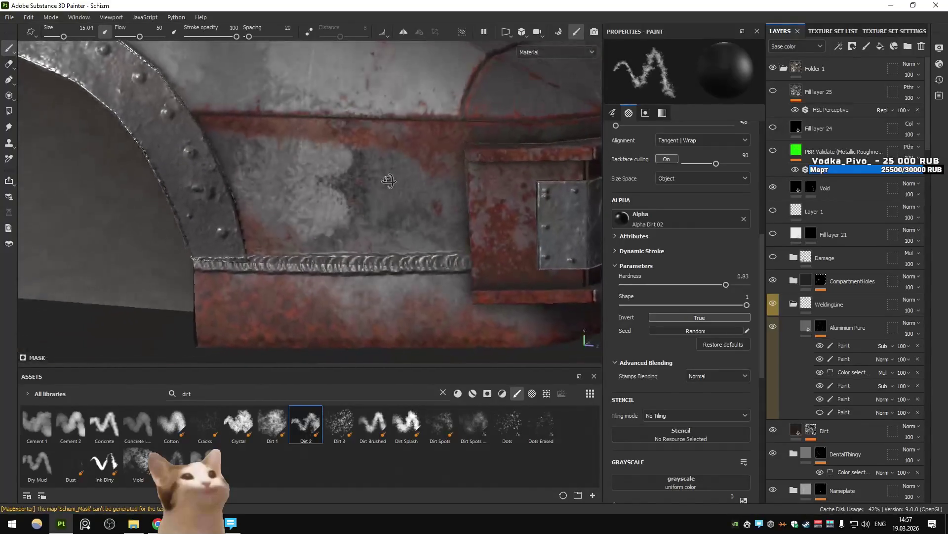
{"action": "scroll", "coordinate": [389, 181], "scroll_direction": "down", "scroll_amount": 8}
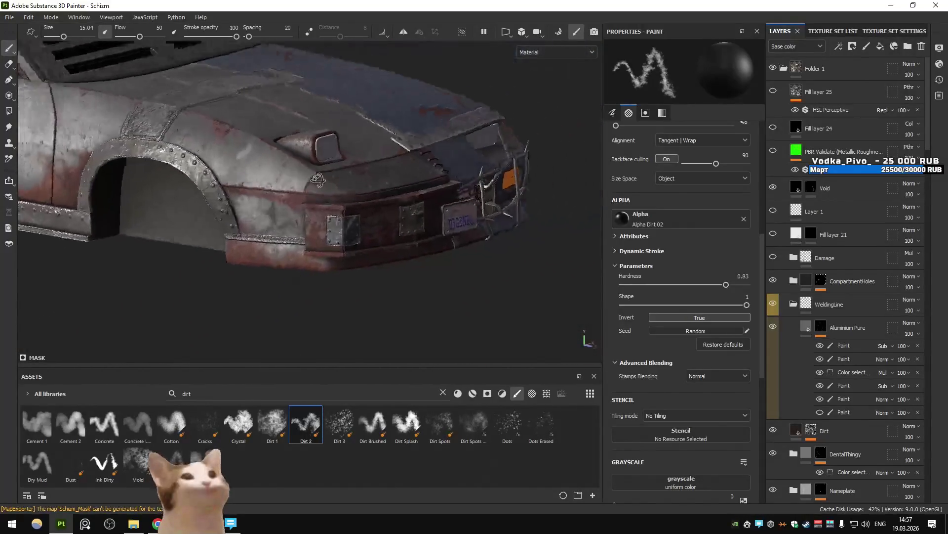
{"action": "scroll", "coordinate": [317, 179], "scroll_direction": "up", "scroll_amount": 6}
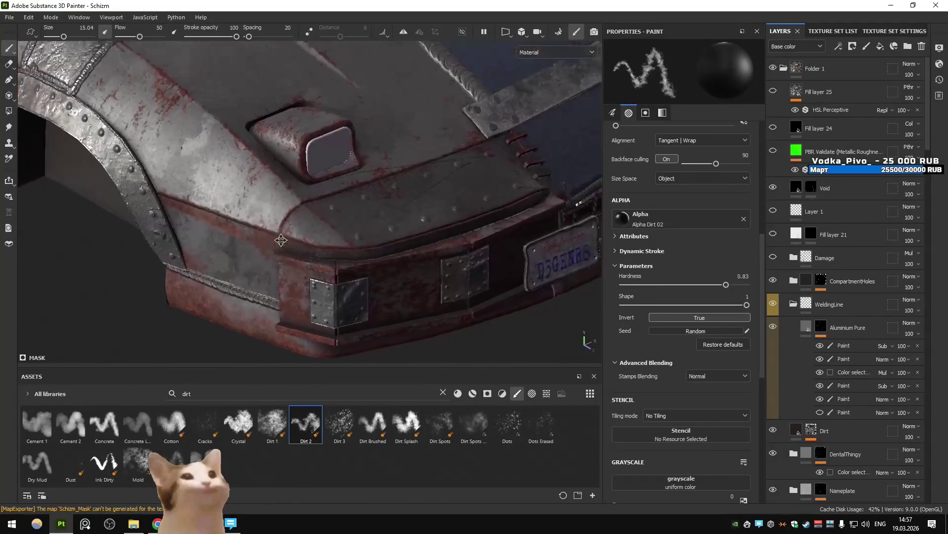
{"action": "left_click_drag", "start_coordinate": [281, 232], "coordinate": [425, 240], "text": "alt"}
{"action": "mouse_move", "coordinate": [421, 188]}
{"action": "left_mouse_down", "text": "alt"}
{"action": "mouse_move", "coordinate": [314, 212]}
{"action": "mouse_move", "coordinate": [465, 214]}
{"action": "left_mouse_up", "text": "alt"}
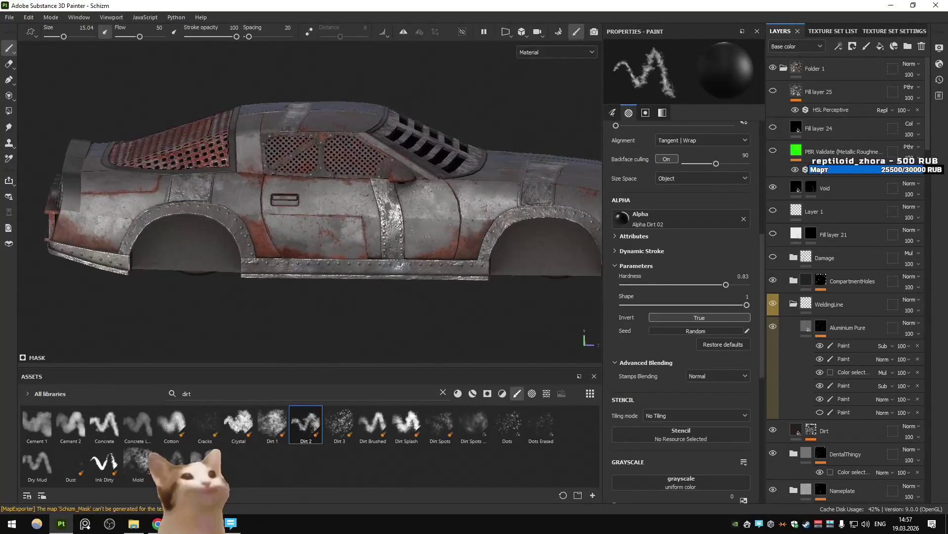
{"action": "scroll", "coordinate": [271, 187], "scroll_direction": "up", "scroll_amount": 5}
{"action": "scroll", "coordinate": [275, 205], "scroll_direction": "down", "scroll_amount": 10}
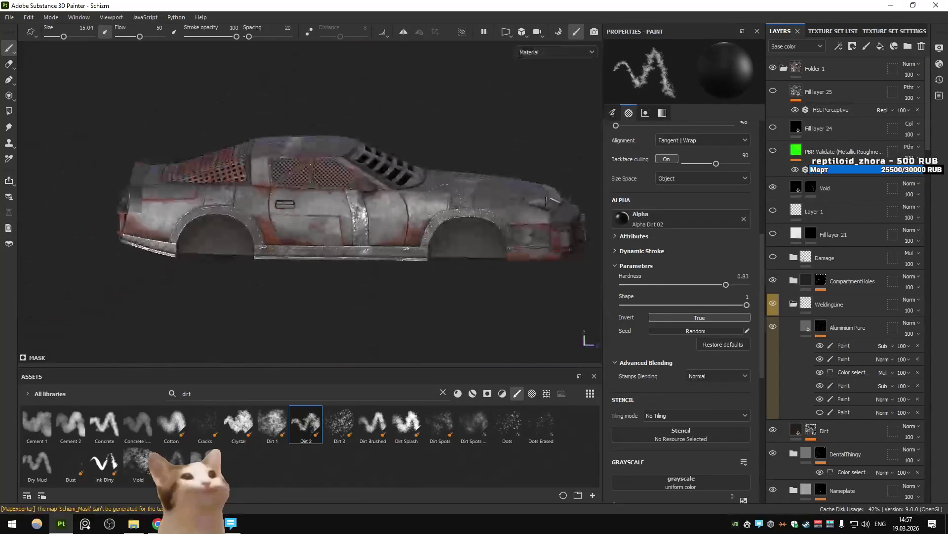
{"action": "left_click_drag", "start_coordinate": [275, 205], "coordinate": [336, 208], "text": "alt"}
Export the Schizm textures as 2048×2048 PNG maps and switch over to Unity.
{"action": "left_click", "coordinate": [709, 434]}
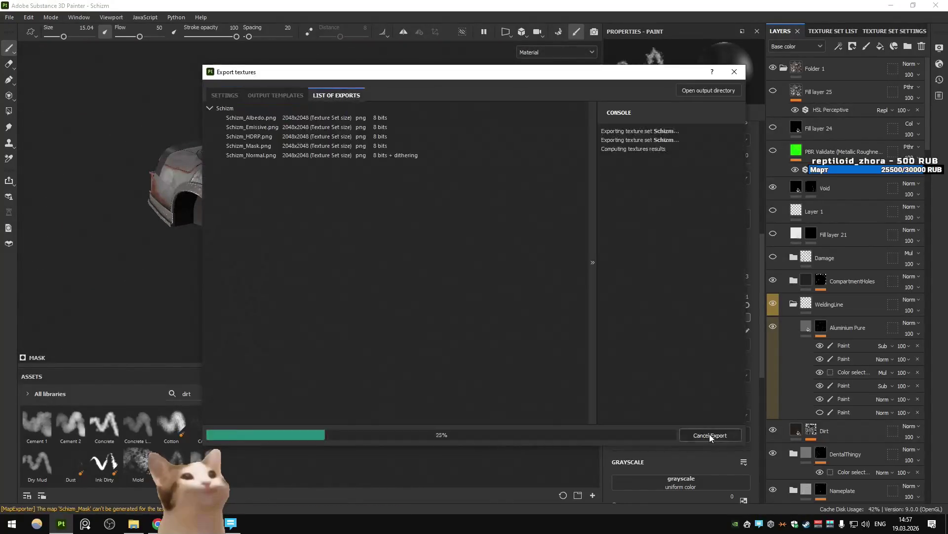
{"action": "left_click", "coordinate": [582, 433]}
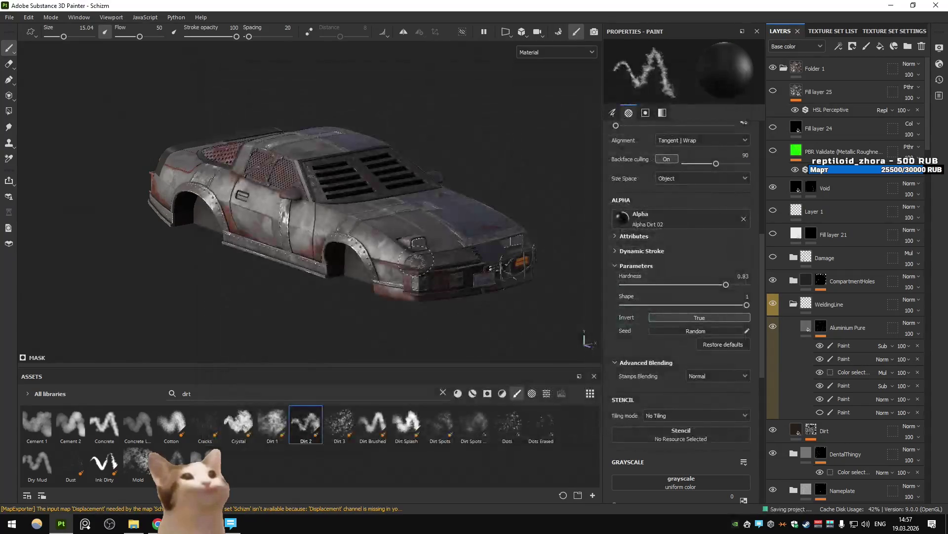
{"action": "key", "text": "alt+Tab"}
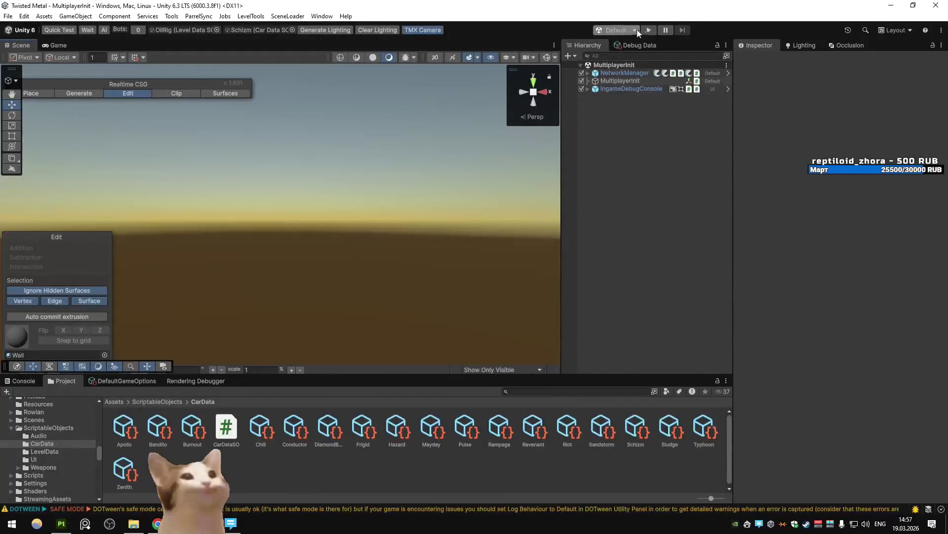
Play the game to preview the rusty Schizm car in Vehicle Select, stop it, and return to Painter.
{"action": "left_click", "coordinate": [638, 30]}
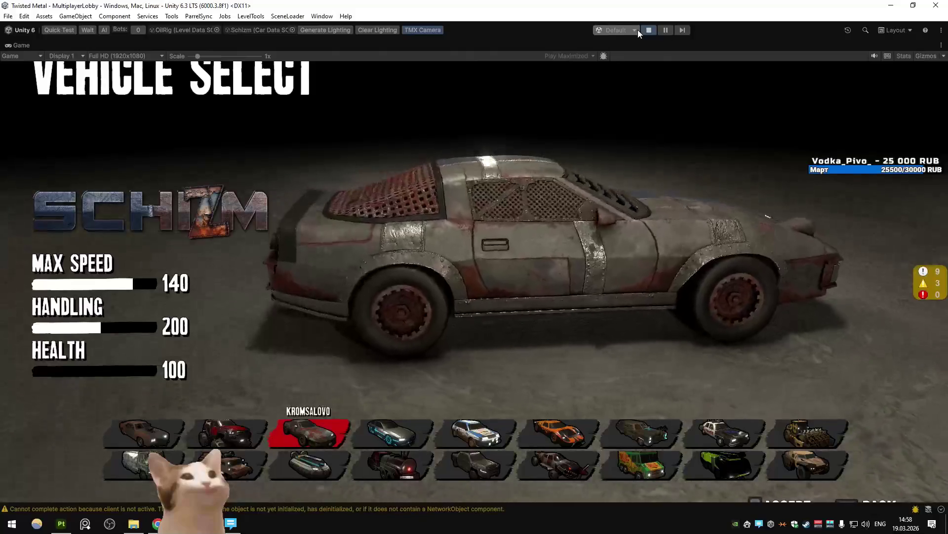
{"action": "left_click", "coordinate": [648, 30]}
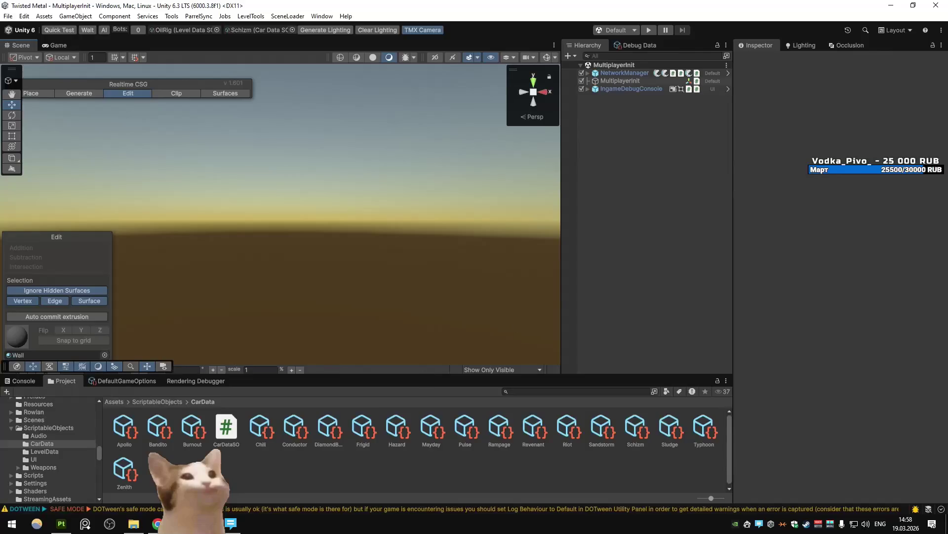
{"action": "left_click", "coordinate": [62, 523]}
Select the Body group and orbit to a three-quarter view of the whole car.
{"action": "scroll", "coordinate": [825, 286], "scroll_direction": "down", "scroll_amount": 10}
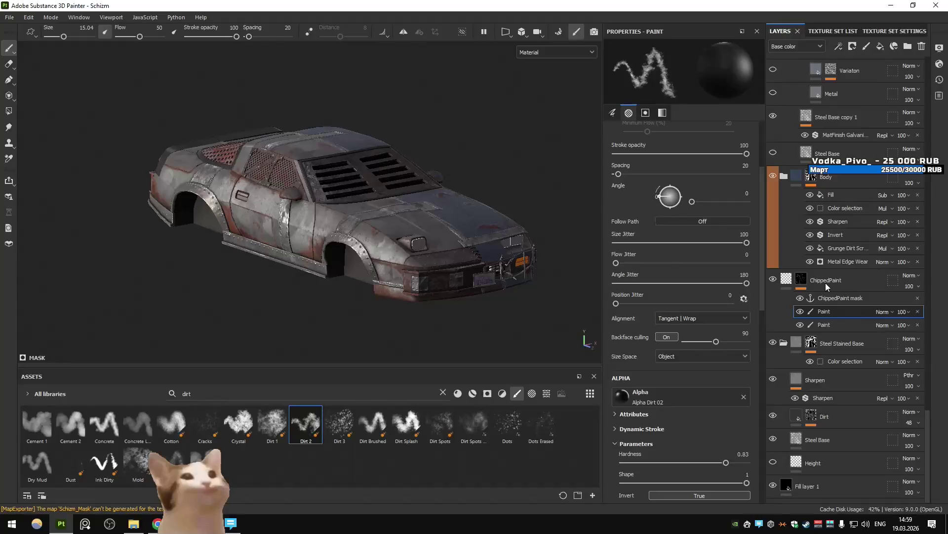
{"action": "left_click", "coordinate": [811, 176]}
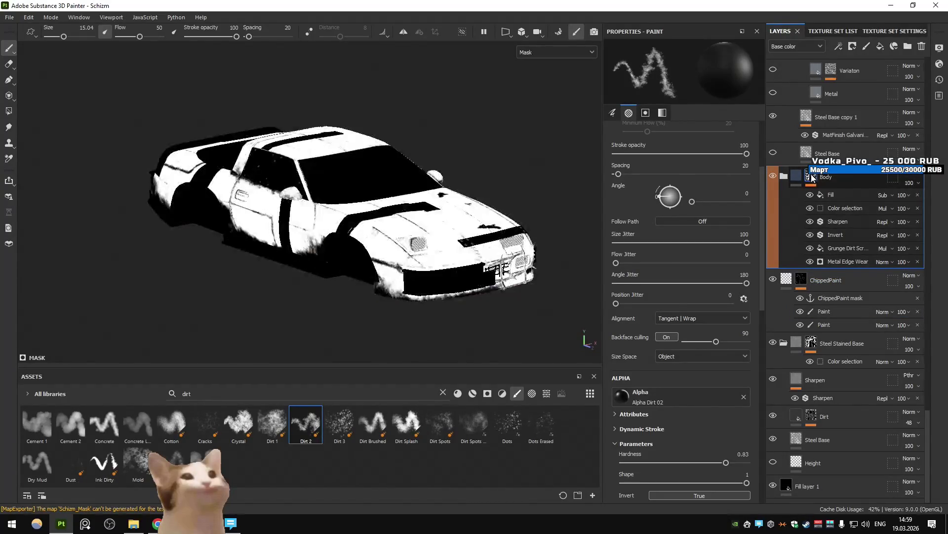
{"action": "left_click", "coordinate": [800, 177]}
{"action": "left_click_drag", "start_coordinate": [316, 208], "coordinate": [347, 179], "text": "alt"}
{"action": "scroll", "coordinate": [372, 213], "scroll_direction": "up", "scroll_amount": 3}
{"action": "mouse_move", "coordinate": [372, 213]}
{"action": "left_mouse_down", "text": "alt"}
{"action": "mouse_move", "coordinate": [371, 180]}
{"action": "mouse_move", "coordinate": [387, 144]}
{"action": "mouse_move", "coordinate": [448, 157]}
{"action": "left_mouse_up", "text": "alt"}
Expand the Body folder and paste a copy of Fill layer 4 above the Sharpen layer.
{"action": "left_click", "coordinate": [782, 256]}
{"action": "scroll", "coordinate": [849, 294], "scroll_direction": "up", "scroll_amount": 10}
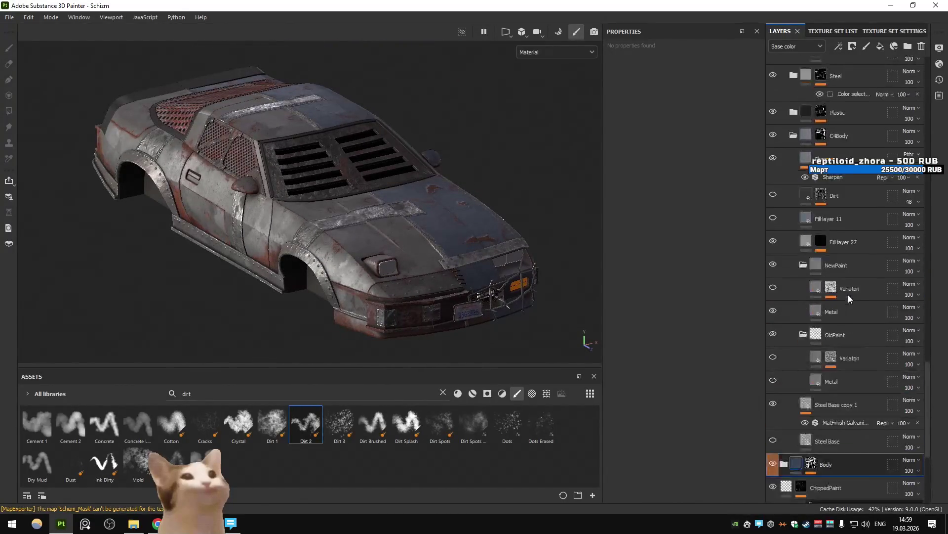
{"action": "scroll", "coordinate": [849, 295], "scroll_direction": "down", "scroll_amount": 6}
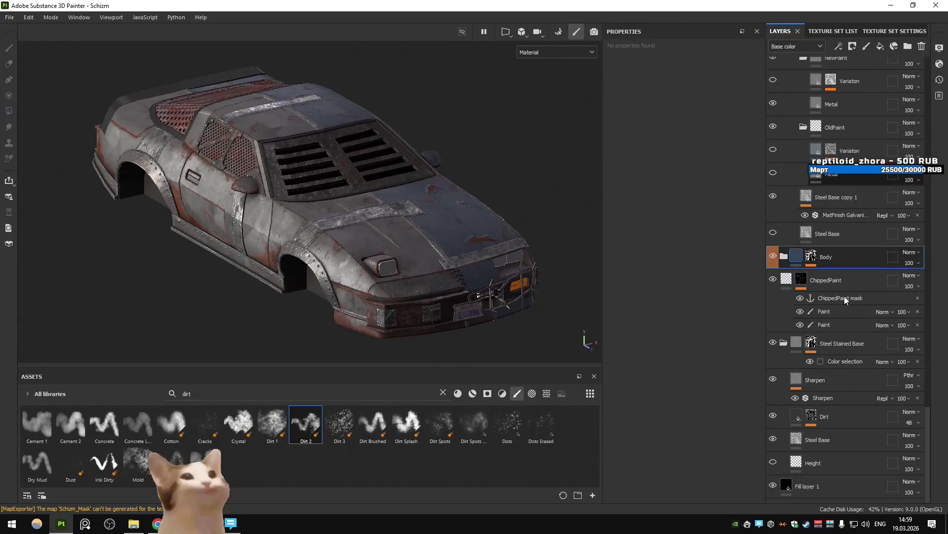
{"action": "scroll", "coordinate": [844, 295], "scroll_direction": "up", "scroll_amount": 5}
{"action": "scroll", "coordinate": [844, 295], "scroll_direction": "down", "scroll_amount": 4}
{"action": "left_click", "coordinate": [784, 316]}
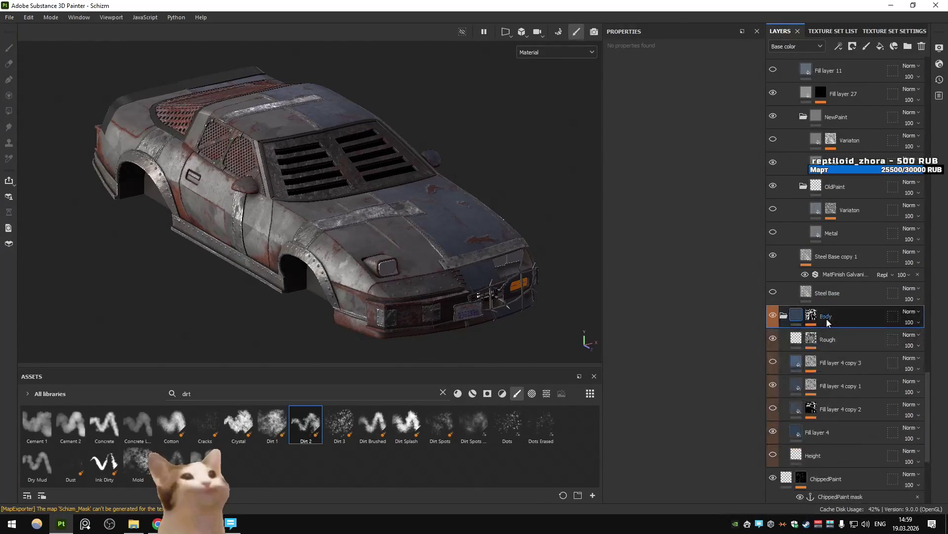
{"action": "scroll", "coordinate": [827, 321], "scroll_direction": "down", "scroll_amount": 5}
{"action": "left_click", "coordinate": [831, 319]}
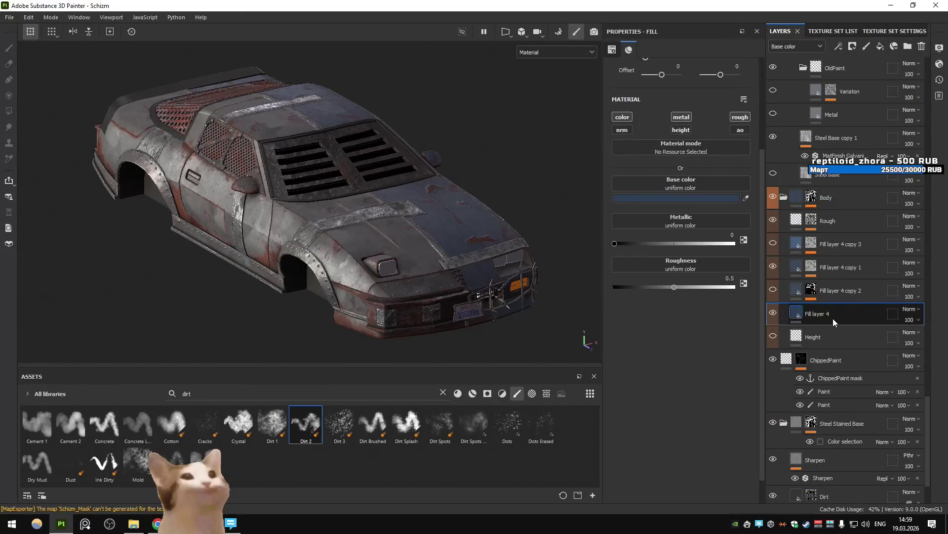
{"action": "scroll", "coordinate": [833, 318], "scroll_direction": "down", "scroll_amount": 5}
{"action": "left_click", "coordinate": [844, 219]}
{"action": "key", "text": "ctrl+v"}
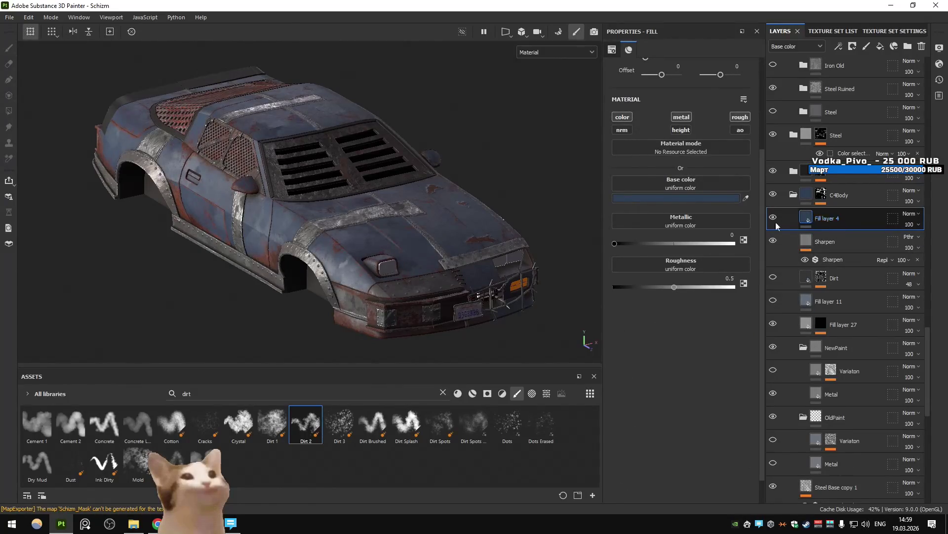
Add a black mask to Fill layer 4, trying a fill effect on it, then removing it.
{"action": "left_click", "coordinate": [853, 46]}
{"action": "left_click", "coordinate": [845, 52]}
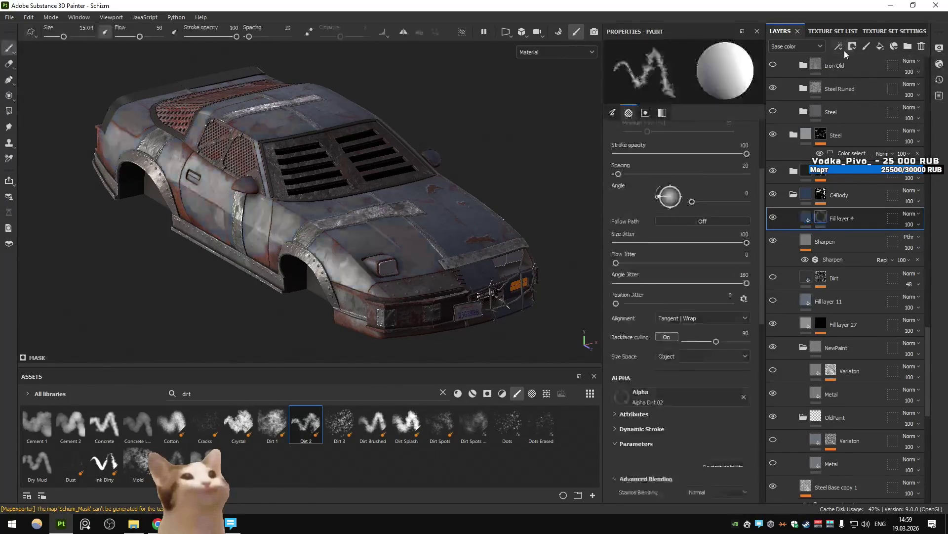
{"action": "left_click", "coordinate": [842, 49]}
{"action": "left_click", "coordinate": [867, 84]}
{"action": "left_click", "coordinate": [700, 126]}
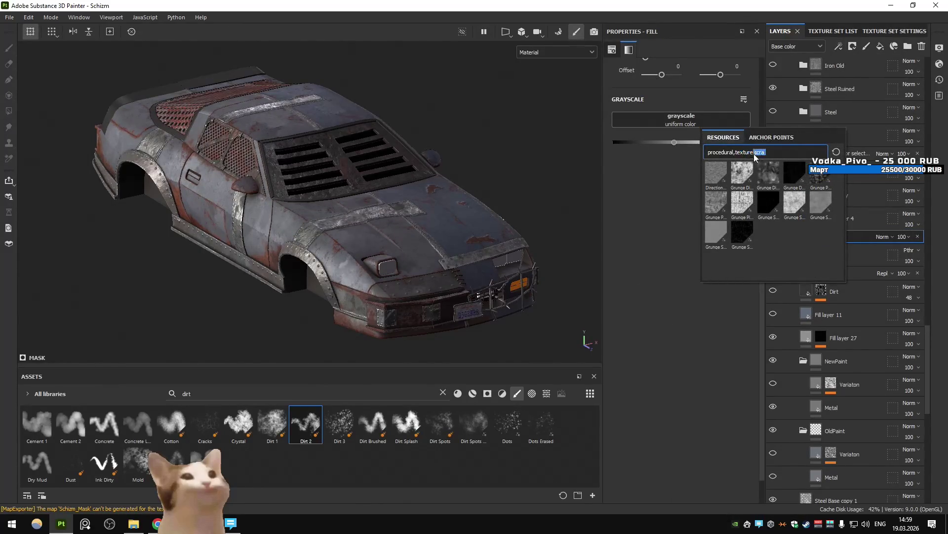
{"action": "left_click", "coordinate": [852, 46]}
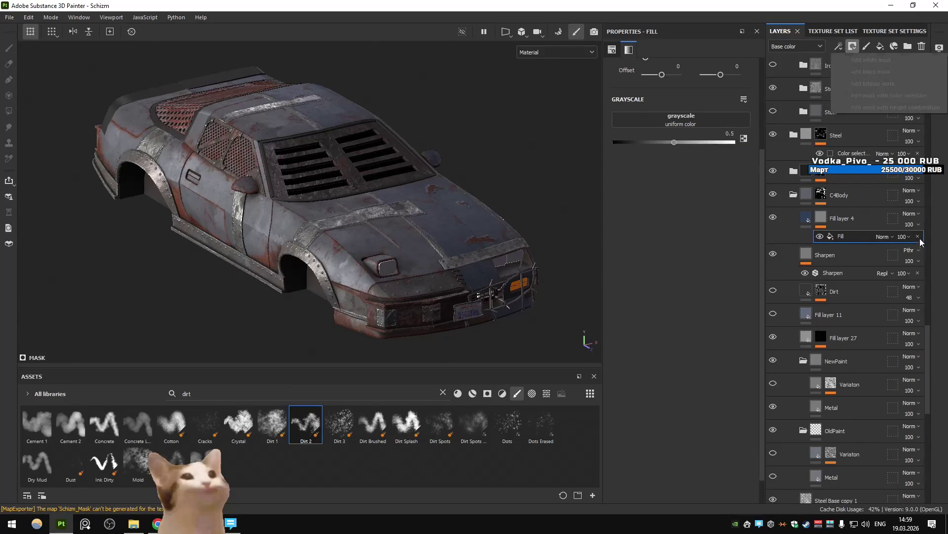
{"action": "left_click", "coordinate": [918, 236]}
Apply a Dirt generator to the mask and preview it in mask view, raising Dirt Level to 0.86.
{"action": "left_click", "coordinate": [839, 47]}
{"action": "left_click", "coordinate": [848, 59]}
{"action": "left_click", "coordinate": [708, 78]}
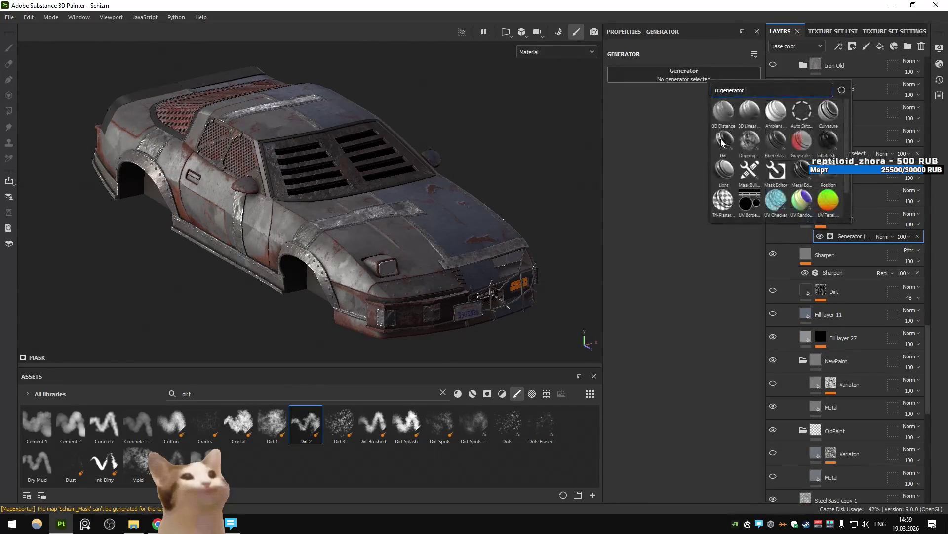
{"action": "left_click", "coordinate": [722, 141]}
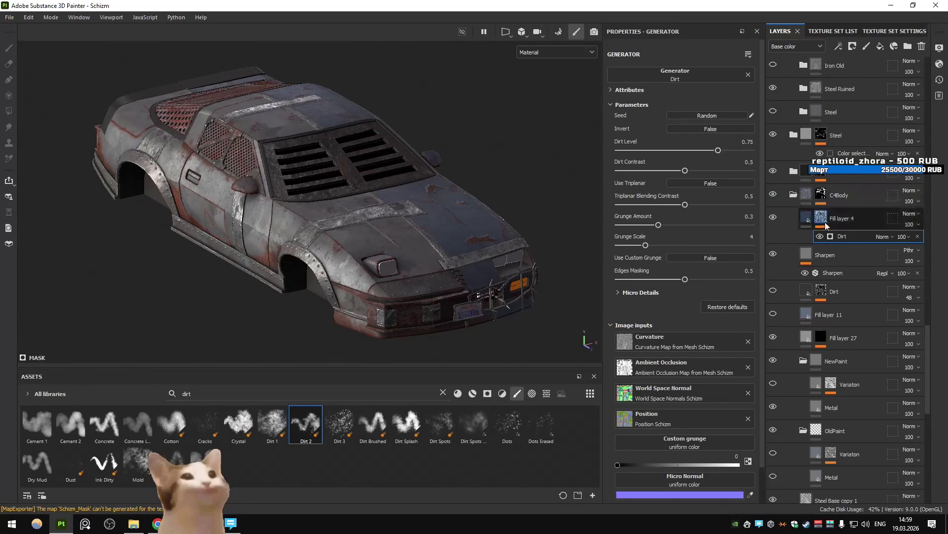
{"action": "key", "text": "m"}
{"action": "left_click_drag", "start_coordinate": [727, 148], "coordinate": [732, 151]}
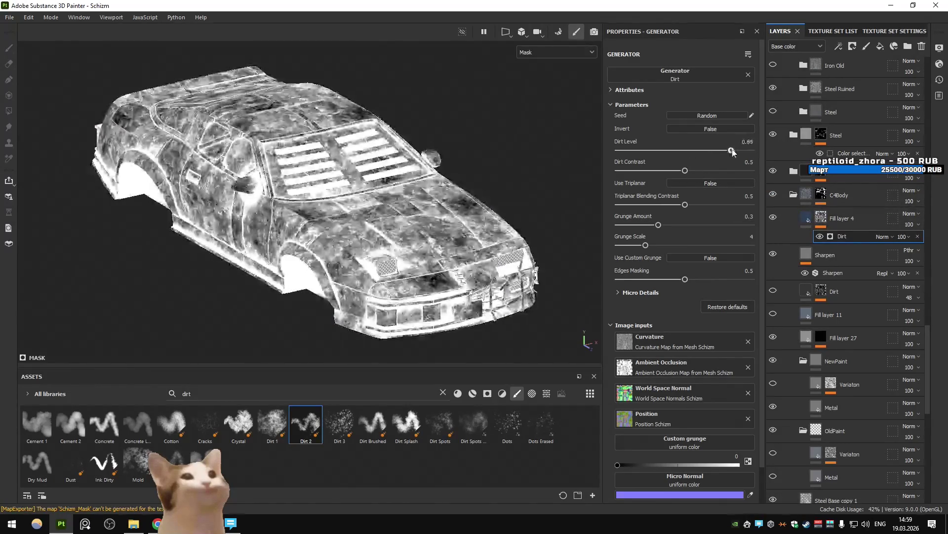
{"action": "left_click", "coordinate": [808, 219]}
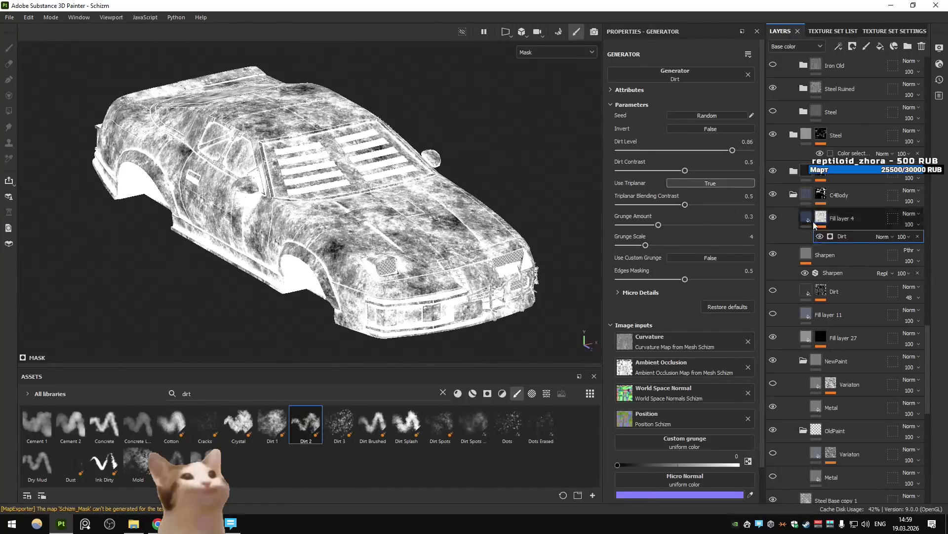
{"action": "key", "text": "m"}
Invert the Dirt generator and fine-tune its Dirt Level to about 0.84.
{"action": "left_click", "coordinate": [832, 216]}
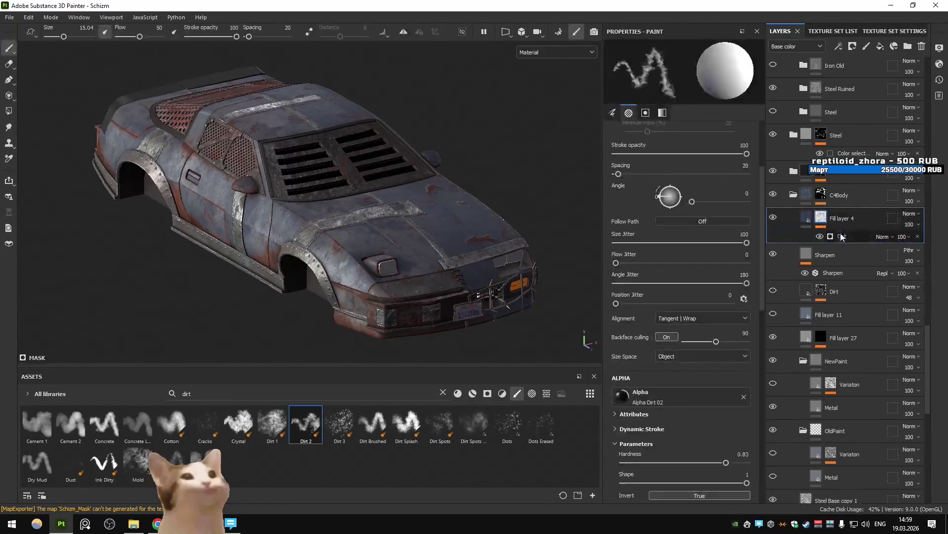
{"action": "left_click", "coordinate": [842, 236]}
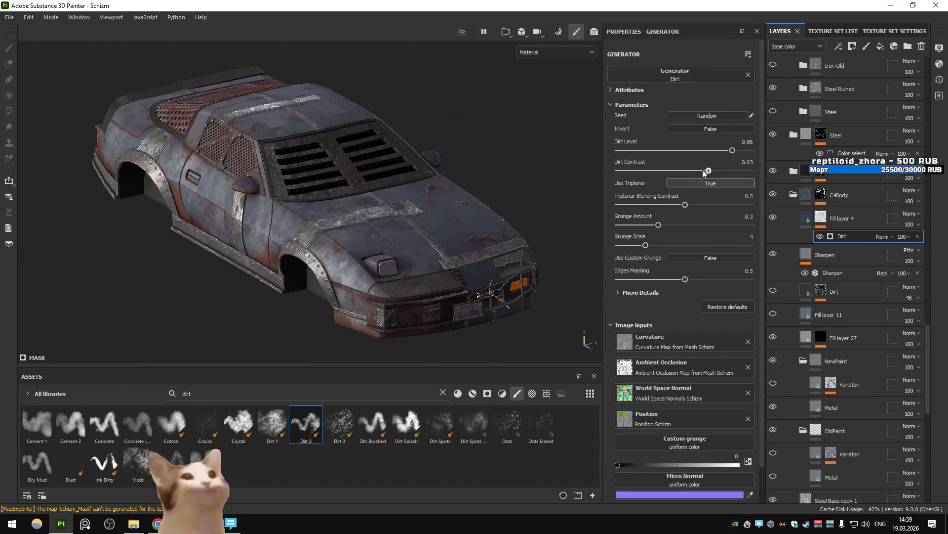
{"action": "left_click_drag", "start_coordinate": [708, 149], "coordinate": [678, 150]}
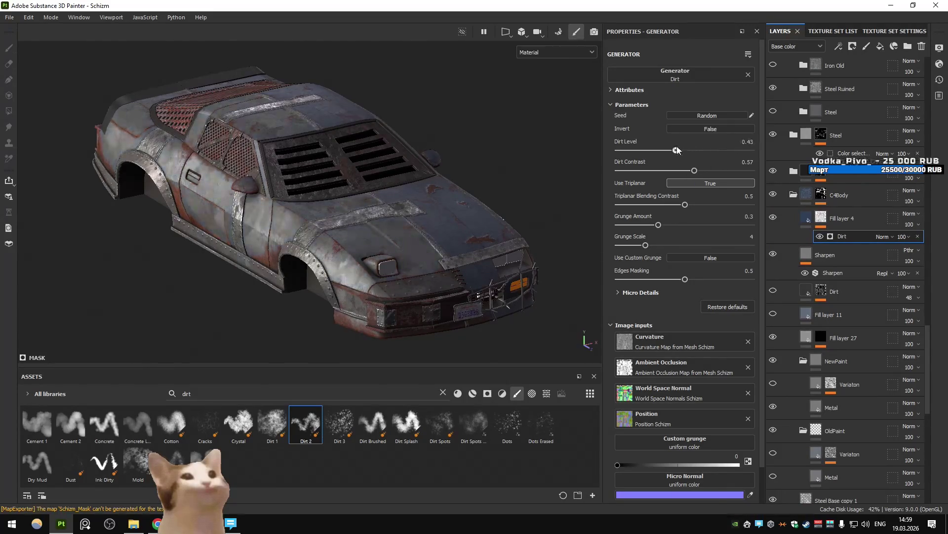
{"action": "left_click", "coordinate": [707, 129]}
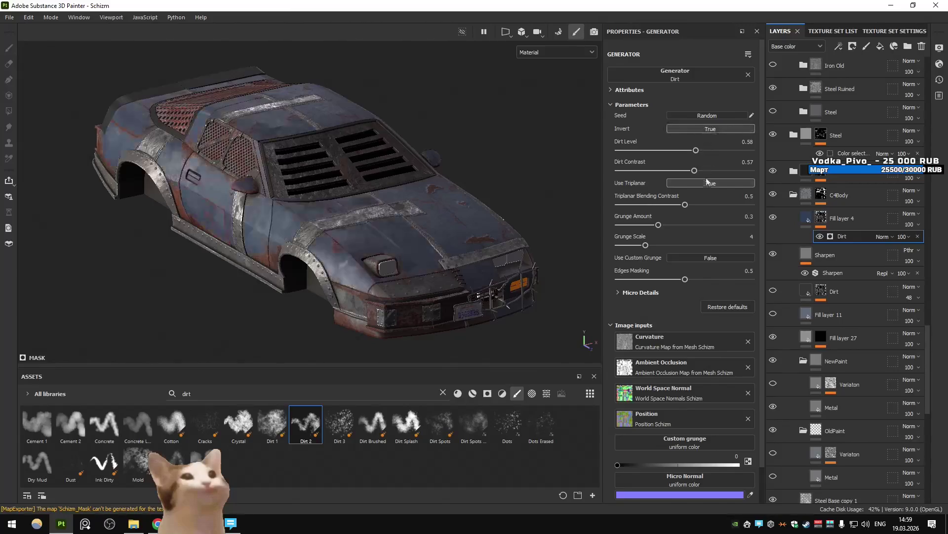
{"action": "mouse_move", "coordinate": [626, 154]}
{"action": "left_mouse_down"}
{"action": "mouse_move", "coordinate": [743, 153]}
{"action": "mouse_move", "coordinate": [699, 170]}
{"action": "mouse_move", "coordinate": [757, 172]}
{"action": "mouse_move", "coordinate": [731, 151]}
{"action": "left_mouse_up"}
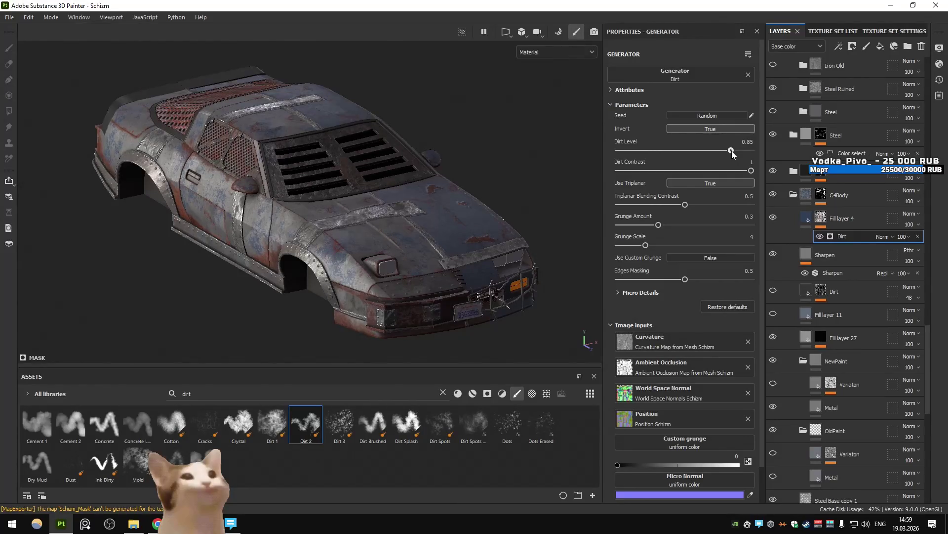
{"action": "left_click_drag", "start_coordinate": [733, 153], "coordinate": [729, 153]}
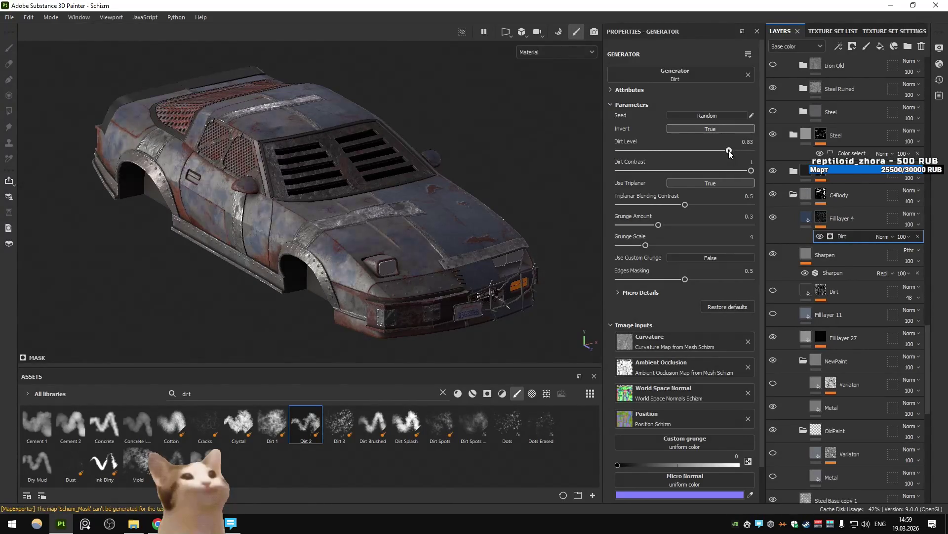
{"action": "scroll", "coordinate": [386, 213], "scroll_direction": "up", "scroll_amount": 3}
{"action": "mouse_move", "coordinate": [385, 212]}
{"action": "left_mouse_down", "text": "alt"}
{"action": "mouse_move", "coordinate": [346, 208]}
{"action": "mouse_move", "coordinate": [460, 217]}
{"action": "mouse_move", "coordinate": [511, 191]}
{"action": "left_mouse_up", "text": "alt"}
{"action": "scroll", "coordinate": [395, 201], "scroll_direction": "up", "scroll_amount": 3}
{"action": "scroll", "coordinate": [395, 200], "scroll_direction": "down", "scroll_amount": 3}
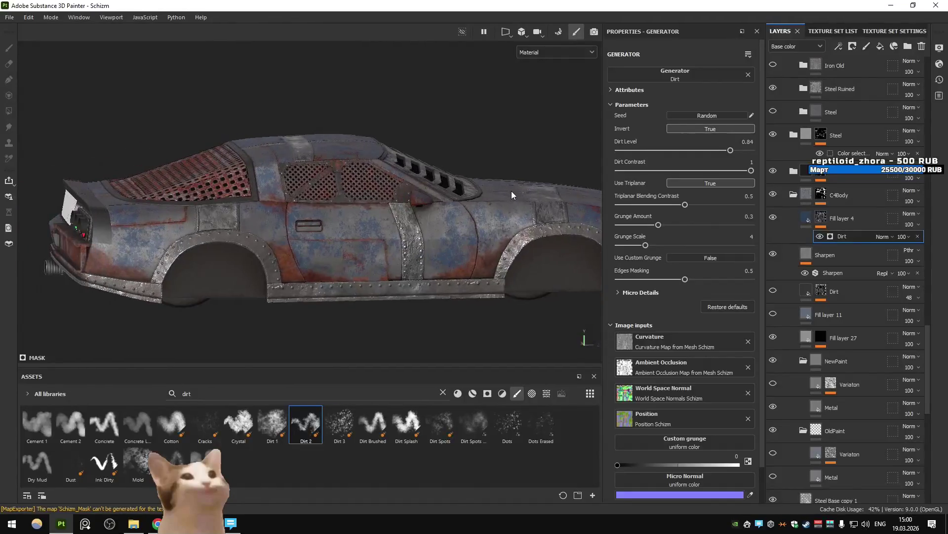
Export the textures, run the Unity game to preview the car, then return to Painter.
{"action": "key", "text": "ctrl+shift+e"}
{"action": "left_click", "coordinate": [722, 434]}
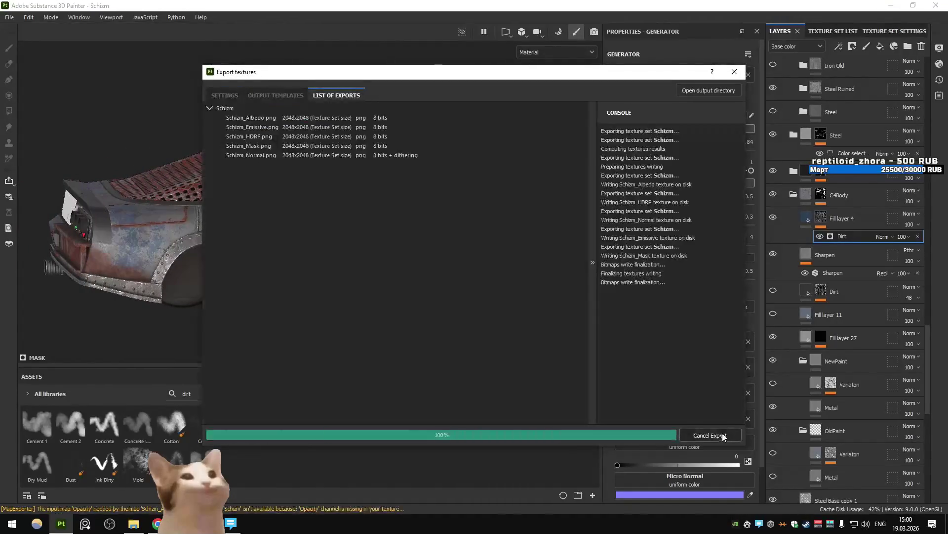
{"action": "left_click", "coordinate": [583, 436]}
{"action": "key", "text": "alt+Tab"}
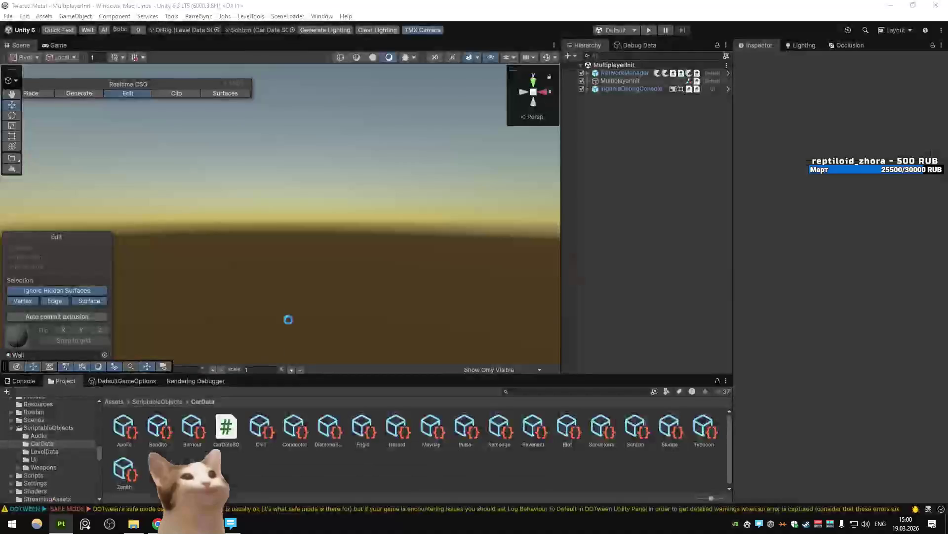
{"action": "left_click", "coordinate": [649, 30]}
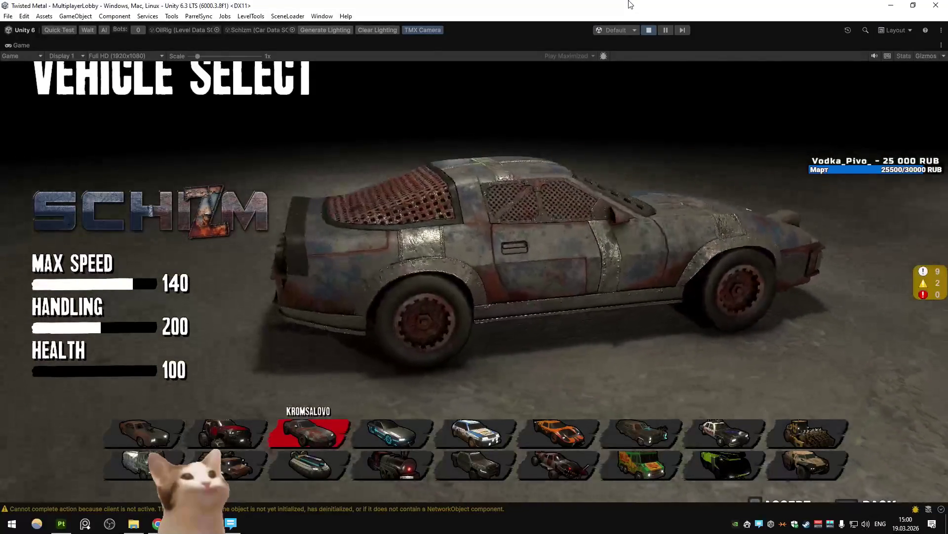
{"action": "key", "text": "alt+Tab"}
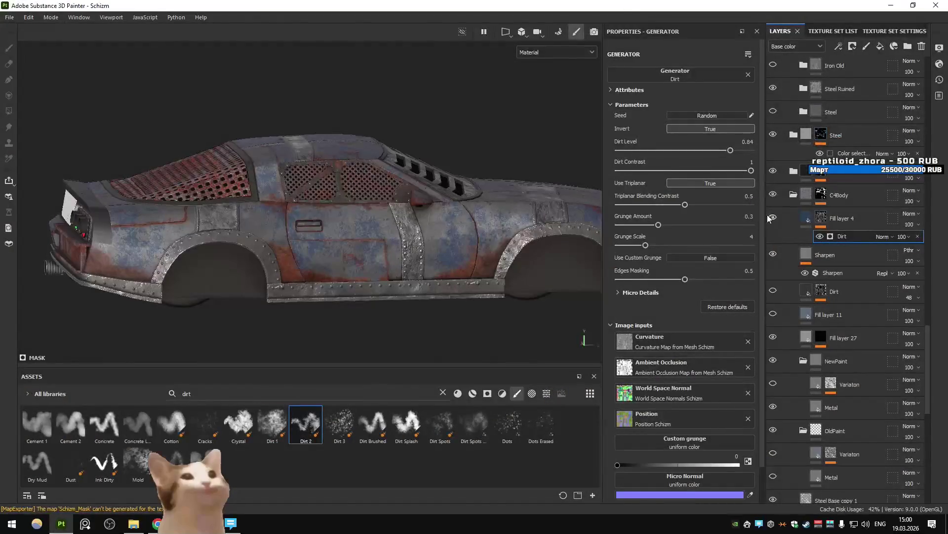
Re-export the textures and select the Schizm car in Unity's Vehicle Select screen.
{"action": "key", "text": "ctrl+shift+e"}
{"action": "left_click", "coordinate": [710, 434]}
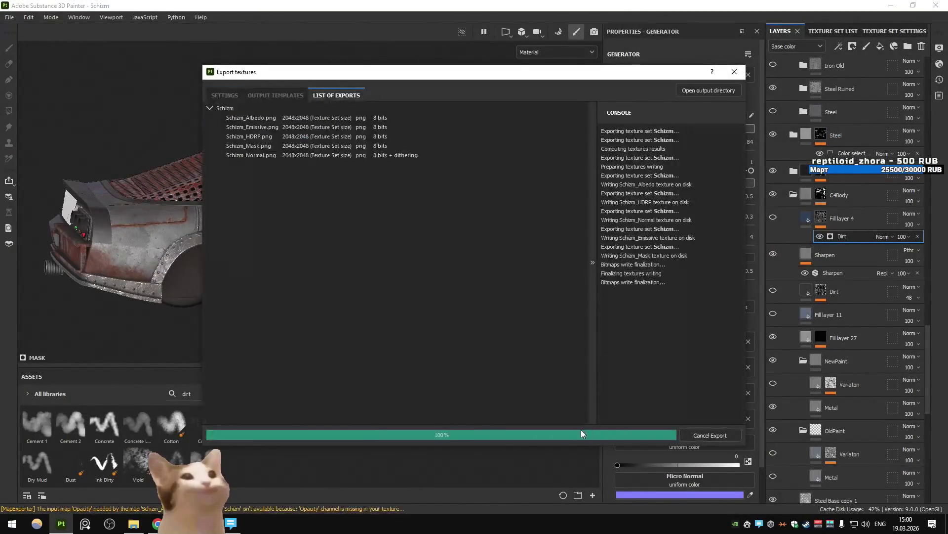
{"action": "left_click", "coordinate": [580, 435]}
{"action": "key", "text": "alt+Tab"}
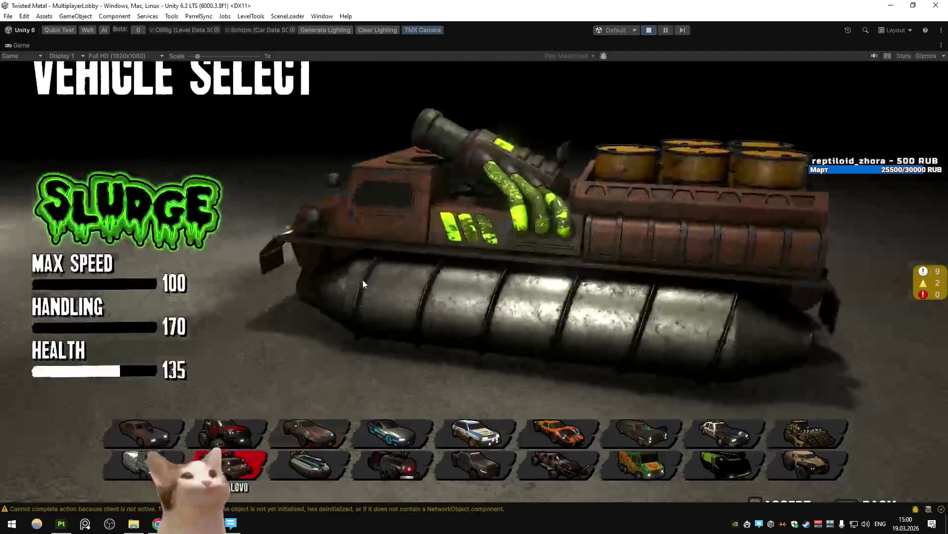
{"action": "left_click", "coordinate": [307, 425]}
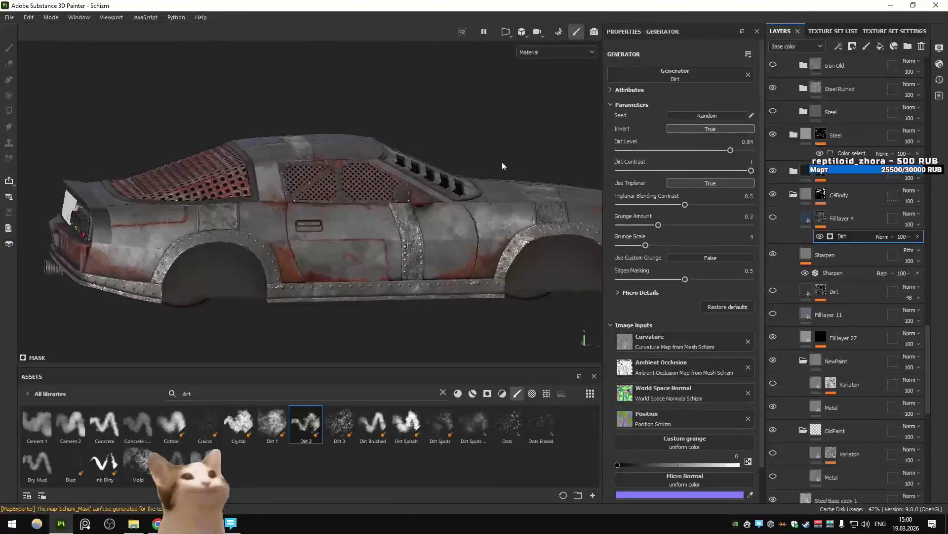
{"action": "left_click_drag", "start_coordinate": [502, 162], "coordinate": [236, 174], "text": "alt"}
{"action": "scroll", "coordinate": [384, 196], "scroll_direction": "down", "scroll_amount": 5}
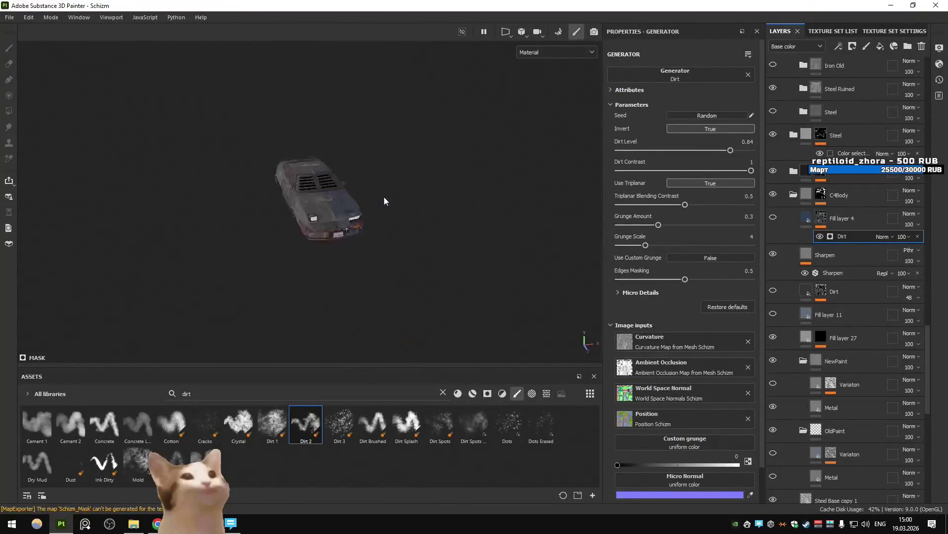
{"action": "scroll", "coordinate": [344, 209], "scroll_direction": "up", "scroll_amount": 5}
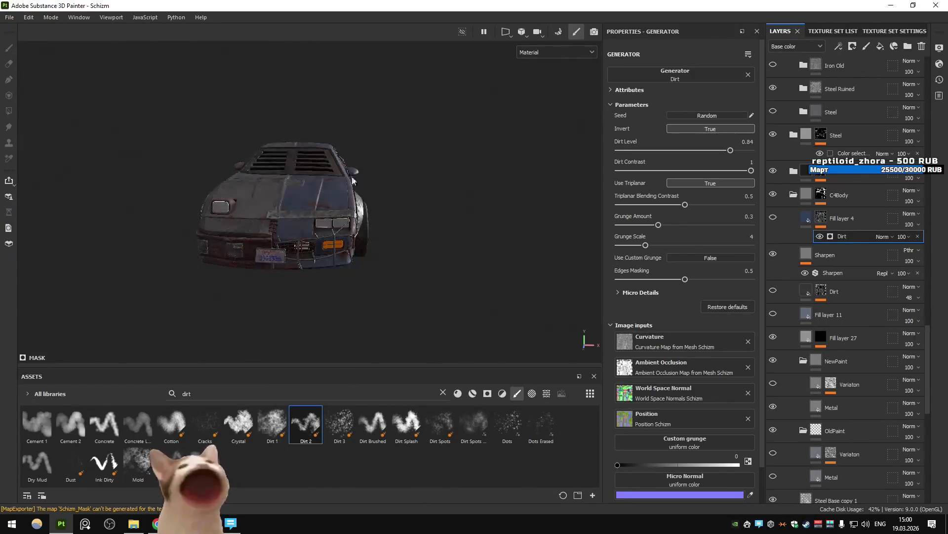
{"action": "scroll", "coordinate": [353, 181], "scroll_direction": "up", "scroll_amount": 5}
{"action": "left_click_drag", "start_coordinate": [352, 181], "coordinate": [459, 260], "text": "alt"}
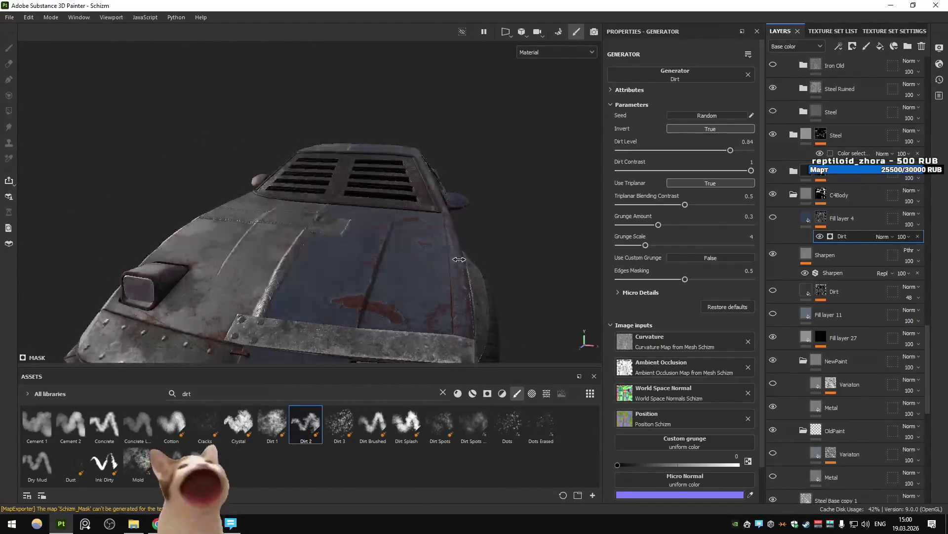
{"action": "right_click_drag", "start_coordinate": [460, 259], "coordinate": [457, 261], "text": "shift"}
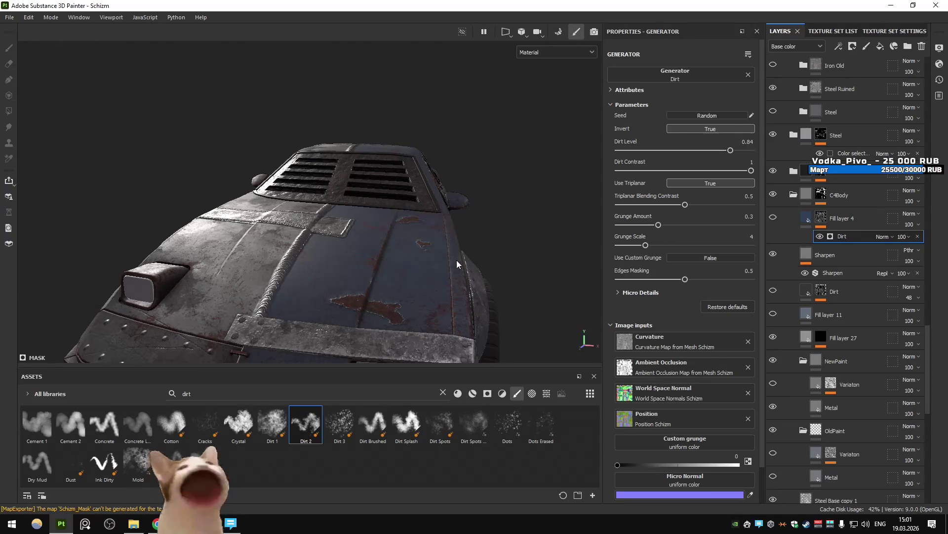
{"action": "mouse_move", "coordinate": [456, 260]}
{"action": "left_mouse_down", "text": "alt"}
{"action": "mouse_move", "coordinate": [418, 258]}
{"action": "mouse_move", "coordinate": [381, 215]}
{"action": "mouse_move", "coordinate": [352, 227]}
{"action": "left_mouse_up", "text": "alt"}
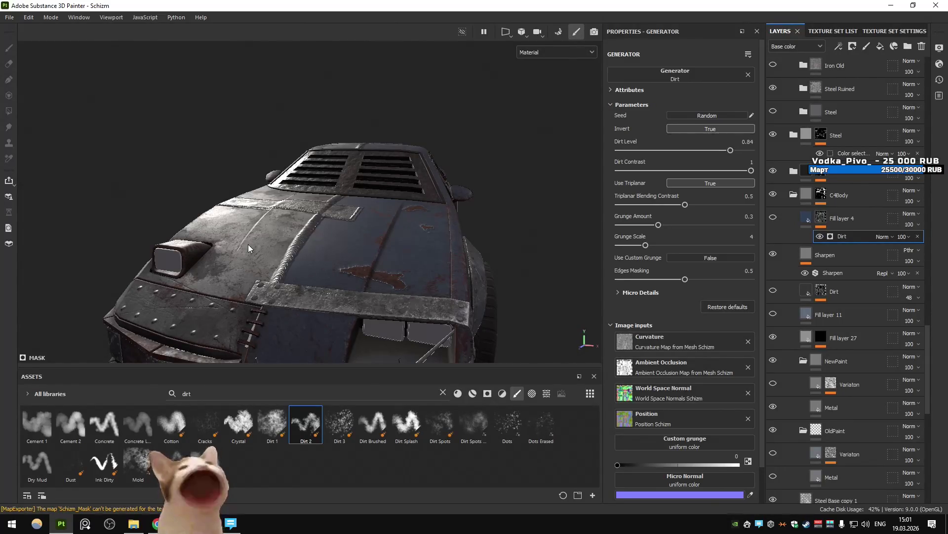
{"action": "mouse_move", "coordinate": [247, 245]}
{"action": "left_mouse_down", "text": "alt"}
{"action": "mouse_move", "coordinate": [218, 248]}
{"action": "mouse_move", "coordinate": [400, 235]}
{"action": "left_mouse_up", "text": "alt"}
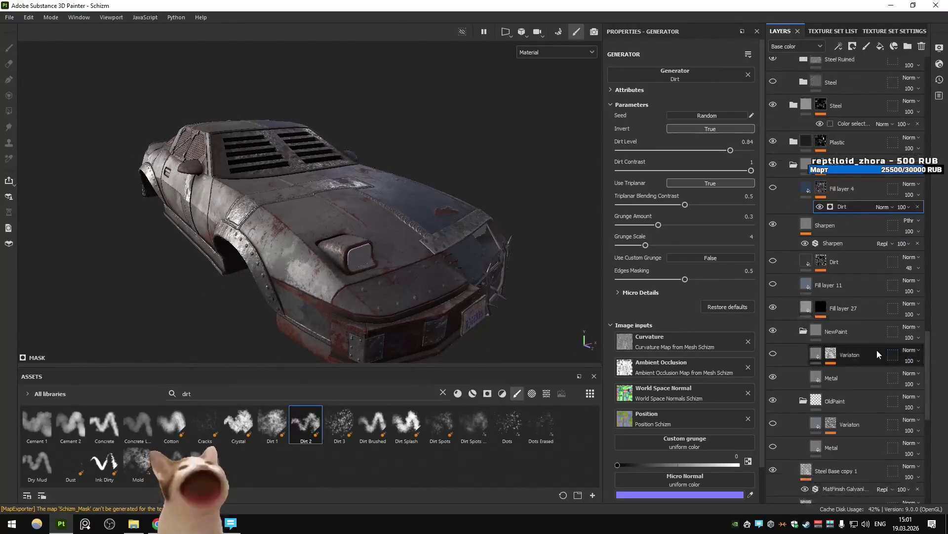
{"action": "scroll", "coordinate": [817, 360], "scroll_direction": "down", "scroll_amount": 3}
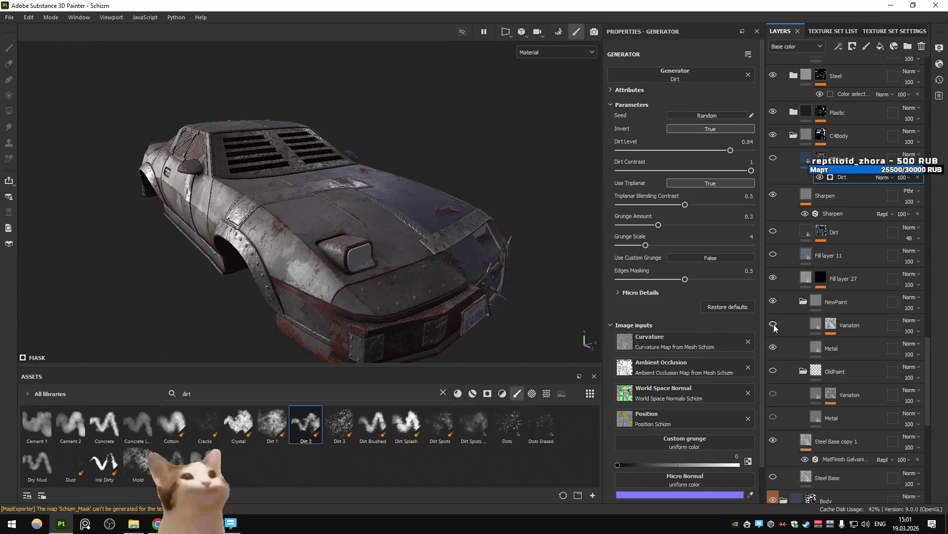
{"action": "left_click", "coordinate": [817, 350]}
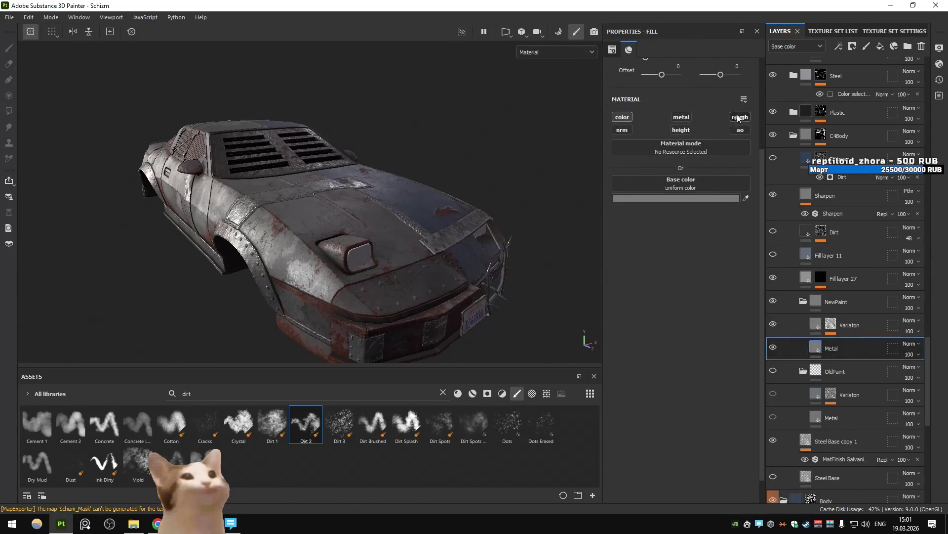
Enable roughness on the NewPaint fill layers, lower it to about 0.29, and check it under rotated lighting.
{"action": "left_click", "coordinate": [739, 117]}
{"action": "left_click_drag", "start_coordinate": [671, 243], "coordinate": [648, 243]}
{"action": "left_click", "coordinate": [840, 324]}
{"action": "mouse_move", "coordinate": [444, 276]}
{"action": "left_mouse_down", "text": "alt"}
{"action": "mouse_move", "coordinate": [518, 286]}
{"action": "mouse_move", "coordinate": [425, 268]}
{"action": "mouse_move", "coordinate": [455, 278]}
{"action": "mouse_move", "coordinate": [443, 282]}
{"action": "left_mouse_up", "text": "alt"}
{"action": "right_click_drag", "start_coordinate": [494, 217], "coordinate": [446, 184], "text": "shift"}
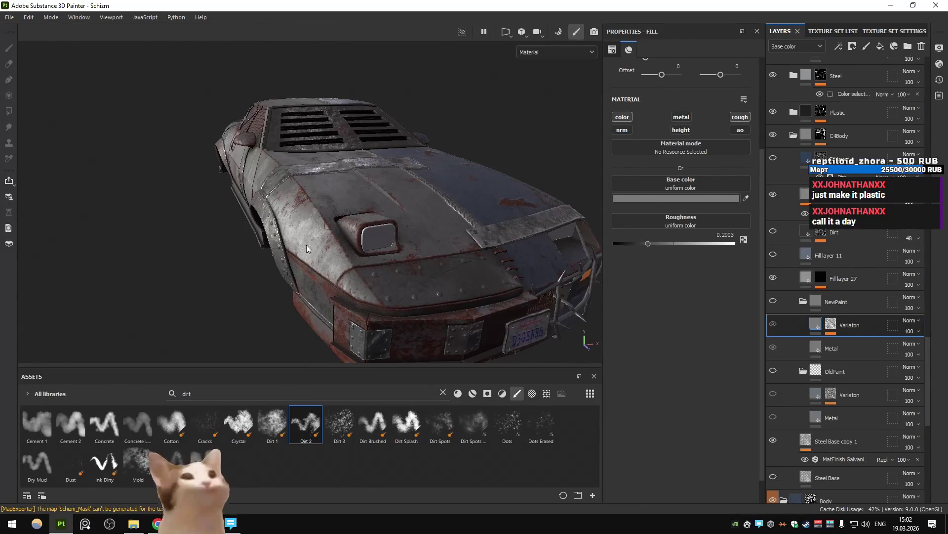
{"action": "mouse_move", "coordinate": [322, 214]}
{"action": "left_mouse_down", "text": "alt"}
{"action": "mouse_move", "coordinate": [299, 200]}
{"action": "mouse_move", "coordinate": [444, 227]}
{"action": "mouse_move", "coordinate": [443, 254]}
{"action": "left_mouse_up", "text": "alt"}
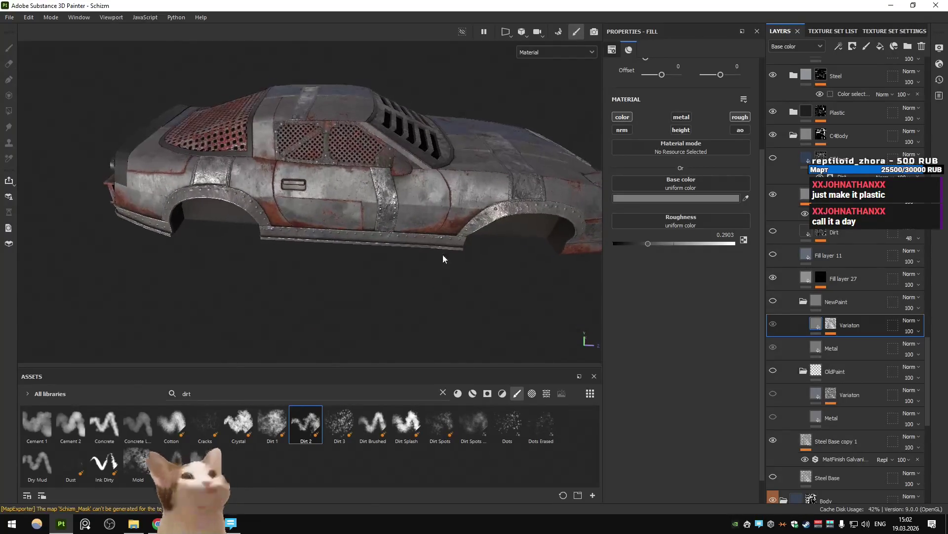
{"action": "scroll", "coordinate": [852, 239], "scroll_direction": "up", "scroll_amount": 10}
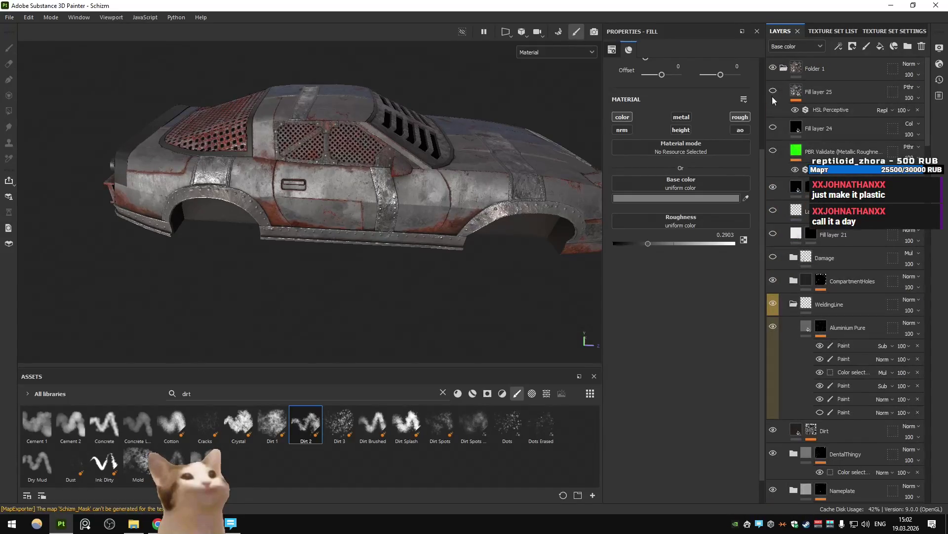
Toggle Fill layer 24 and orbit the car to inspect the roof, hood vents, front and sides.
{"action": "left_click_drag", "start_coordinate": [247, 139], "coordinate": [403, 137], "text": "alt"}
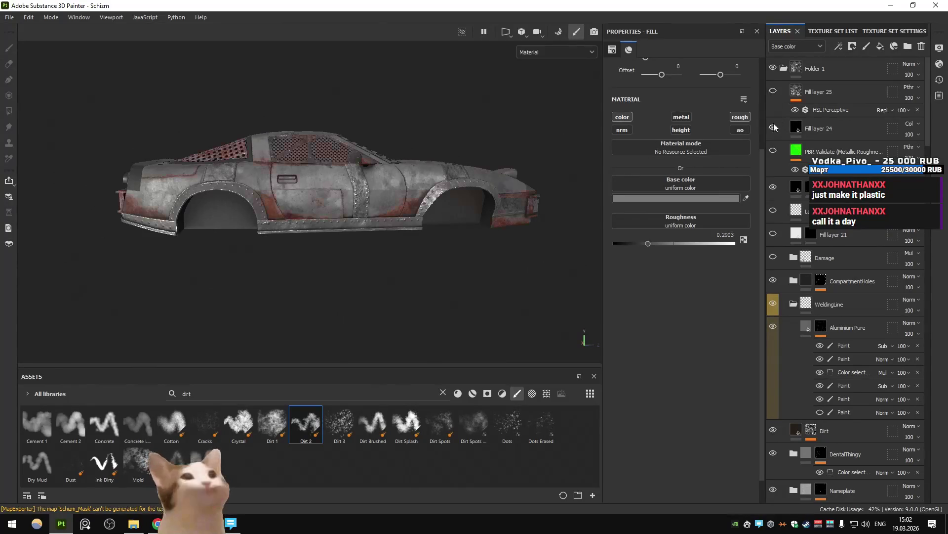
{"action": "left_click", "coordinate": [774, 126]}
{"action": "left_click", "coordinate": [774, 125]}
{"action": "left_click_drag", "start_coordinate": [435, 148], "coordinate": [482, 187], "text": "alt"}
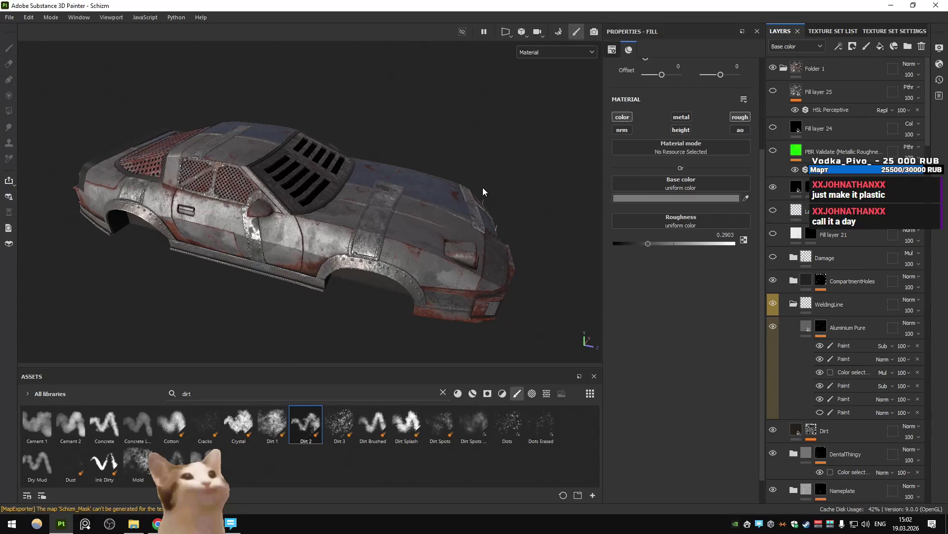
{"action": "mouse_move", "coordinate": [482, 188]}
{"action": "left_mouse_down", "text": "alt"}
{"action": "mouse_move", "coordinate": [215, 177]}
{"action": "mouse_move", "coordinate": [321, 235]}
{"action": "left_mouse_up", "text": "alt"}
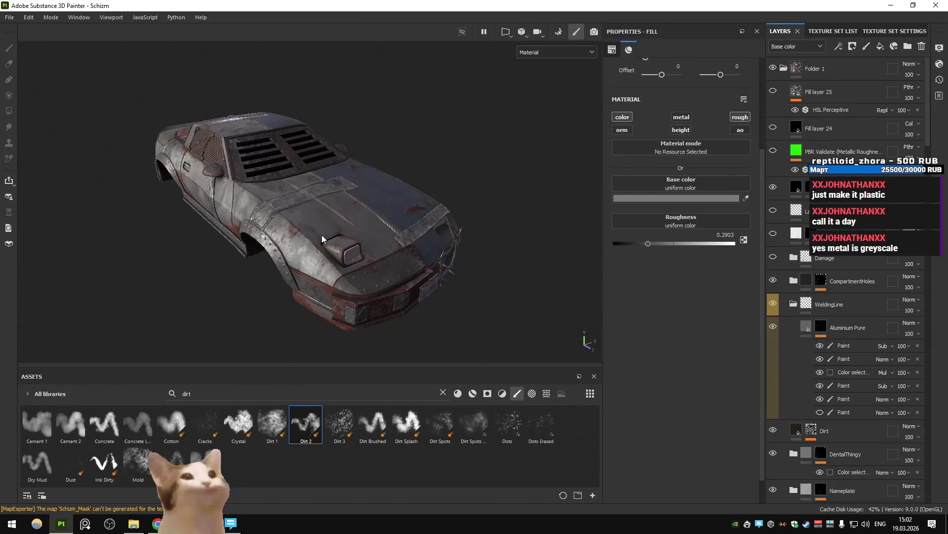
{"action": "scroll", "coordinate": [886, 316], "scroll_direction": "down", "scroll_amount": 10}
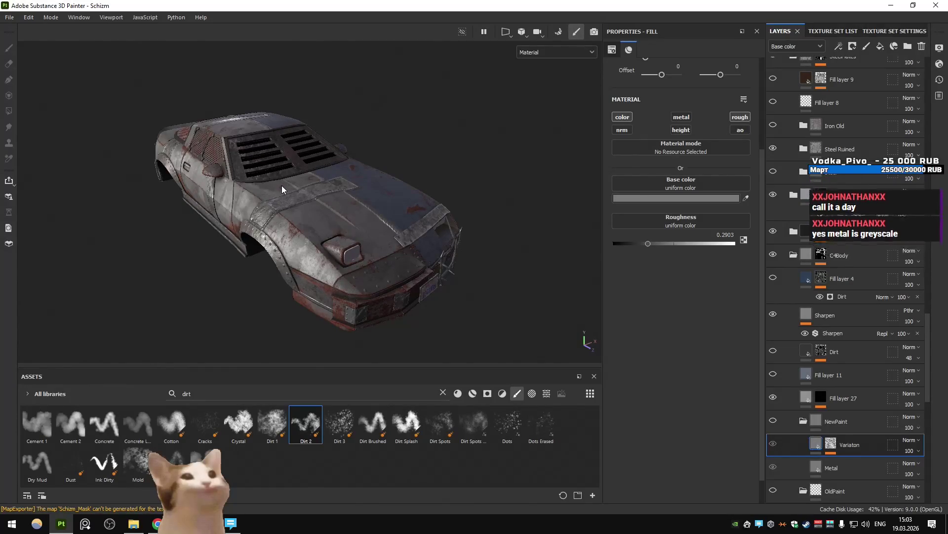
{"action": "mouse_move", "coordinate": [282, 185]}
{"action": "left_mouse_down", "text": "alt"}
{"action": "mouse_move", "coordinate": [472, 217]}
{"action": "mouse_move", "coordinate": [441, 220]}
{"action": "left_mouse_up", "text": "alt"}
{"action": "scroll", "coordinate": [924, 283], "scroll_direction": "down", "scroll_amount": 10}
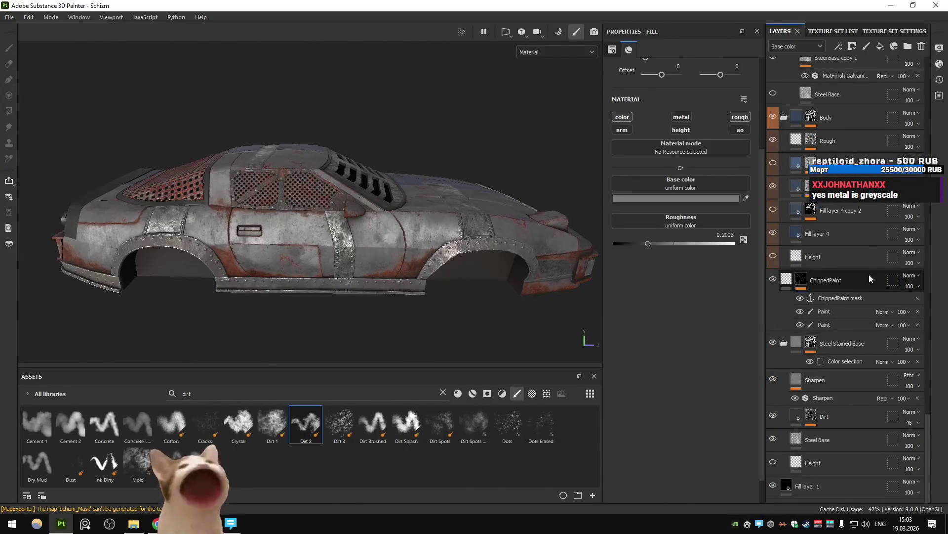
{"action": "scroll", "coordinate": [880, 279], "scroll_direction": "up", "scroll_amount": 5}
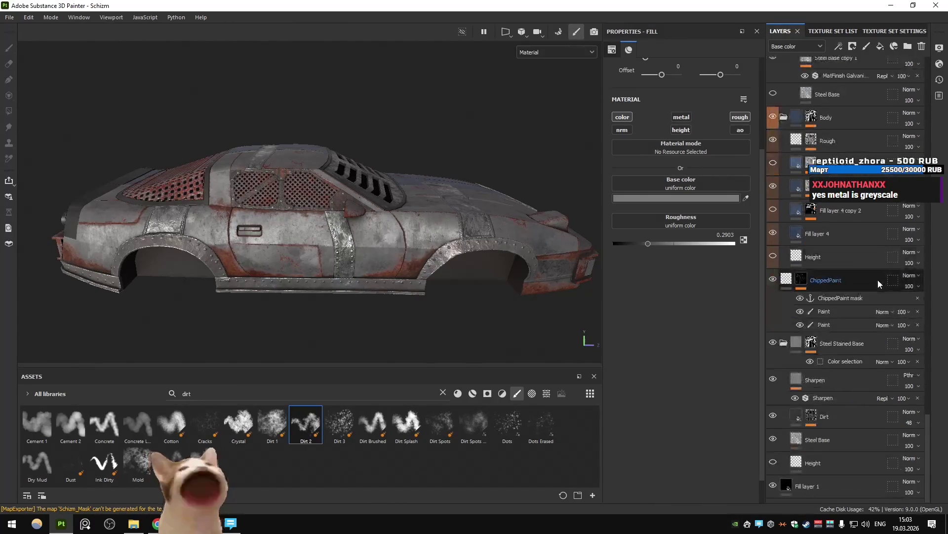
{"action": "scroll", "coordinate": [822, 286], "scroll_direction": "up", "scroll_amount": 13}
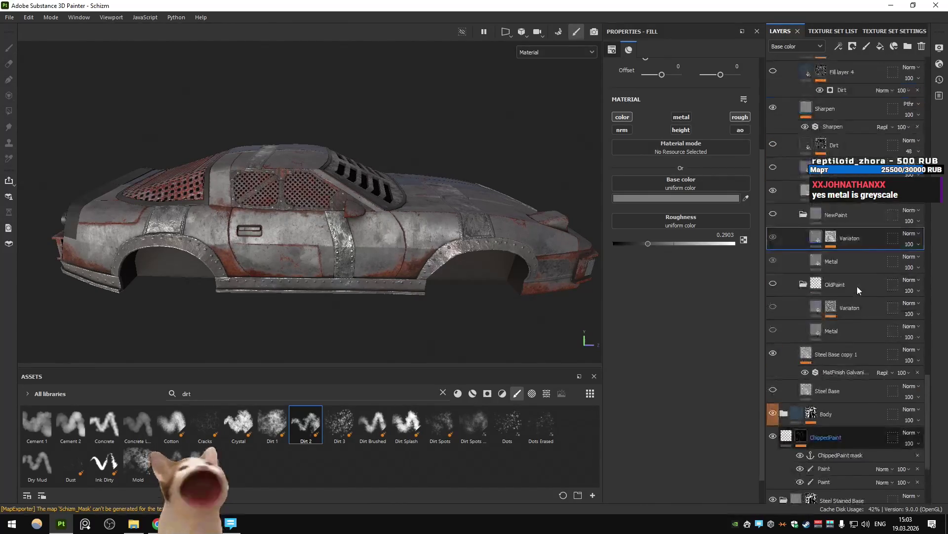
Collapse C4Body, expand SteelPlates, and compare Steel Ruined and Steel materials, turning on Fill layers 8 and 9.
{"action": "left_click", "coordinate": [794, 285]}
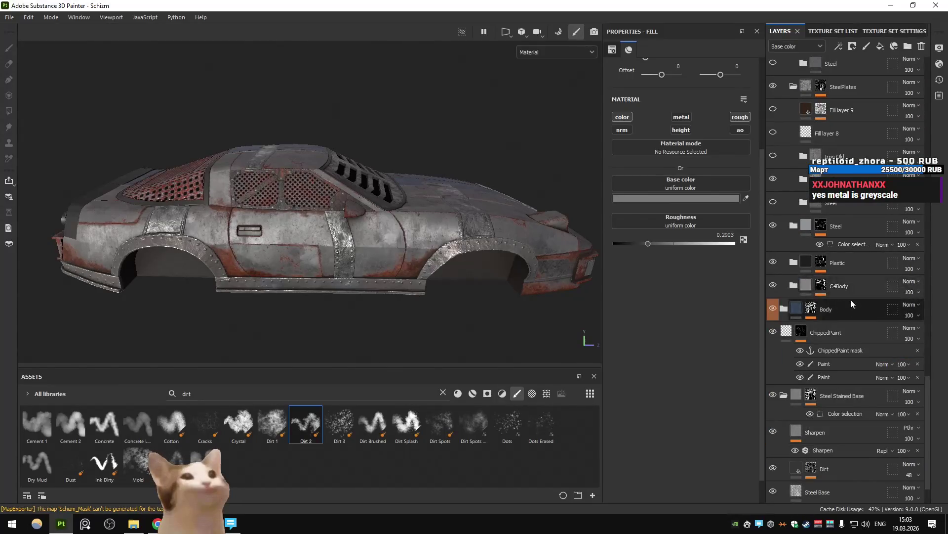
{"action": "left_click", "coordinate": [792, 206]}
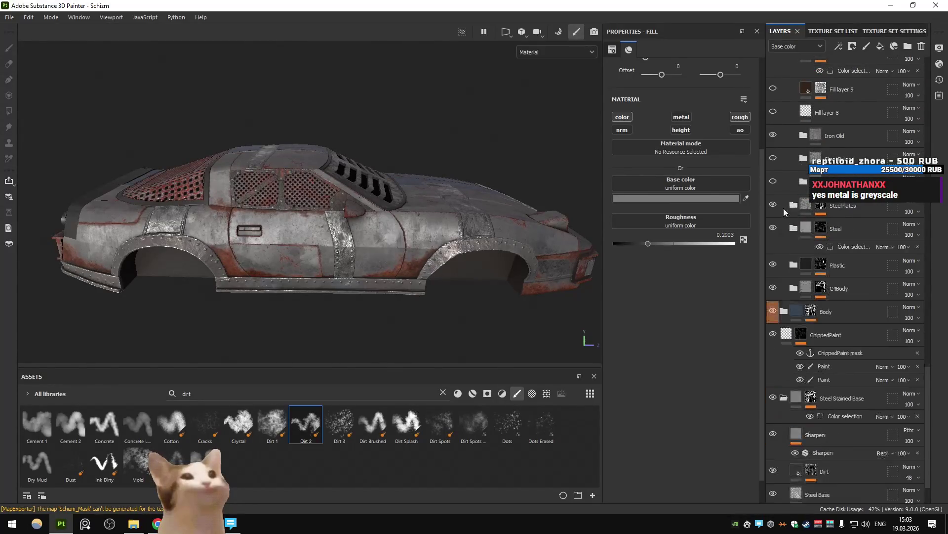
{"action": "left_click", "coordinate": [793, 206]}
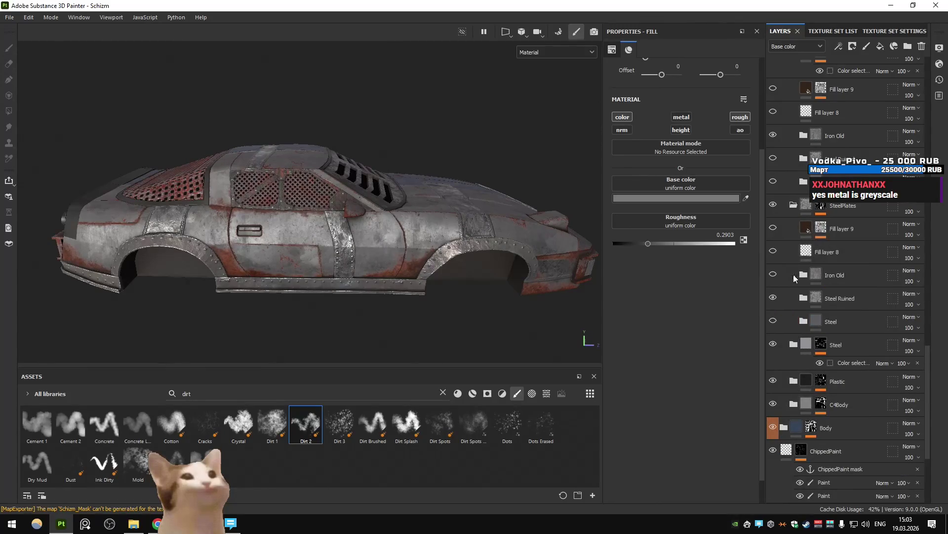
{"action": "left_click", "coordinate": [773, 298]}
{"action": "left_click", "coordinate": [774, 297]}
{"action": "left_click", "coordinate": [773, 322]}
{"action": "left_click", "coordinate": [774, 275]}
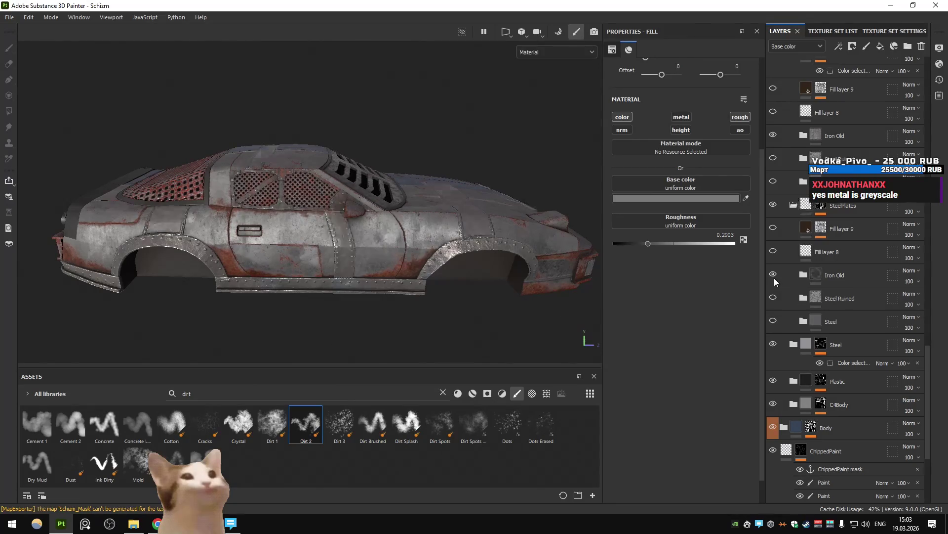
{"action": "scroll", "coordinate": [556, 251], "scroll_direction": "up", "scroll_amount": 3}
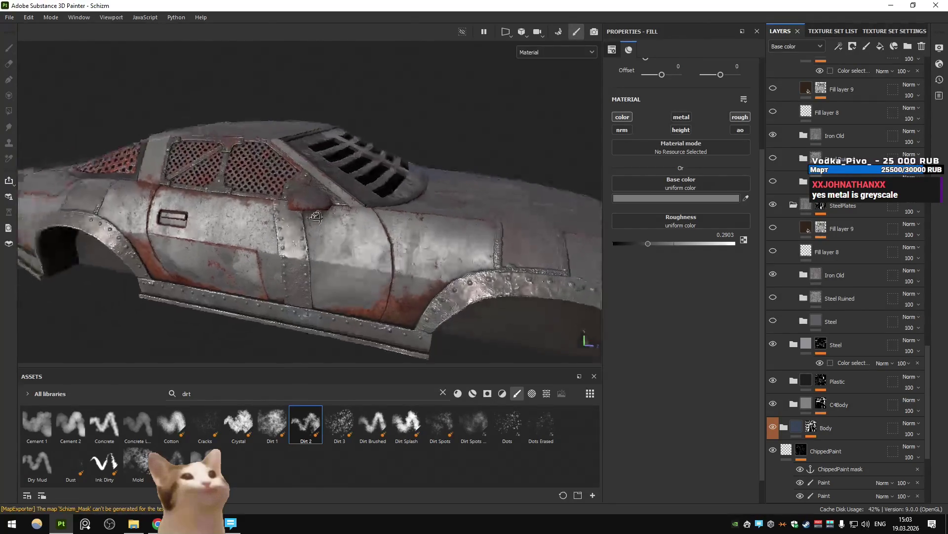
{"action": "left_click_drag", "start_coordinate": [444, 233], "coordinate": [325, 219], "text": "alt"}
{"action": "left_click", "coordinate": [770, 322]}
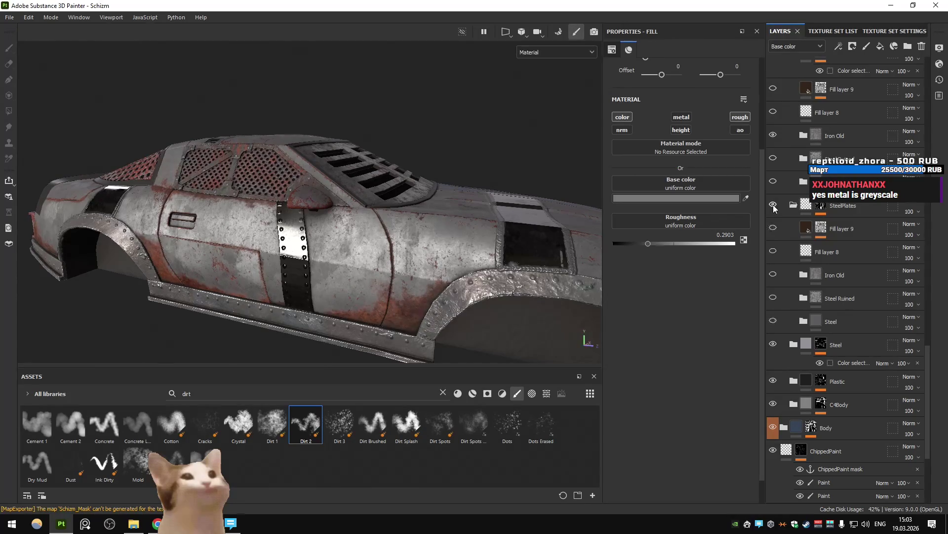
{"action": "left_click", "coordinate": [774, 322]}
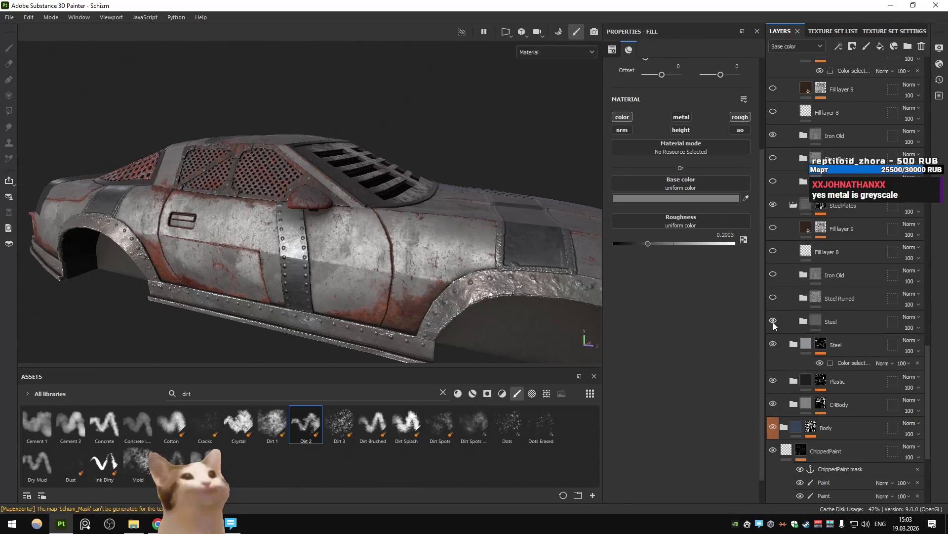
{"action": "left_click", "coordinate": [773, 251]}
{"action": "left_click", "coordinate": [773, 227]}
Inspect the plates under rotated lighting, switching worn steel on and off, hiding Fill layer 9, and showing Iron Old.
{"action": "mouse_move", "coordinate": [444, 237]}
{"action": "left_mouse_down", "text": "alt"}
{"action": "mouse_move", "coordinate": [262, 256]}
{"action": "mouse_move", "coordinate": [419, 203]}
{"action": "left_mouse_up", "text": "alt"}
{"action": "right_click_drag", "start_coordinate": [419, 202], "coordinate": [519, 258], "text": "shift"}
{"action": "mouse_move", "coordinate": [519, 258]}
{"action": "left_mouse_down", "text": "alt"}
{"action": "mouse_move", "coordinate": [396, 233]}
{"action": "mouse_move", "coordinate": [401, 244]}
{"action": "mouse_move", "coordinate": [504, 198]}
{"action": "mouse_move", "coordinate": [441, 230]}
{"action": "mouse_move", "coordinate": [341, 235]}
{"action": "mouse_move", "coordinate": [396, 206]}
{"action": "mouse_move", "coordinate": [390, 233]}
{"action": "mouse_move", "coordinate": [458, 260]}
{"action": "mouse_move", "coordinate": [439, 239]}
{"action": "left_mouse_up", "text": "alt"}
{"action": "key", "text": "f"}
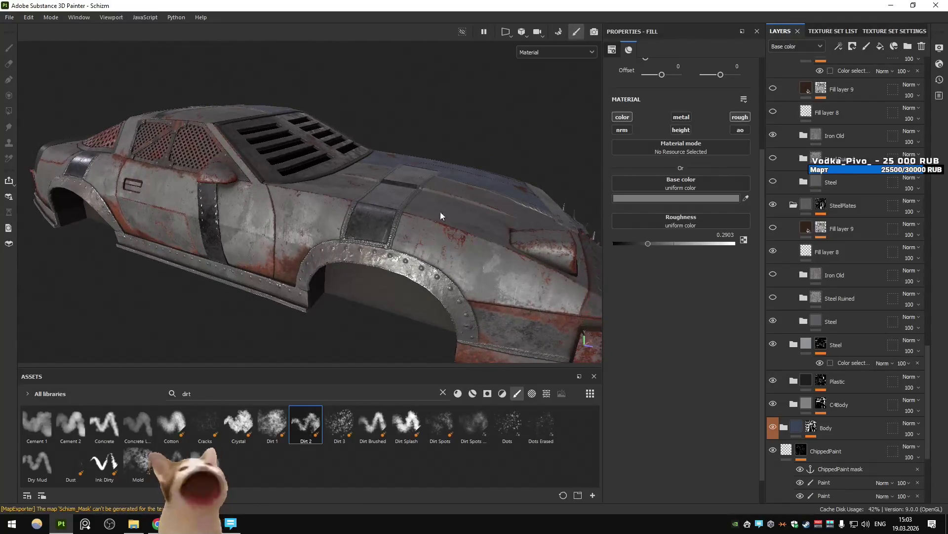
{"action": "mouse_move", "coordinate": [357, 209]}
{"action": "left_mouse_down", "text": "alt"}
{"action": "mouse_move", "coordinate": [224, 232]}
{"action": "mouse_move", "coordinate": [387, 188]}
{"action": "left_mouse_up", "text": "alt"}
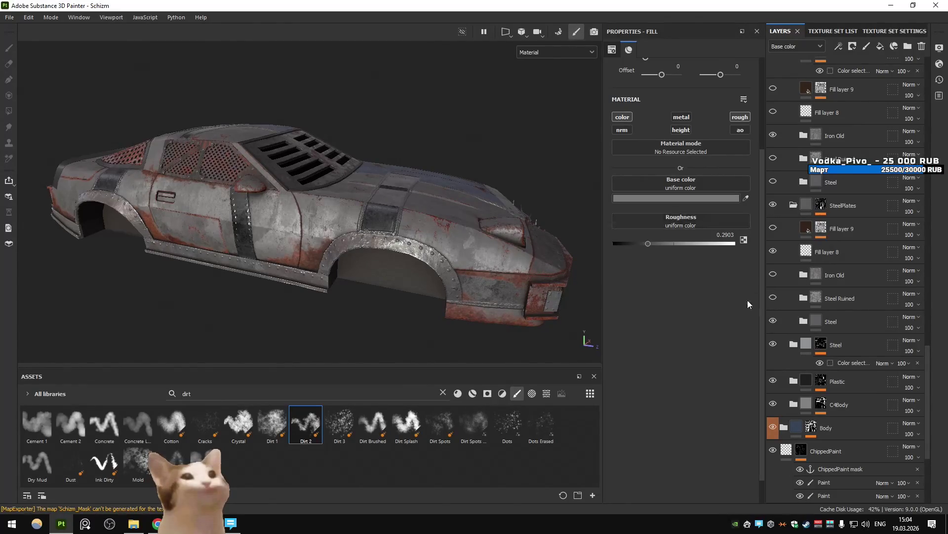
{"action": "left_click", "coordinate": [773, 299]}
{"action": "left_click", "coordinate": [773, 298]}
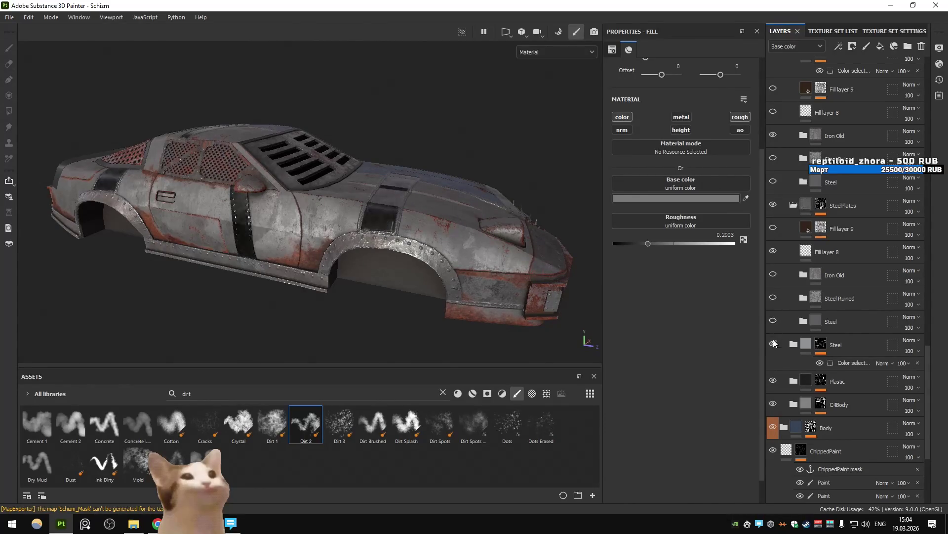
{"action": "left_click", "coordinate": [774, 320]}
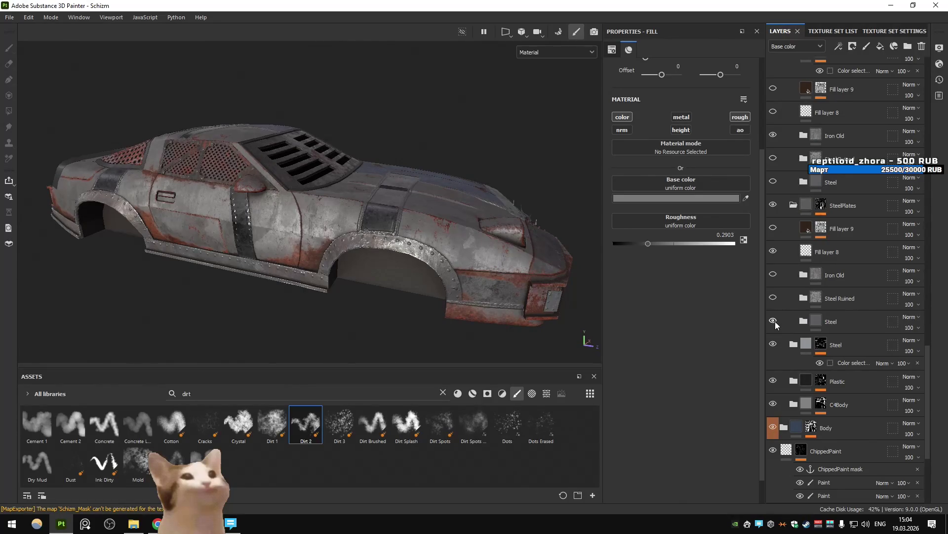
{"action": "left_click", "coordinate": [774, 228]}
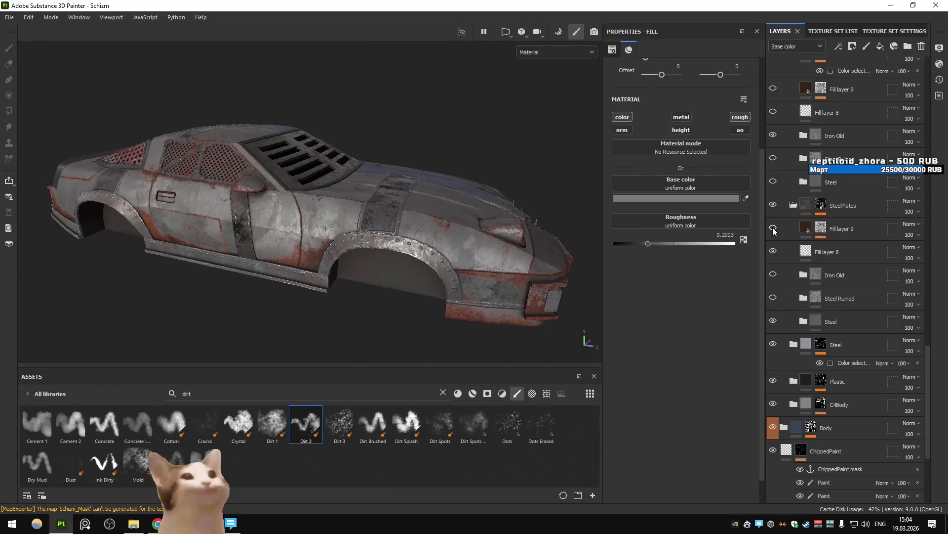
{"action": "left_click", "coordinate": [774, 274]}
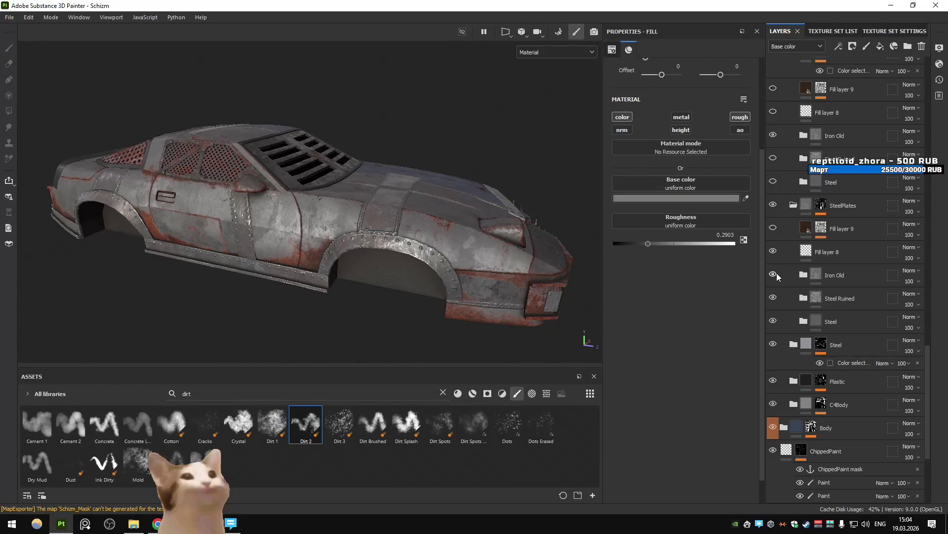
{"action": "scroll", "coordinate": [516, 255], "scroll_direction": "up", "scroll_amount": 2}
{"action": "left_click", "coordinate": [774, 274]}
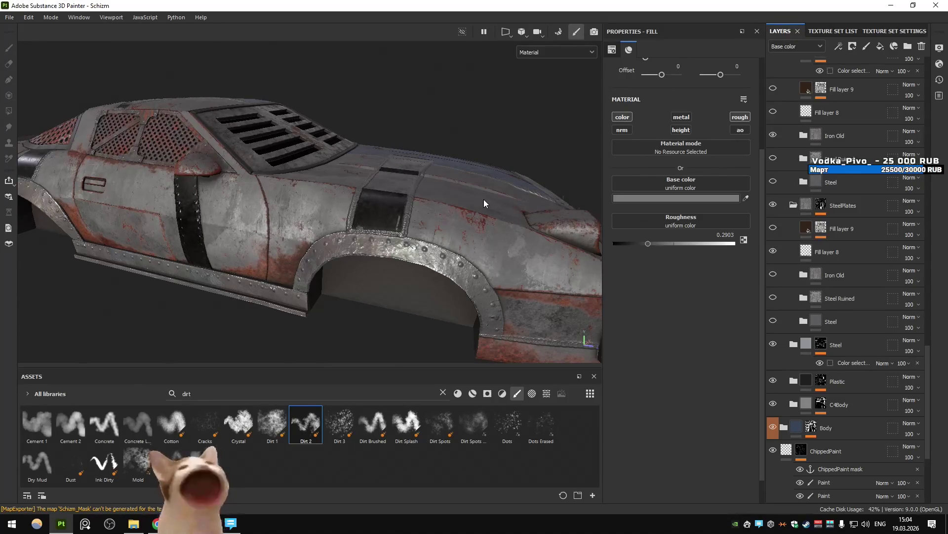
{"action": "key", "text": "ctrl"}
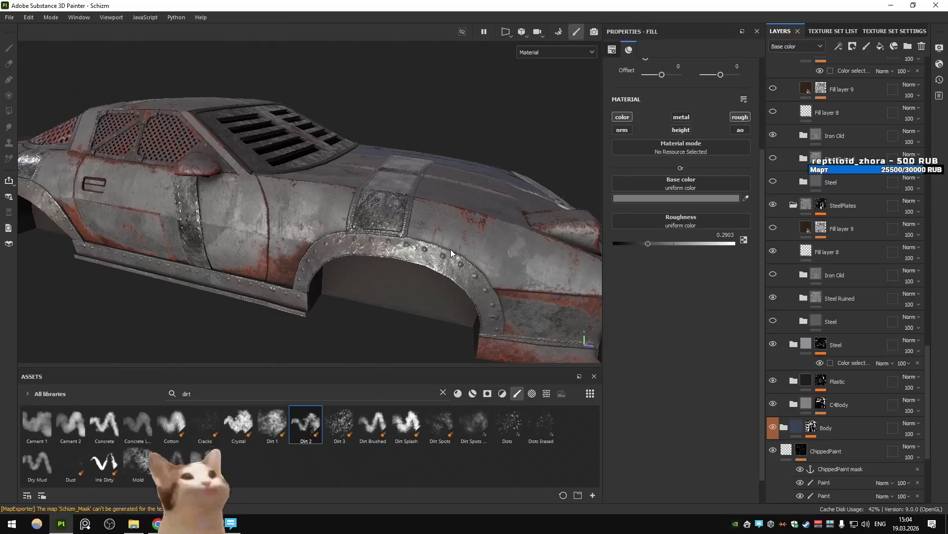
Compare Steel Ruined against Iron Old, keep Steel Ruined visible, and expand its folder.
{"action": "left_click", "coordinate": [772, 298]}
{"action": "left_click", "coordinate": [773, 298]}
{"action": "left_click", "coordinate": [772, 275]}
{"action": "left_click", "coordinate": [772, 275]}
{"action": "left_click", "coordinate": [772, 275]}
{"action": "left_click", "coordinate": [772, 275]}
{"action": "left_click", "coordinate": [804, 300]}
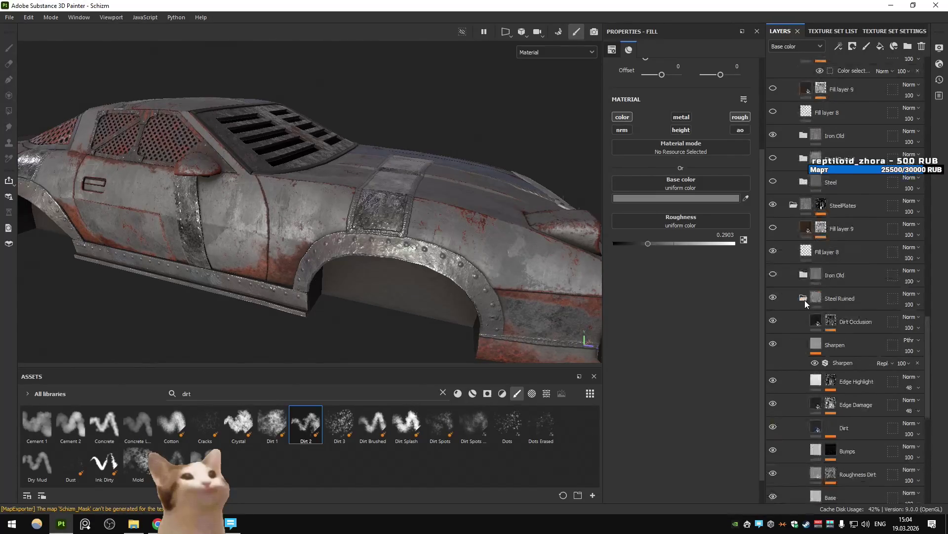
Inspect the Base, Roughness Dirt and Bumps layers of Steel Ruined and frame the whole car.
{"action": "scroll", "coordinate": [815, 413], "scroll_direction": "down", "scroll_amount": 3}
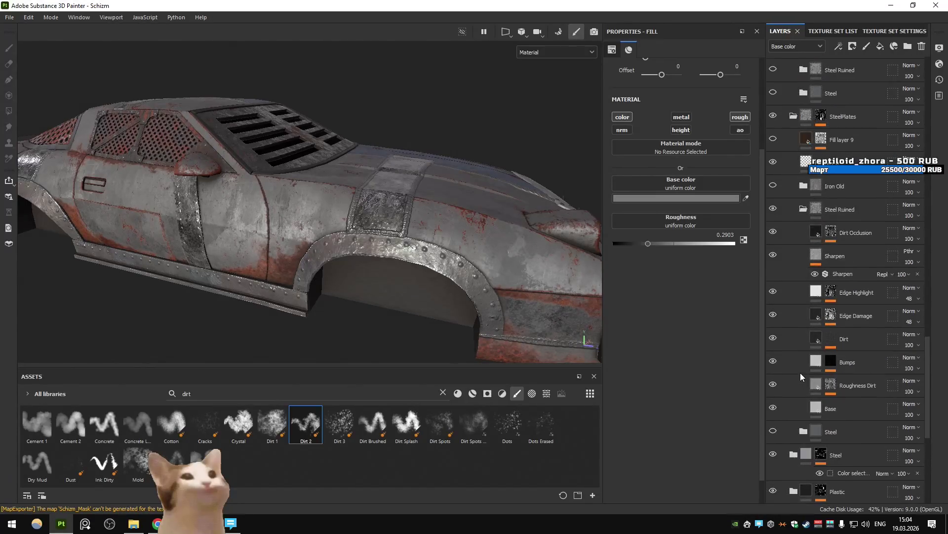
{"action": "left_click", "coordinate": [815, 409]}
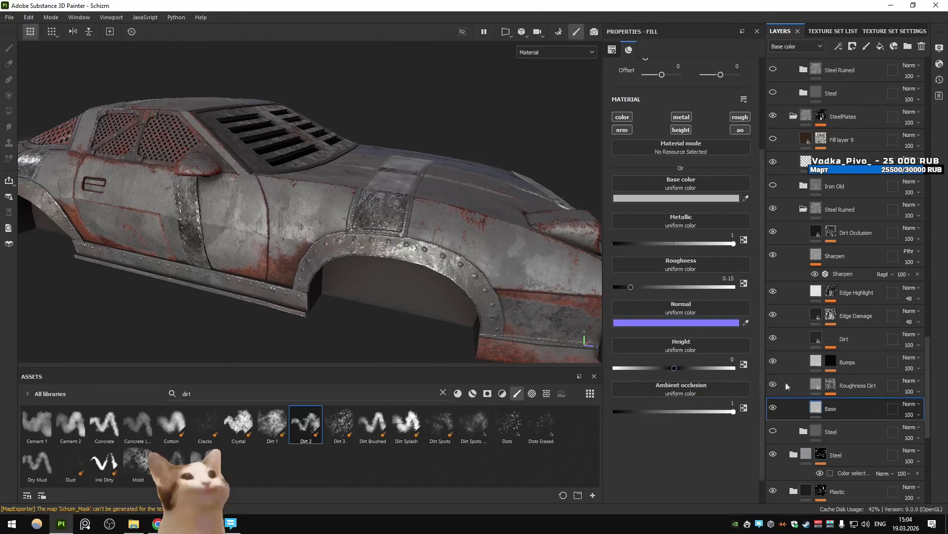
{"action": "left_click", "coordinate": [815, 385]}
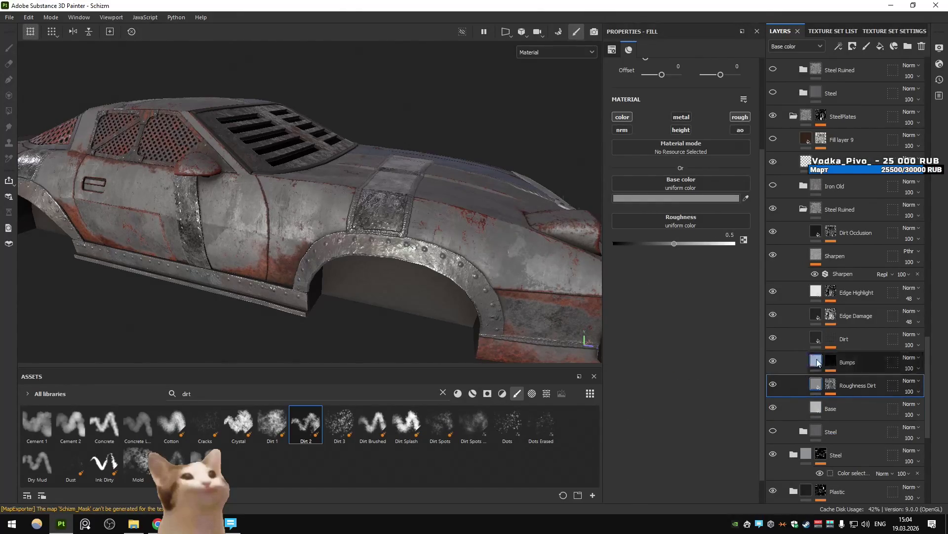
{"action": "left_click", "coordinate": [817, 363]}
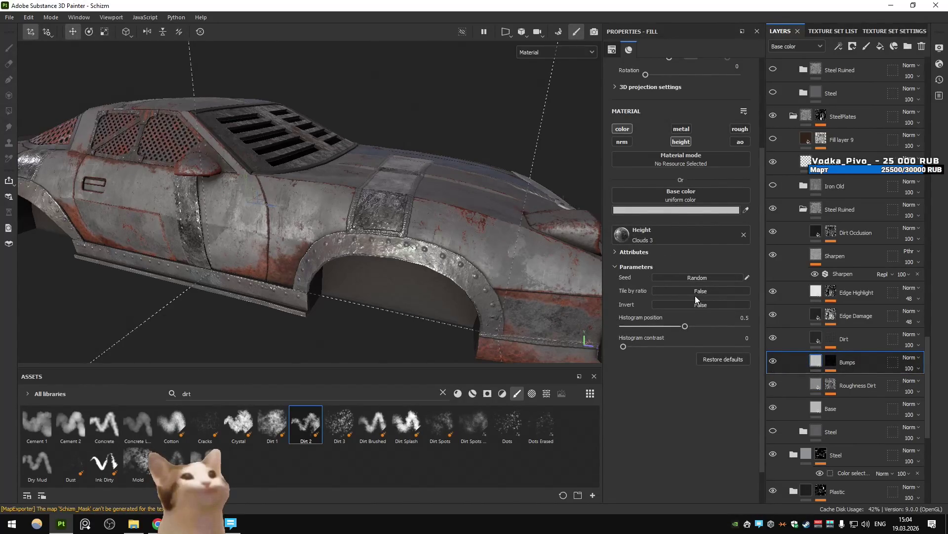
{"action": "scroll", "coordinate": [695, 295], "scroll_direction": "down", "scroll_amount": 2}
{"action": "key", "text": "f"}
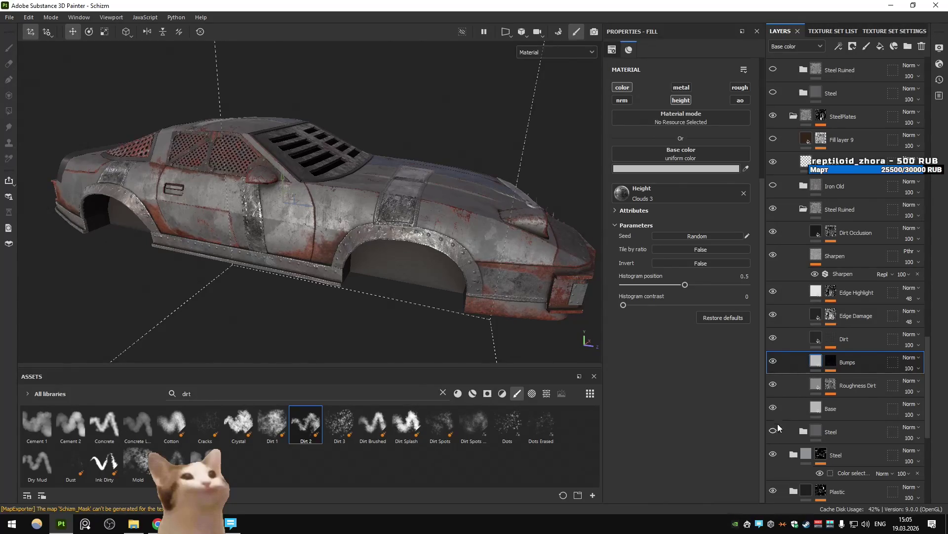
{"action": "scroll", "coordinate": [437, 201], "scroll_direction": "up", "scroll_amount": 5}
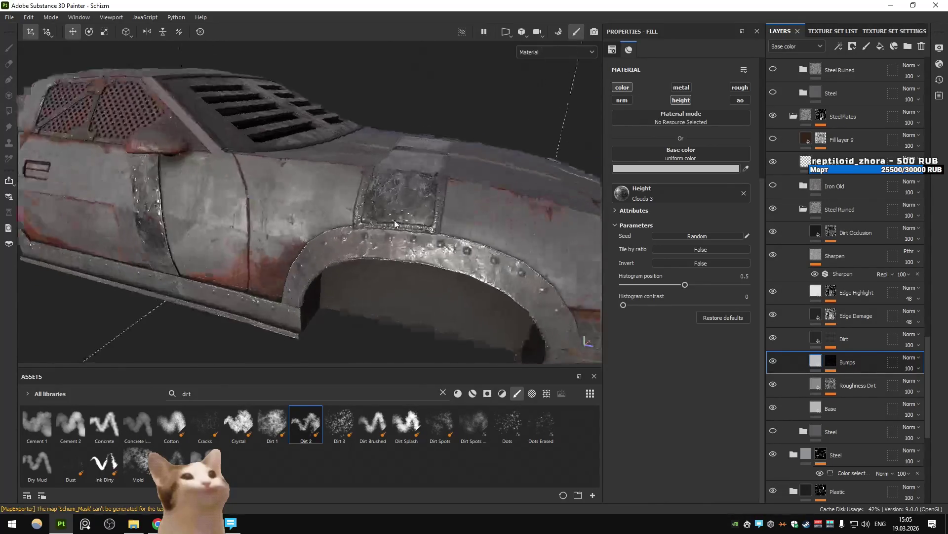
{"action": "left_click_drag", "start_coordinate": [436, 202], "coordinate": [568, 277], "text": "alt"}
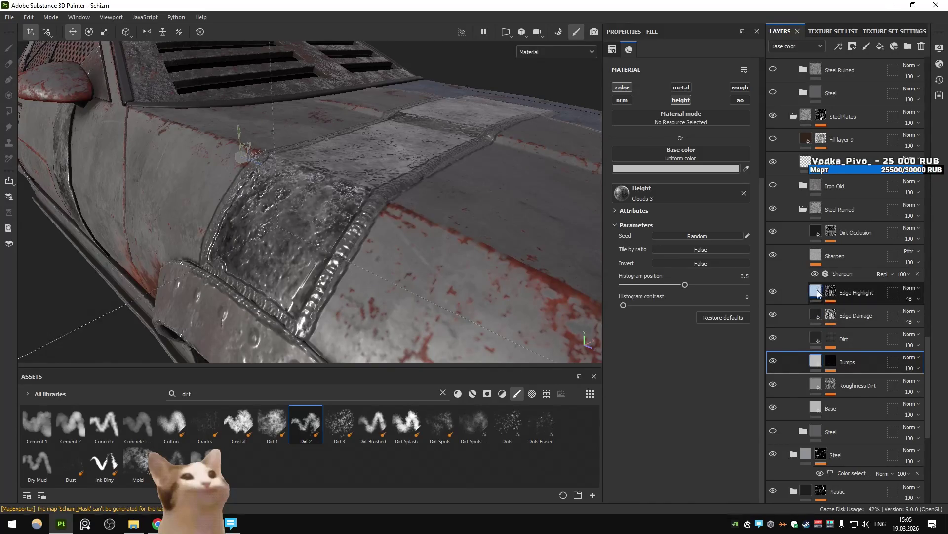
Compare Steel Ruined on and off, drag Roughness Dirt's roughness to 0.5, then review Bumps and Dirt.
{"action": "left_click", "coordinate": [818, 386]}
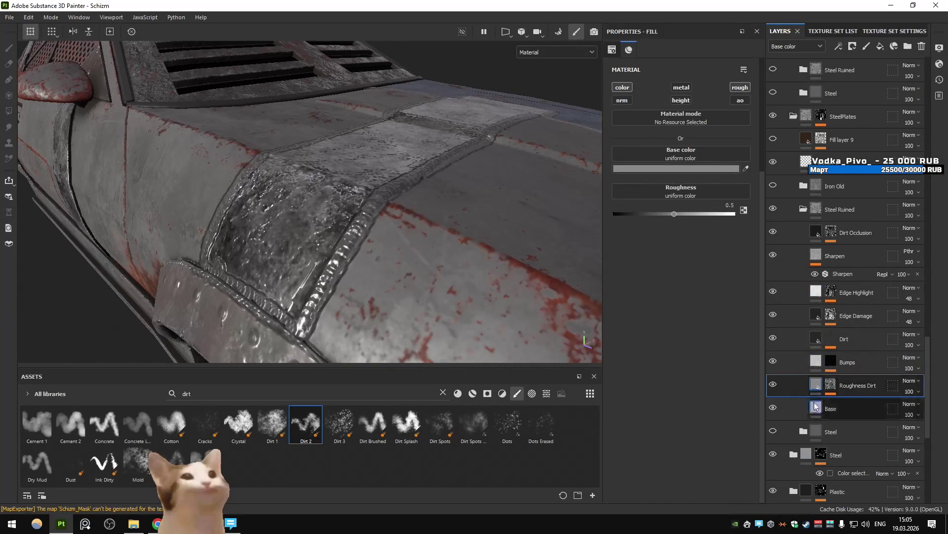
{"action": "left_click", "coordinate": [818, 408]}
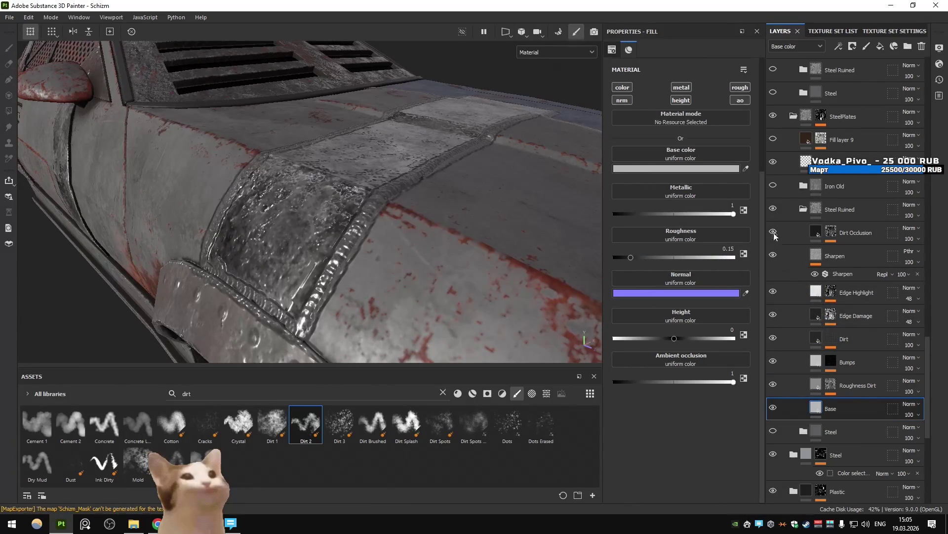
{"action": "left_click", "coordinate": [773, 209]}
{"action": "left_click", "coordinate": [773, 209]}
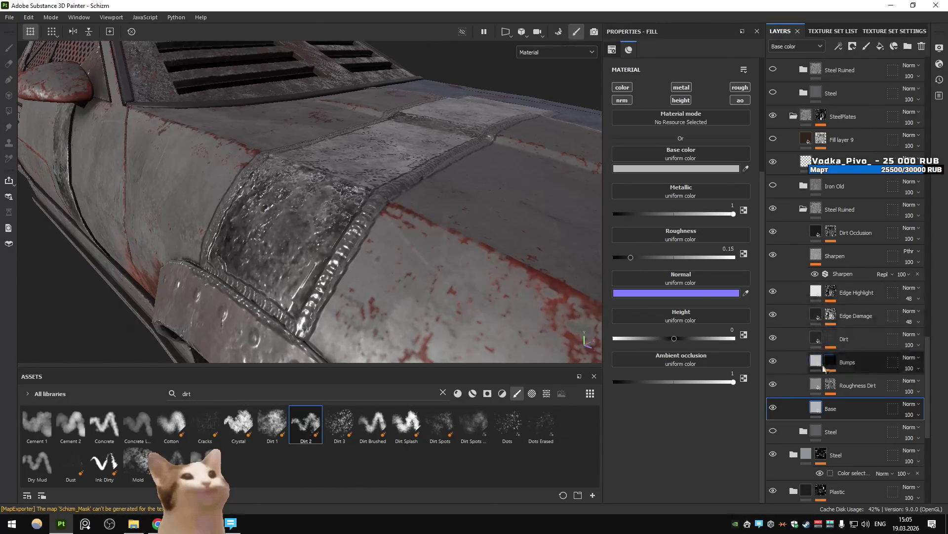
{"action": "left_click", "coordinate": [850, 385]}
{"action": "left_click_drag", "start_coordinate": [649, 216], "coordinate": [716, 217]}
{"action": "left_click", "coordinate": [815, 365]}
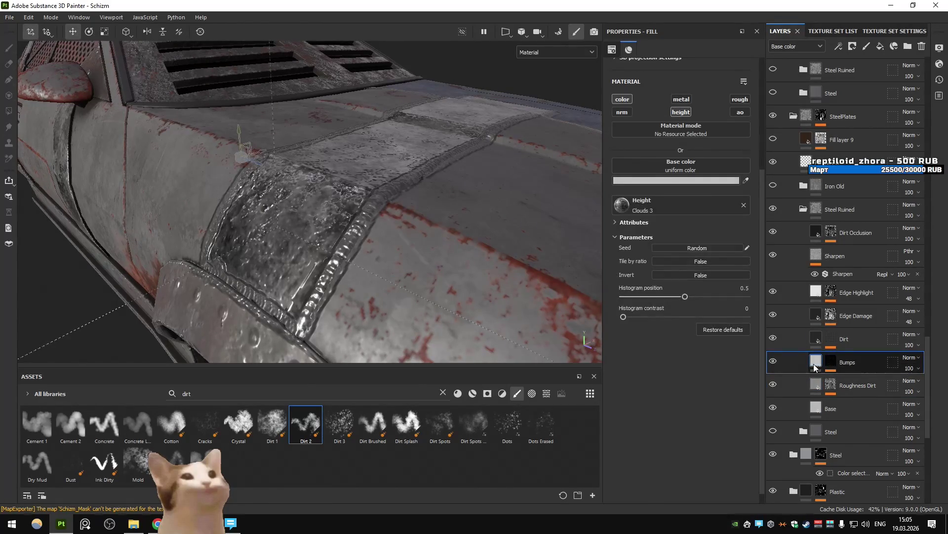
{"action": "left_click", "coordinate": [798, 331]}
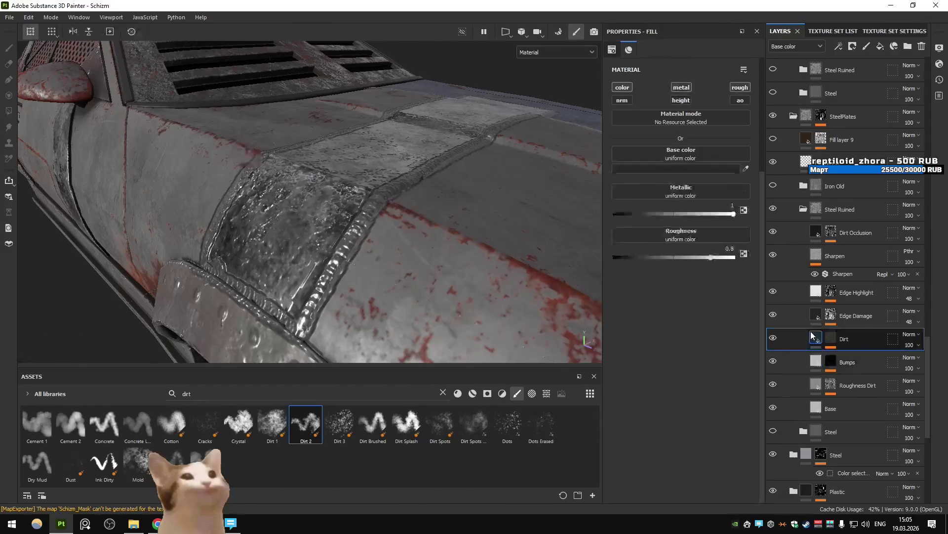
Compare the car surface by toggling the Steel Ruined folder and upper layers off and on.
{"action": "left_click", "coordinate": [815, 316]}
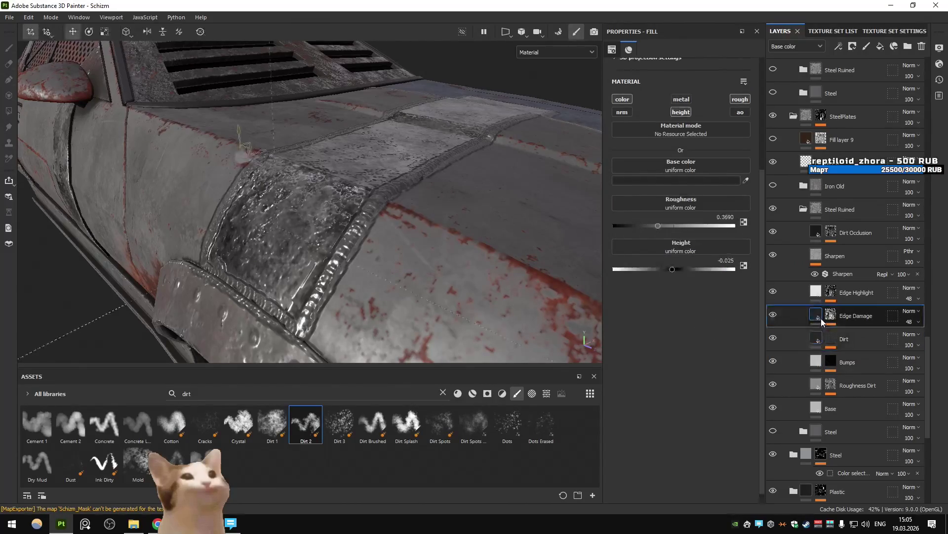
{"action": "left_click", "coordinate": [793, 233]}
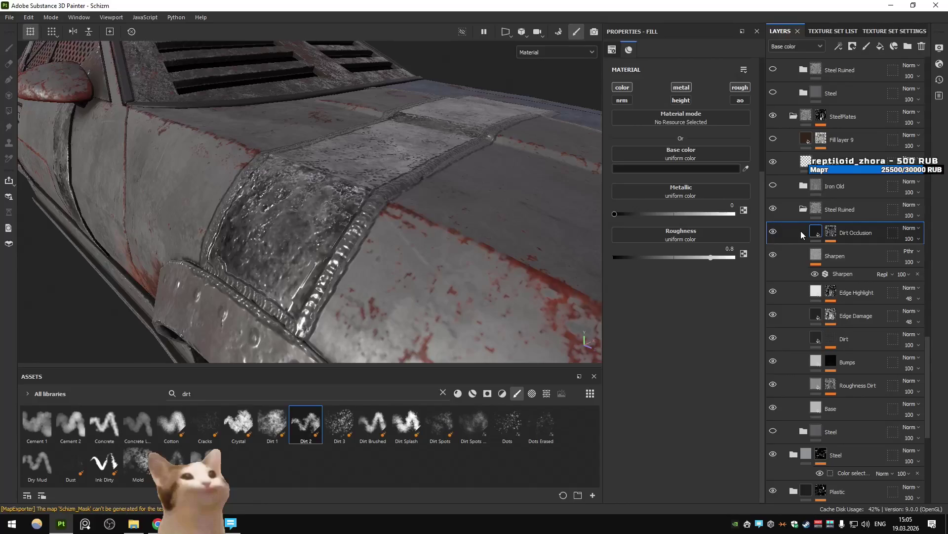
{"action": "left_click", "coordinate": [774, 212]}
{"action": "left_click", "coordinate": [774, 212]}
{"action": "left_click", "coordinate": [774, 208]}
{"action": "left_click", "coordinate": [774, 208]}
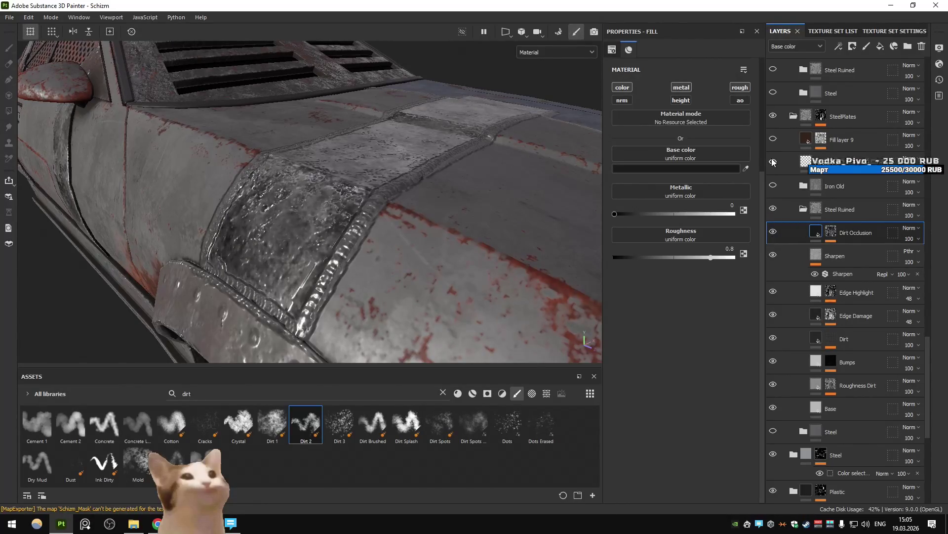
{"action": "left_click", "coordinate": [774, 162]}
{"action": "left_click_drag", "start_coordinate": [395, 198], "coordinate": [346, 223], "text": "alt"}
{"action": "scroll", "coordinate": [845, 247], "scroll_direction": "down", "scroll_amount": 5}
Review the Base, Roughness Dirt and Dirt layer settings, toggling Steel Ruined for comparison.
{"action": "left_click", "coordinate": [840, 290]}
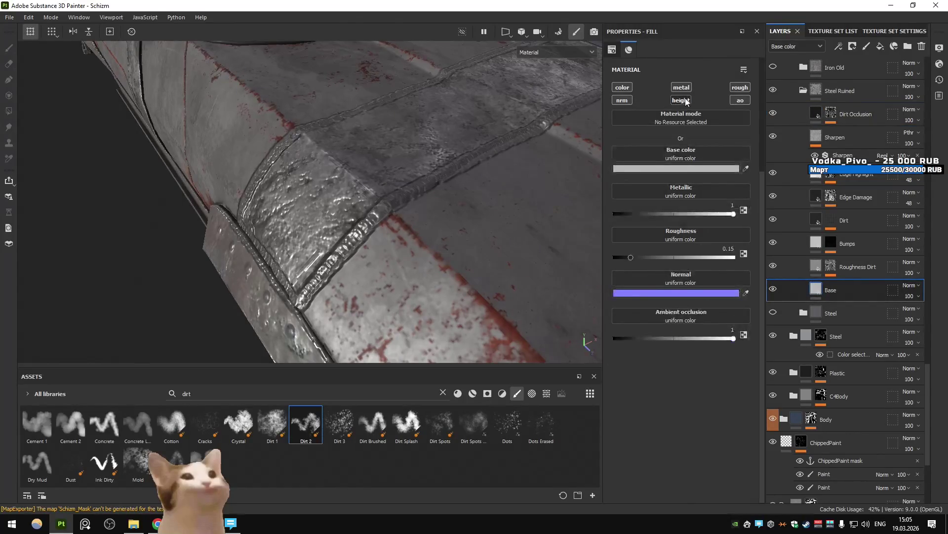
{"action": "scroll", "coordinate": [781, 156], "scroll_direction": "up", "scroll_amount": 1}
{"action": "left_click", "coordinate": [773, 119]}
{"action": "left_click", "coordinate": [774, 123]}
{"action": "left_click", "coordinate": [816, 297]}
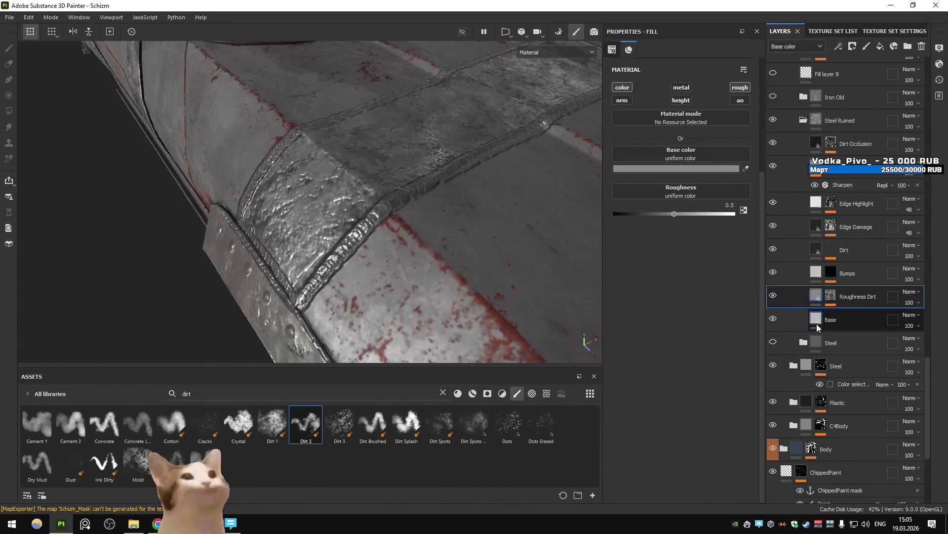
{"action": "left_click", "coordinate": [817, 320]}
{"action": "left_click", "coordinate": [816, 250]}
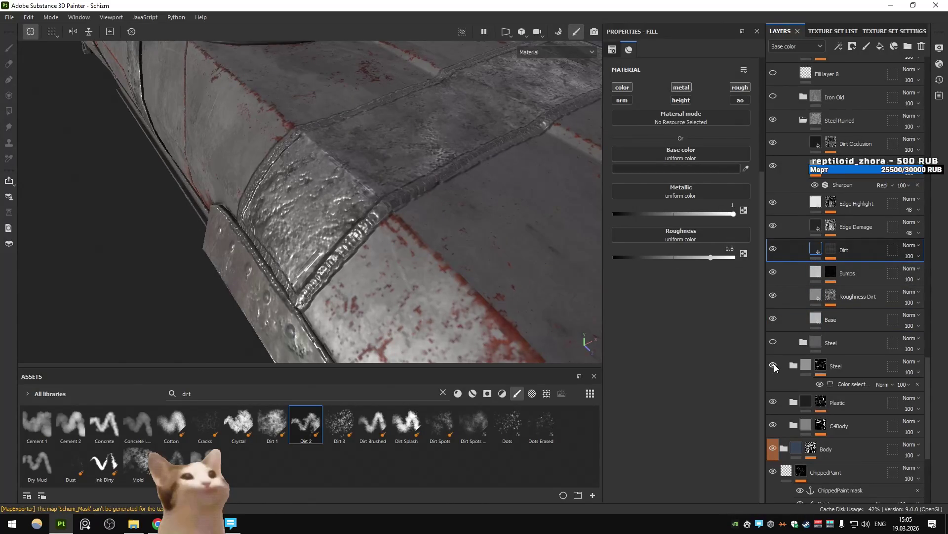
Lower the Edge Damage layer's height to -0.01, checking the welded seam's dents up close.
{"action": "left_click", "coordinate": [816, 226]}
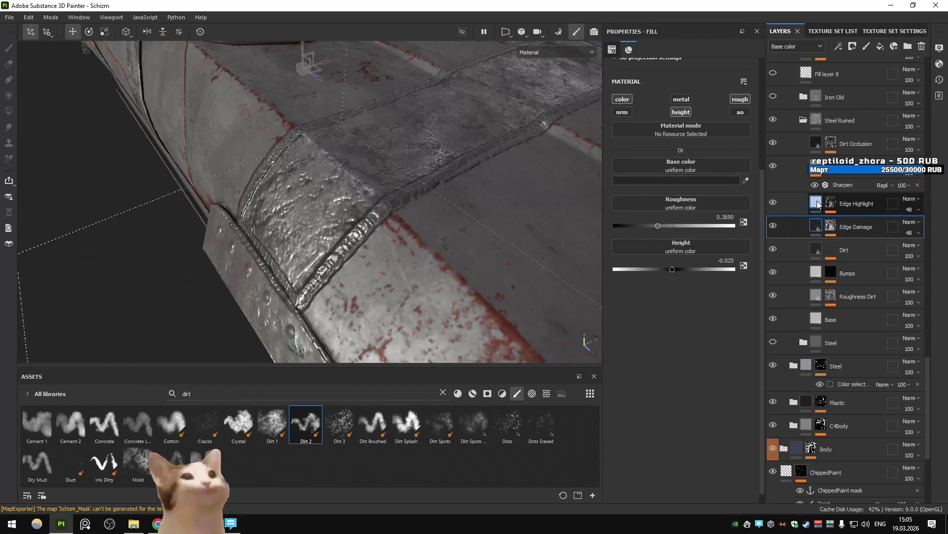
{"action": "left_click", "coordinate": [689, 114]}
{"action": "left_click", "coordinate": [689, 113]}
{"action": "type", "text": "-0.01"}
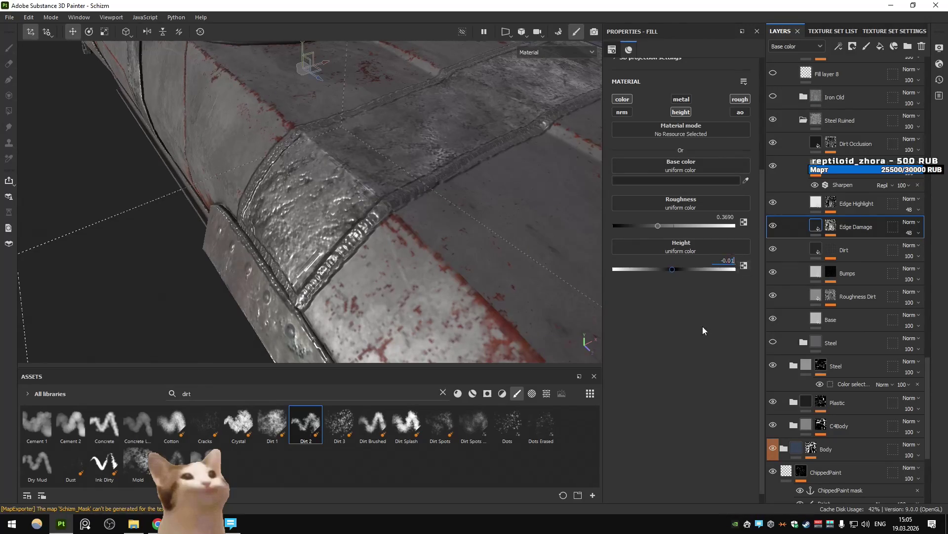
{"action": "mouse_move", "coordinate": [410, 247]}
{"action": "left_mouse_down", "text": "alt"}
{"action": "mouse_move", "coordinate": [417, 221]}
{"action": "mouse_move", "coordinate": [441, 205]}
{"action": "mouse_move", "coordinate": [416, 225]}
{"action": "mouse_move", "coordinate": [291, 204]}
{"action": "mouse_move", "coordinate": [307, 187]}
{"action": "mouse_move", "coordinate": [334, 195]}
{"action": "left_mouse_up", "text": "alt"}
{"action": "scroll", "coordinate": [416, 225], "scroll_direction": "down", "scroll_amount": 5}
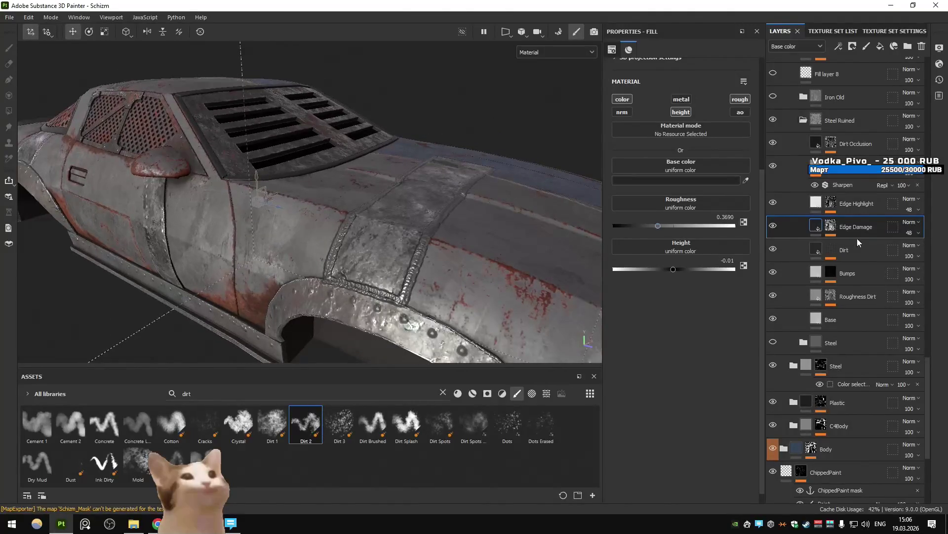
{"action": "left_click", "coordinate": [852, 139]}
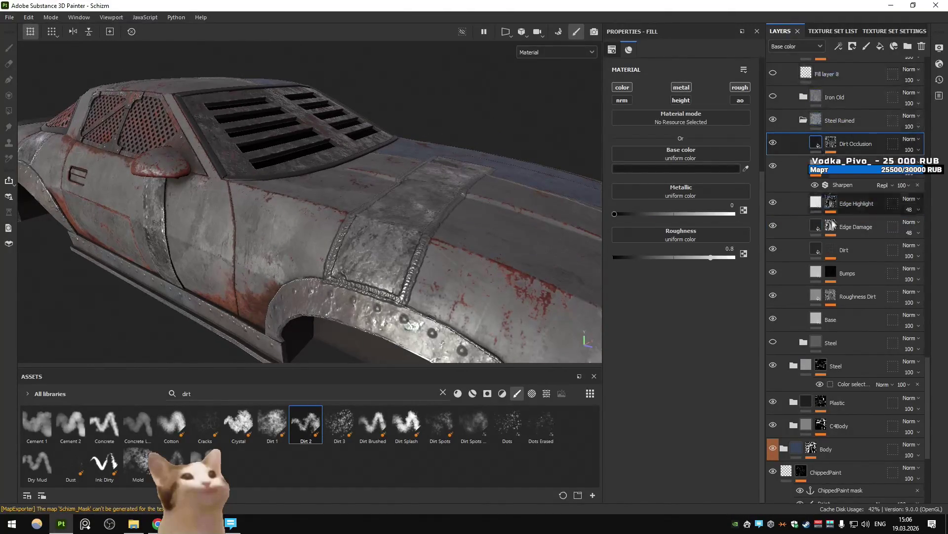
{"action": "scroll", "coordinate": [833, 225], "scroll_direction": "up", "scroll_amount": 10}
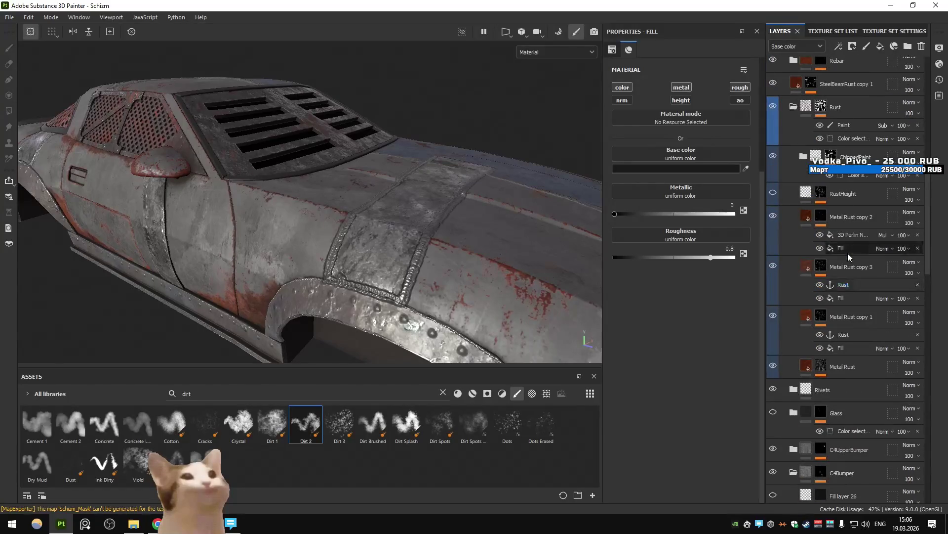
Paste a copy of the Metal Rust layer above Fill layer 9 and remove its mask effects.
{"action": "left_click", "coordinate": [850, 273]}
{"action": "scroll", "coordinate": [840, 297], "scroll_direction": "down", "scroll_amount": 10}
{"action": "scroll", "coordinate": [839, 306], "scroll_direction": "up", "scroll_amount": 2}
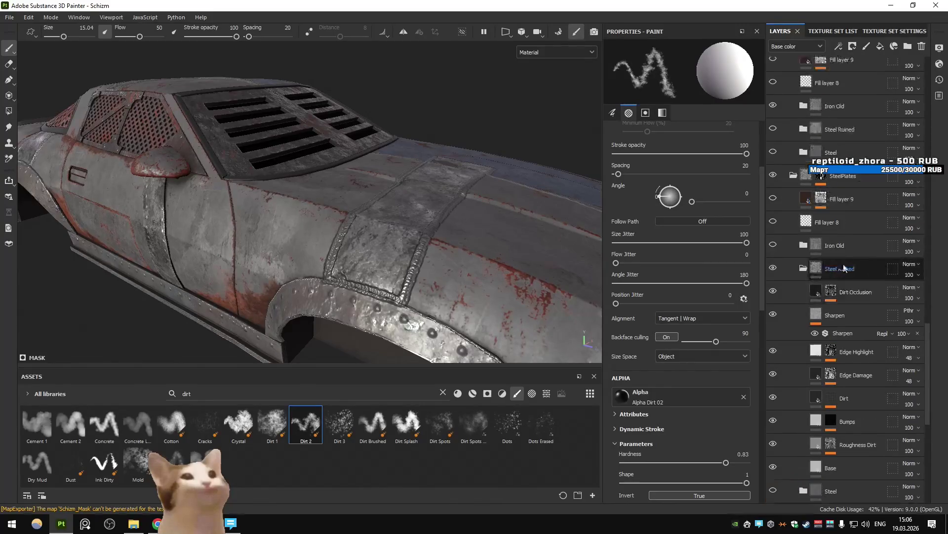
{"action": "left_click", "coordinate": [868, 200]}
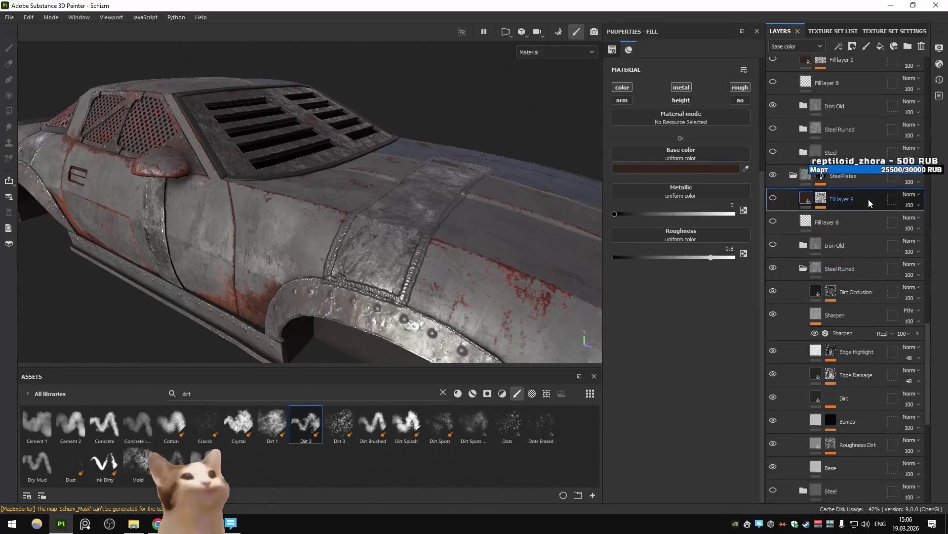
{"action": "key", "text": "ctrl+v"}
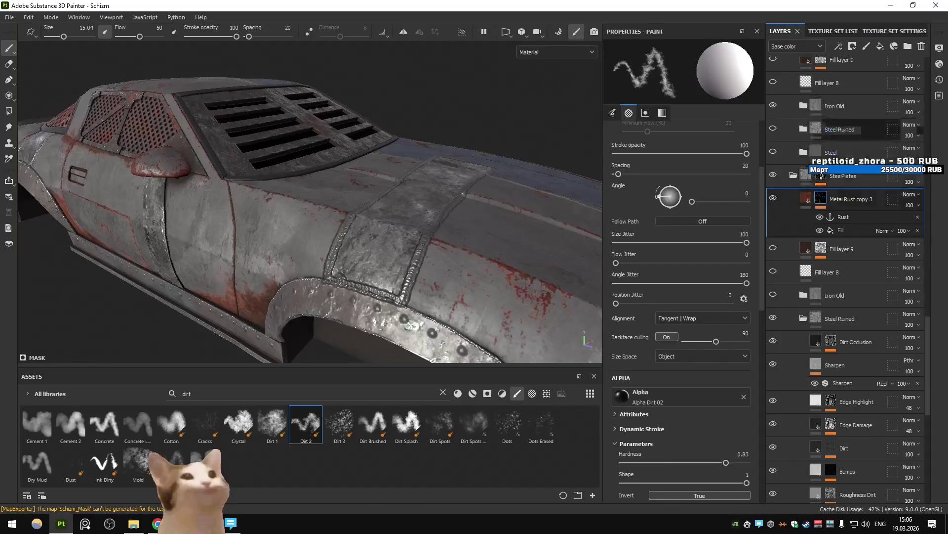
{"action": "left_click", "coordinate": [918, 230]}
{"action": "left_click", "coordinate": [918, 217]}
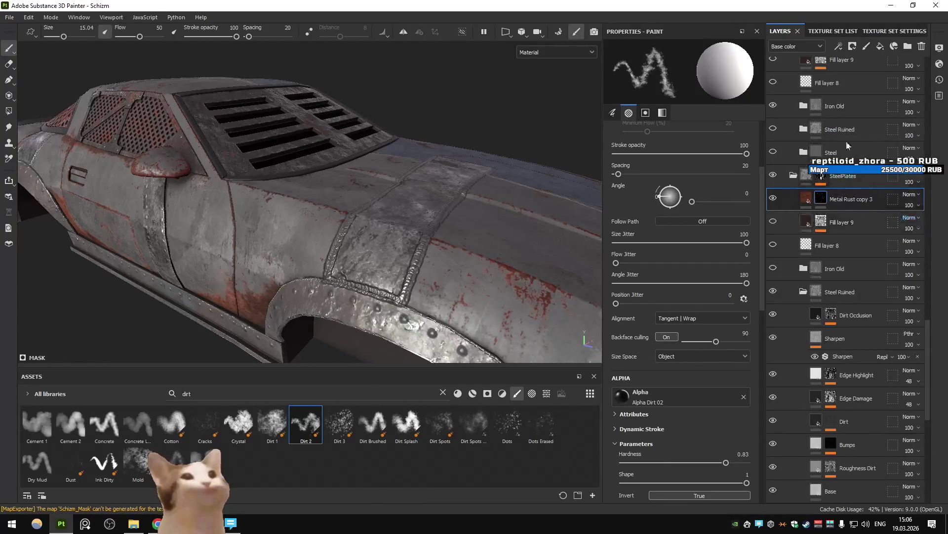
Add a Dripping Rust generator to the rust layer's mask.
{"action": "left_click", "coordinate": [853, 47]}
{"action": "left_click", "coordinate": [861, 60]}
{"action": "left_click", "coordinate": [668, 76]}
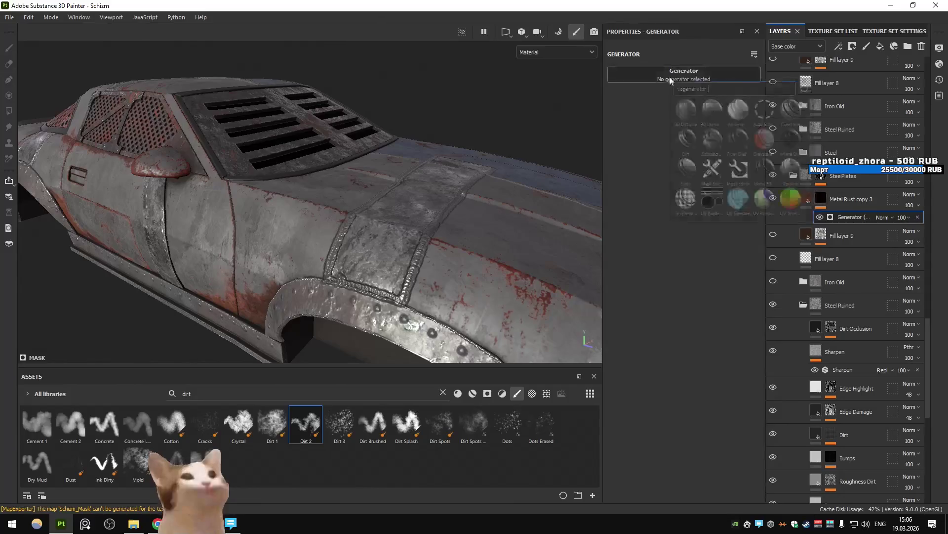
{"action": "left_click", "coordinate": [709, 146]}
Tune Rust Spreading to about 0.64, orbiting the car to compare the streaked rust.
{"action": "left_click_drag", "start_coordinate": [587, 161], "coordinate": [502, 170], "text": "alt"}
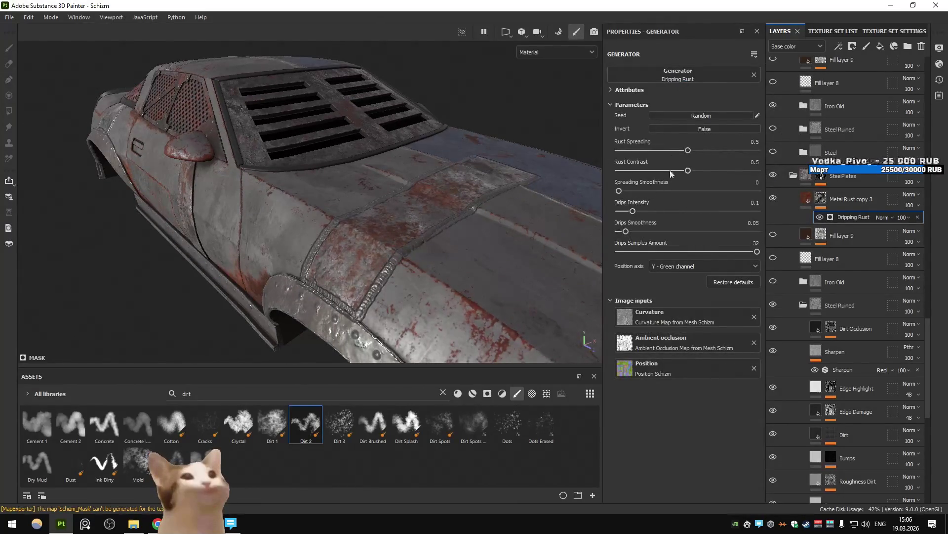
{"action": "mouse_move", "coordinate": [654, 149]}
{"action": "left_mouse_down"}
{"action": "mouse_move", "coordinate": [719, 151]}
{"action": "mouse_move", "coordinate": [689, 151]}
{"action": "left_mouse_up"}
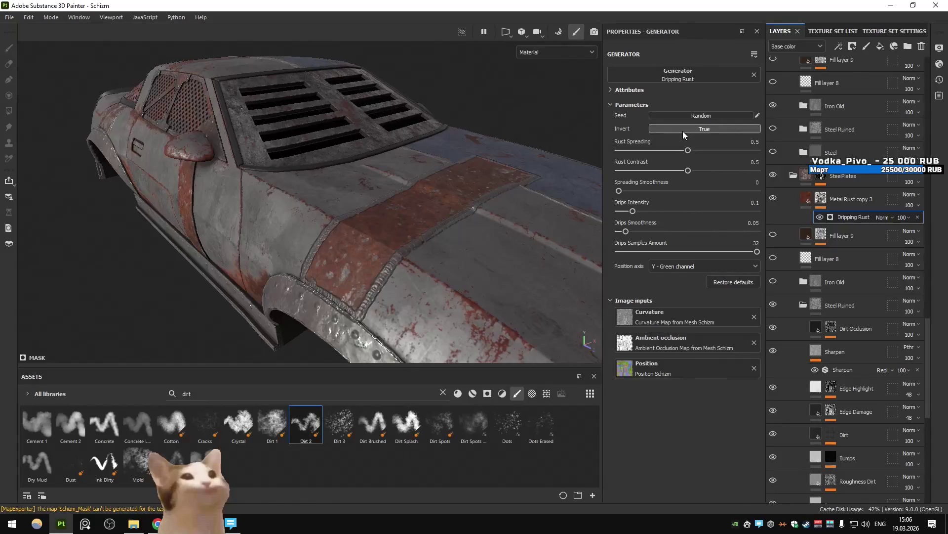
{"action": "left_click", "coordinate": [695, 150]}
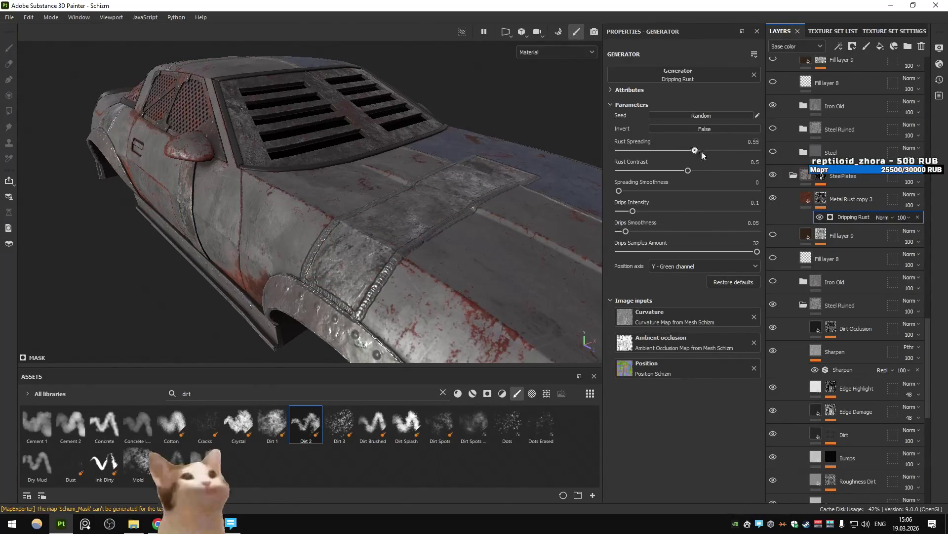
{"action": "left_click_drag", "start_coordinate": [727, 152], "coordinate": [728, 154]}
{"action": "mouse_move", "coordinate": [575, 157]}
{"action": "left_mouse_down", "text": "alt"}
{"action": "mouse_move", "coordinate": [546, 155]}
{"action": "mouse_move", "coordinate": [597, 171]}
{"action": "mouse_move", "coordinate": [558, 159]}
{"action": "left_mouse_up", "text": "alt"}
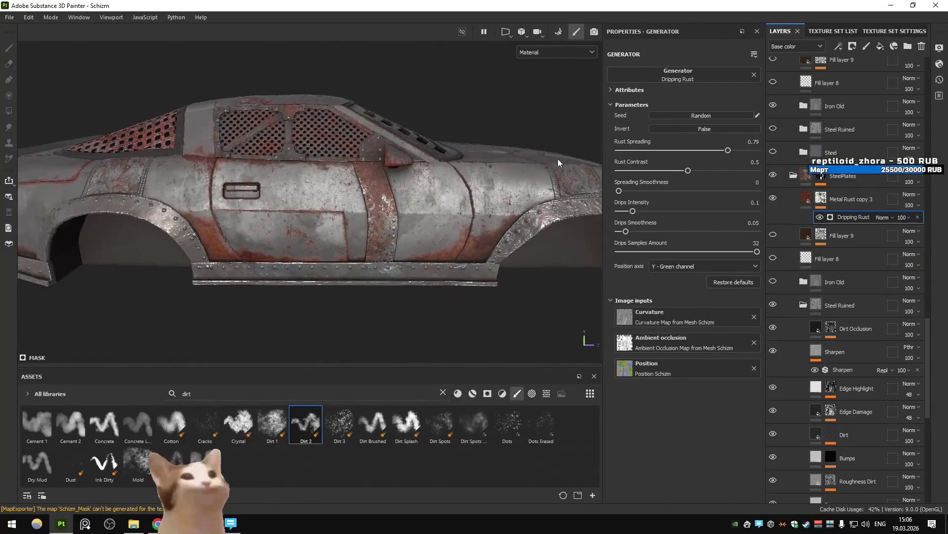
{"action": "left_click", "coordinate": [774, 199]}
{"action": "left_click_drag", "start_coordinate": [728, 152], "coordinate": [701, 152]}
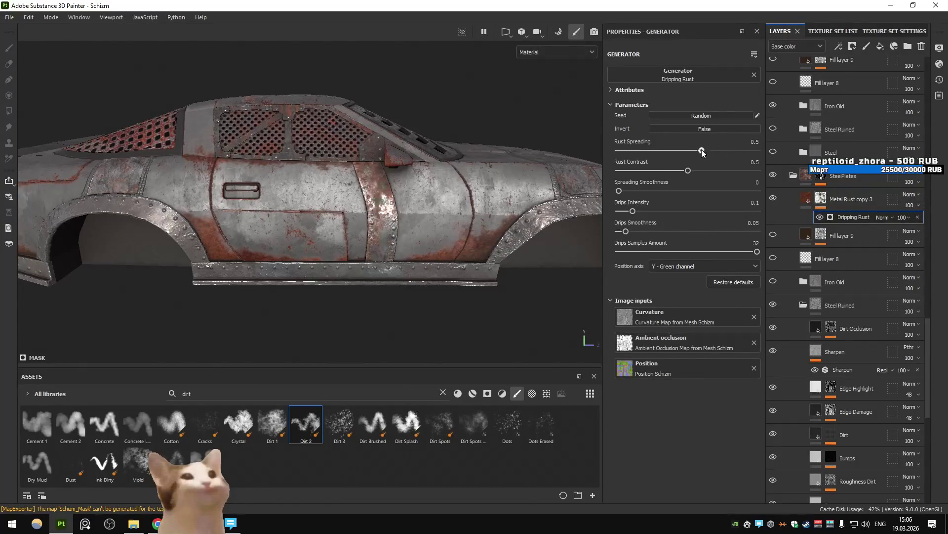
{"action": "mouse_move", "coordinate": [568, 168]}
{"action": "left_mouse_down", "text": "alt"}
{"action": "mouse_move", "coordinate": [207, 223]}
{"action": "mouse_move", "coordinate": [324, 200]}
{"action": "mouse_move", "coordinate": [408, 221]}
{"action": "mouse_move", "coordinate": [434, 188]}
{"action": "mouse_move", "coordinate": [262, 170]}
{"action": "mouse_move", "coordinate": [445, 177]}
{"action": "left_mouse_up", "text": "alt"}
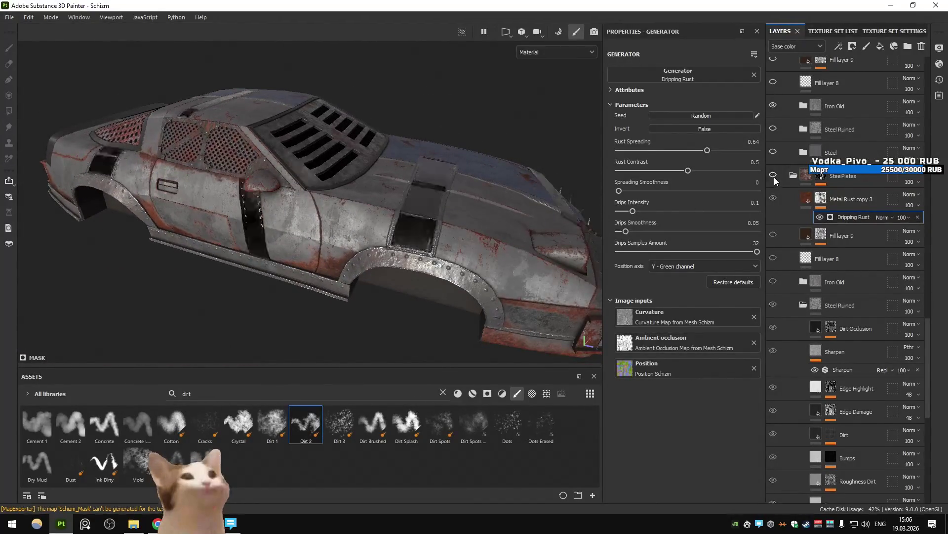
{"action": "mouse_move", "coordinate": [425, 178]}
{"action": "left_mouse_down", "text": "alt"}
{"action": "mouse_move", "coordinate": [246, 181]}
{"action": "mouse_move", "coordinate": [236, 155]}
{"action": "mouse_move", "coordinate": [412, 181]}
{"action": "mouse_move", "coordinate": [416, 209]}
{"action": "mouse_move", "coordinate": [429, 215]}
{"action": "left_mouse_up", "text": "alt"}
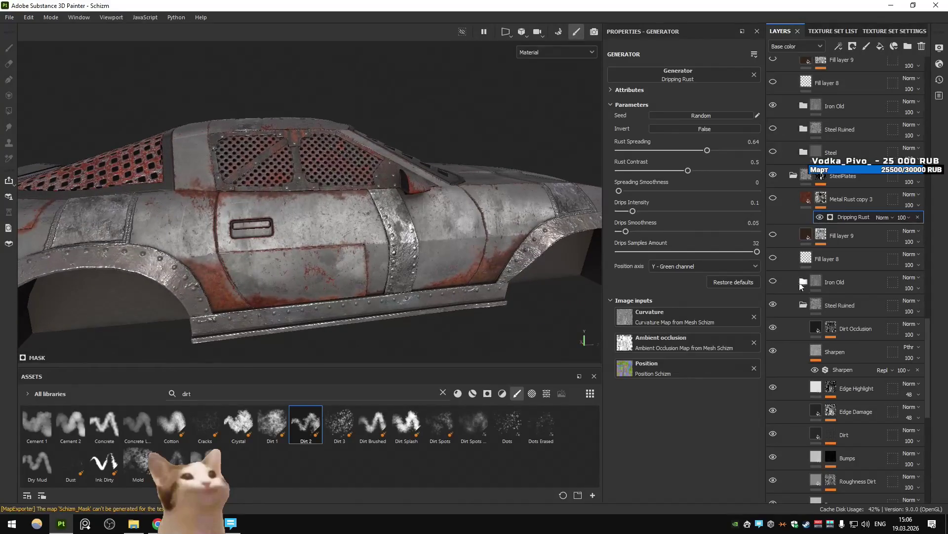
{"action": "scroll", "coordinate": [820, 274], "scroll_direction": "down", "scroll_amount": 3}
{"action": "left_click", "coordinate": [817, 209]}
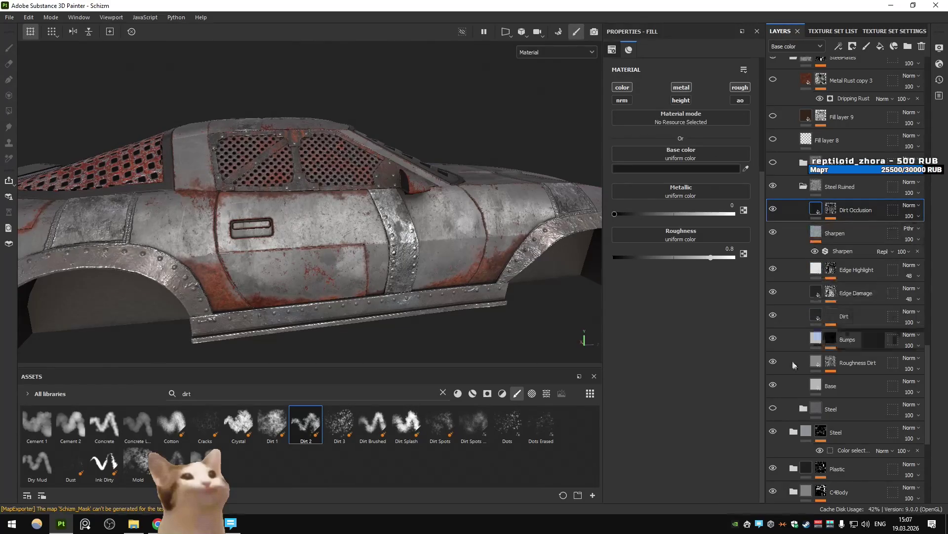
Set the Base layer's roughness to 0.15 and Roughness Dirt's to about 0.58.
{"action": "left_click", "coordinate": [822, 385]}
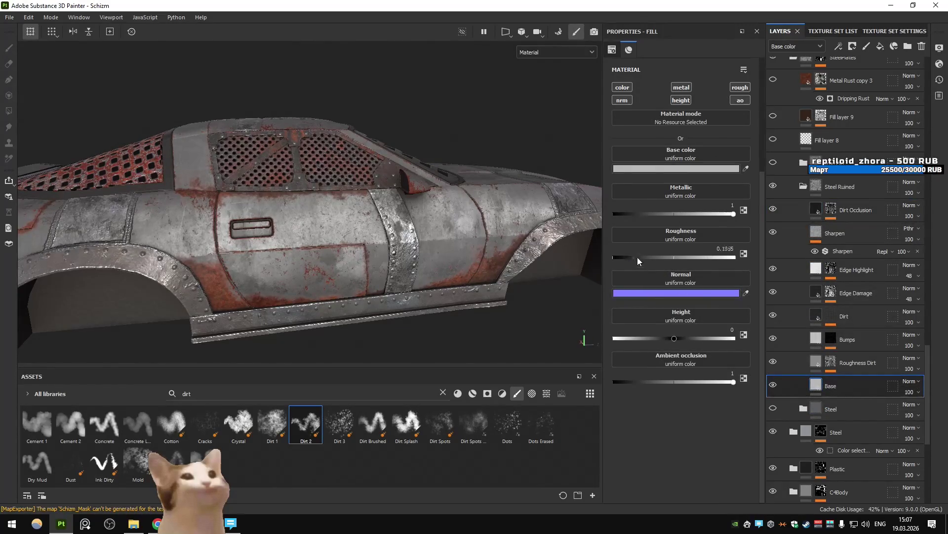
{"action": "mouse_move", "coordinate": [656, 256]}
{"action": "left_mouse_down"}
{"action": "mouse_move", "coordinate": [665, 259]}
{"action": "mouse_move", "coordinate": [652, 259]}
{"action": "left_mouse_up"}
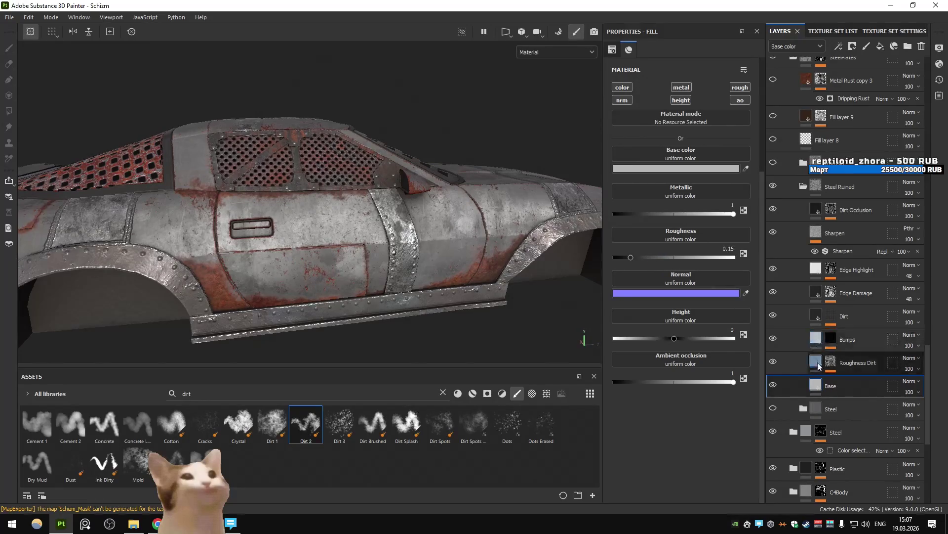
{"action": "left_click", "coordinate": [855, 362]}
{"action": "left_click_drag", "start_coordinate": [662, 213], "coordinate": [684, 213]}
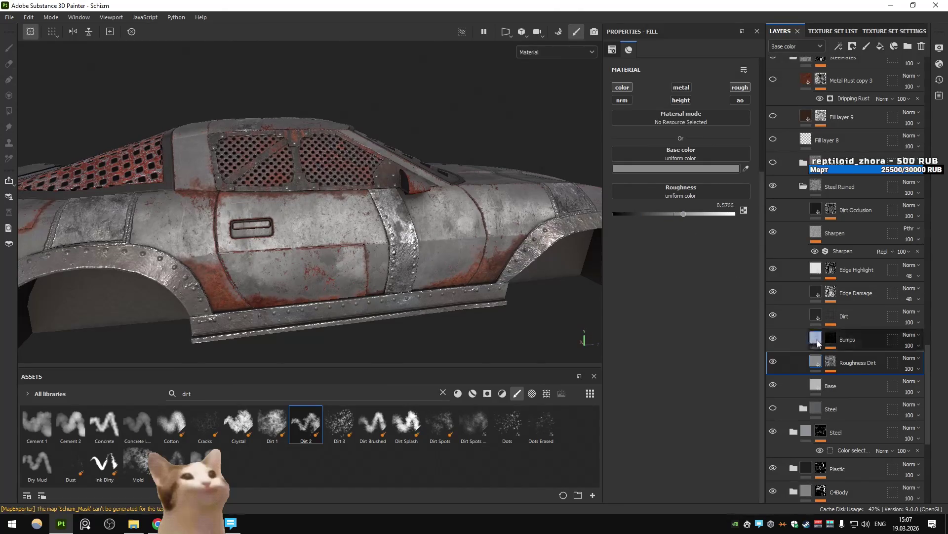
Set the Edge Highlight layer's roughness to 0.75.
{"action": "left_click", "coordinate": [818, 343]}
{"action": "left_click", "coordinate": [816, 315]}
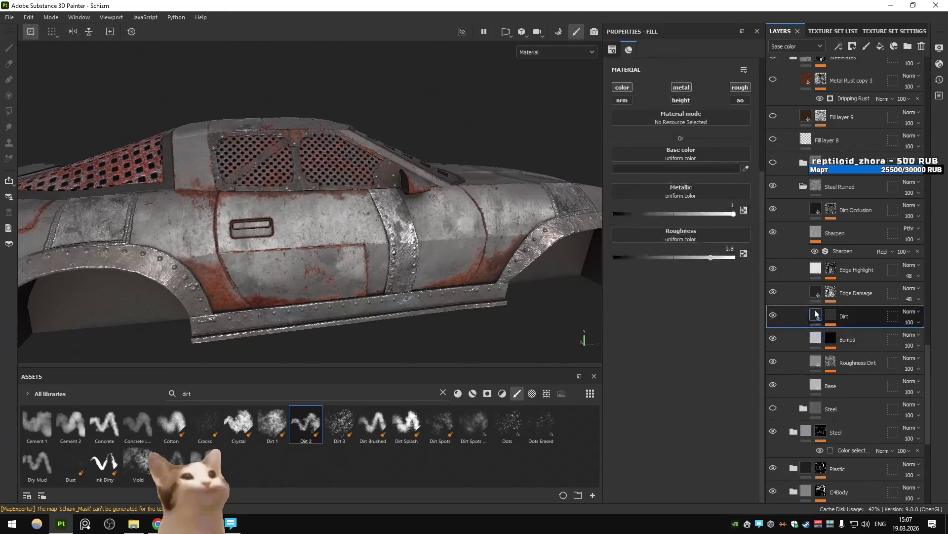
{"action": "left_click", "coordinate": [816, 293]}
{"action": "left_click", "coordinate": [816, 269]}
{"action": "left_click", "coordinate": [702, 226]}
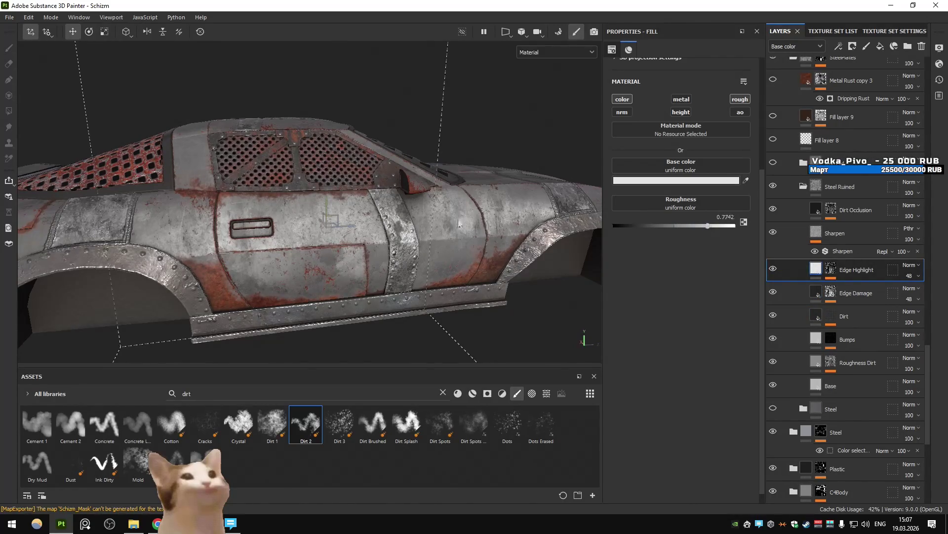
{"action": "scroll", "coordinate": [487, 225], "scroll_direction": "up", "scroll_amount": 5}
{"action": "mouse_move", "coordinate": [690, 226]}
{"action": "left_mouse_down"}
{"action": "mouse_move", "coordinate": [648, 225]}
{"action": "mouse_move", "coordinate": [710, 224]}
{"action": "left_mouse_up"}
{"action": "scroll", "coordinate": [250, 225], "scroll_direction": "down", "scroll_amount": 5}
{"action": "left_click_drag", "start_coordinate": [345, 225], "coordinate": [250, 226], "text": "alt"}
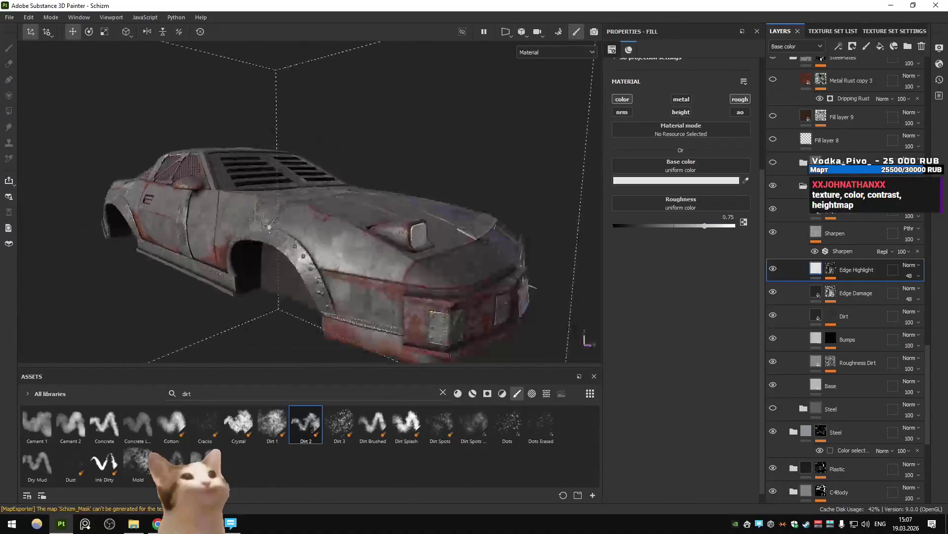
{"action": "scroll", "coordinate": [250, 226], "scroll_direction": "up", "scroll_amount": 6}
{"action": "scroll", "coordinate": [404, 253], "scroll_direction": "down", "scroll_amount": 4}
Orbit to a side view and rotate the lighting across the car body.
{"action": "left_click_drag", "start_coordinate": [405, 252], "coordinate": [573, 264], "text": "alt"}
{"action": "right_click_drag", "start_coordinate": [573, 264], "coordinate": [314, 260], "text": "shift"}
{"action": "mouse_move", "coordinate": [314, 260]}
{"action": "left_mouse_down", "text": "alt"}
{"action": "mouse_move", "coordinate": [341, 252]}
{"action": "mouse_move", "coordinate": [297, 262]}
{"action": "mouse_move", "coordinate": [364, 269]}
{"action": "mouse_move", "coordinate": [395, 247]}
{"action": "mouse_move", "coordinate": [386, 265]}
{"action": "left_mouse_up", "text": "alt"}
Search DuckDuckGo images for welded plates after switching the keyboard layout to English.
{"action": "key", "text": "alt+Tab"}
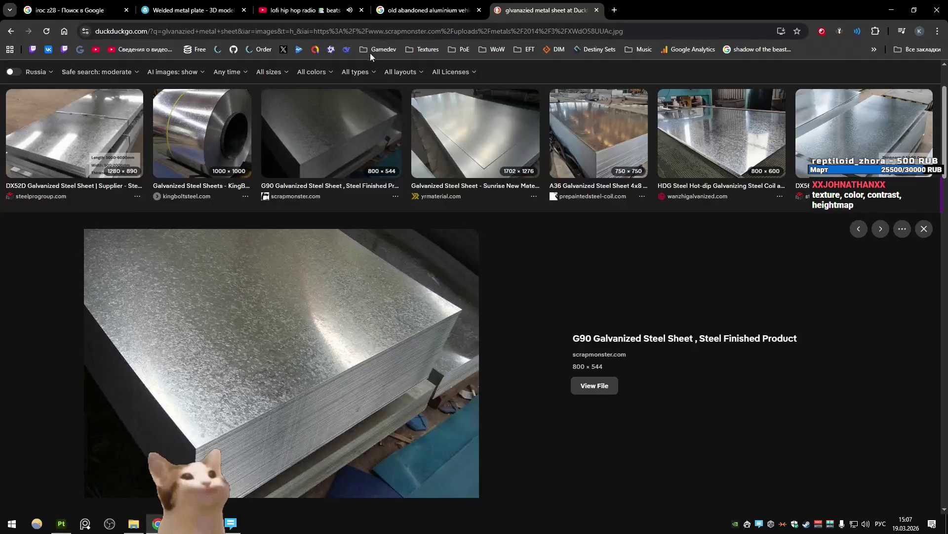
{"action": "scroll", "coordinate": [312, 167], "scroll_direction": "up", "scroll_amount": 2}
{"action": "type", "text": "ц"}
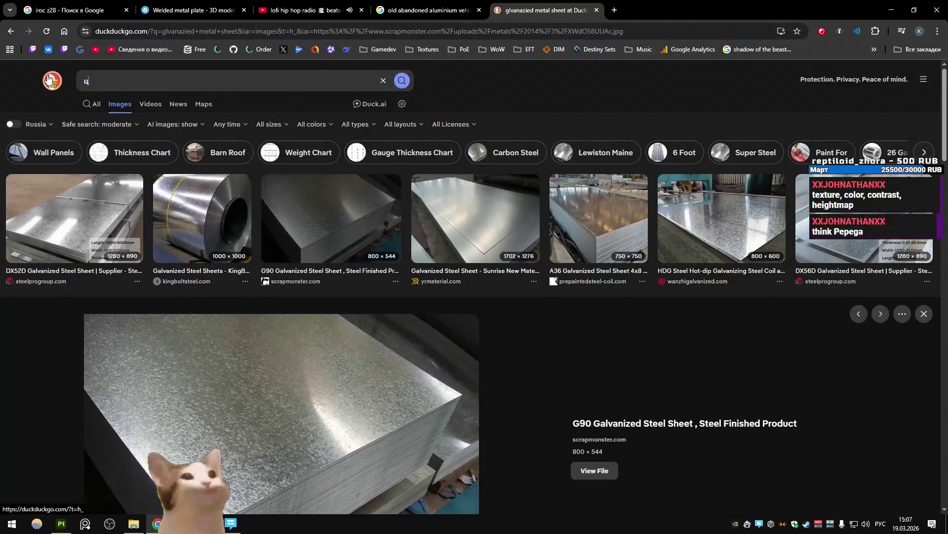
{"action": "type", "text": "уд"}
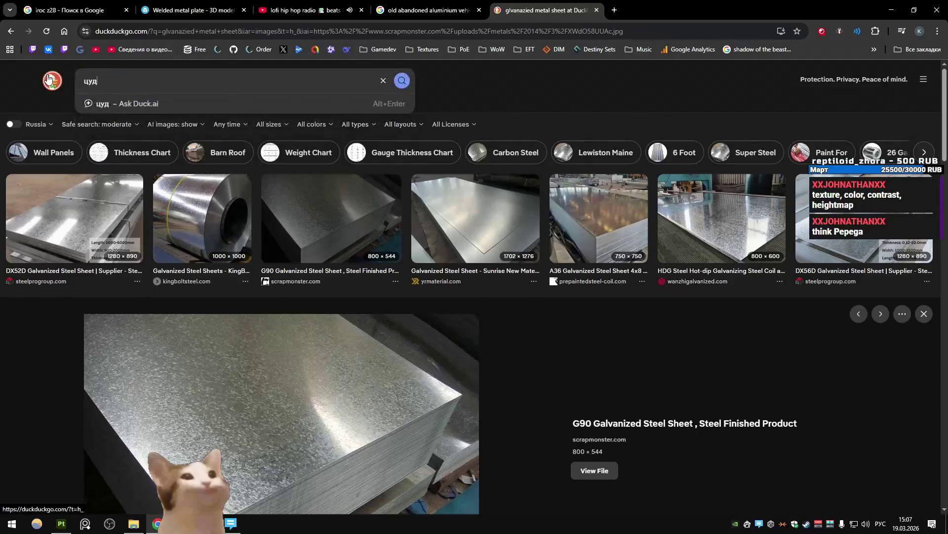
{"action": "key", "text": "BackSpace"}
{"action": "key", "text": "BackSpace"}
{"action": "key", "text": "alt+shift"}
{"action": "type", "text": "welded me"}
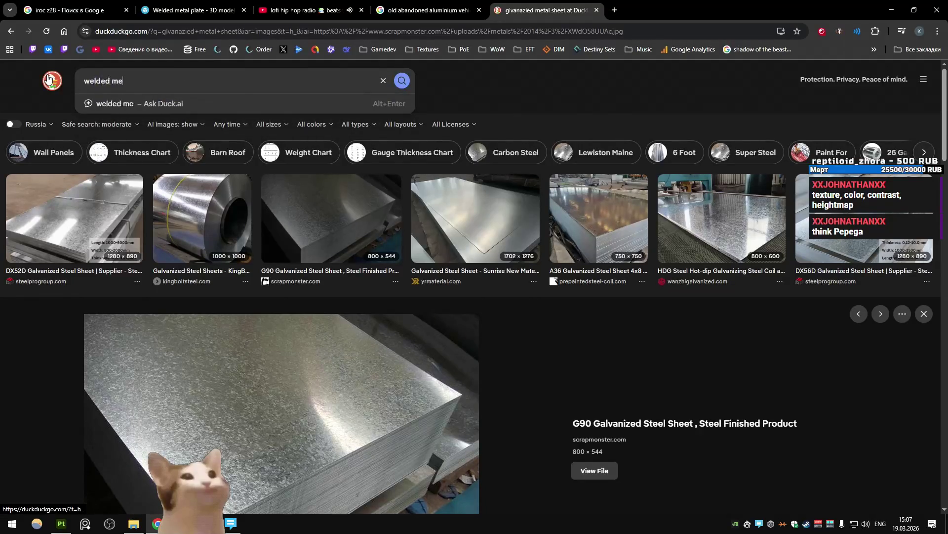
{"action": "type", "text": "s"}
{"action": "key", "text": "Return"}
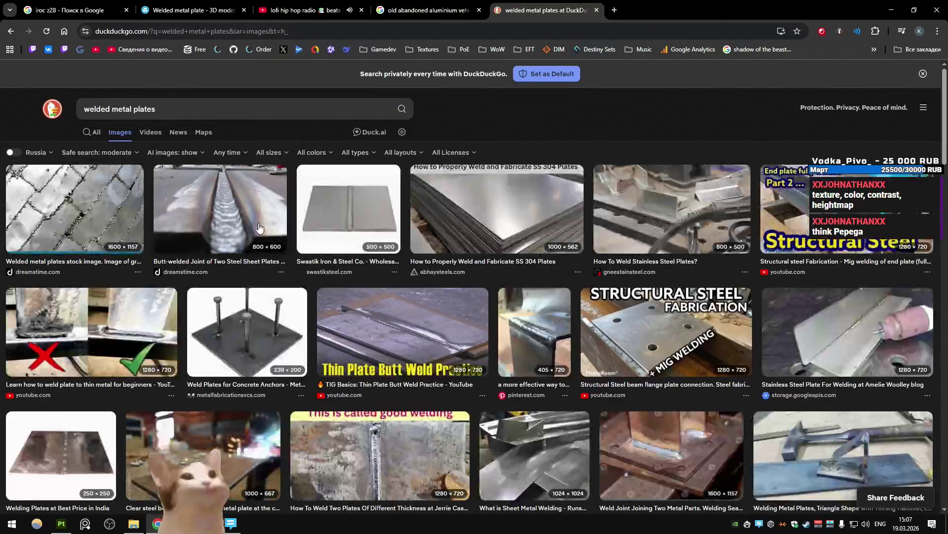
Browse the results, enlarge a weld photo, and return to Substance 3D Painter.
{"action": "scroll", "coordinate": [462, 262], "scroll_direction": "down", "scroll_amount": 5}
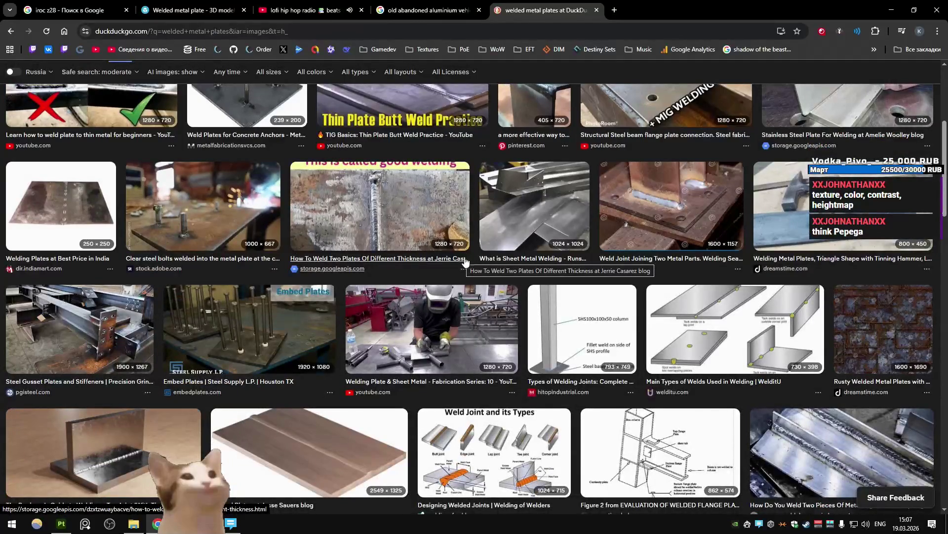
{"action": "left_click", "coordinate": [465, 261]}
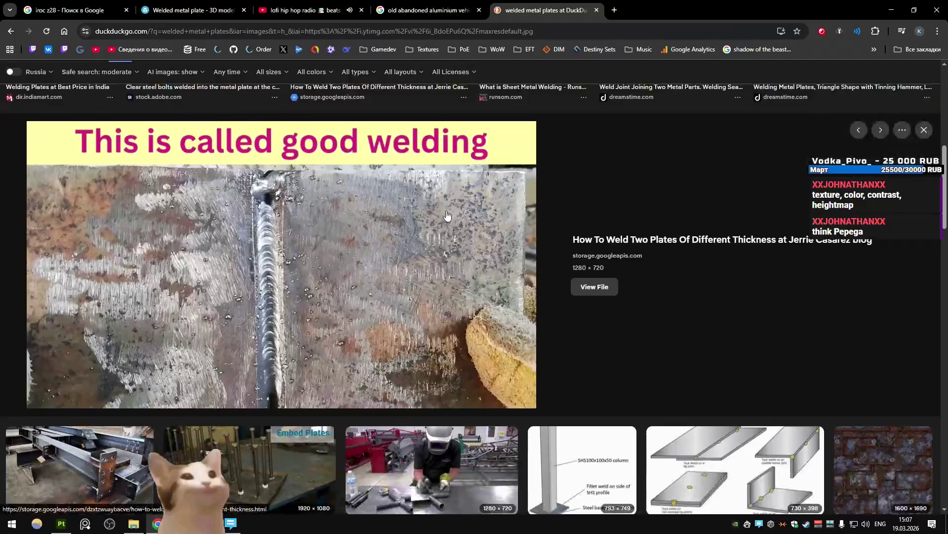
{"action": "scroll", "coordinate": [447, 215], "scroll_direction": "down", "scroll_amount": 10}
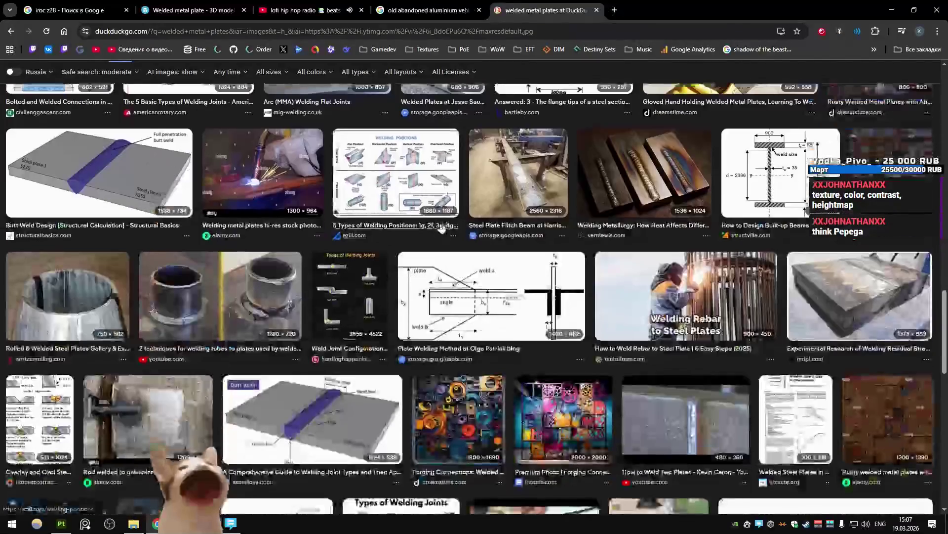
{"action": "key", "text": "alt+Tab"}
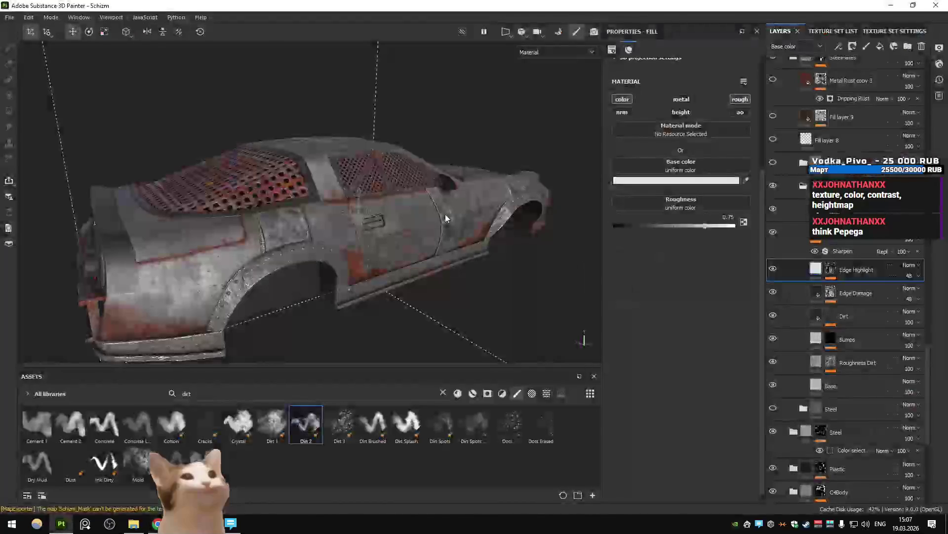
Orbit and zoom around the weathered car body to review it from both sides.
{"action": "left_click_drag", "start_coordinate": [461, 204], "coordinate": [328, 226], "text": "alt"}
{"action": "scroll", "coordinate": [328, 227], "scroll_direction": "up", "scroll_amount": 3}
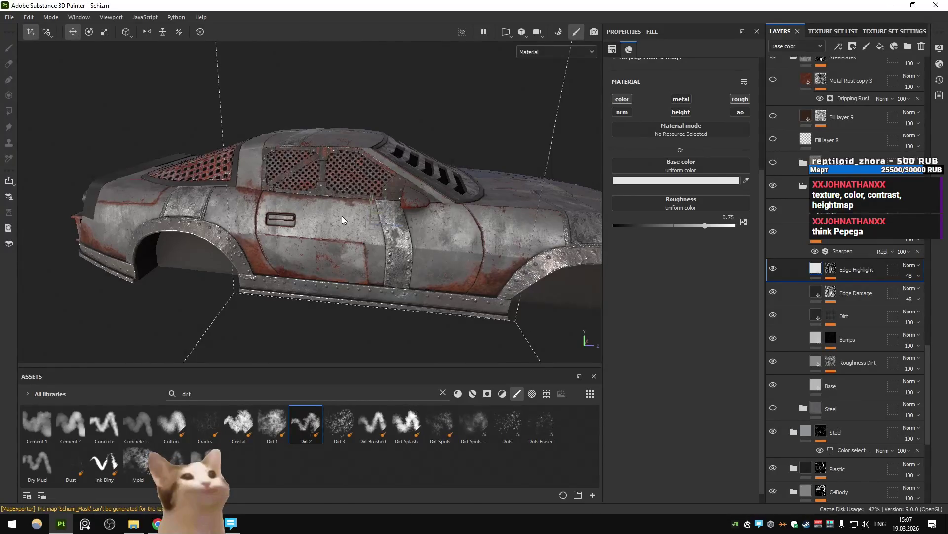
{"action": "scroll", "coordinate": [342, 215], "scroll_direction": "down", "scroll_amount": 3}
{"action": "mouse_move", "coordinate": [329, 220]}
{"action": "left_mouse_down", "text": "alt"}
{"action": "mouse_move", "coordinate": [265, 207]}
{"action": "mouse_move", "coordinate": [371, 236]}
{"action": "mouse_move", "coordinate": [419, 236]}
{"action": "left_mouse_up", "text": "alt"}
{"action": "scroll", "coordinate": [371, 237], "scroll_direction": "up", "scroll_amount": 3}
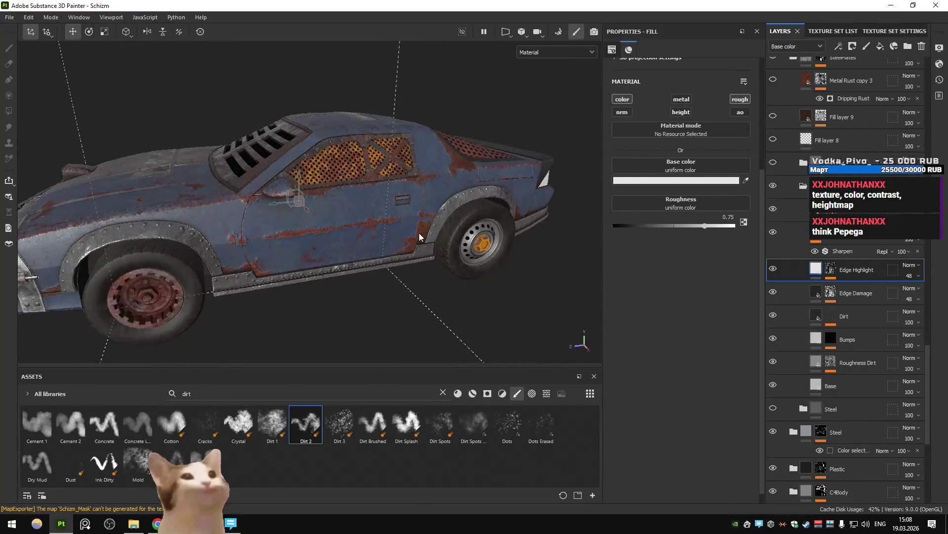
{"action": "mouse_move", "coordinate": [418, 233]}
{"action": "left_mouse_down", "text": "alt"}
{"action": "mouse_move", "coordinate": [375, 230]}
{"action": "mouse_move", "coordinate": [437, 223]}
{"action": "left_mouse_up", "text": "alt"}
{"action": "mouse_move", "coordinate": [488, 233]}
{"action": "left_mouse_down", "text": "alt"}
{"action": "mouse_move", "coordinate": [437, 210]}
{"action": "mouse_move", "coordinate": [503, 246]}
{"action": "mouse_move", "coordinate": [404, 243]}
{"action": "mouse_move", "coordinate": [275, 214]}
{"action": "left_mouse_up", "text": "alt"}
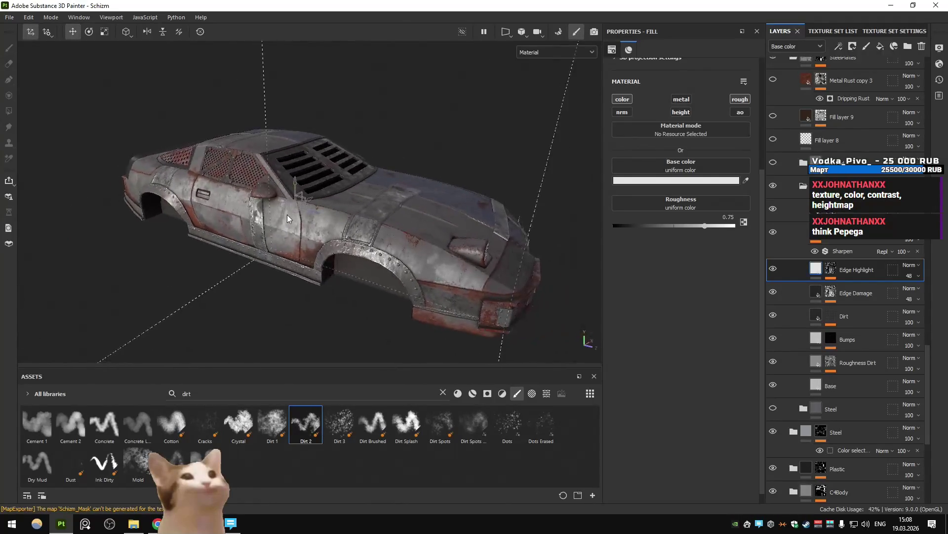
Export the five 2048x2048 PNG texture maps and briefly check Unity.
{"action": "key", "text": "ctrl+shift+e"}
{"action": "left_click", "coordinate": [710, 490]}
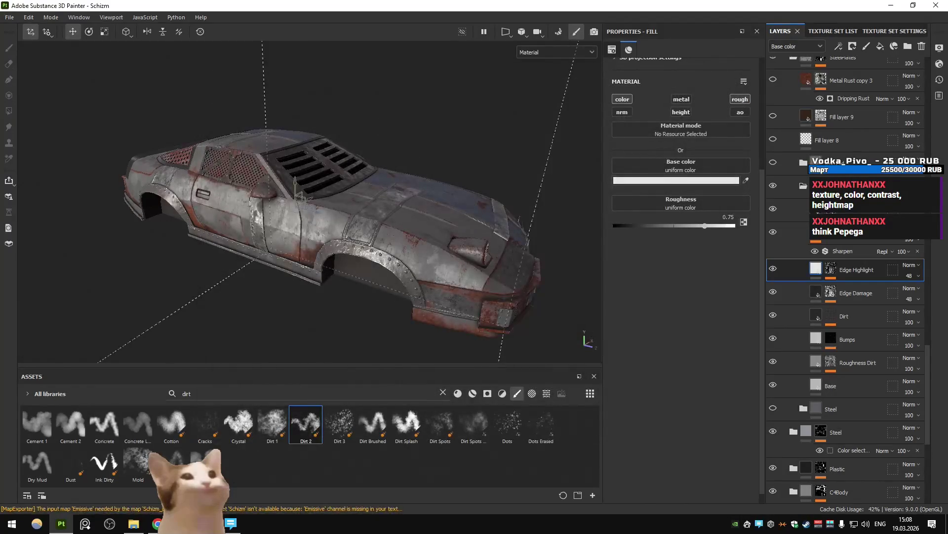
{"action": "key", "text": "alt+Tab"}
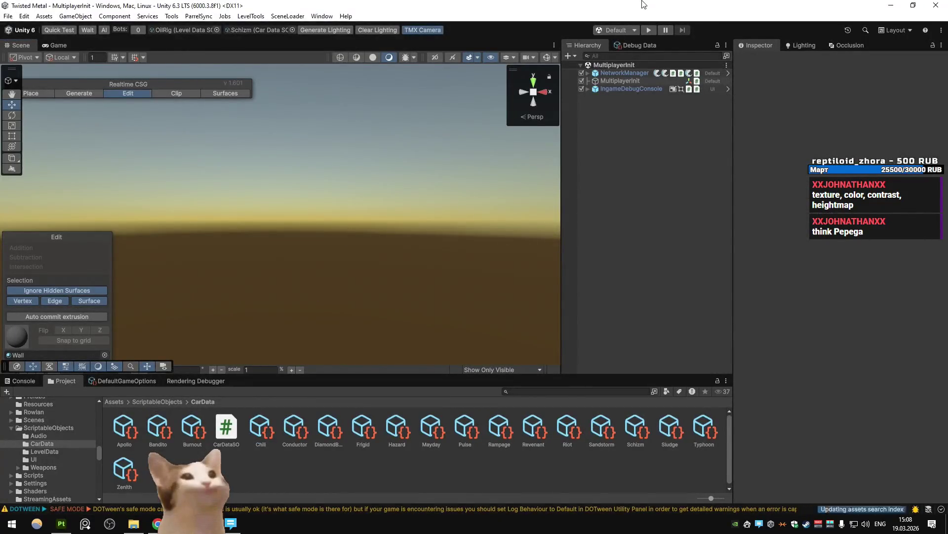
{"action": "key", "text": "alt+Tab"}
{"action": "mouse_move", "coordinate": [346, 222]}
{"action": "left_mouse_down", "text": "alt"}
{"action": "mouse_move", "coordinate": [443, 232]}
{"action": "mouse_move", "coordinate": [617, 163]}
{"action": "left_mouse_up", "text": "alt"}
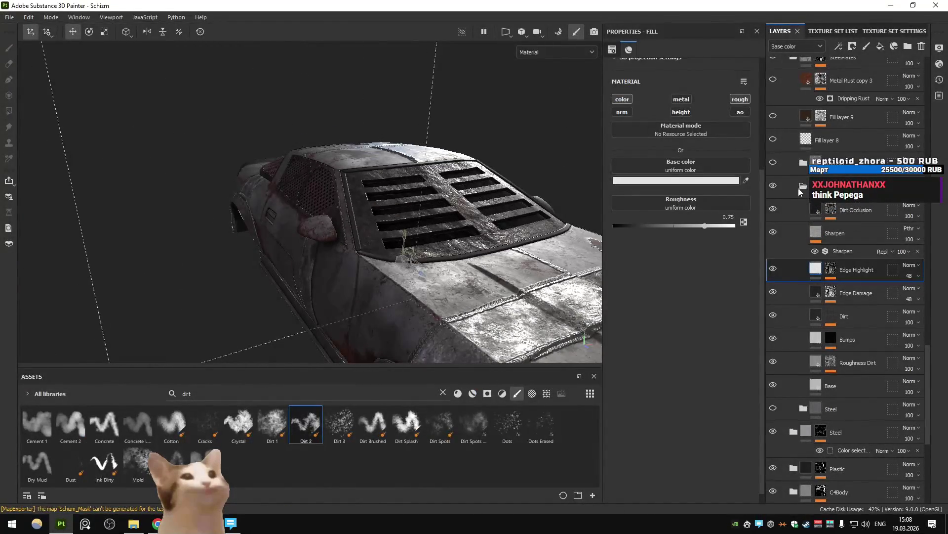
Compare with the Steel Ruined folder hidden and inspect the Base, Edge Highlight and Edge Damage layers.
{"action": "left_click_drag", "start_coordinate": [470, 173], "coordinate": [503, 133], "text": "alt"}
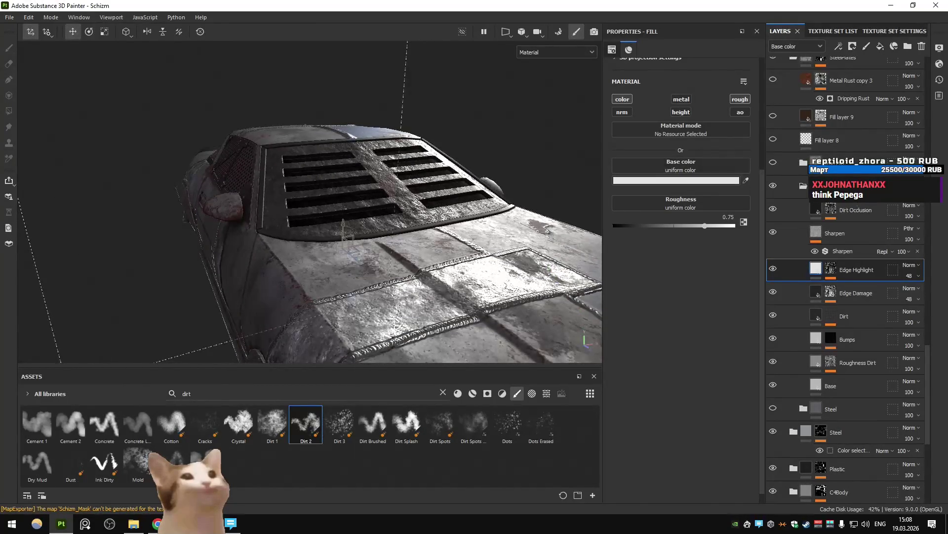
{"action": "left_click", "coordinate": [775, 187]}
{"action": "left_click", "coordinate": [776, 188]}
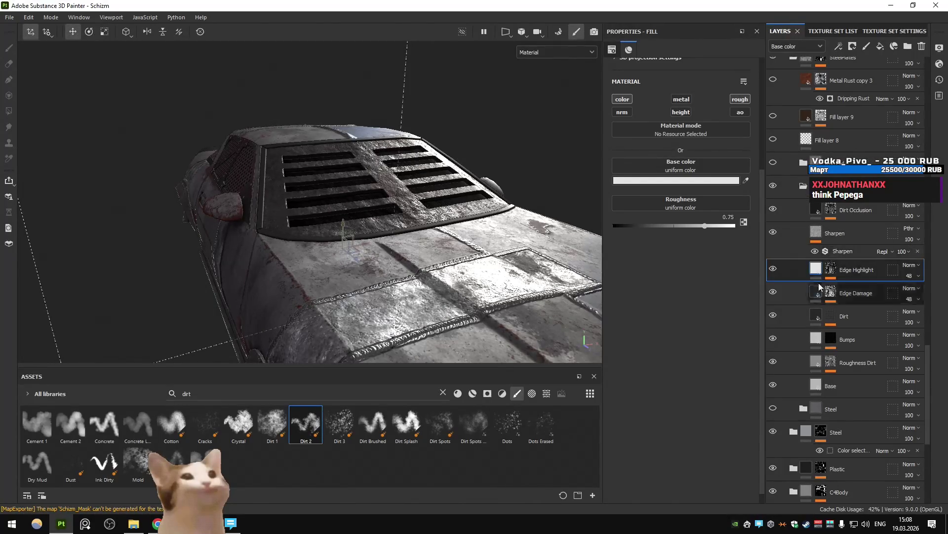
{"action": "left_click", "coordinate": [820, 385]}
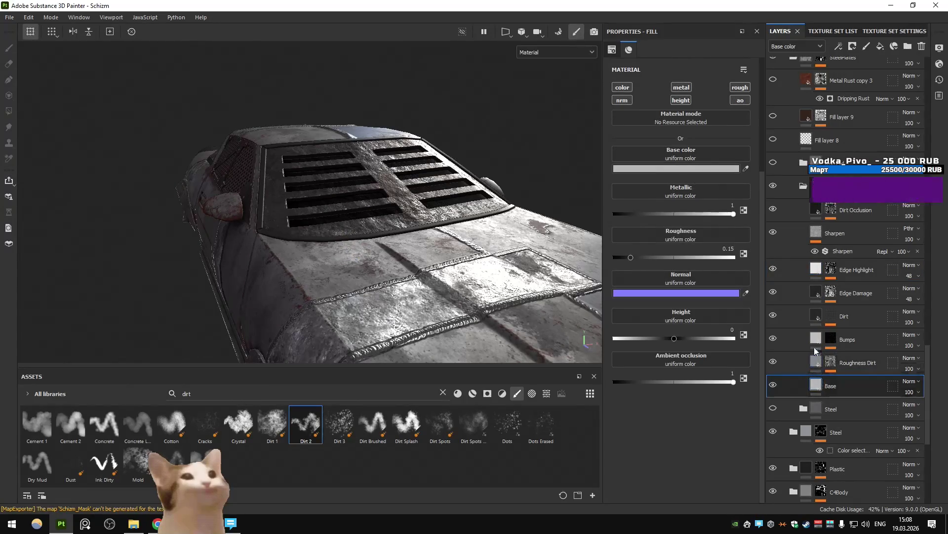
{"action": "left_click", "coordinate": [816, 270]}
{"action": "left_click", "coordinate": [818, 294]}
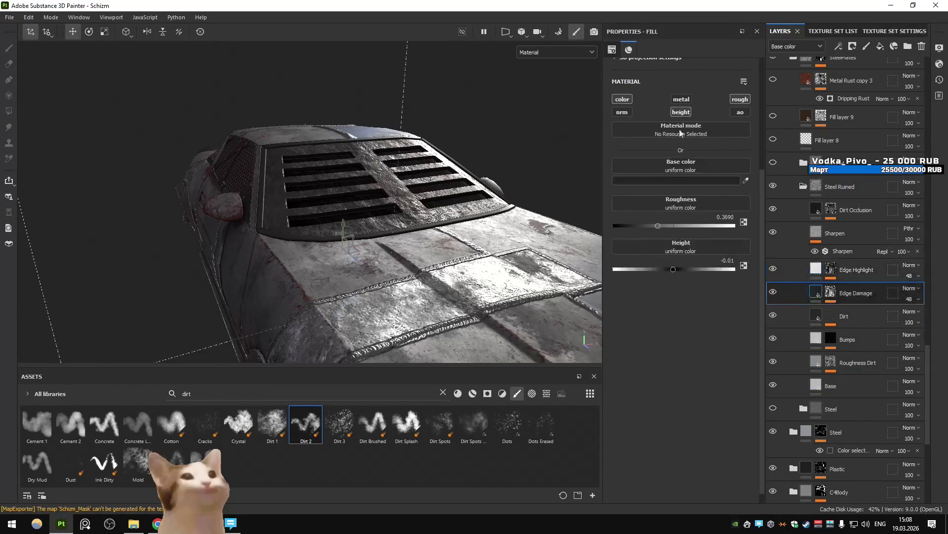
Enable Edge Damage's height at -0.01 and test the Bumps layer's height and opacity.
{"action": "left_click", "coordinate": [683, 112]}
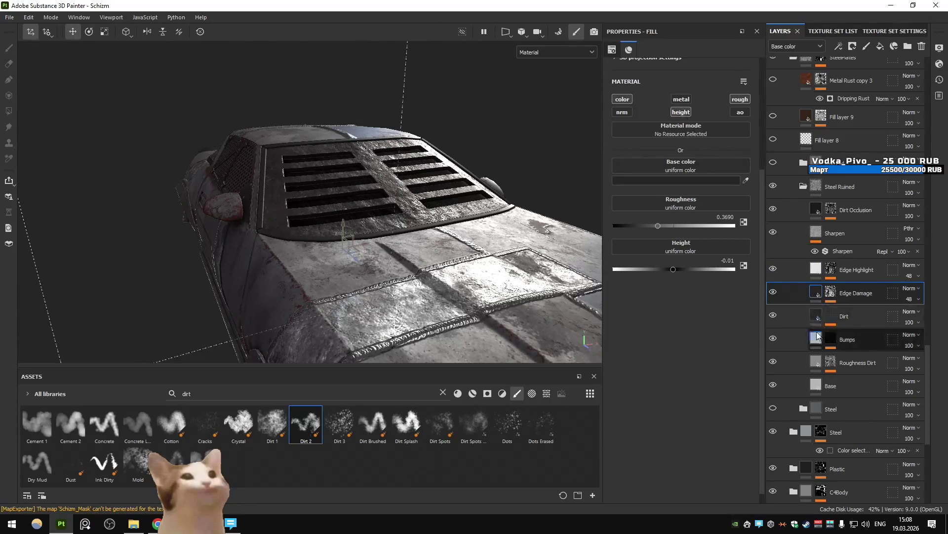
{"action": "left_click", "coordinate": [817, 339]}
{"action": "left_click", "coordinate": [682, 112]}
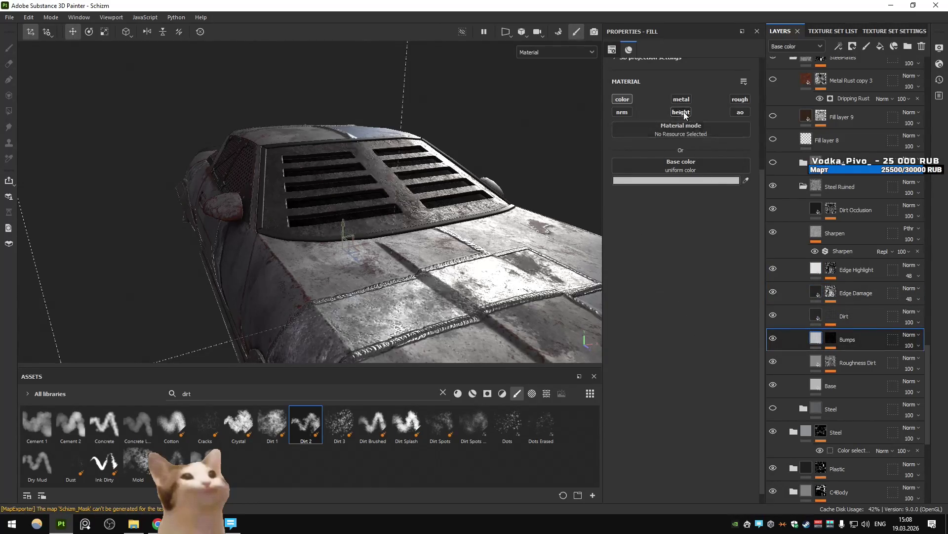
{"action": "left_click", "coordinate": [684, 113]}
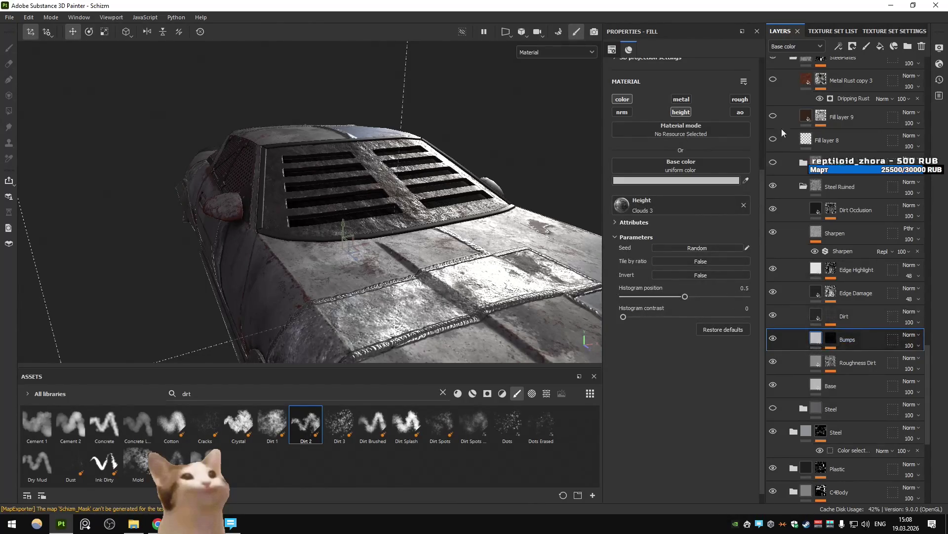
{"action": "left_click", "coordinate": [781, 98]}
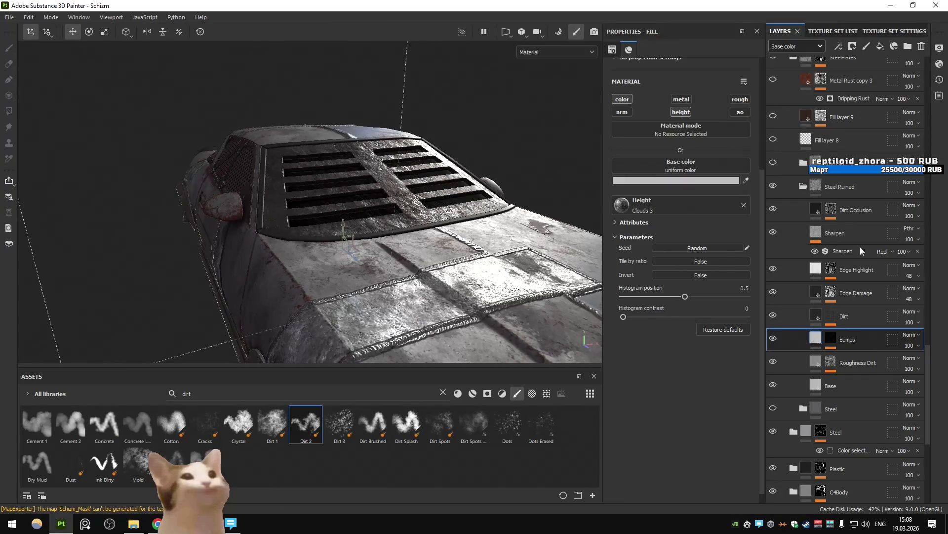
{"action": "left_click", "coordinate": [919, 346]}
{"action": "left_click_drag", "start_coordinate": [924, 360], "coordinate": [947, 360]}
{"action": "mouse_move", "coordinate": [435, 213]}
{"action": "left_mouse_down", "text": "alt"}
{"action": "mouse_move", "coordinate": [474, 216]}
{"action": "mouse_move", "coordinate": [502, 194]}
{"action": "left_mouse_up", "text": "alt"}
Re-export the car textures and start the game in Unity's play mode.
{"action": "key", "text": "ctrl+shift+e"}
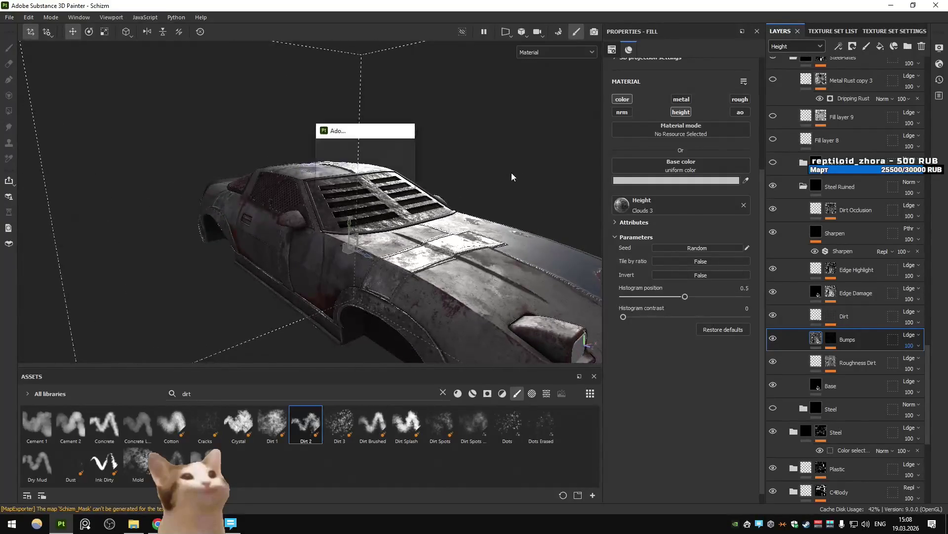
{"action": "left_click", "coordinate": [736, 435]}
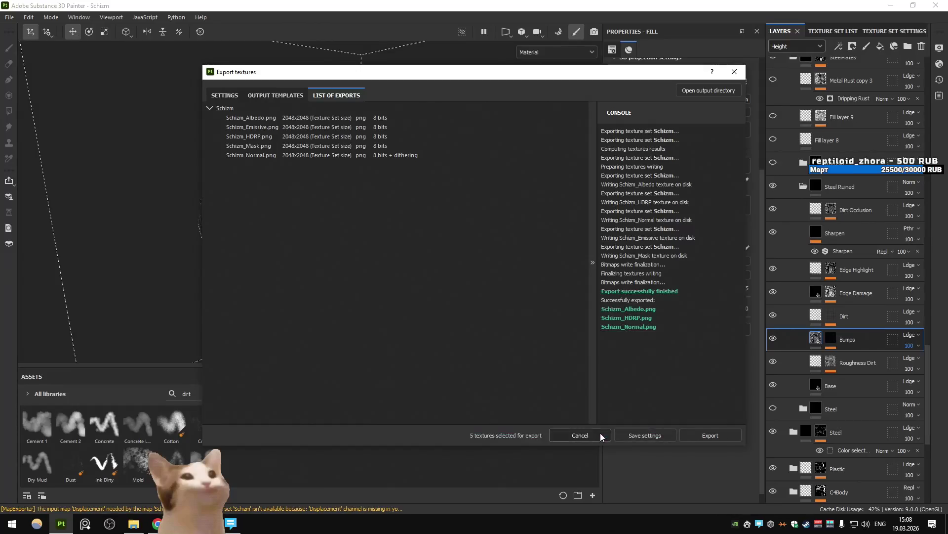
{"action": "left_click", "coordinate": [597, 435]}
{"action": "key", "text": "alt+Tab"}
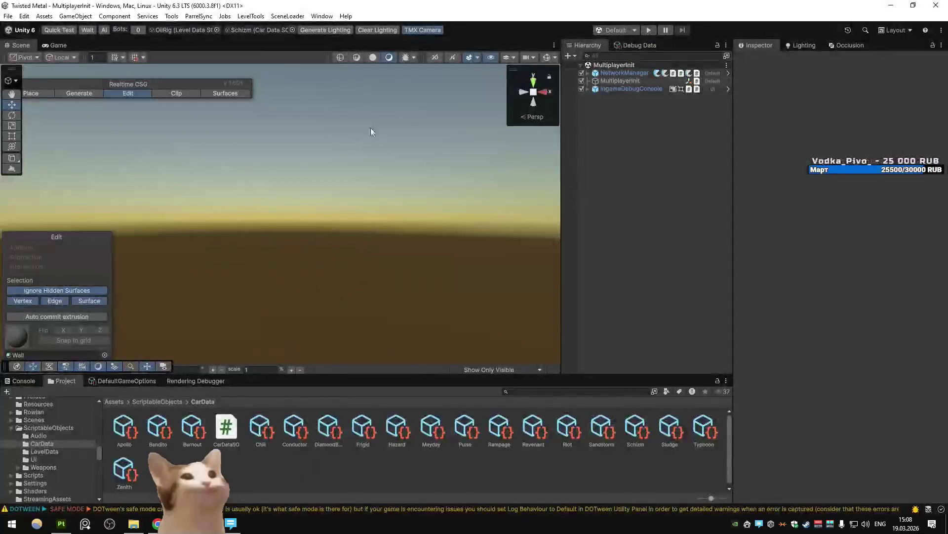
{"action": "left_click", "coordinate": [644, 32]}
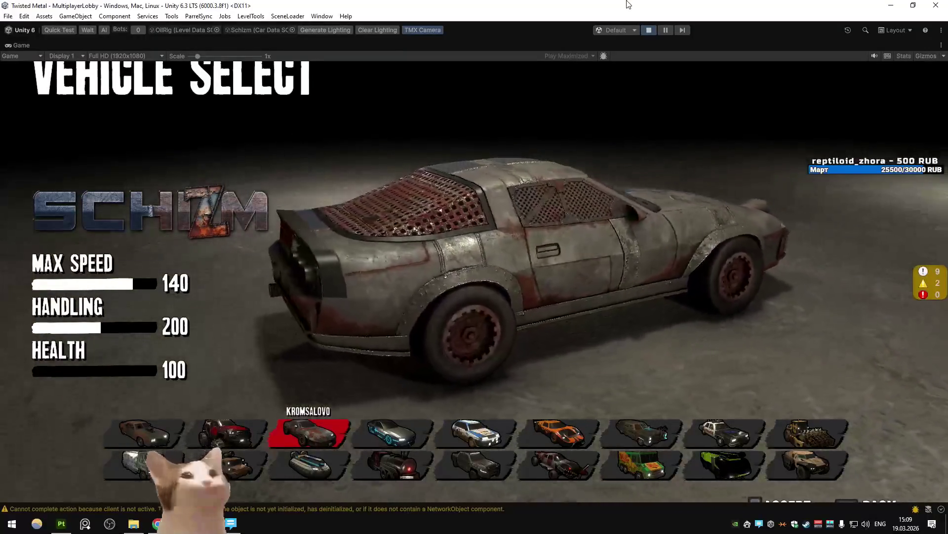
Load into a level from Vehicle Select to drive the rust-streaked Schizm car.
{"action": "key", "text": "grave"}
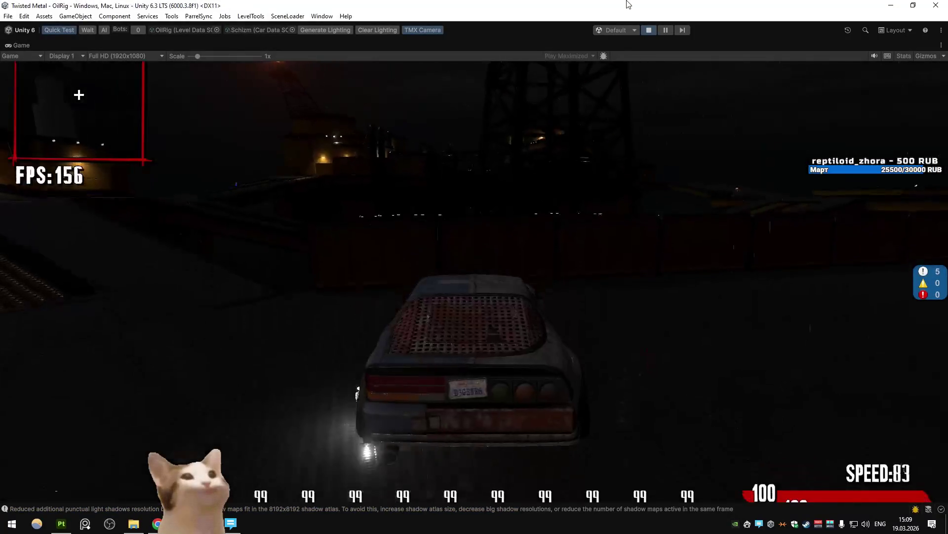
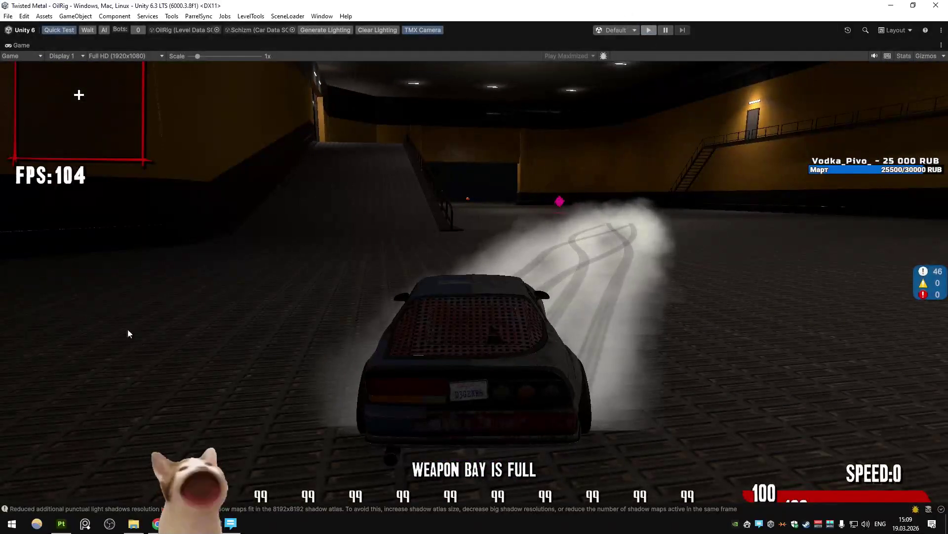
Bring the Schizm car project back in Substance 3D Painter and orbit to a front-left view.
{"action": "left_click", "coordinate": [68, 529]}
{"action": "mouse_move", "coordinate": [385, 223]}
{"action": "left_mouse_down", "text": "alt"}
{"action": "mouse_move", "coordinate": [402, 232]}
{"action": "mouse_move", "coordinate": [296, 254]}
{"action": "mouse_move", "coordinate": [163, 229]}
{"action": "mouse_move", "coordinate": [278, 237]}
{"action": "mouse_move", "coordinate": [386, 269]}
{"action": "mouse_move", "coordinate": [301, 268]}
{"action": "mouse_move", "coordinate": [384, 189]}
{"action": "mouse_move", "coordinate": [325, 176]}
{"action": "mouse_move", "coordinate": [335, 188]}
{"action": "left_mouse_up", "text": "alt"}
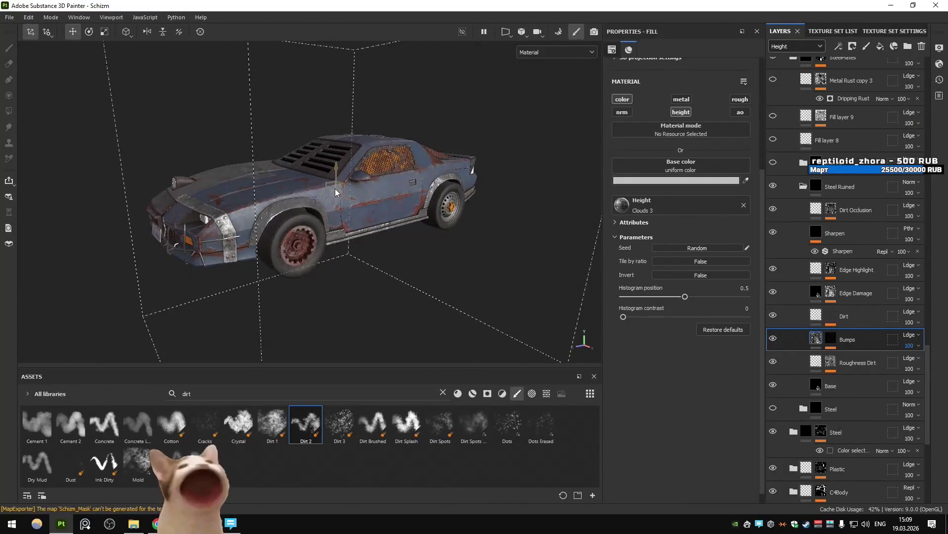
Select the ChippedPaint layer's content and orbit to look at the car's front and hood.
{"action": "scroll", "coordinate": [335, 188], "scroll_direction": "up", "scroll_amount": 2}
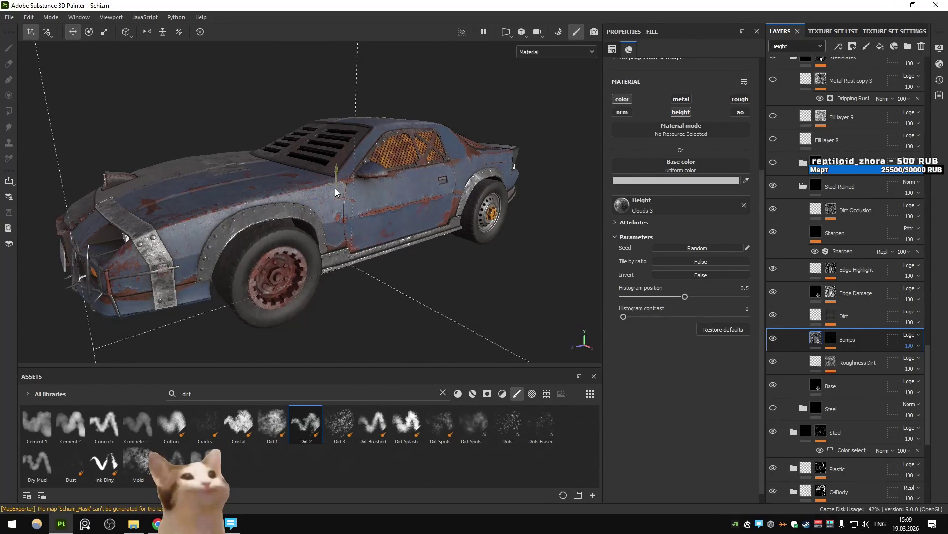
{"action": "scroll", "coordinate": [837, 302], "scroll_direction": "down", "scroll_amount": 5}
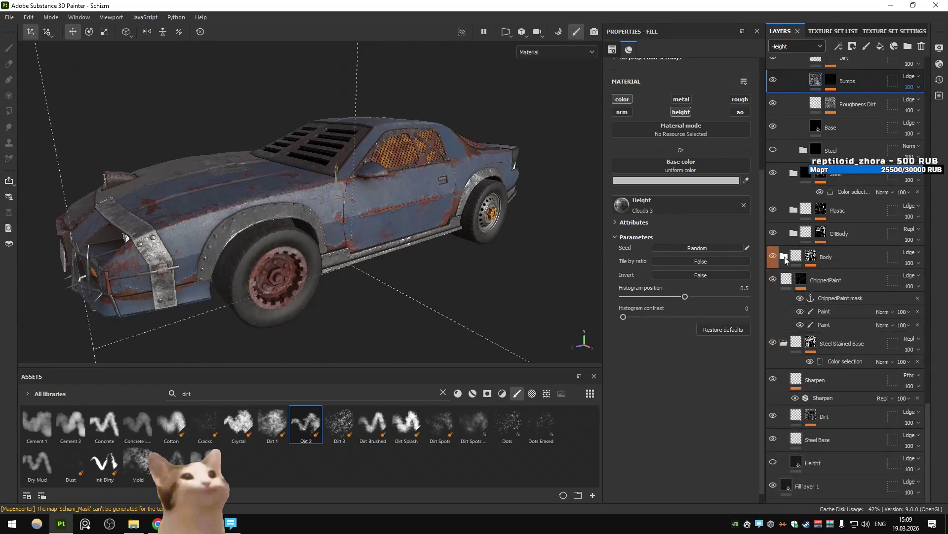
{"action": "left_click", "coordinate": [785, 282]}
{"action": "scroll", "coordinate": [783, 354], "scroll_direction": "up", "scroll_amount": 2}
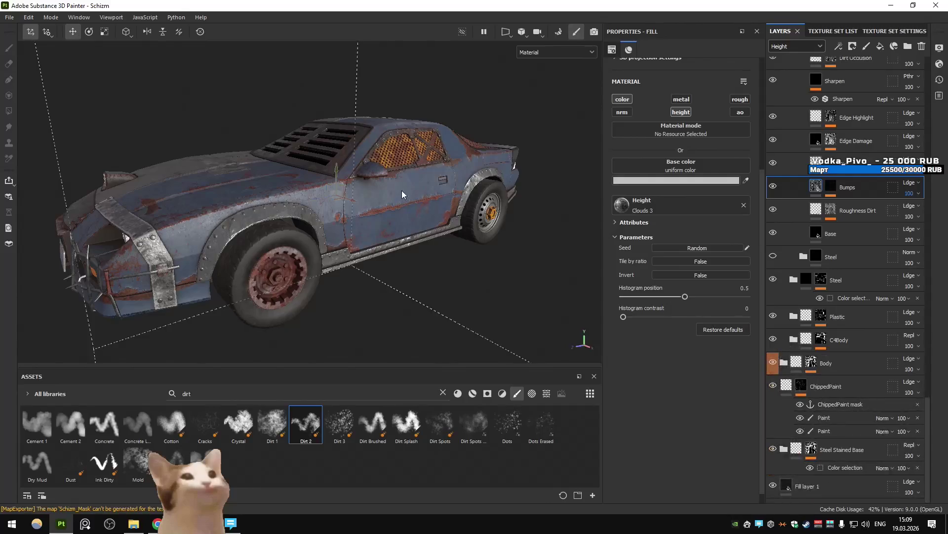
{"action": "mouse_move", "coordinate": [401, 190]}
{"action": "left_mouse_down", "text": "alt"}
{"action": "mouse_move", "coordinate": [478, 235]}
{"action": "mouse_move", "coordinate": [494, 171]}
{"action": "mouse_move", "coordinate": [568, 197]}
{"action": "mouse_move", "coordinate": [182, 263]}
{"action": "mouse_move", "coordinate": [431, 228]}
{"action": "mouse_move", "coordinate": [543, 237]}
{"action": "left_mouse_up", "text": "alt"}
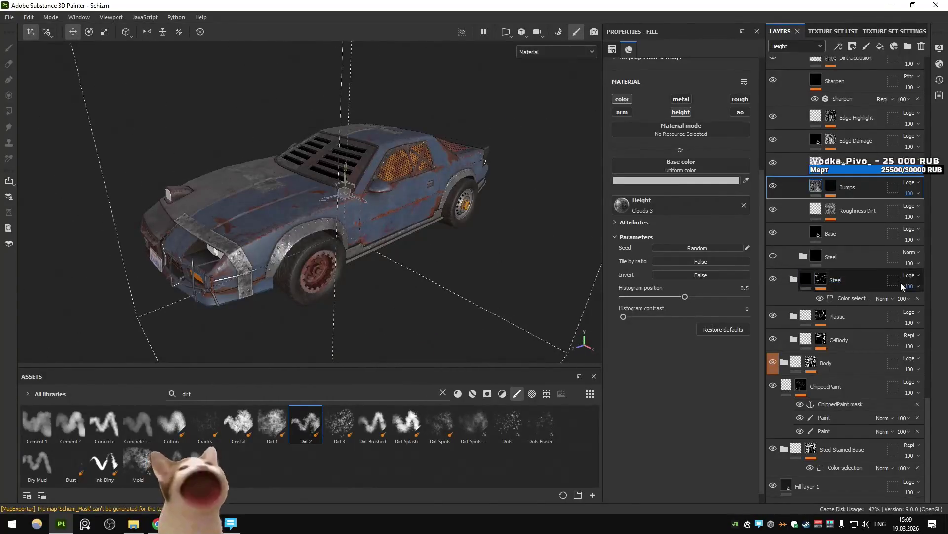
{"action": "scroll", "coordinate": [868, 350], "scroll_direction": "up", "scroll_amount": 8}
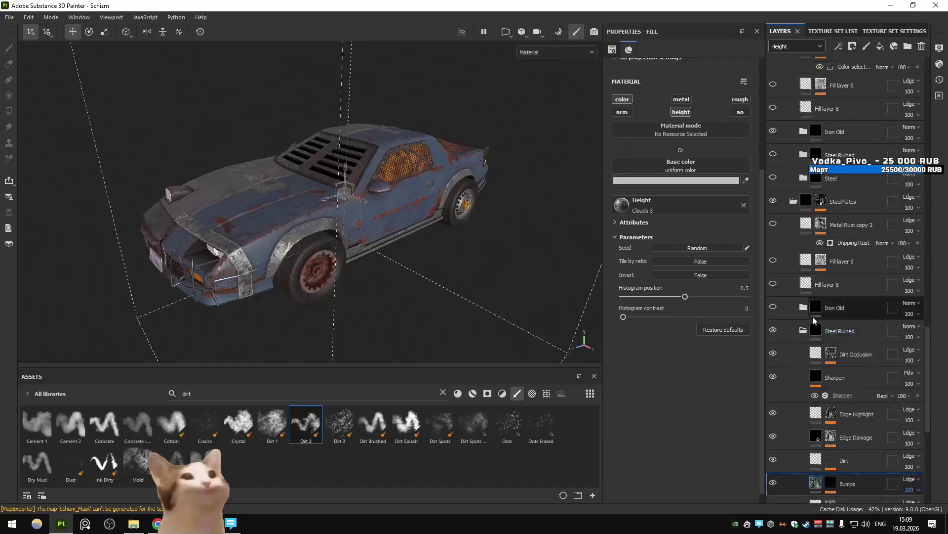
Collapse SteelPlates, expand Body, show Base color thumbnails, and select the blue Fill layer 4.
{"action": "left_click", "coordinate": [793, 261]}
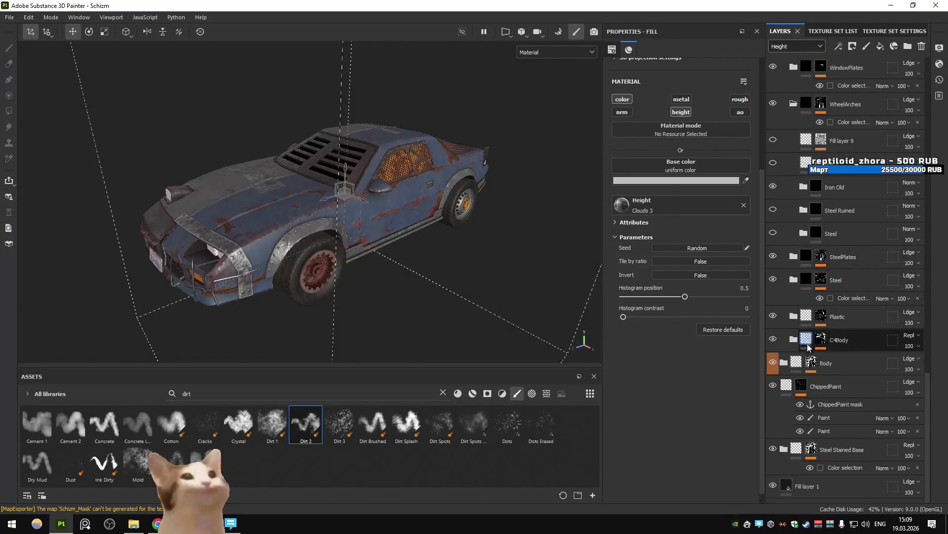
{"action": "left_click", "coordinate": [784, 362]}
{"action": "scroll", "coordinate": [802, 227], "scroll_direction": "down", "scroll_amount": 3}
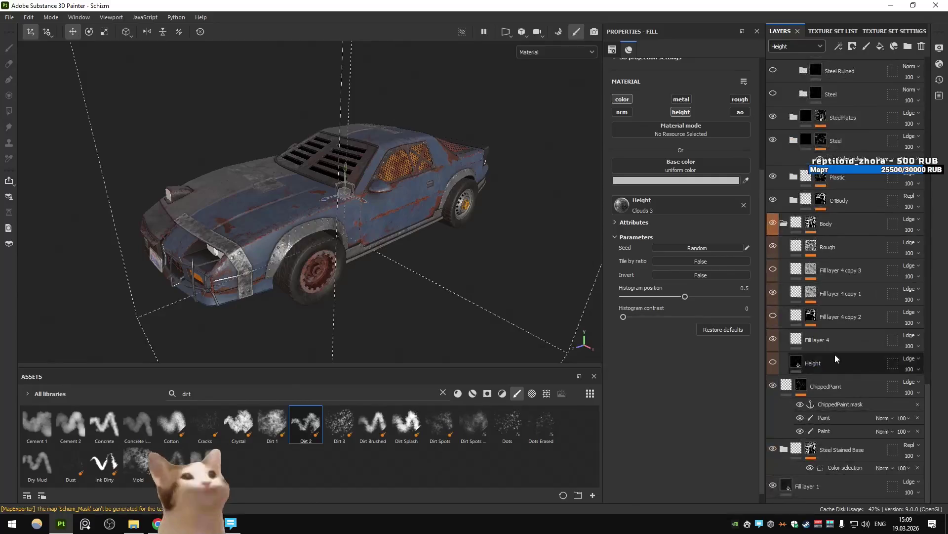
{"action": "left_click", "coordinate": [794, 46]}
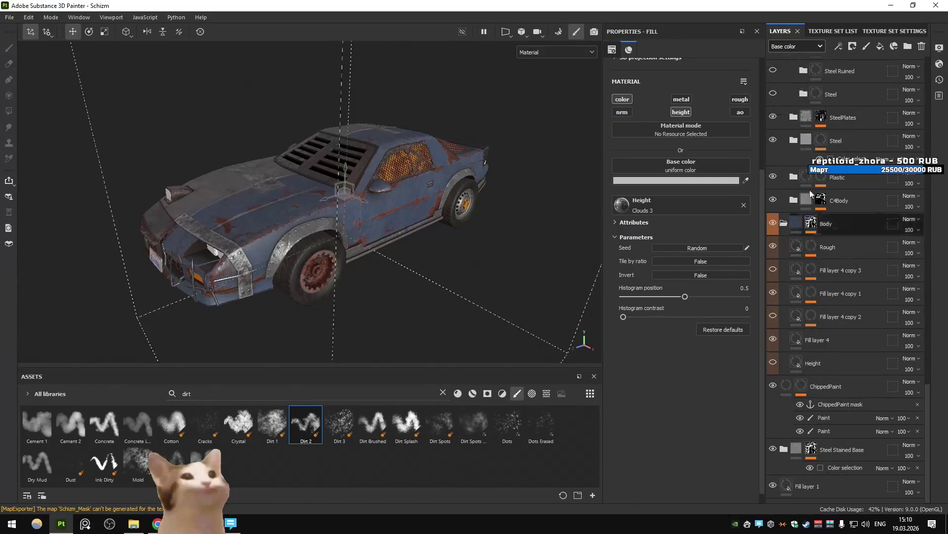
{"action": "left_click", "coordinate": [826, 341]}
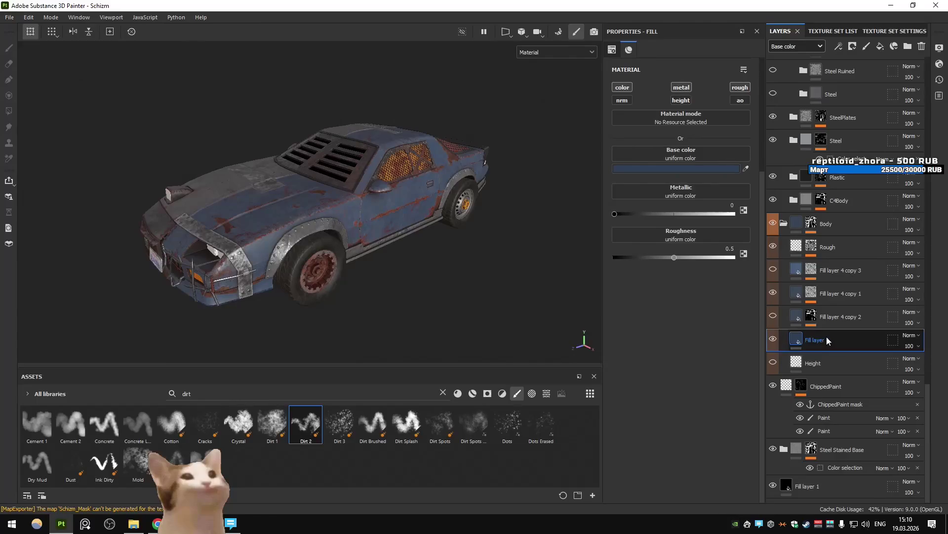
Duplicate Fill layer 4 and shift the copy's base colour to a muted greyish blue.
{"action": "key", "text": "ctrl+d"}
{"action": "left_click", "coordinate": [700, 170]}
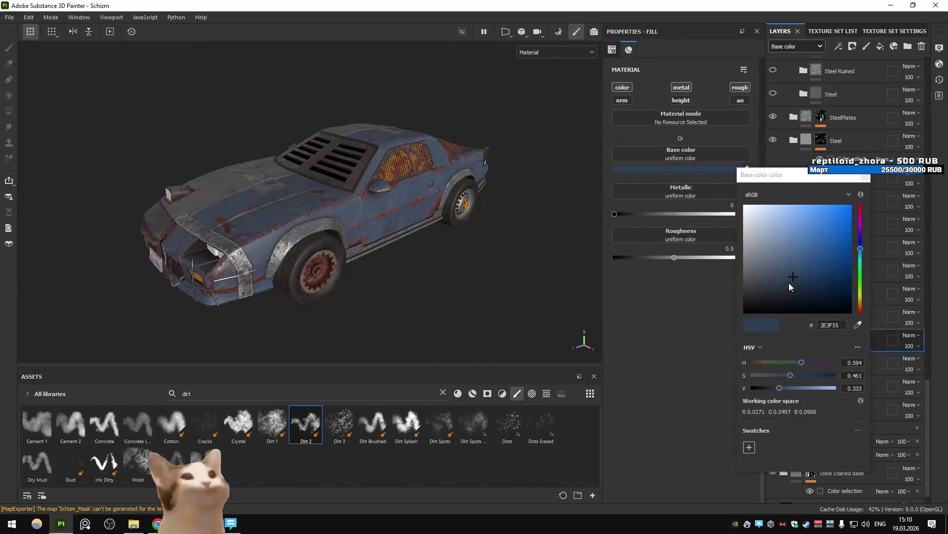
{"action": "left_click_drag", "start_coordinate": [821, 277], "coordinate": [816, 277]}
{"action": "left_click", "coordinate": [866, 176]}
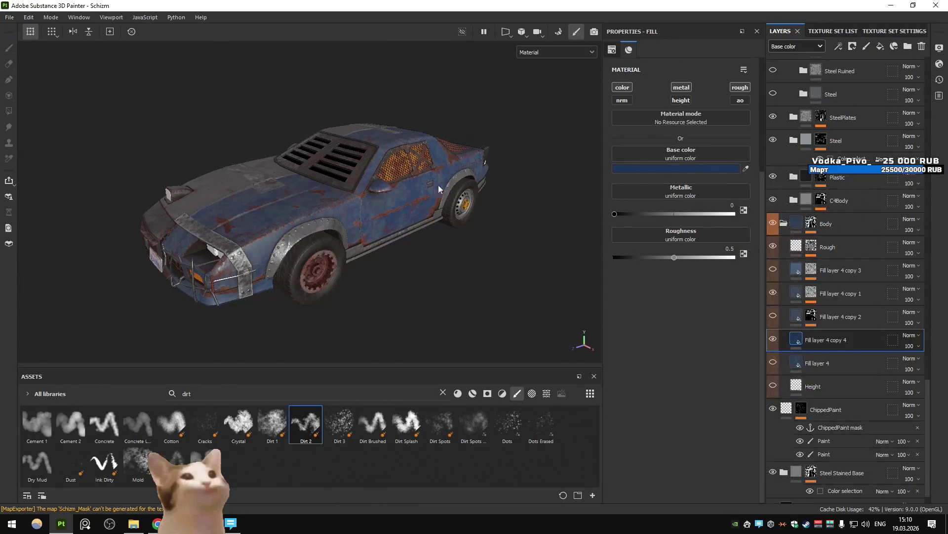
{"action": "scroll", "coordinate": [432, 207], "scroll_direction": "up", "scroll_amount": 5}
{"action": "mouse_move", "coordinate": [432, 207]}
{"action": "left_mouse_down", "text": "alt"}
{"action": "mouse_move", "coordinate": [396, 198]}
{"action": "mouse_move", "coordinate": [395, 205]}
{"action": "left_mouse_up", "text": "alt"}
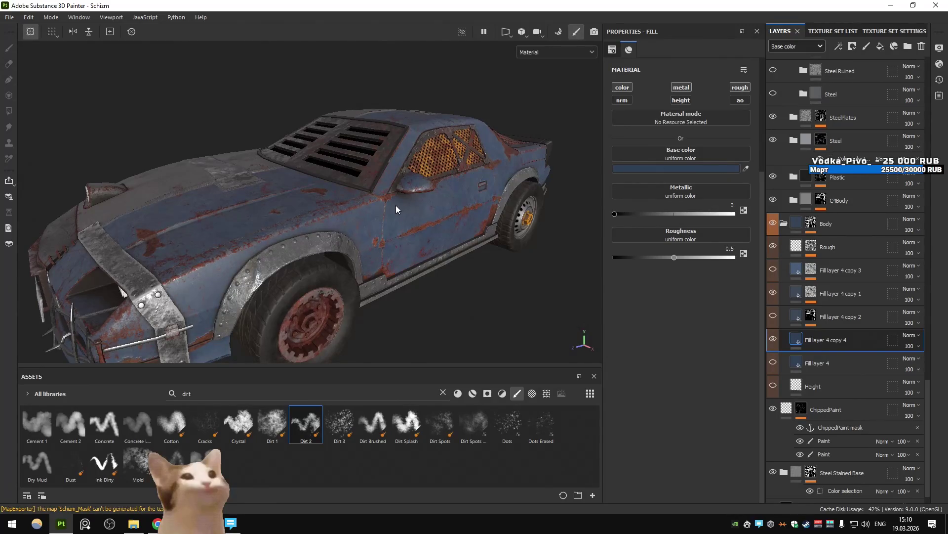
{"action": "mouse_move", "coordinate": [396, 206]}
{"action": "left_mouse_down", "text": "alt"}
{"action": "mouse_move", "coordinate": [511, 177]}
{"action": "mouse_move", "coordinate": [378, 171]}
{"action": "mouse_move", "coordinate": [390, 212]}
{"action": "mouse_move", "coordinate": [329, 216]}
{"action": "mouse_move", "coordinate": [274, 236]}
{"action": "left_mouse_up", "text": "alt"}
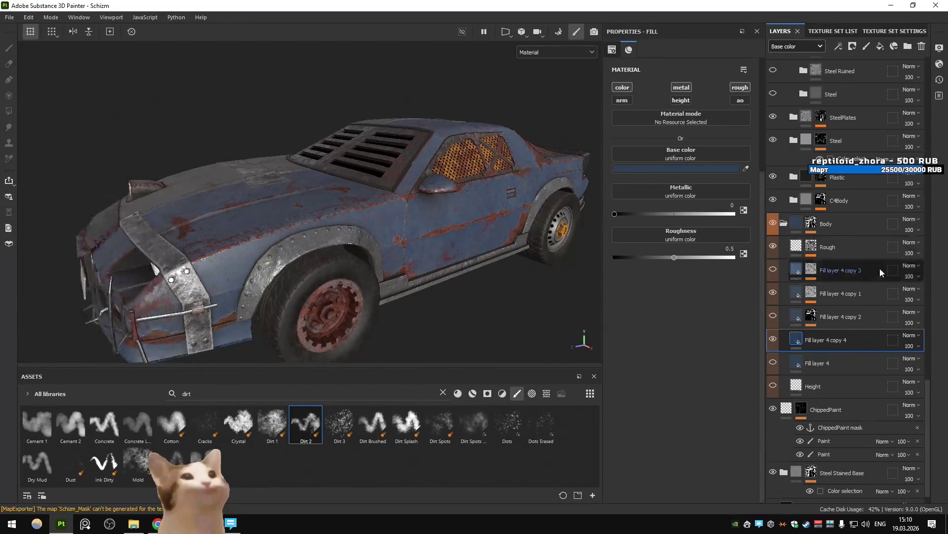
Check WindowCornerPlates and WindowPlates coverage, then move WindowPlates above WindowCornerPlates.
{"action": "scroll", "coordinate": [876, 268], "scroll_direction": "up", "scroll_amount": 5}
{"action": "scroll", "coordinate": [876, 268], "scroll_direction": "up", "scroll_amount": 10}
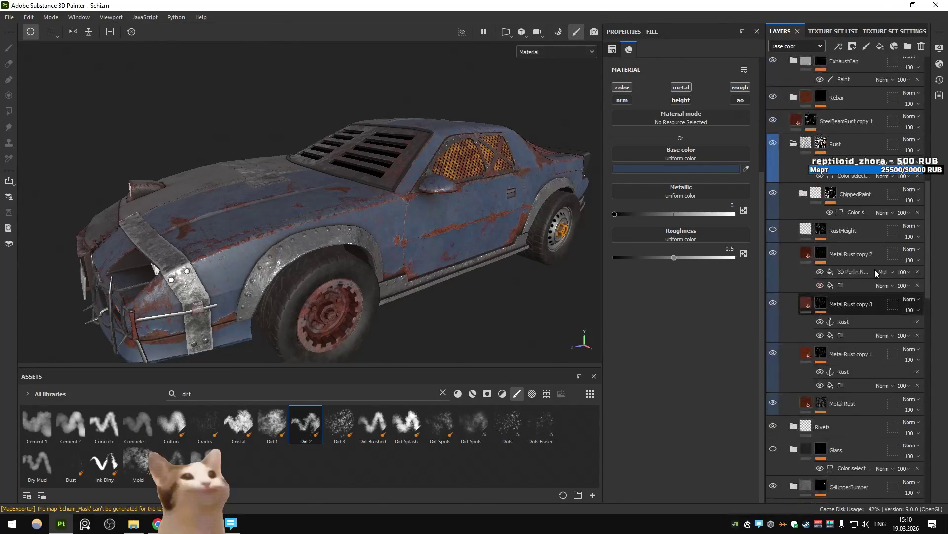
{"action": "scroll", "coordinate": [875, 269], "scroll_direction": "down", "scroll_amount": 11}
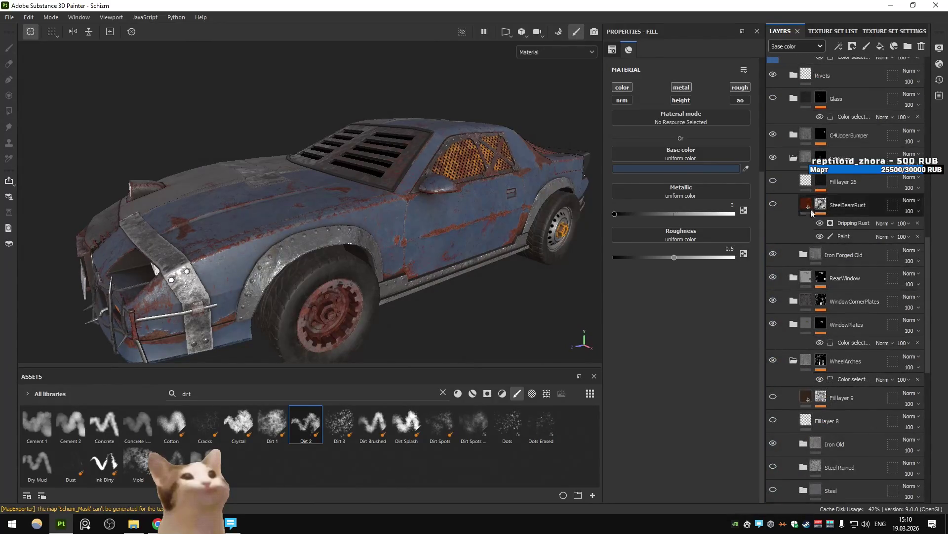
{"action": "scroll", "coordinate": [788, 193], "scroll_direction": "down", "scroll_amount": 2}
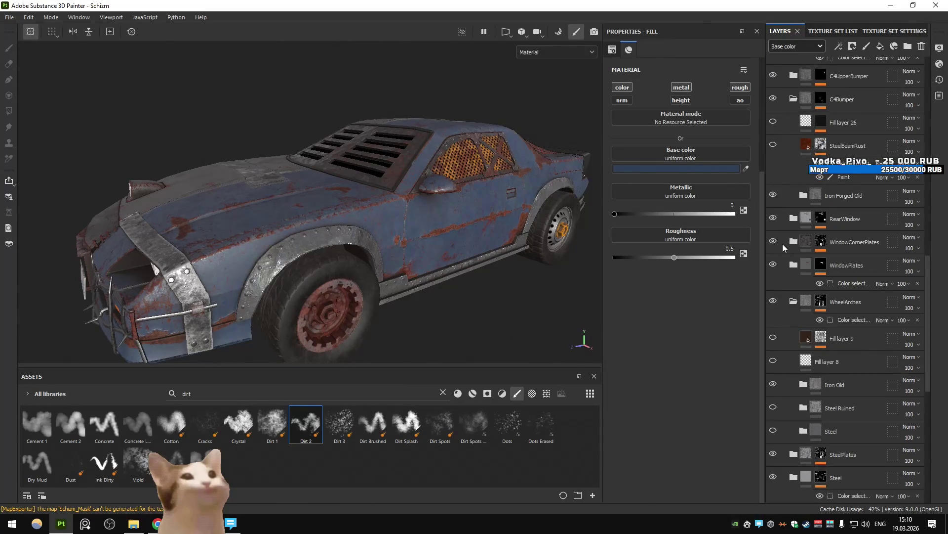
{"action": "left_click", "coordinate": [775, 241]}
{"action": "left_click", "coordinate": [776, 241]}
{"action": "left_click", "coordinate": [773, 266]}
{"action": "left_click", "coordinate": [773, 266]}
{"action": "mouse_move", "coordinate": [846, 265]}
{"action": "left_mouse_down"}
{"action": "mouse_move", "coordinate": [859, 228]}
{"action": "mouse_move", "coordinate": [853, 238]}
{"action": "left_mouse_up"}
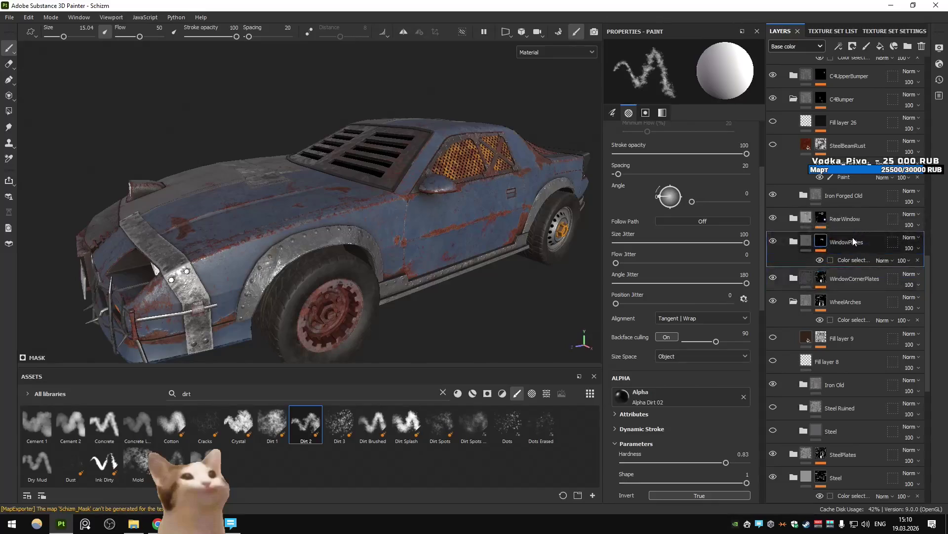
Polygon-fill the rear-window louver panel into the Left folder's mask inside WindowPlates.
{"action": "left_click", "coordinate": [794, 241]}
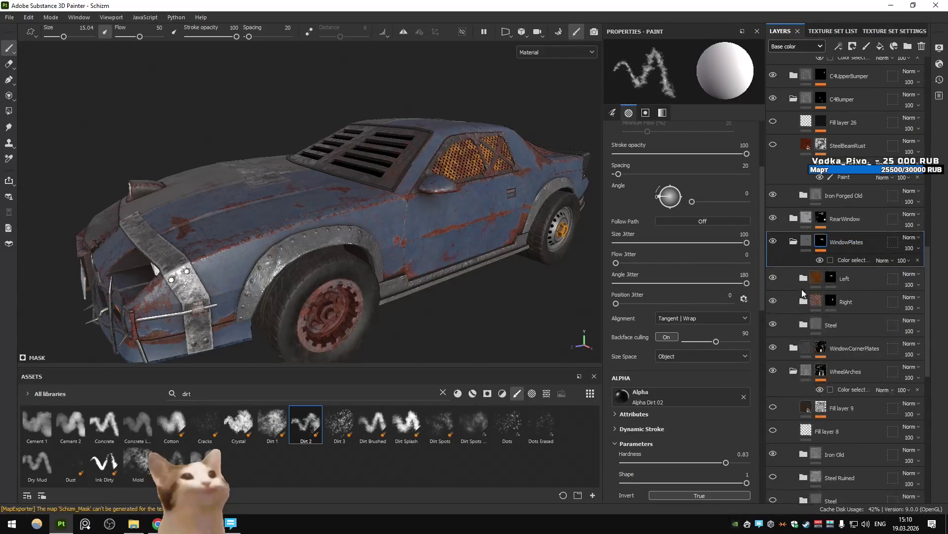
{"action": "left_click", "coordinate": [829, 300]}
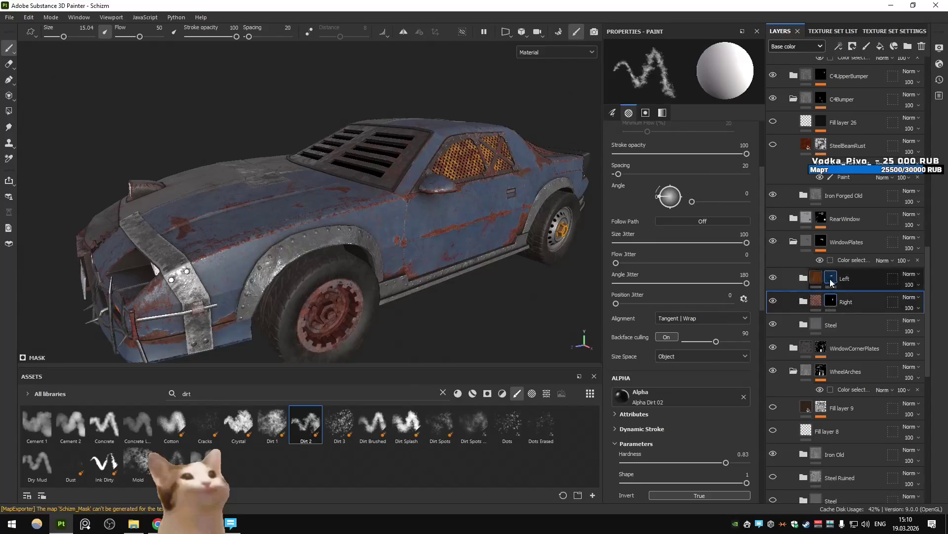
{"action": "left_click", "coordinate": [804, 278]}
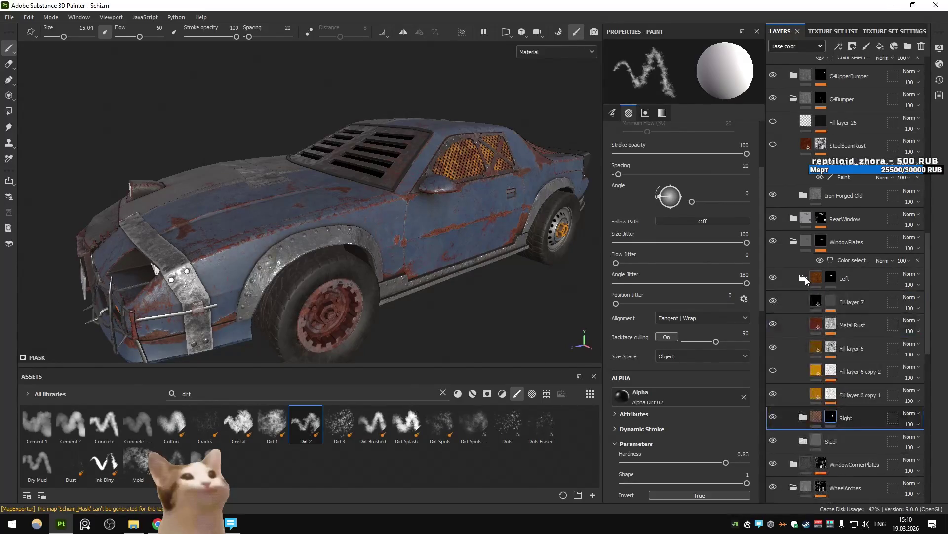
{"action": "left_click", "coordinate": [830, 278], "text": "alt"}
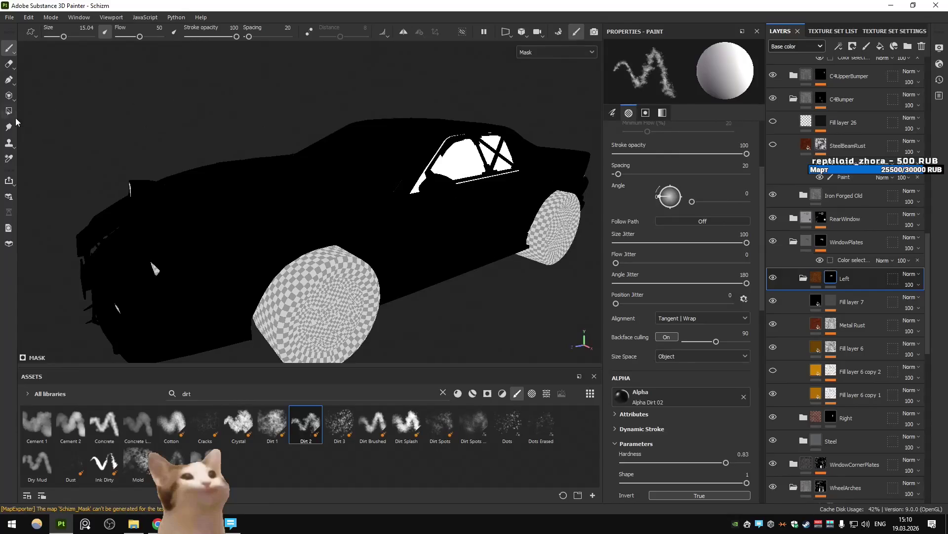
{"action": "left_click", "coordinate": [9, 111]}
{"action": "left_click", "coordinate": [402, 165]}
{"action": "left_click", "coordinate": [816, 278]}
Zoom in on the rear window and return to Left's mask with polygon fill active.
{"action": "left_click_drag", "start_coordinate": [518, 202], "coordinate": [445, 187], "text": "alt"}
{"action": "scroll", "coordinate": [405, 186], "scroll_direction": "up", "scroll_amount": 3}
{"action": "scroll", "coordinate": [776, 273], "scroll_direction": "up", "scroll_amount": 2}
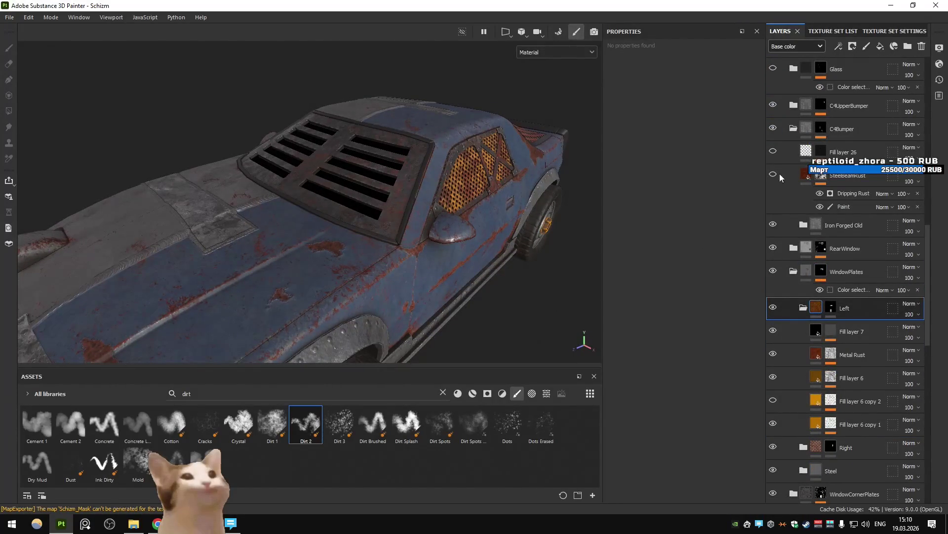
{"action": "scroll", "coordinate": [773, 106], "scroll_direction": "up", "scroll_amount": 6}
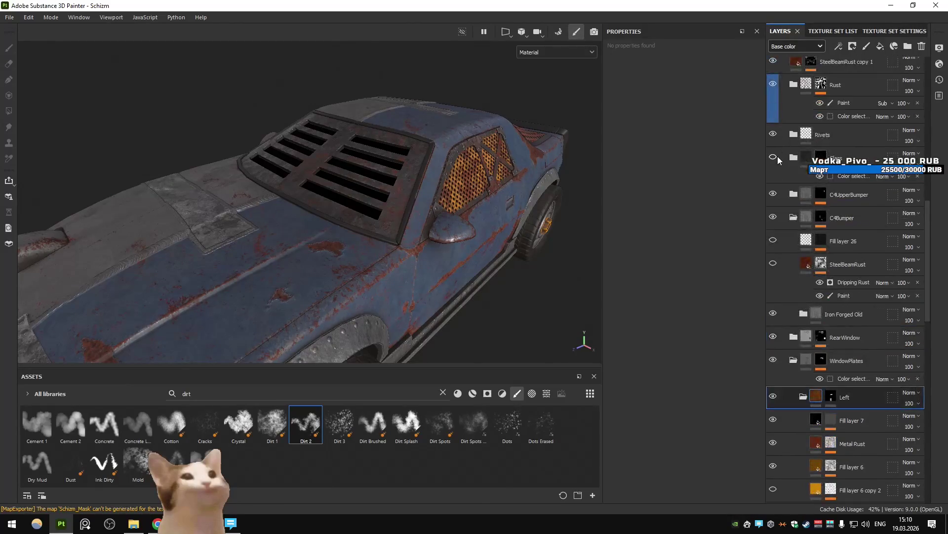
{"action": "scroll", "coordinate": [801, 231], "scroll_direction": "down", "scroll_amount": 7}
{"action": "left_click", "coordinate": [831, 280]}
{"action": "key", "text": "4"}
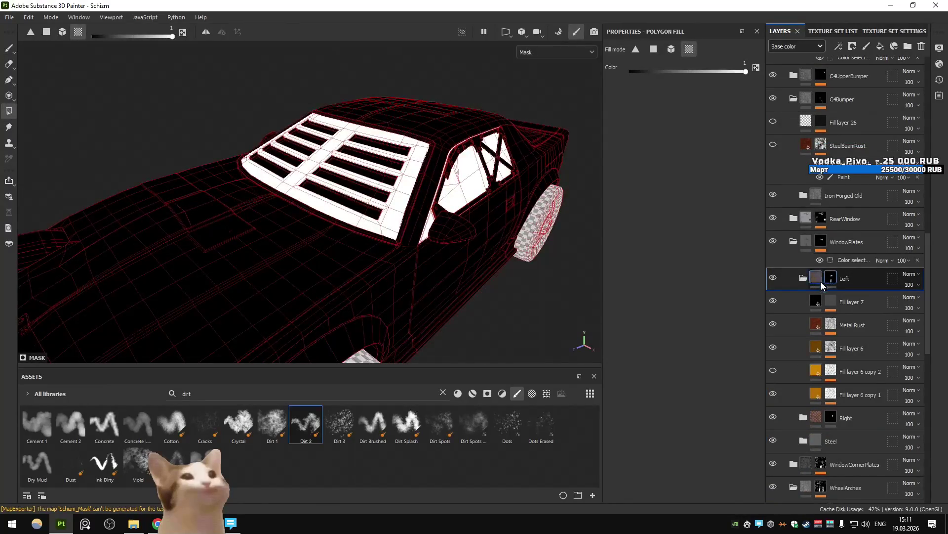
Inspect the masks of Fill layer 6 copies, Metal Rust and Fill layer 7, then Left's mask.
{"action": "left_click", "coordinate": [831, 394]}
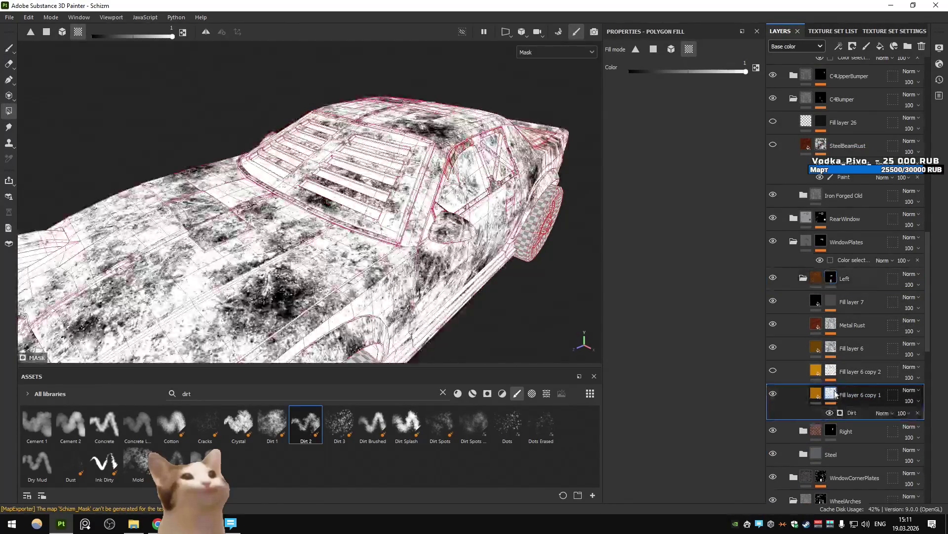
{"action": "left_click", "coordinate": [832, 371]}
{"action": "left_click", "coordinate": [831, 325]}
{"action": "left_click", "coordinate": [832, 304]}
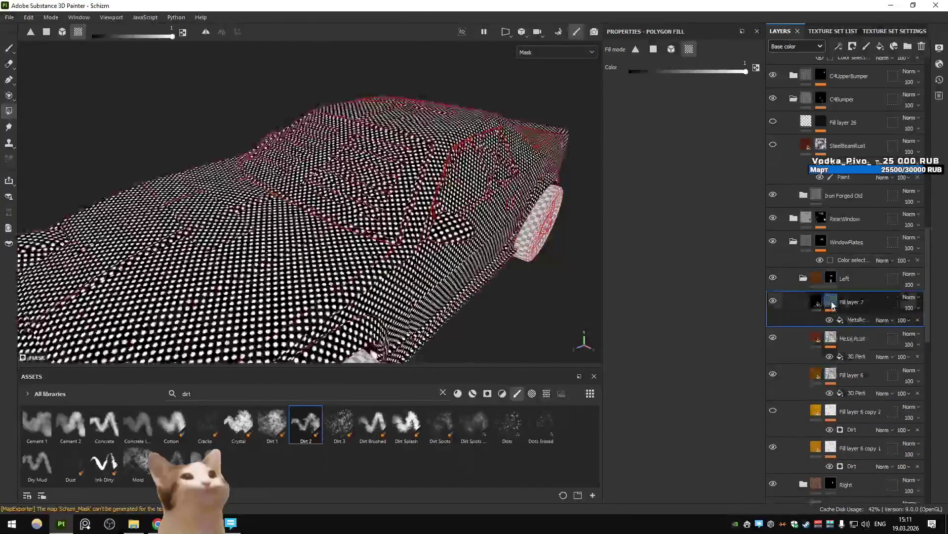
{"action": "left_click", "coordinate": [818, 279]}
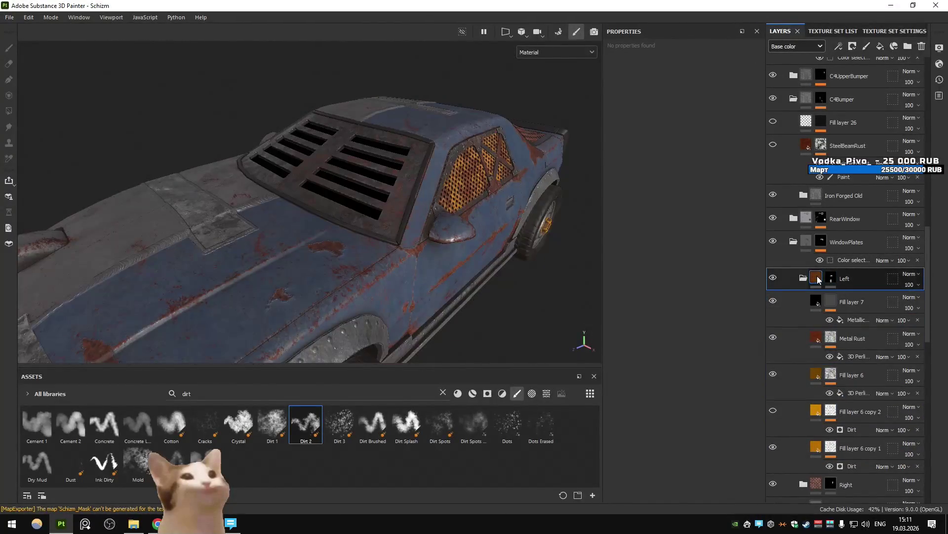
{"action": "left_click", "coordinate": [832, 278]}
{"action": "key", "text": "4"}
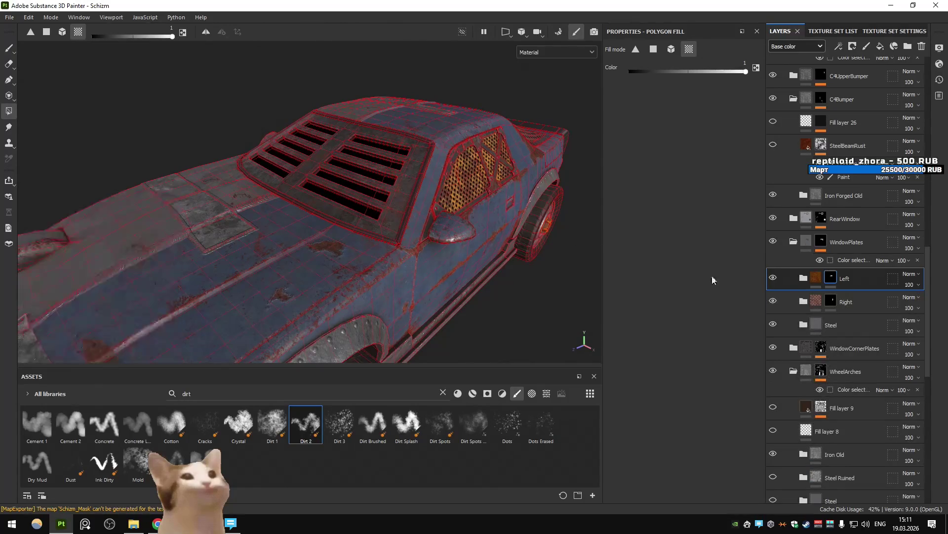
Duplicate the Left folder, move the copy above RearWindow, and collapse C4Bumper.
{"action": "key", "text": "ctrl+d"}
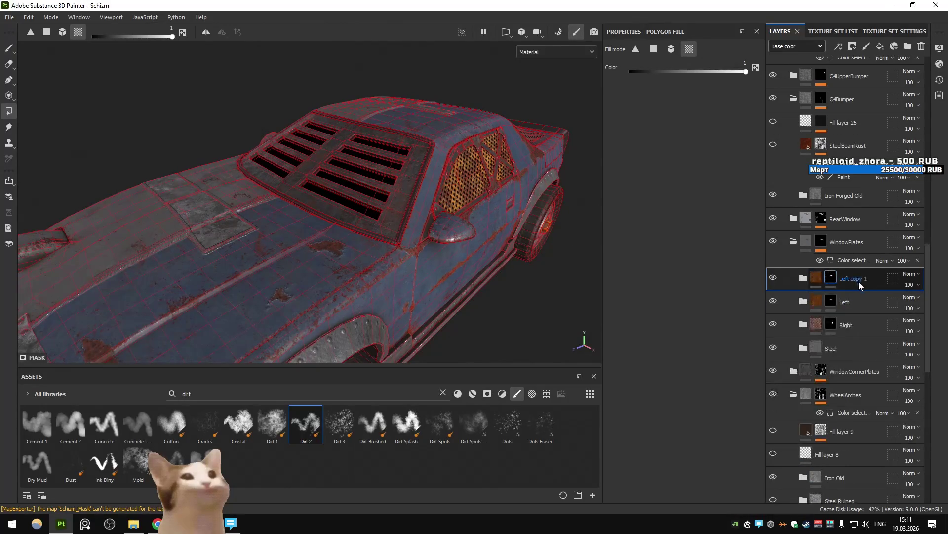
{"action": "mouse_move", "coordinate": [849, 281]}
{"action": "left_mouse_down"}
{"action": "mouse_move", "coordinate": [879, 209]}
{"action": "mouse_move", "coordinate": [858, 224]}
{"action": "left_mouse_up"}
{"action": "scroll", "coordinate": [858, 225], "scroll_direction": "up", "scroll_amount": 3}
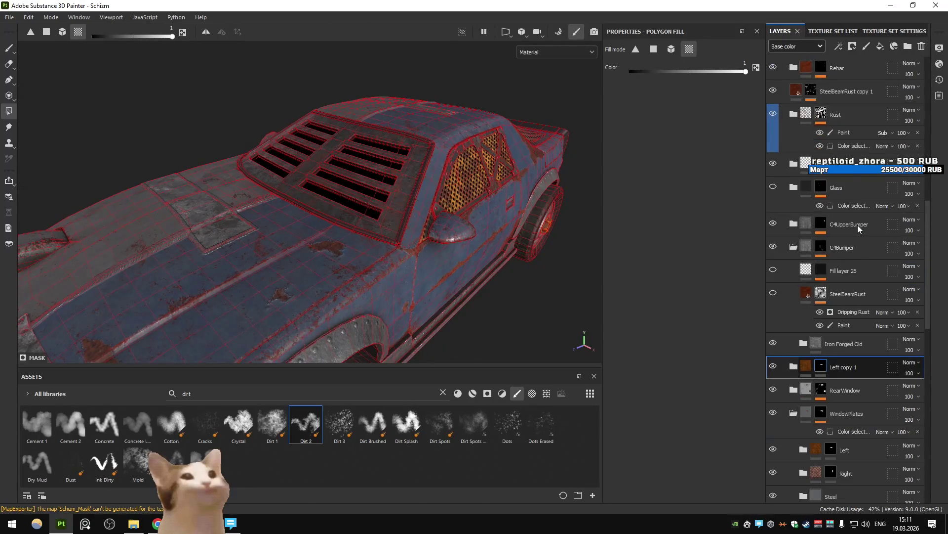
{"action": "left_click", "coordinate": [789, 247]}
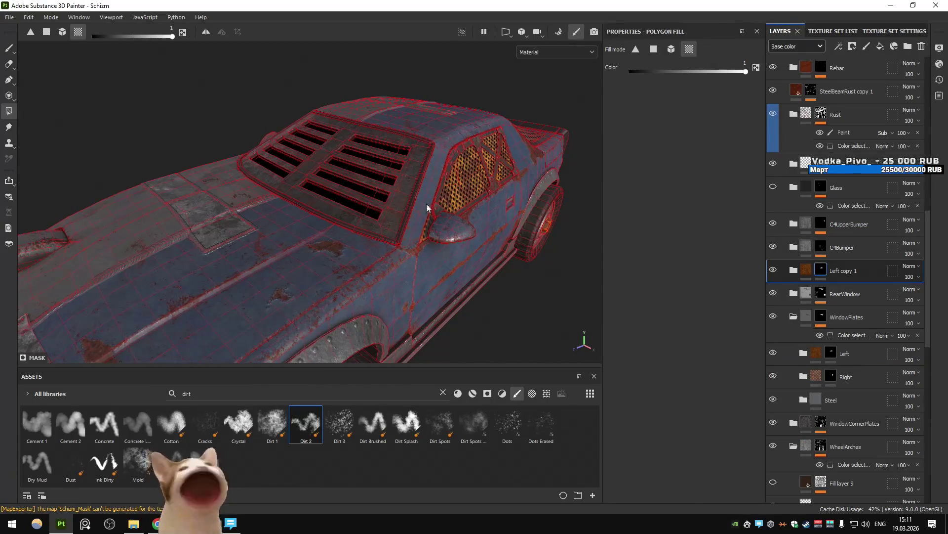
{"action": "mouse_move", "coordinate": [397, 213]}
{"action": "left_mouse_down", "text": "alt"}
{"action": "mouse_move", "coordinate": [443, 172]}
{"action": "mouse_move", "coordinate": [433, 257]}
{"action": "left_mouse_up", "text": "alt"}
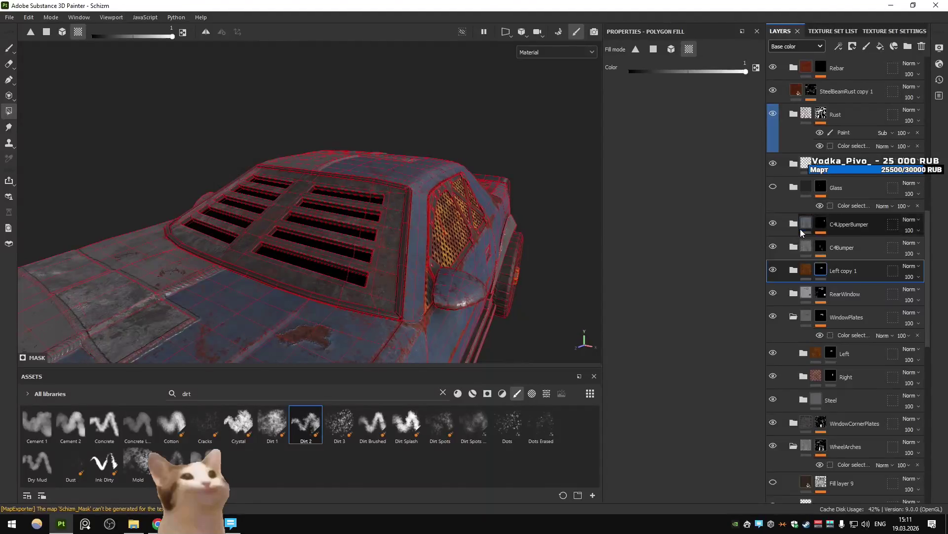
{"action": "scroll", "coordinate": [795, 244], "scroll_direction": "up", "scroll_amount": 5}
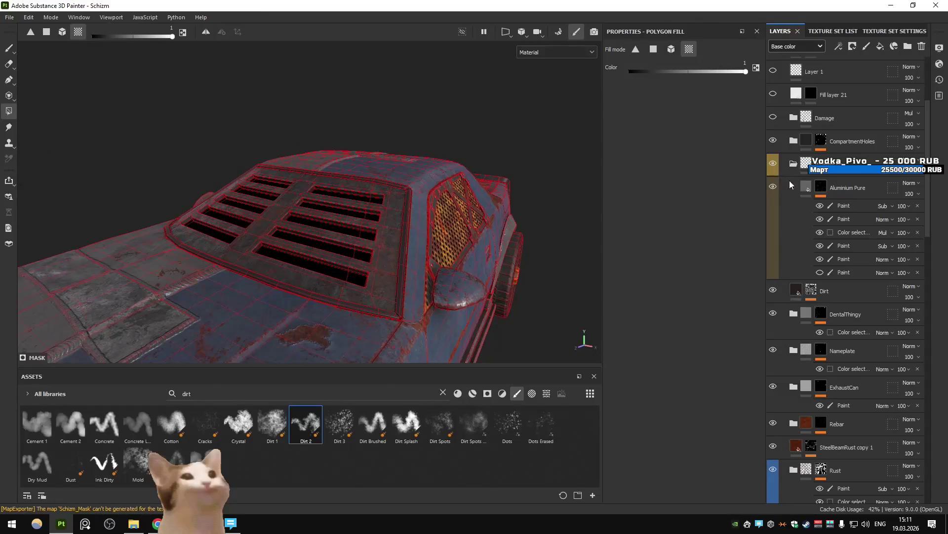
{"action": "scroll", "coordinate": [784, 210], "scroll_direction": "down", "scroll_amount": 5}
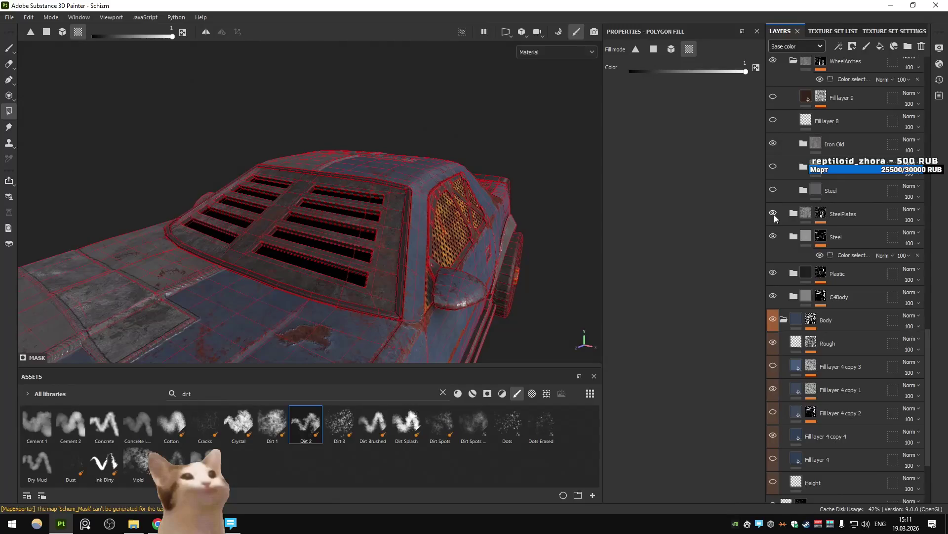
{"action": "scroll", "coordinate": [774, 218], "scroll_direction": "up", "scroll_amount": 9}
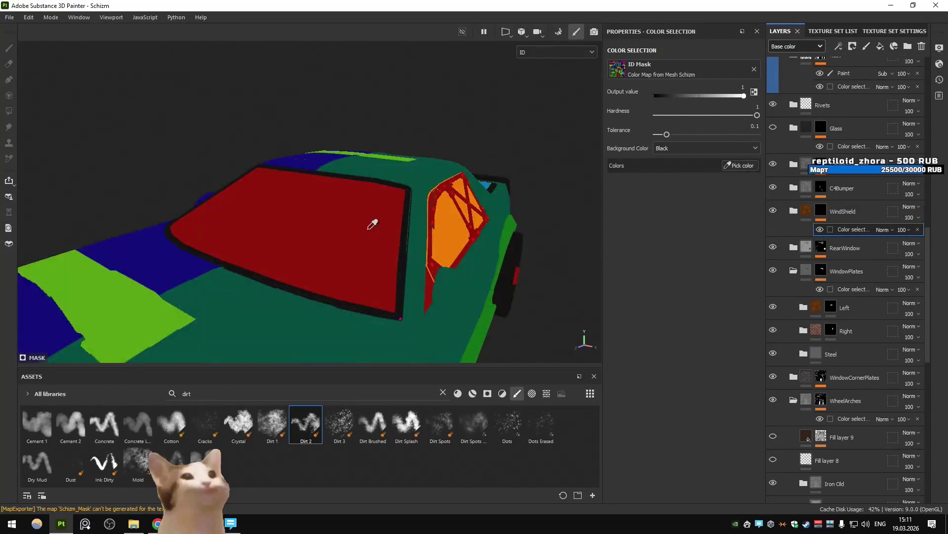
Pick the red windshield ID colour for the WindShield mask and orbit to check the result.
{"action": "left_click", "coordinate": [369, 229]}
{"action": "mouse_move", "coordinate": [369, 229]}
{"action": "left_mouse_down", "text": "alt"}
{"action": "mouse_move", "coordinate": [424, 220]}
{"action": "mouse_move", "coordinate": [276, 236]}
{"action": "mouse_move", "coordinate": [314, 255]}
{"action": "left_mouse_up", "text": "alt"}
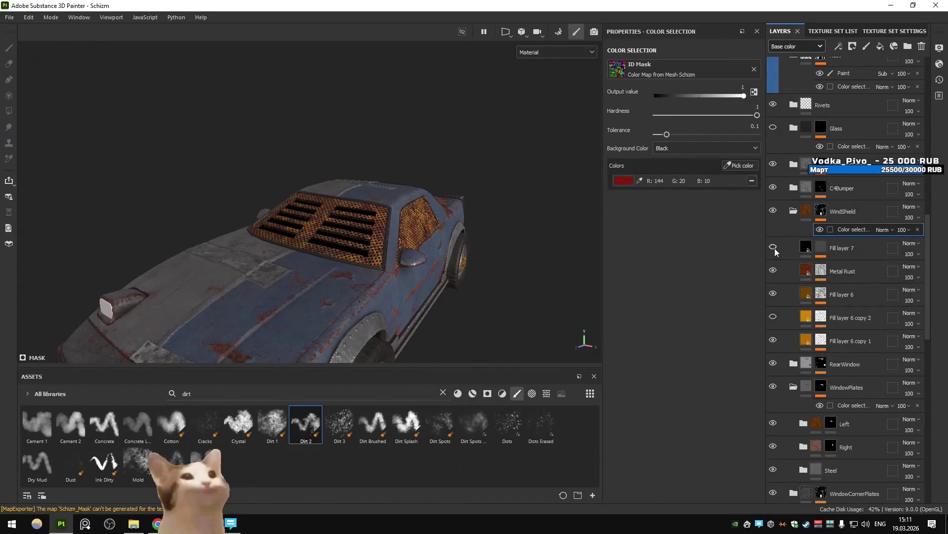
{"action": "mouse_move", "coordinate": [454, 250]}
{"action": "left_mouse_down", "text": "alt"}
{"action": "mouse_move", "coordinate": [405, 251]}
{"action": "mouse_move", "coordinate": [463, 268]}
{"action": "left_mouse_up", "text": "alt"}
Export Schizm's 2048x2048 textures.
{"action": "scroll", "coordinate": [416, 261], "scroll_direction": "up", "scroll_amount": 3}
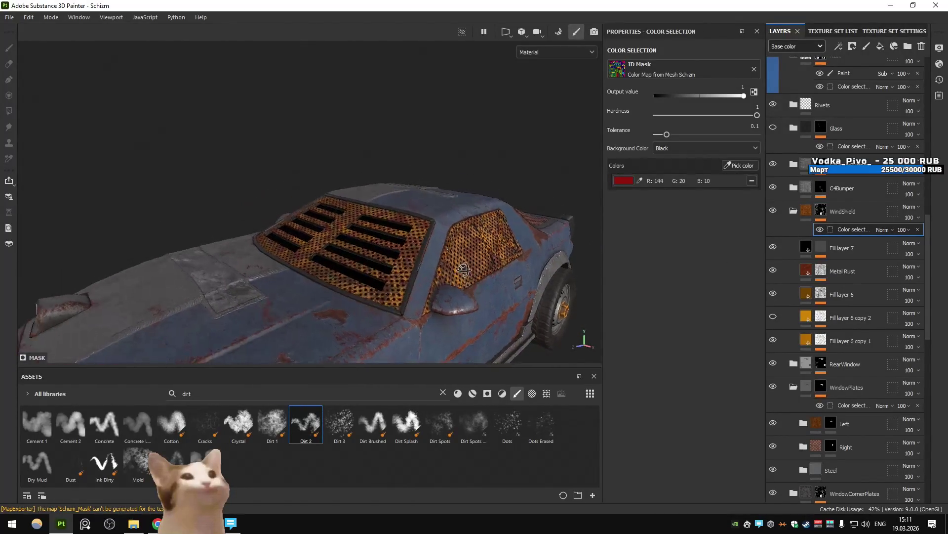
{"action": "key", "text": "ctrl+shift+e"}
{"action": "left_click", "coordinate": [725, 435]}
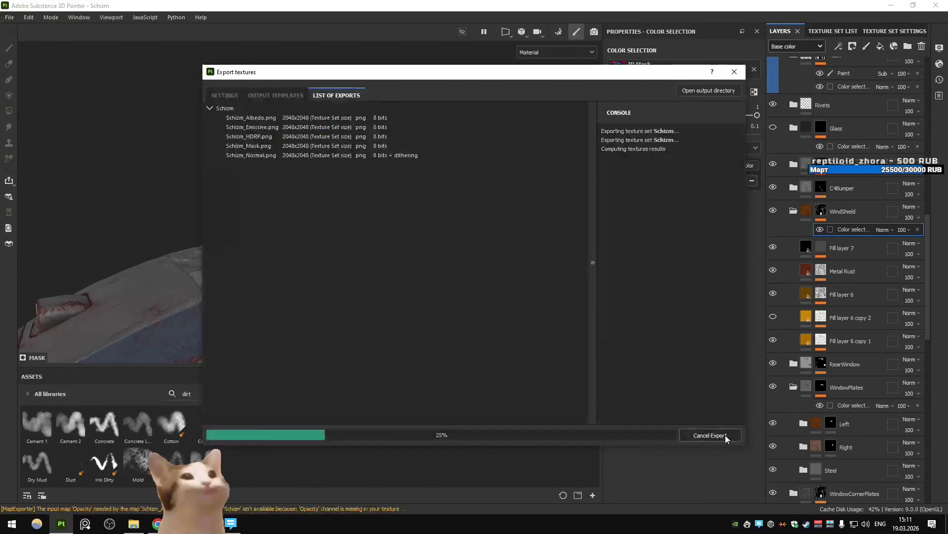
Close the export, check the grille-covered windshield in Unity's vehicle select, and return to Painter.
{"action": "left_click", "coordinate": [564, 433]}
{"action": "key", "text": "alt+Tab"}
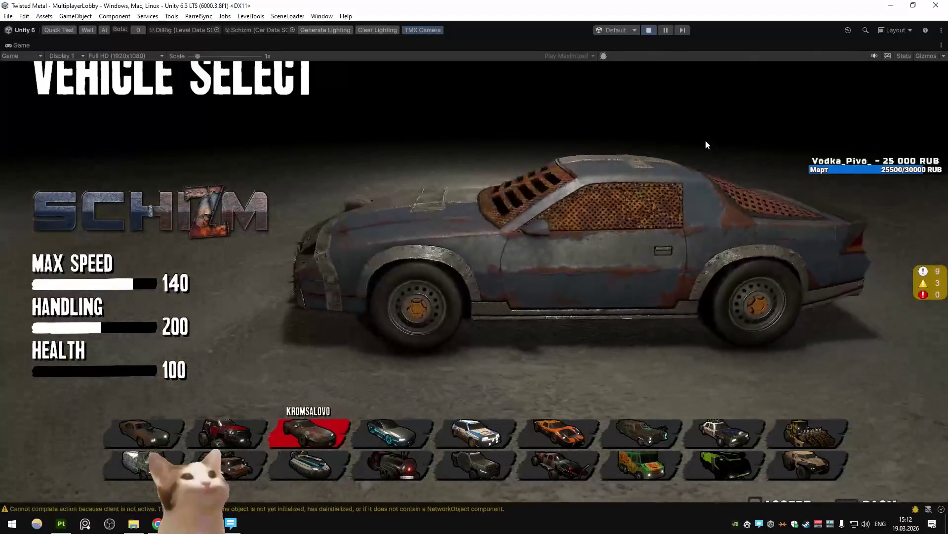
{"action": "key", "text": "alt+Tab"}
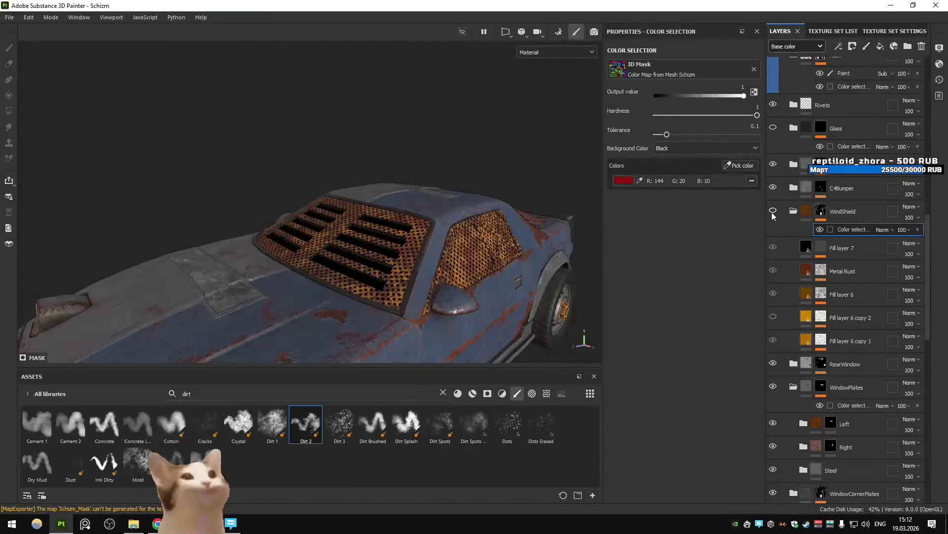
{"action": "key", "text": "ctrl+shift+e"}
Export the textures and view the updated Schizm in Unity's vehicle select.
{"action": "left_click", "coordinate": [694, 434]}
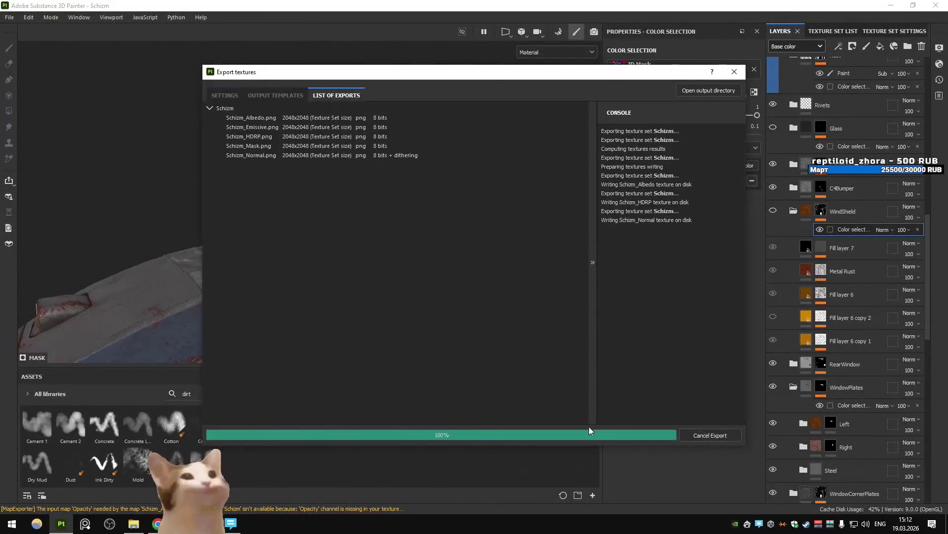
{"action": "key", "text": "alt+Tab"}
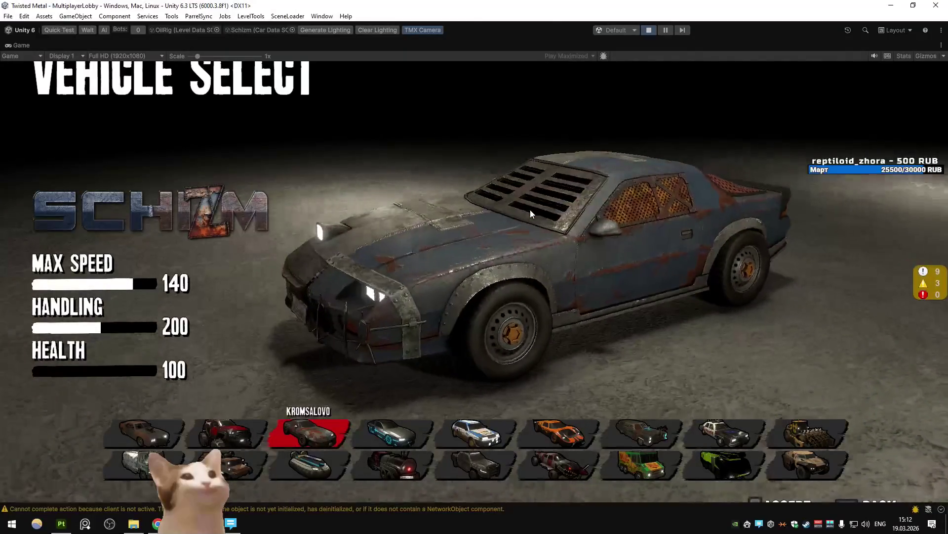
Back in Painter, re-export Schizm's five 2048x2048 textures.
{"action": "key", "text": "alt+Tab"}
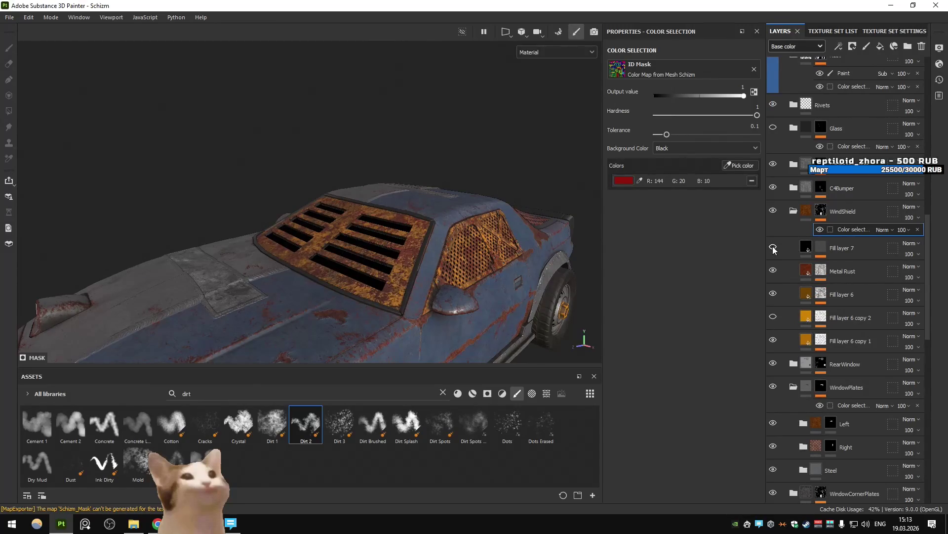
{"action": "key", "text": "ctrl+shift+e"}
{"action": "left_click", "coordinate": [711, 431]}
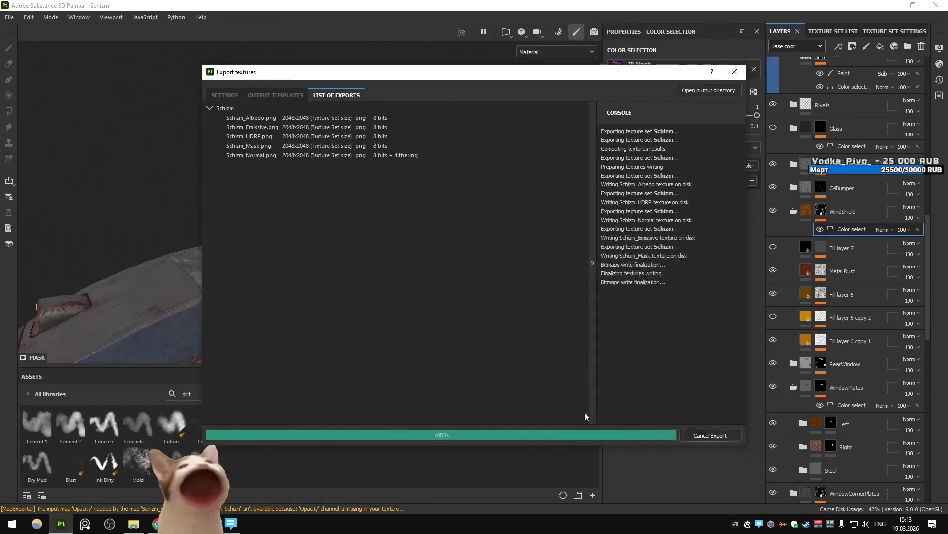
Close the export and review the Schizm in Unity's vehicle select before returning to Painter.
{"action": "left_click", "coordinate": [568, 434]}
{"action": "key", "text": "alt+Tab"}
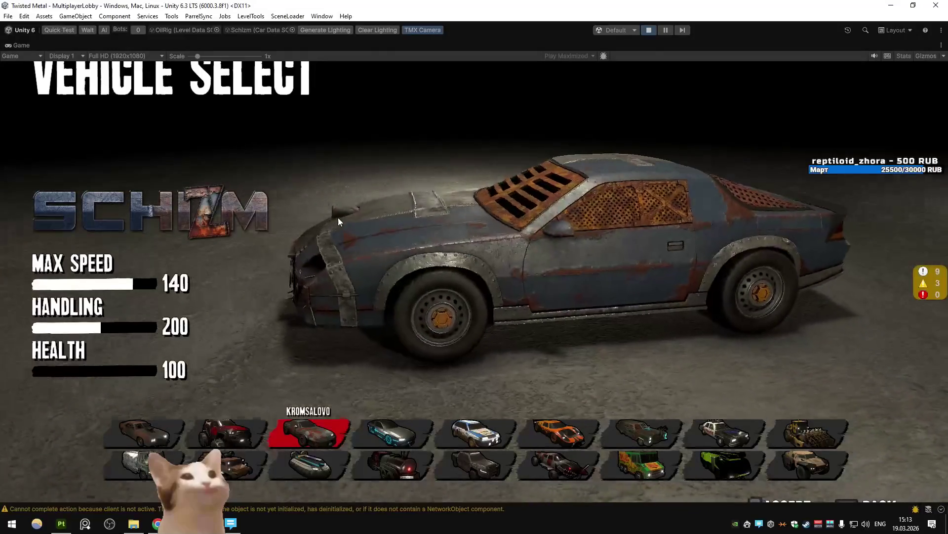
{"action": "key", "text": "alt+Tab"}
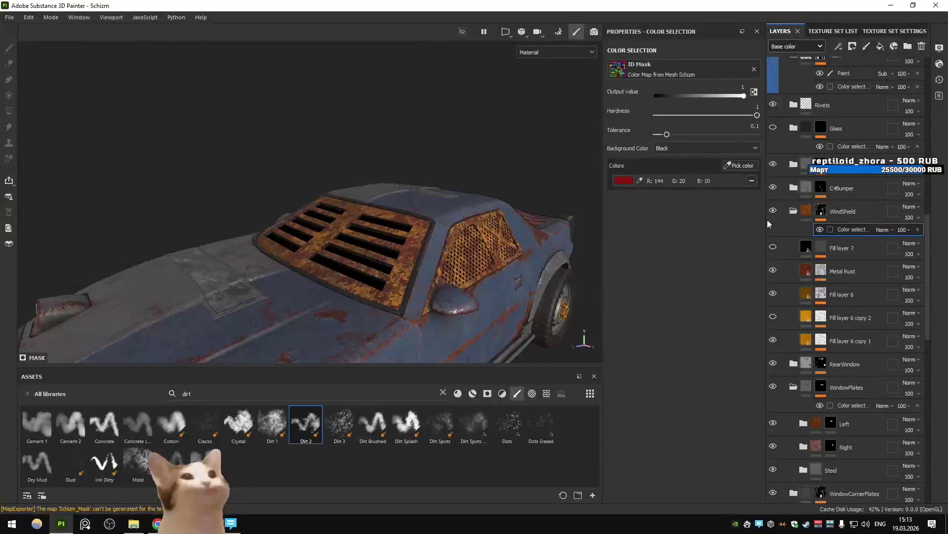
Re-export the textures, compare them in Unity, then undo to remove the WindShield folder.
{"action": "key", "text": "ctrl+shift+e"}
{"action": "left_click", "coordinate": [711, 431]}
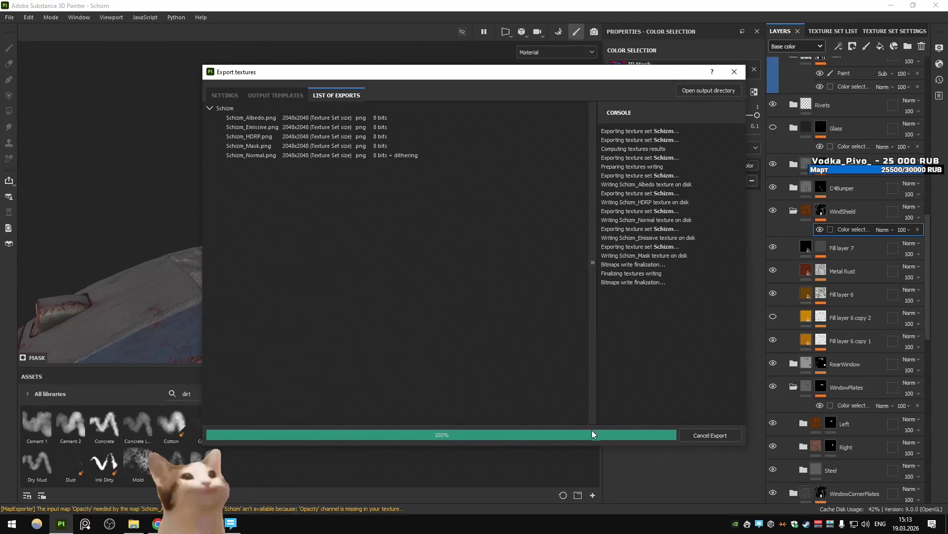
{"action": "key", "text": "alt+Tab"}
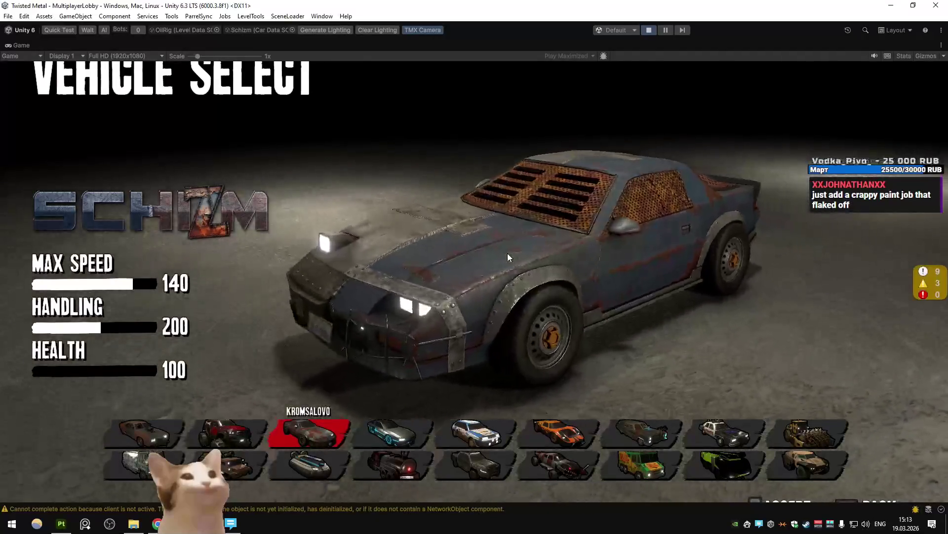
{"action": "key", "text": "alt+Tab"}
{"action": "key", "text": "ctrl+z"}
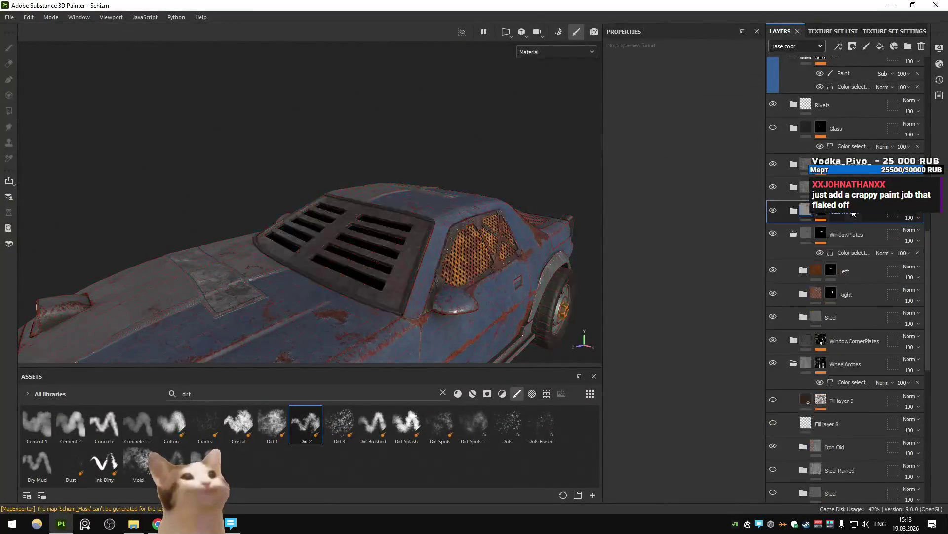
Re-export the Schizm textures and switch to Unity's vehicle select to view the car.
{"action": "key", "text": "ctrl+shift+e"}
{"action": "left_click", "coordinate": [704, 423]}
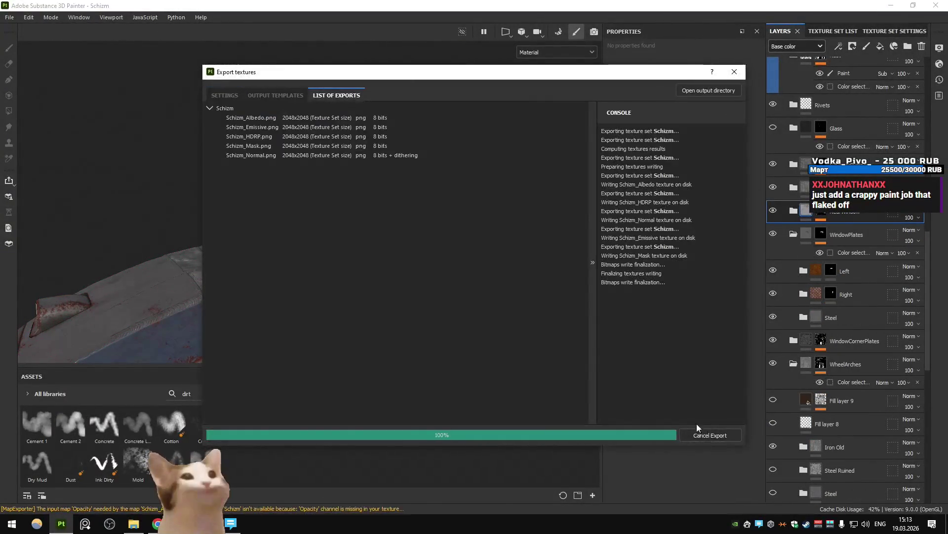
{"action": "left_click", "coordinate": [583, 434]}
{"action": "key", "text": "alt+Tab"}
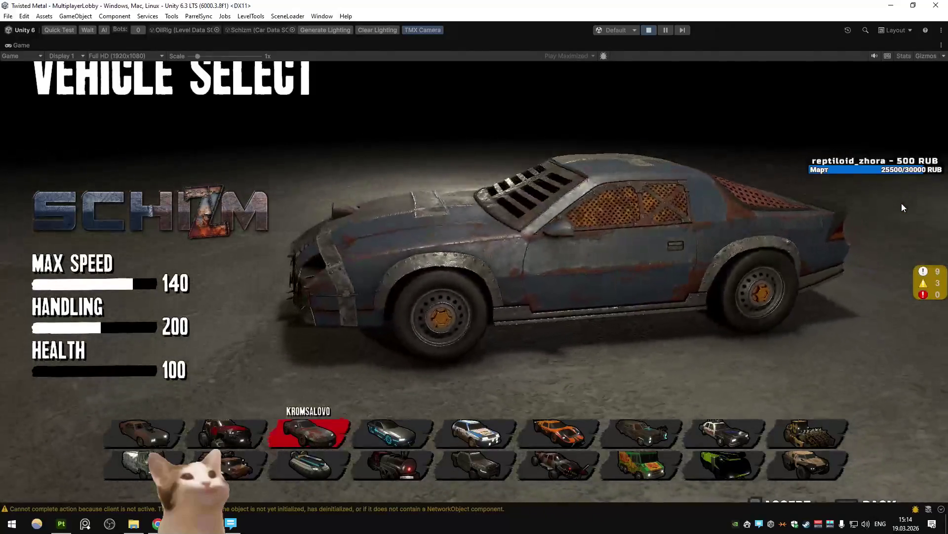
Return to Substance 3D Painter and make the WheelArches layer visible on the car.
{"action": "key", "text": "alt+Tab"}
{"action": "scroll", "coordinate": [843, 340], "scroll_direction": "down", "scroll_amount": 5}
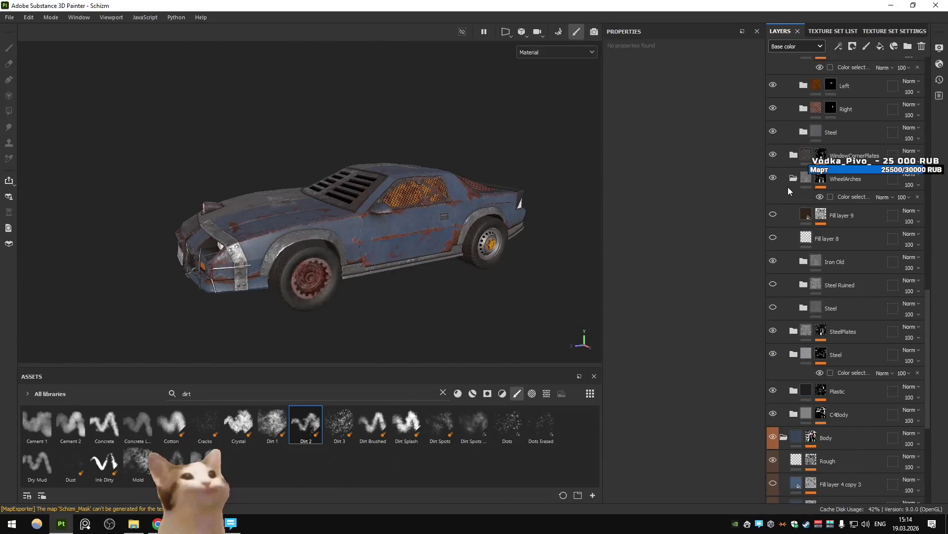
{"action": "left_click", "coordinate": [773, 177]}
Show and select Iron Old, then add a colour-and-metal fill layer coloured FF6900 above it.
{"action": "left_click", "coordinate": [774, 261]}
{"action": "left_click", "coordinate": [841, 263]}
{"action": "left_click", "coordinate": [881, 48]}
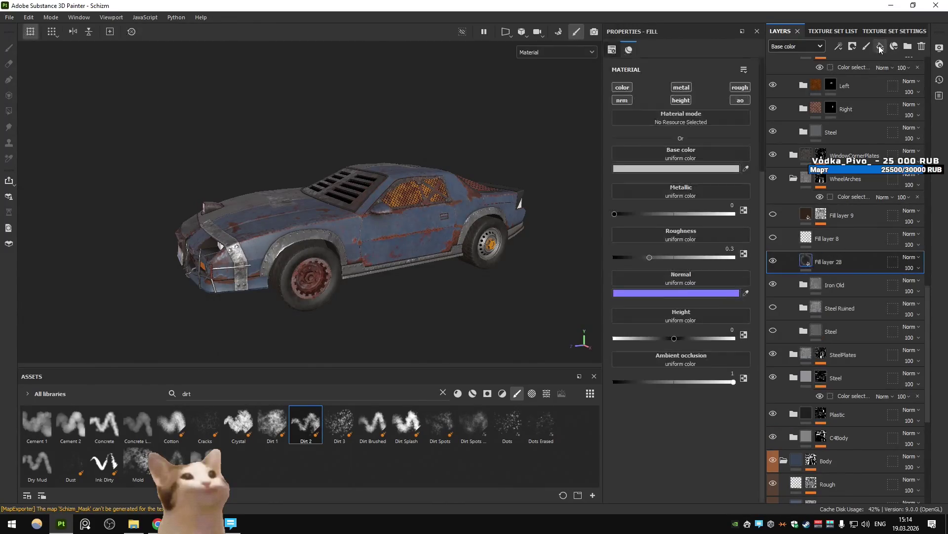
{"action": "left_click", "coordinate": [626, 87]}
{"action": "left_click", "coordinate": [682, 87]}
{"action": "left_click", "coordinate": [676, 168]}
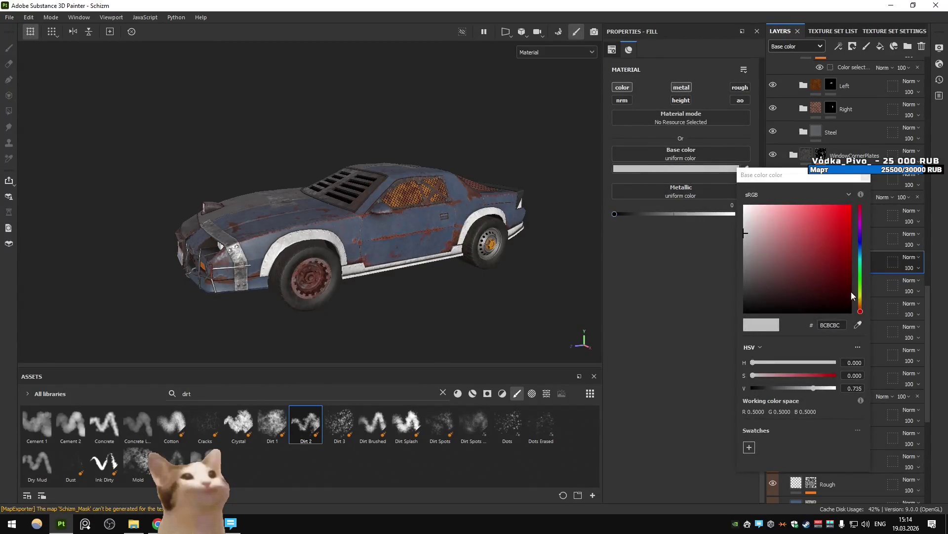
{"action": "type", "text": "FF6900"}
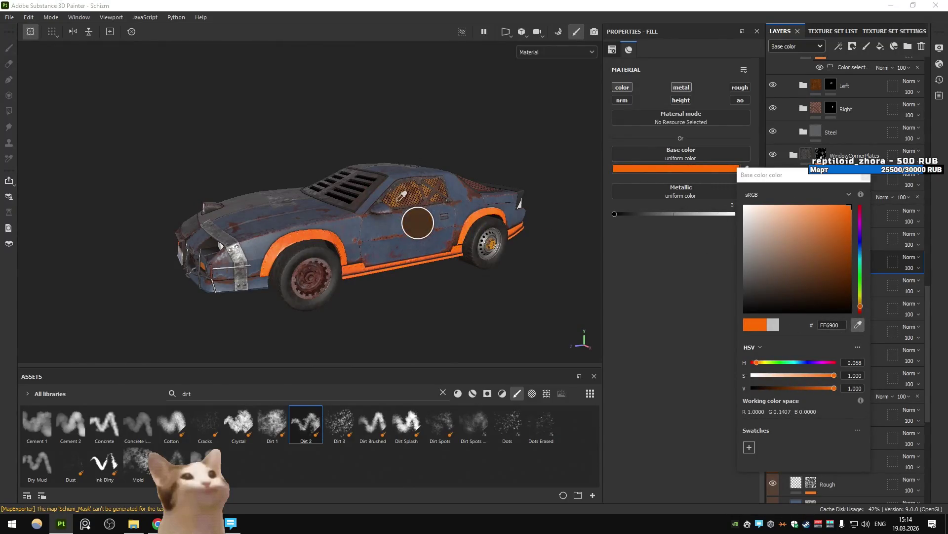
Adjust the trim fill's base colour to a darker brown-orange.
{"action": "left_click", "coordinate": [398, 198]}
{"action": "mouse_move", "coordinate": [826, 269]}
{"action": "left_mouse_down"}
{"action": "mouse_move", "coordinate": [830, 289]}
{"action": "mouse_move", "coordinate": [818, 277]}
{"action": "mouse_move", "coordinate": [854, 204]}
{"action": "left_mouse_up"}
{"action": "left_click", "coordinate": [861, 300]}
{"action": "left_click_drag", "start_coordinate": [863, 300], "coordinate": [867, 305]}
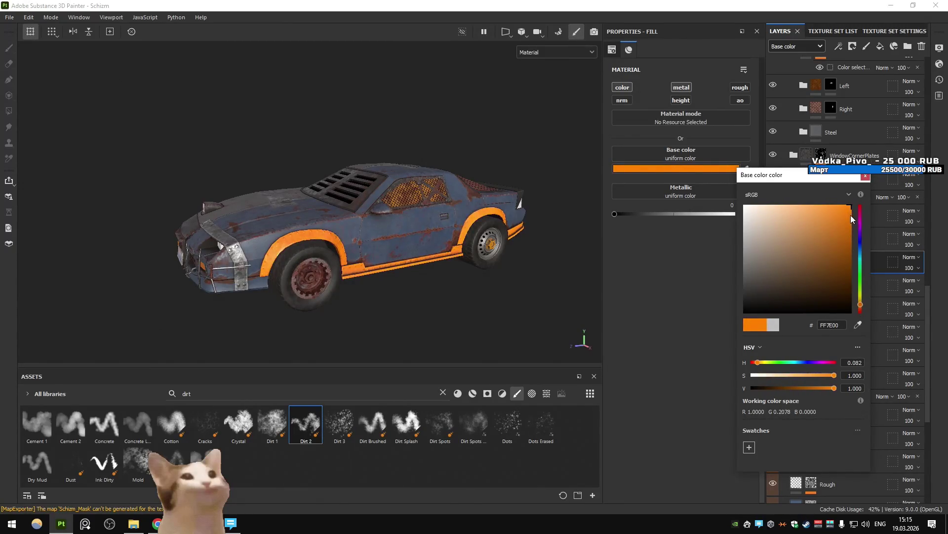
{"action": "left_click_drag", "start_coordinate": [851, 216], "coordinate": [849, 245]}
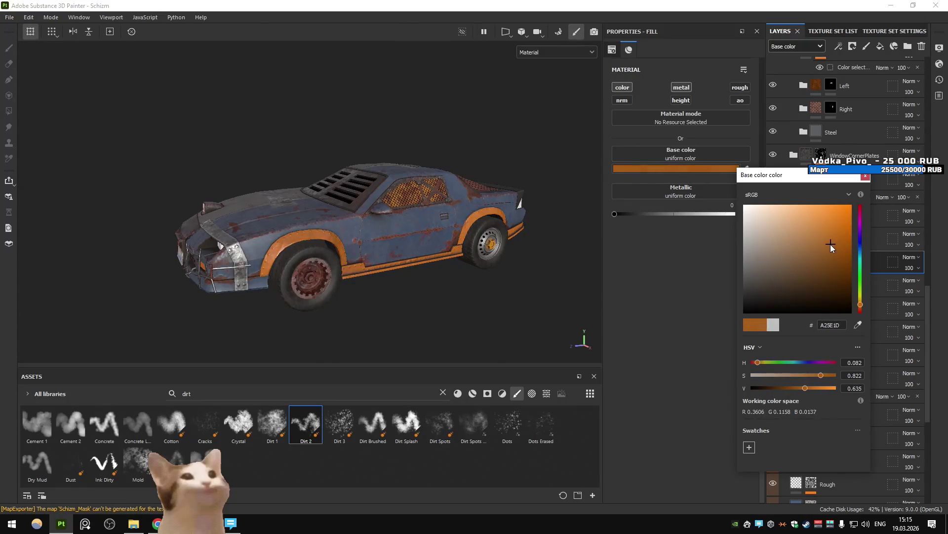
{"action": "key", "text": "ctrl+z"}
{"action": "left_click", "coordinate": [861, 303]}
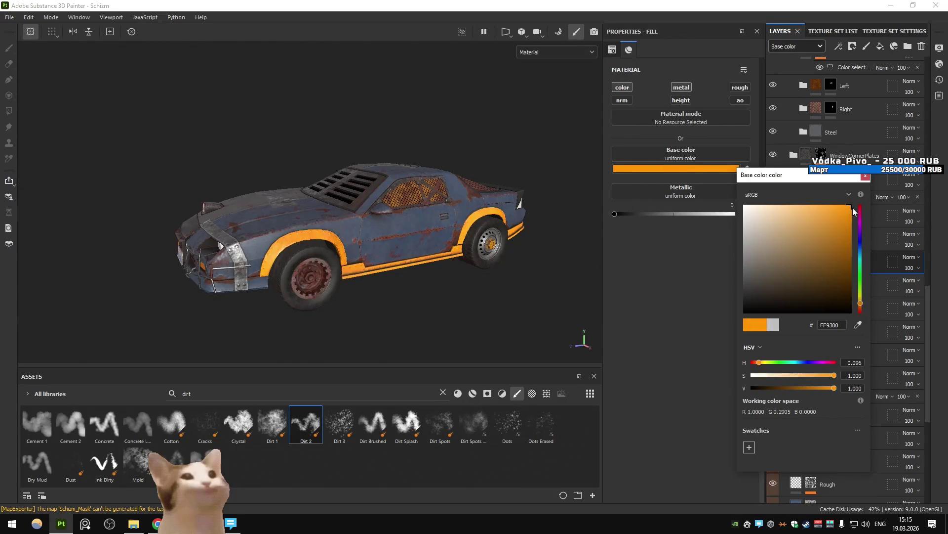
{"action": "mouse_move", "coordinate": [852, 216]}
{"action": "left_mouse_down"}
{"action": "mouse_move", "coordinate": [855, 244]}
{"action": "mouse_move", "coordinate": [838, 253]}
{"action": "mouse_move", "coordinate": [857, 260]}
{"action": "left_mouse_up"}
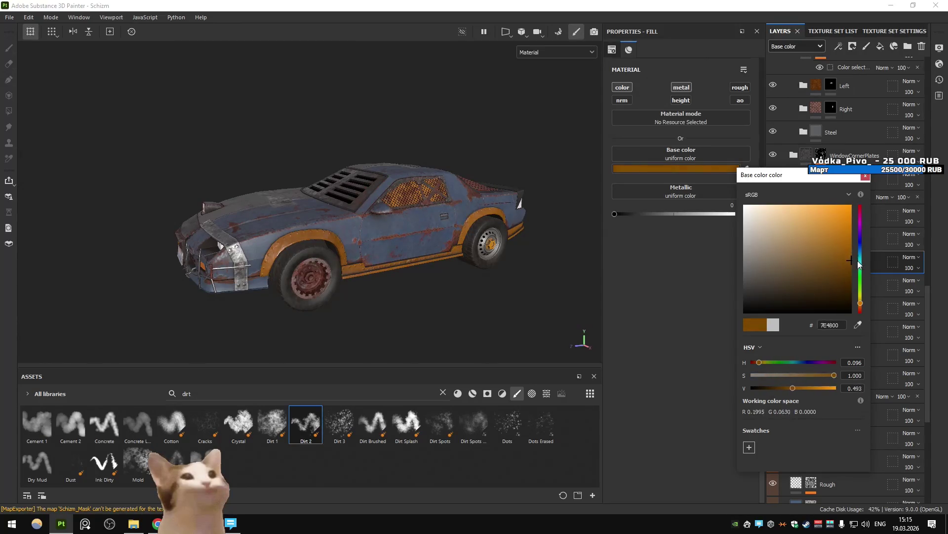
{"action": "left_click", "coordinate": [866, 175]}
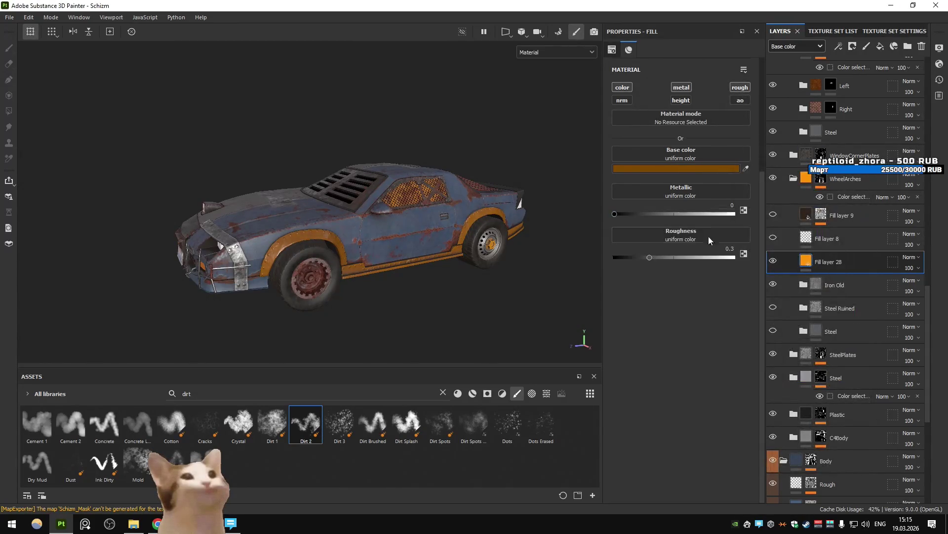
Lower the trim roughness slightly, inspect the roof and hood, then delete the trim fill layer.
{"action": "left_click_drag", "start_coordinate": [712, 260], "coordinate": [701, 260]}
{"action": "scroll", "coordinate": [450, 186], "scroll_direction": "up", "scroll_amount": 3}
{"action": "mouse_move", "coordinate": [444, 187]}
{"action": "left_mouse_down", "text": "alt"}
{"action": "mouse_move", "coordinate": [401, 225]}
{"action": "mouse_move", "coordinate": [459, 221]}
{"action": "left_mouse_up", "text": "alt"}
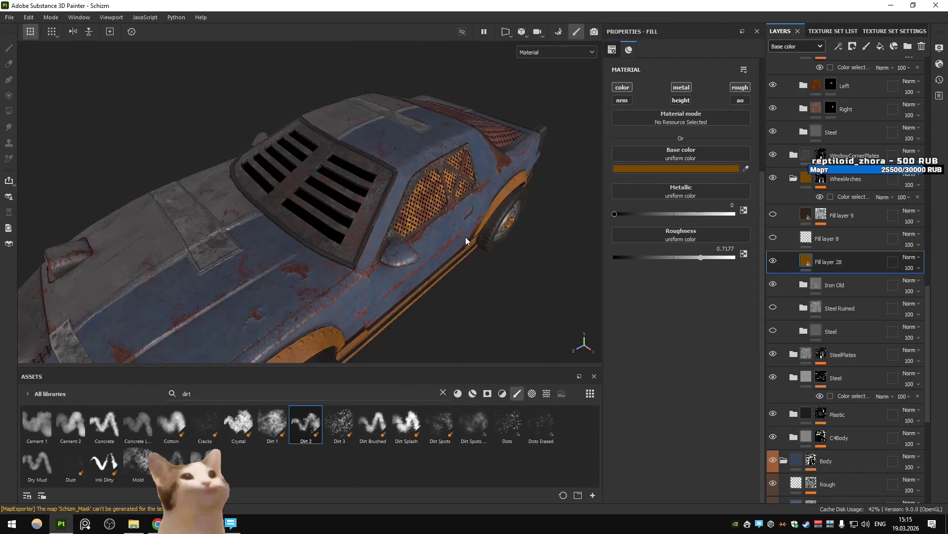
{"action": "mouse_move", "coordinate": [413, 250]}
{"action": "left_mouse_down", "text": "alt"}
{"action": "mouse_move", "coordinate": [402, 195]}
{"action": "mouse_move", "coordinate": [346, 227]}
{"action": "mouse_move", "coordinate": [474, 213]}
{"action": "left_mouse_up", "text": "alt"}
{"action": "key", "text": "Delete"}
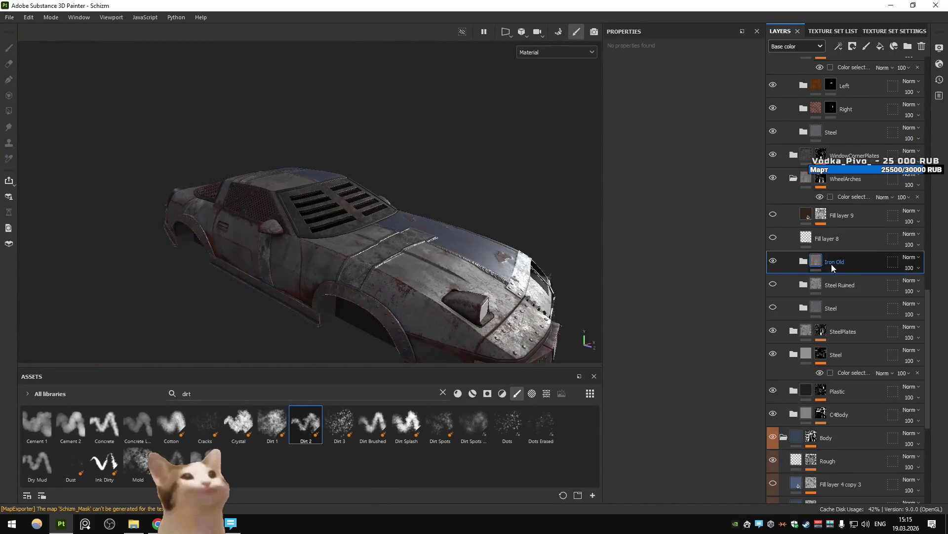
Add a non-metallic colour-and-metal fill layer above the SteelPlates' Iron Old layer.
{"action": "scroll", "coordinate": [832, 267], "scroll_direction": "up", "scroll_amount": 3}
{"action": "left_click", "coordinate": [794, 237]}
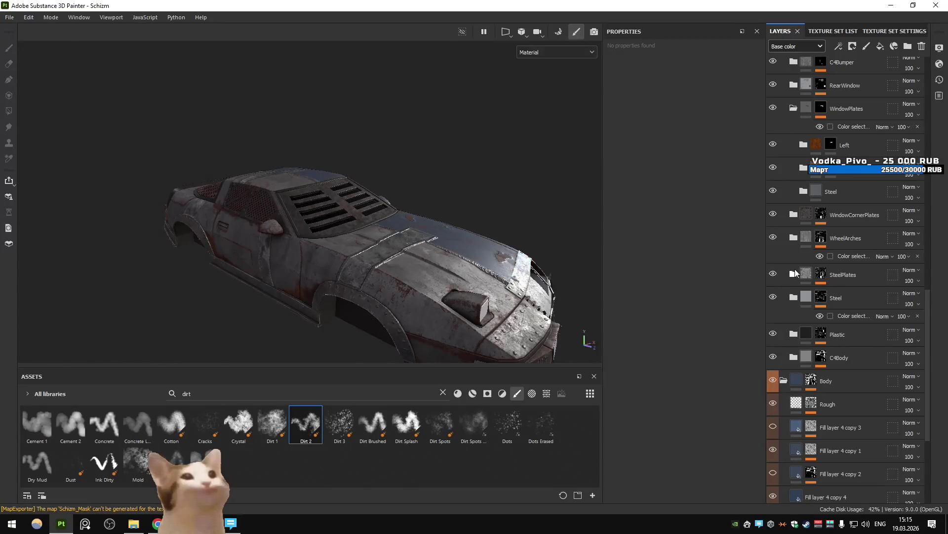
{"action": "left_click", "coordinate": [794, 274]}
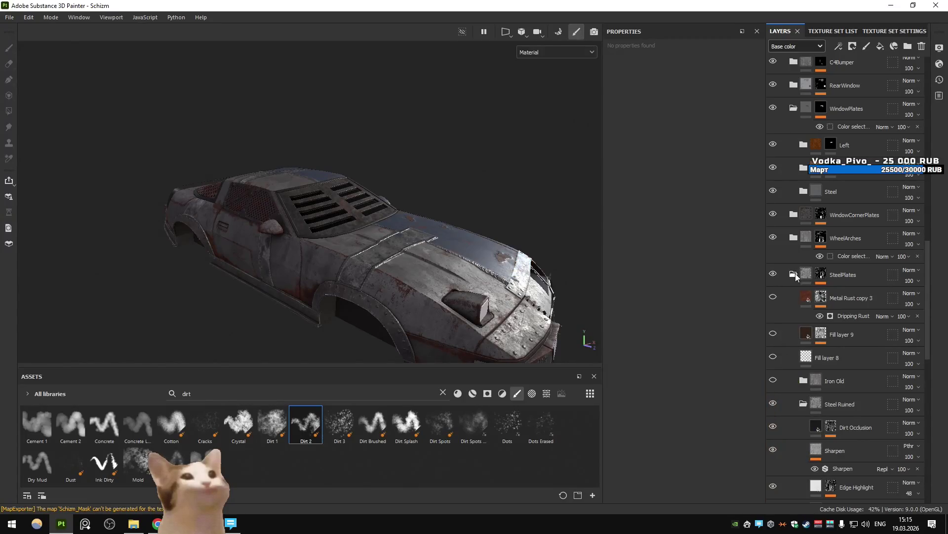
{"action": "left_click", "coordinate": [862, 381]}
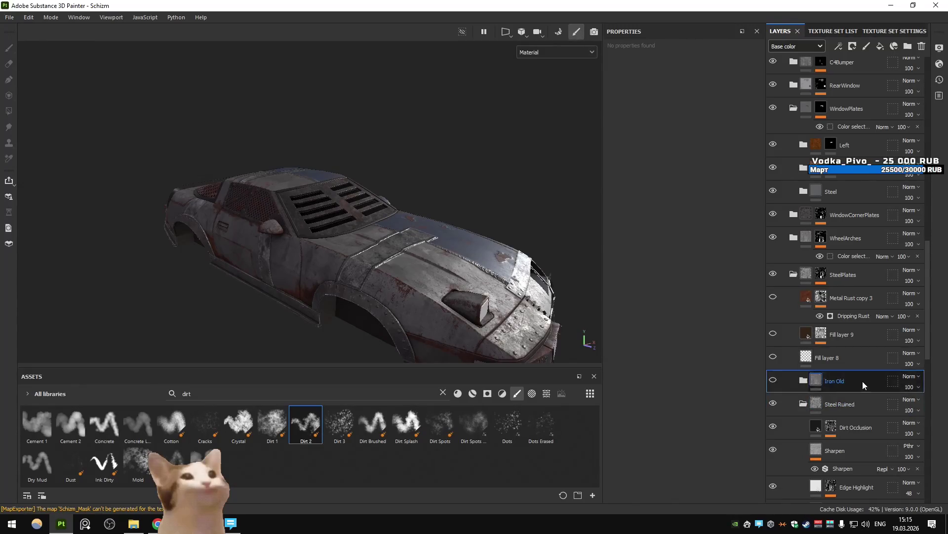
{"action": "left_click", "coordinate": [879, 51]}
{"action": "left_click", "coordinate": [622, 87]}
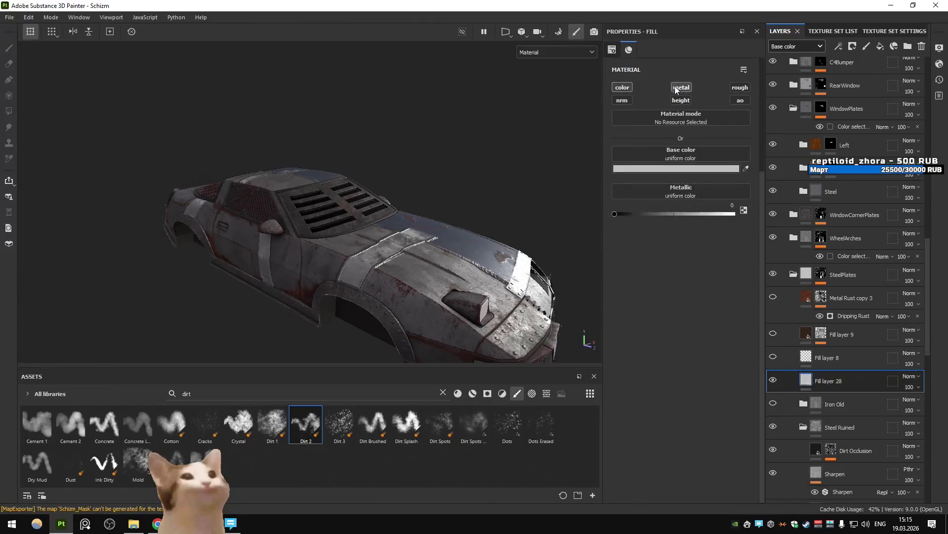
{"action": "left_click_drag", "start_coordinate": [674, 213], "coordinate": [834, 216]}
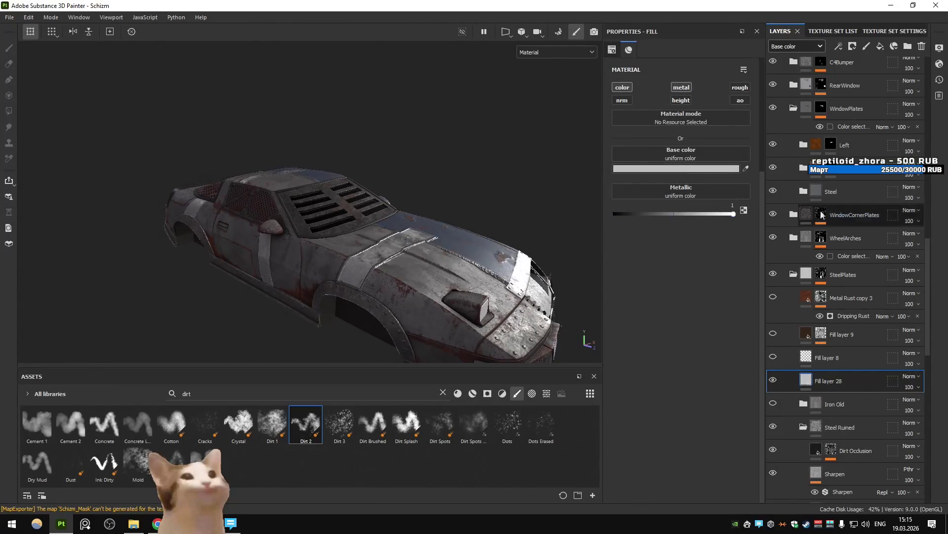
{"action": "left_click_drag", "start_coordinate": [686, 213], "coordinate": [614, 213]}
Make the fill a dark yellow paint with roughness 0.66.
{"action": "left_click", "coordinate": [707, 169]}
{"action": "left_click_drag", "start_coordinate": [861, 306], "coordinate": [864, 305]}
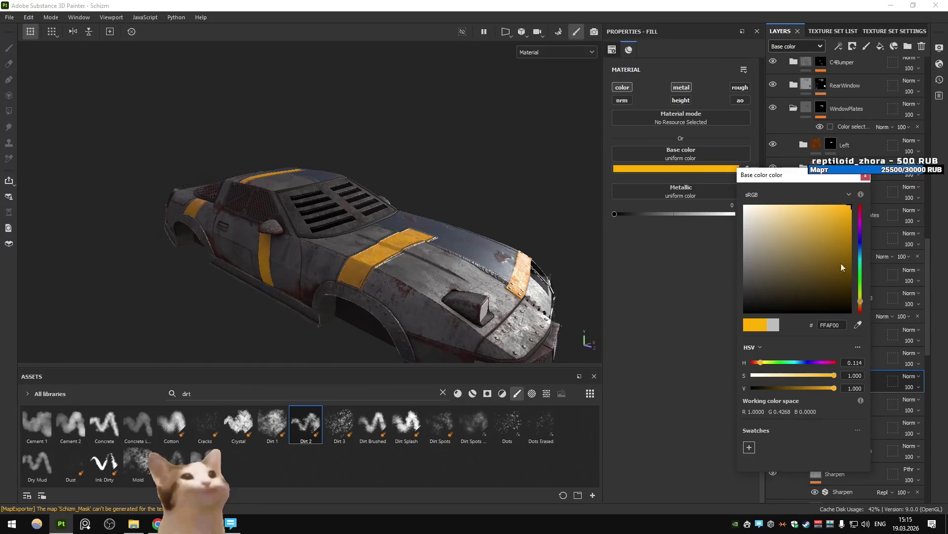
{"action": "left_click_drag", "start_coordinate": [852, 217], "coordinate": [856, 245]}
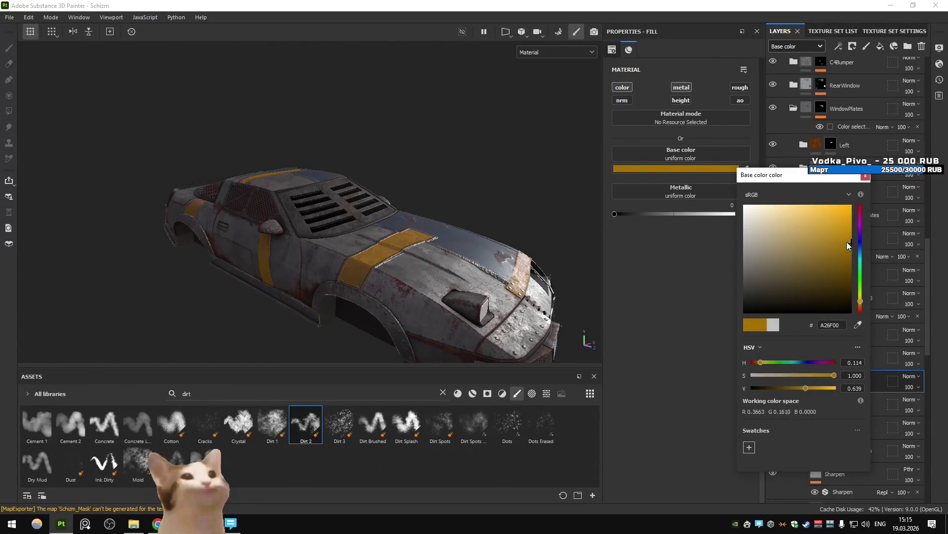
{"action": "left_click", "coordinate": [865, 176]}
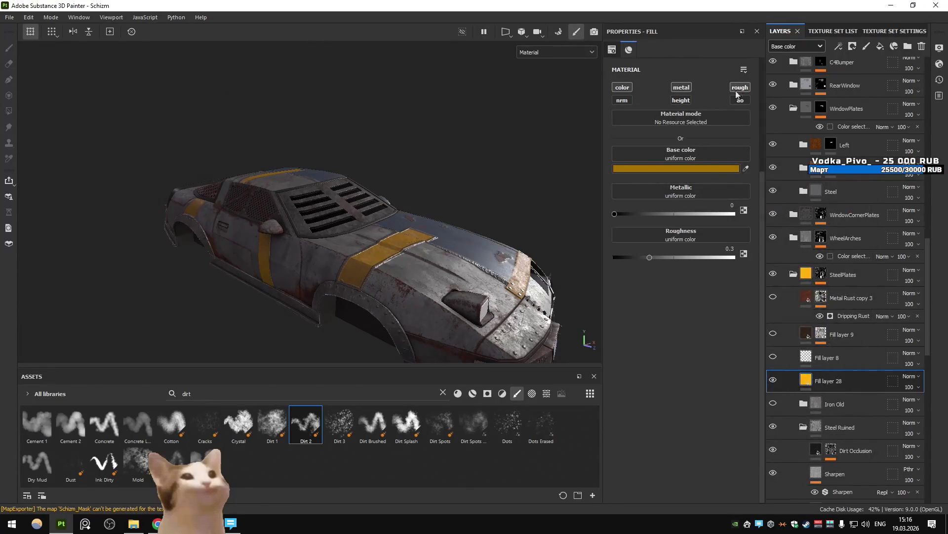
{"action": "left_click_drag", "start_coordinate": [701, 256], "coordinate": [694, 256]}
Refine the hood stripe to a darker, more muted yellow.
{"action": "mouse_move", "coordinate": [543, 247]}
{"action": "left_mouse_down", "text": "alt"}
{"action": "mouse_move", "coordinate": [296, 235]}
{"action": "mouse_move", "coordinate": [395, 214]}
{"action": "mouse_move", "coordinate": [426, 223]}
{"action": "mouse_move", "coordinate": [415, 245]}
{"action": "left_mouse_up", "text": "alt"}
{"action": "mouse_move", "coordinate": [291, 221]}
{"action": "left_mouse_down", "text": "alt"}
{"action": "mouse_move", "coordinate": [336, 227]}
{"action": "mouse_move", "coordinate": [296, 252]}
{"action": "mouse_move", "coordinate": [429, 239]}
{"action": "mouse_move", "coordinate": [458, 257]}
{"action": "mouse_move", "coordinate": [428, 259]}
{"action": "mouse_move", "coordinate": [445, 252]}
{"action": "left_mouse_up", "text": "alt"}
{"action": "left_click", "coordinate": [676, 168]}
{"action": "mouse_move", "coordinate": [851, 244]}
{"action": "left_mouse_down"}
{"action": "mouse_move", "coordinate": [853, 260]}
{"action": "mouse_move", "coordinate": [866, 210]}
{"action": "mouse_move", "coordinate": [865, 220]}
{"action": "left_mouse_up"}
{"action": "left_click_drag", "start_coordinate": [862, 305], "coordinate": [865, 295]}
{"action": "mouse_move", "coordinate": [848, 214]}
{"action": "left_mouse_down"}
{"action": "mouse_move", "coordinate": [839, 248]}
{"action": "mouse_move", "coordinate": [819, 237]}
{"action": "mouse_move", "coordinate": [822, 248]}
{"action": "mouse_move", "coordinate": [840, 249]}
{"action": "left_mouse_up"}
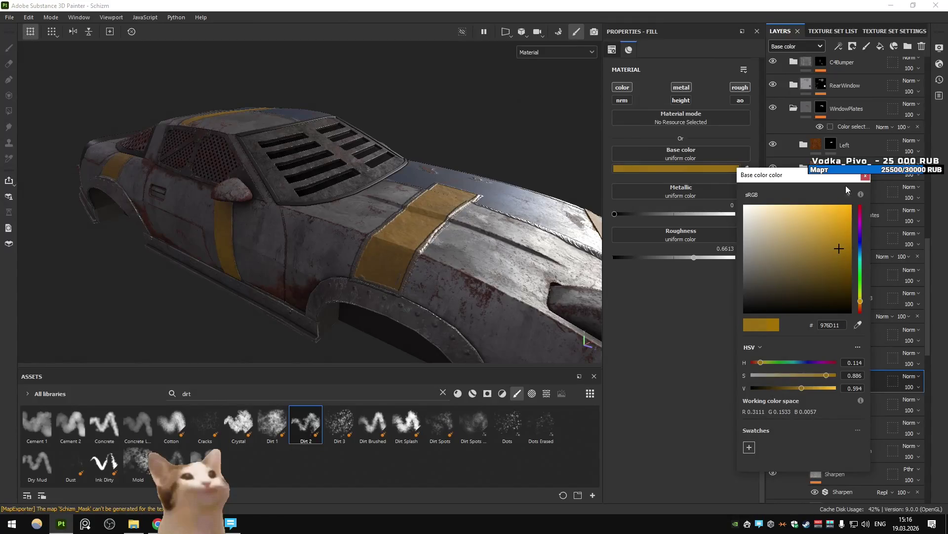
Compare the hood with and without the yellow paint layer, leaving it hidden.
{"action": "left_click_drag", "start_coordinate": [376, 237], "coordinate": [384, 246], "text": "alt"}
{"action": "scroll", "coordinate": [380, 242], "scroll_direction": "up", "scroll_amount": 3}
{"action": "scroll", "coordinate": [265, 257], "scroll_direction": "up", "scroll_amount": 3}
{"action": "mouse_move", "coordinate": [266, 258]}
{"action": "left_mouse_down", "text": "alt"}
{"action": "mouse_move", "coordinate": [423, 206]}
{"action": "mouse_move", "coordinate": [298, 220]}
{"action": "mouse_move", "coordinate": [329, 226]}
{"action": "left_mouse_up", "text": "alt"}
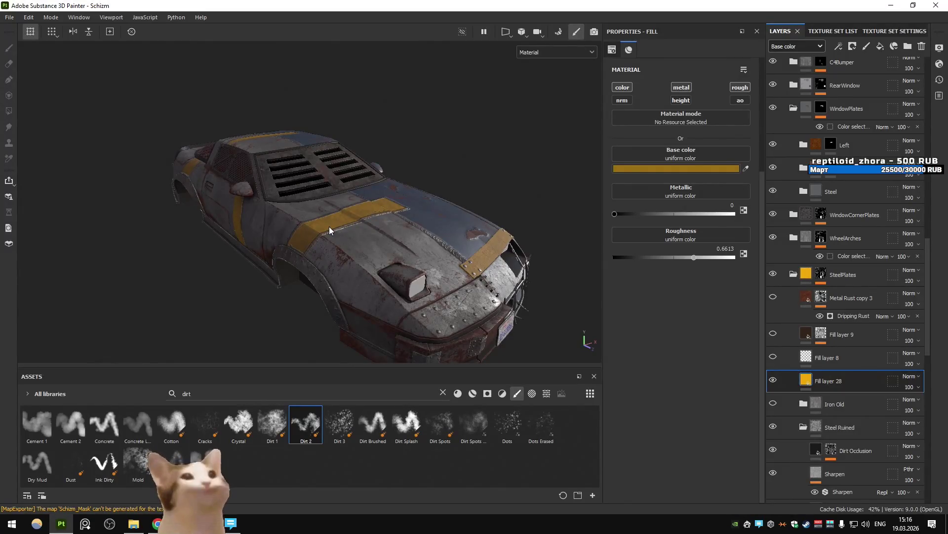
{"action": "left_click", "coordinate": [773, 379]}
{"action": "left_click", "coordinate": [773, 380]}
{"action": "left_click", "coordinate": [773, 380]}
{"action": "mouse_move", "coordinate": [328, 226]}
{"action": "left_mouse_down", "text": "alt"}
{"action": "mouse_move", "coordinate": [306, 261]}
{"action": "mouse_move", "coordinate": [310, 288]}
{"action": "mouse_move", "coordinate": [388, 311]}
{"action": "left_mouse_up", "text": "alt"}
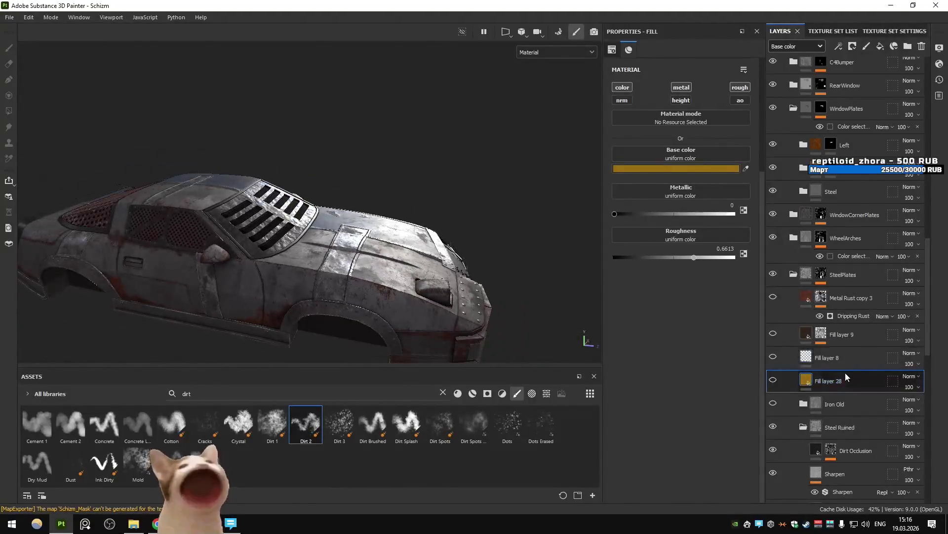
Delete the yellow paint fill layer and re-export the car's textures.
{"action": "key", "text": "Delete"}
{"action": "left_click_drag", "start_coordinate": [375, 217], "coordinate": [250, 218], "text": "alt"}
{"action": "key", "text": "ctrl+shift+e"}
{"action": "left_click", "coordinate": [707, 434]}
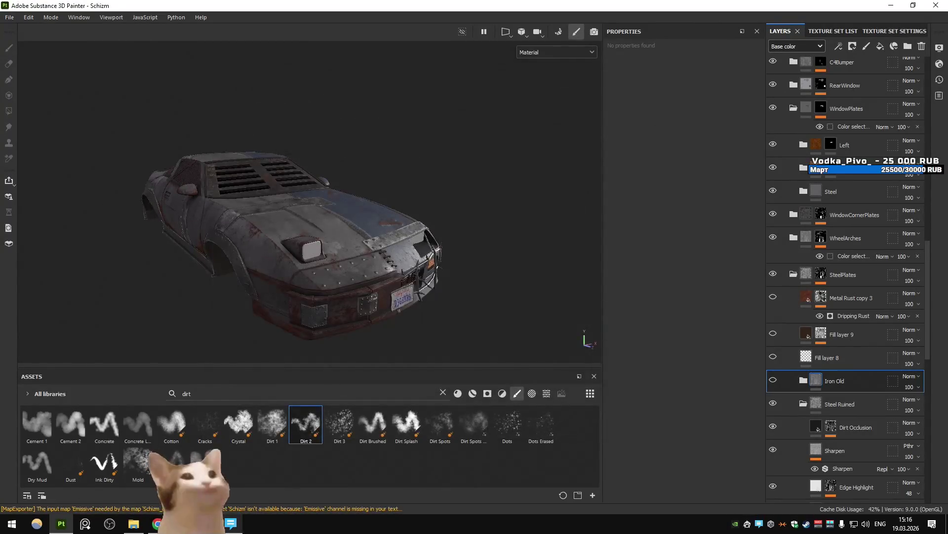
Check the car in Unity, then expand WheelArches and turn off its Iron Old layer.
{"action": "key", "text": "alt+Tab"}
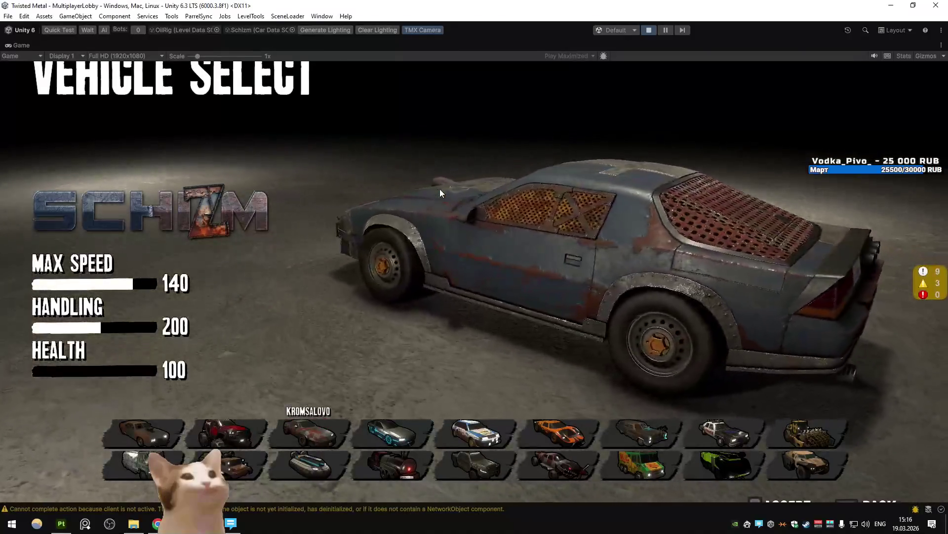
{"action": "key", "text": "alt+Tab"}
{"action": "scroll", "coordinate": [842, 244], "scroll_direction": "up", "scroll_amount": 5}
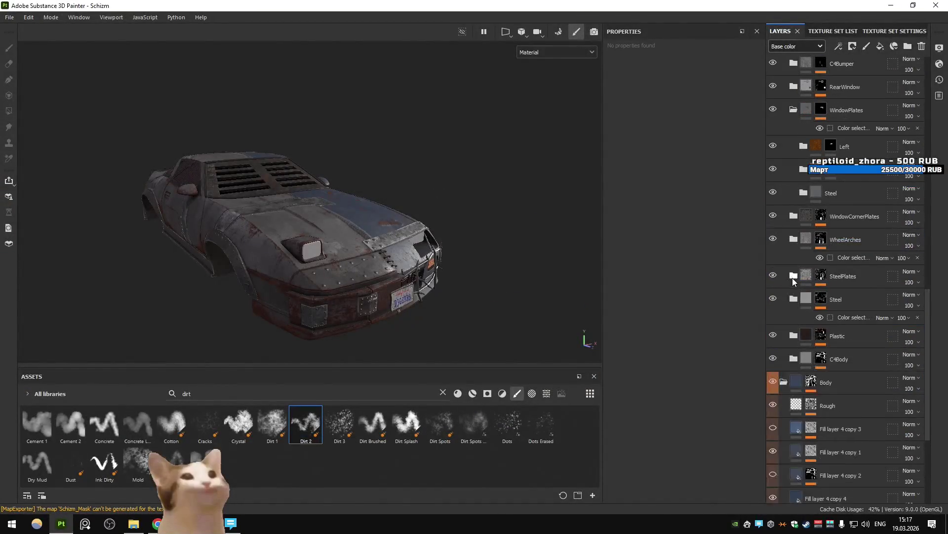
{"action": "left_click", "coordinate": [793, 239]}
{"action": "left_click", "coordinate": [773, 322]}
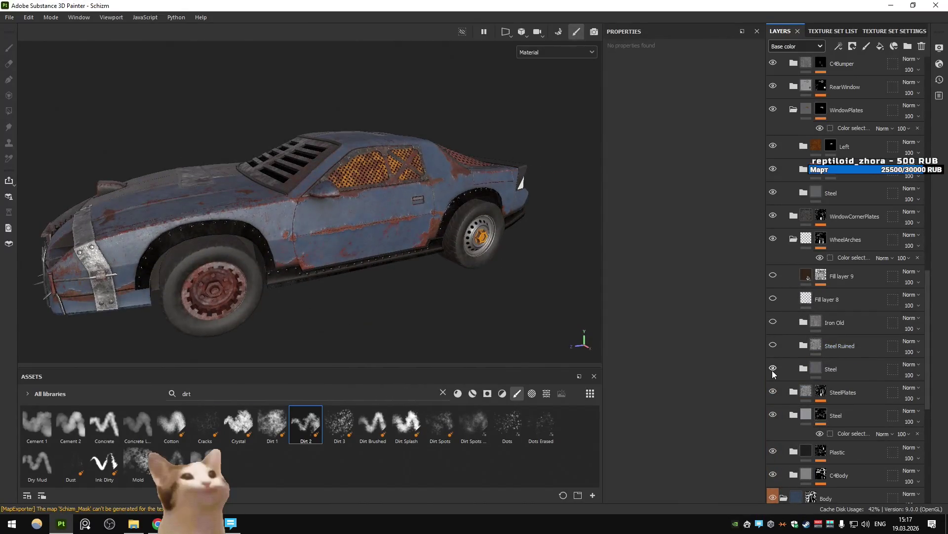
Compare Steel Ruined and Fill layer 9, leave Fill layer 9 visible, and start the texture export.
{"action": "scroll", "coordinate": [467, 256], "scroll_direction": "up", "scroll_amount": 3}
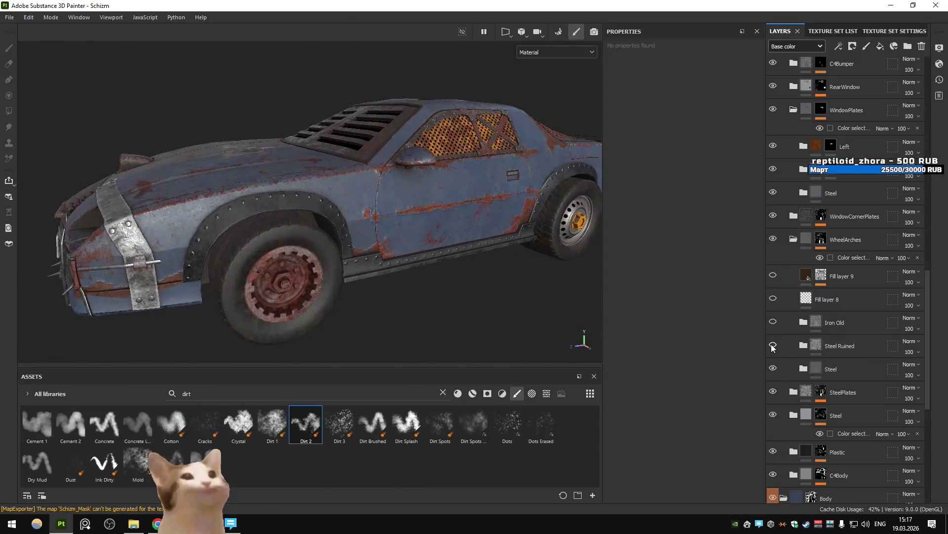
{"action": "left_click", "coordinate": [774, 346]}
{"action": "left_click", "coordinate": [774, 345]}
{"action": "left_click", "coordinate": [773, 299]}
{"action": "left_click", "coordinate": [773, 298]}
{"action": "left_click", "coordinate": [773, 275]}
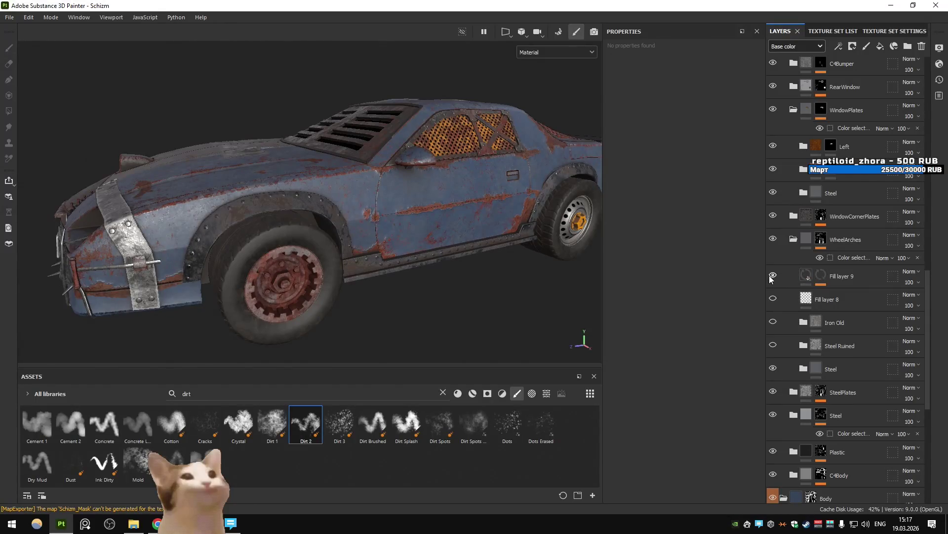
{"action": "key", "text": "ctrl+shift+e"}
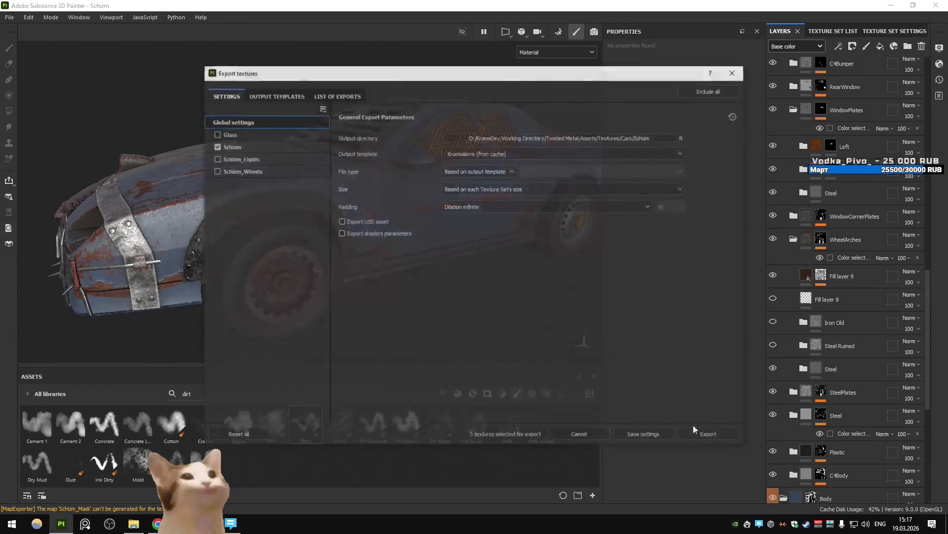
Export and check the car in Unity, then toggle the wheel arches' Steel layer and export again.
{"action": "left_click", "coordinate": [715, 436]}
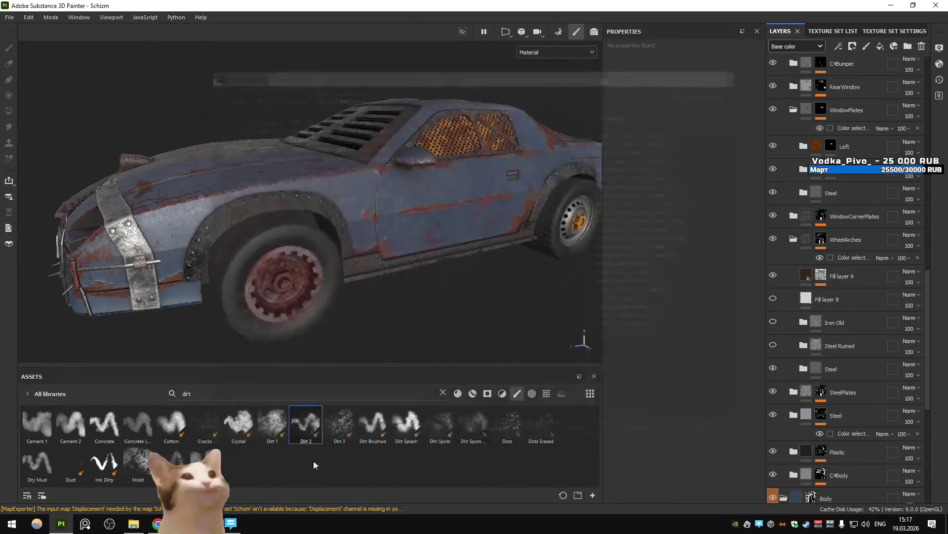
{"action": "key", "text": "alt+Tab"}
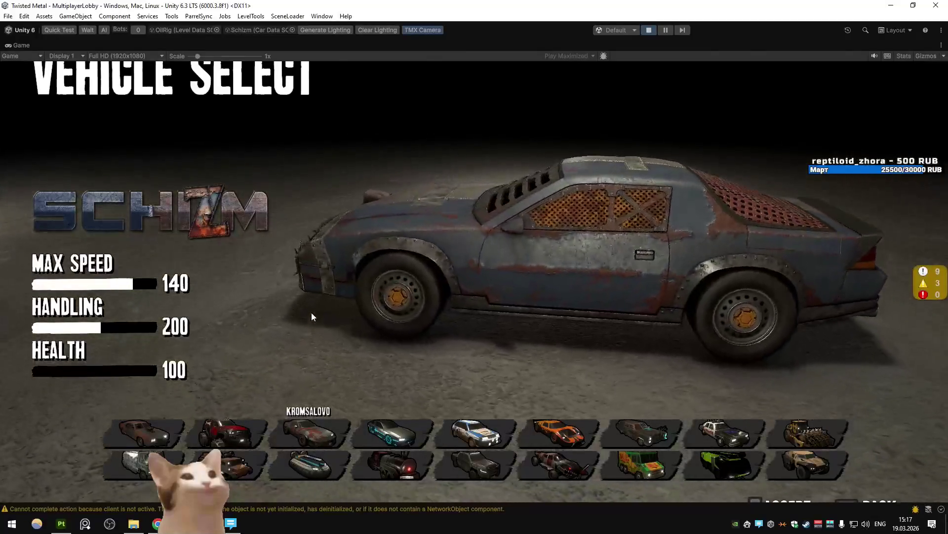
{"action": "key", "text": "alt+Tab"}
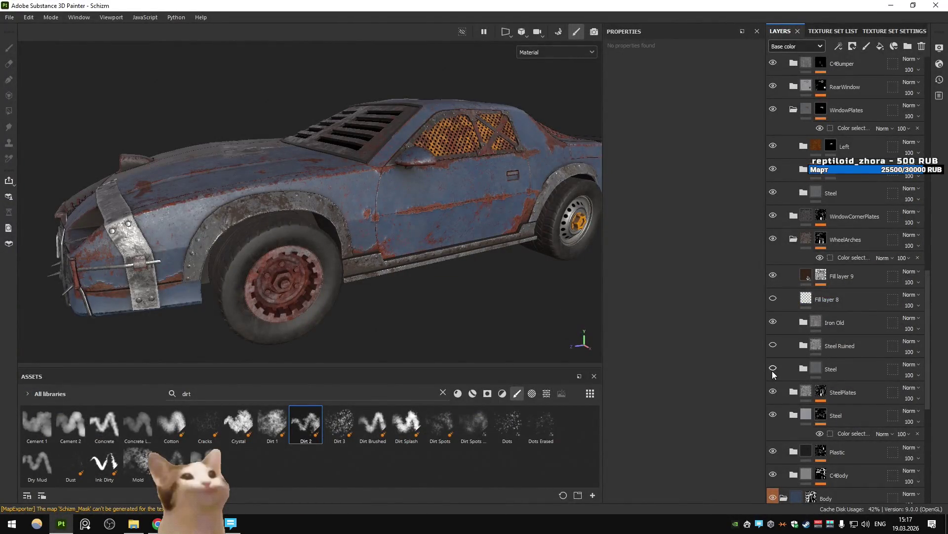
{"action": "left_click", "coordinate": [774, 345]}
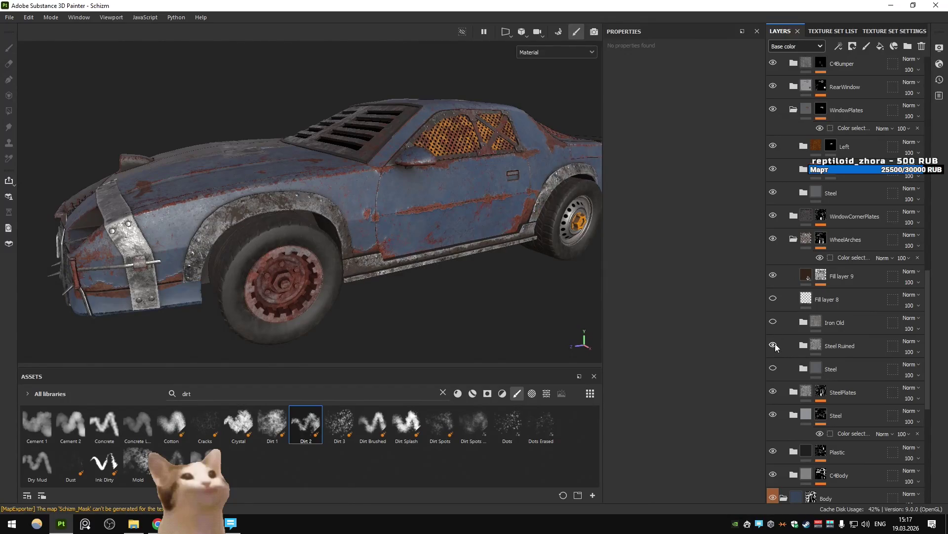
{"action": "key", "text": "ctrl+shift+e"}
{"action": "left_click", "coordinate": [701, 437]}
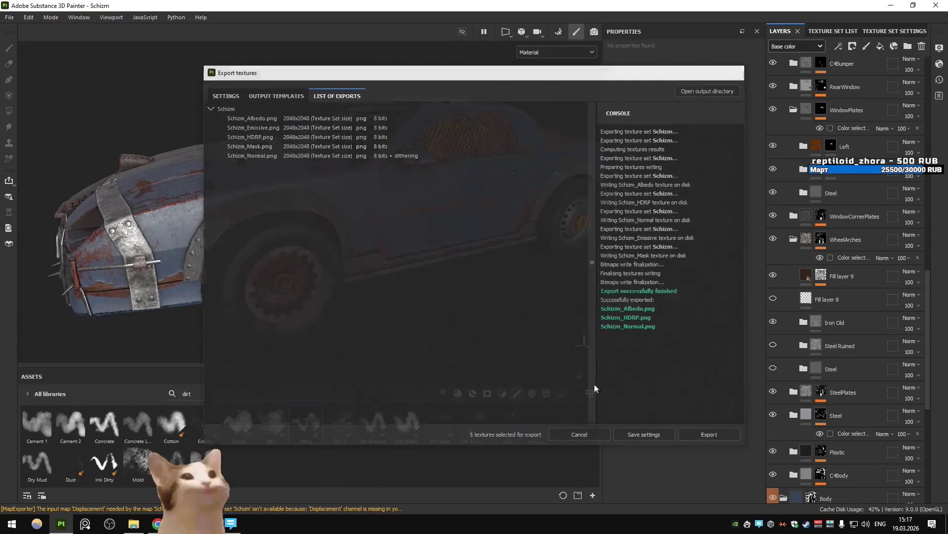
Check the car in Unity, then hide Iron Old and show Steel Ruined on the wheel arches.
{"action": "key", "text": "alt+Tab"}
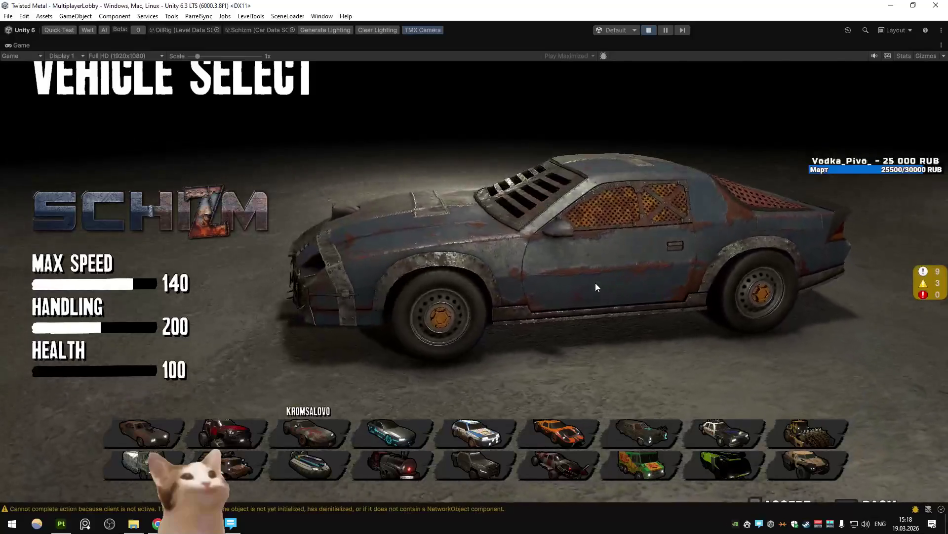
{"action": "key", "text": "alt+Tab"}
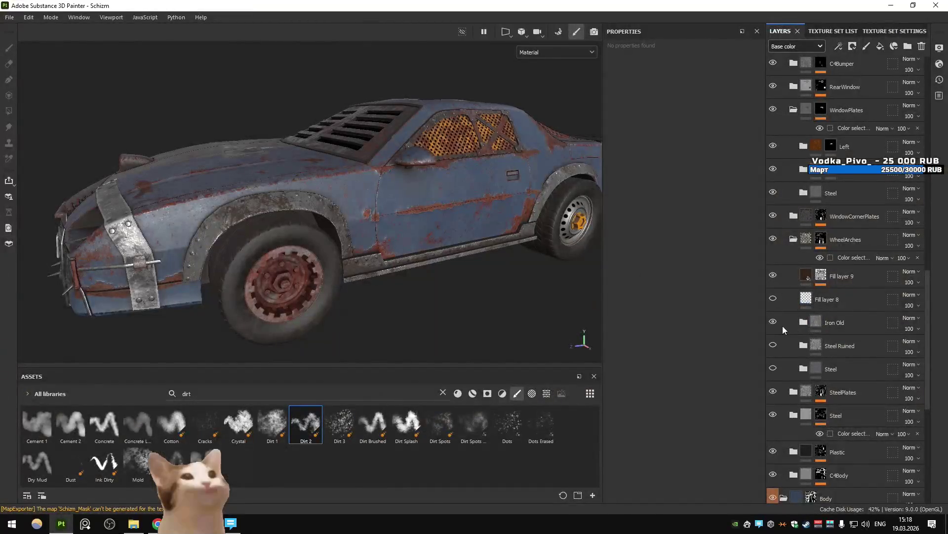
{"action": "left_click", "coordinate": [773, 322]}
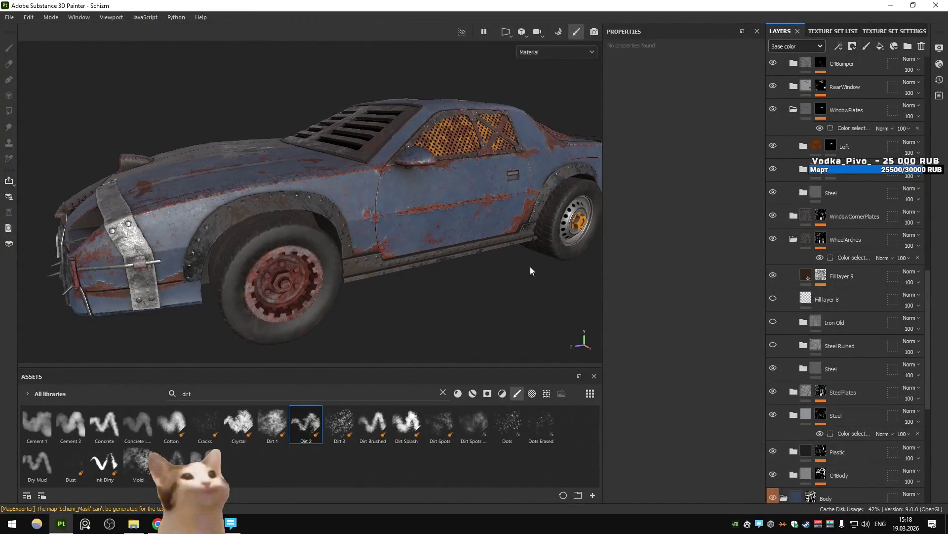
{"action": "left_click", "coordinate": [773, 345]}
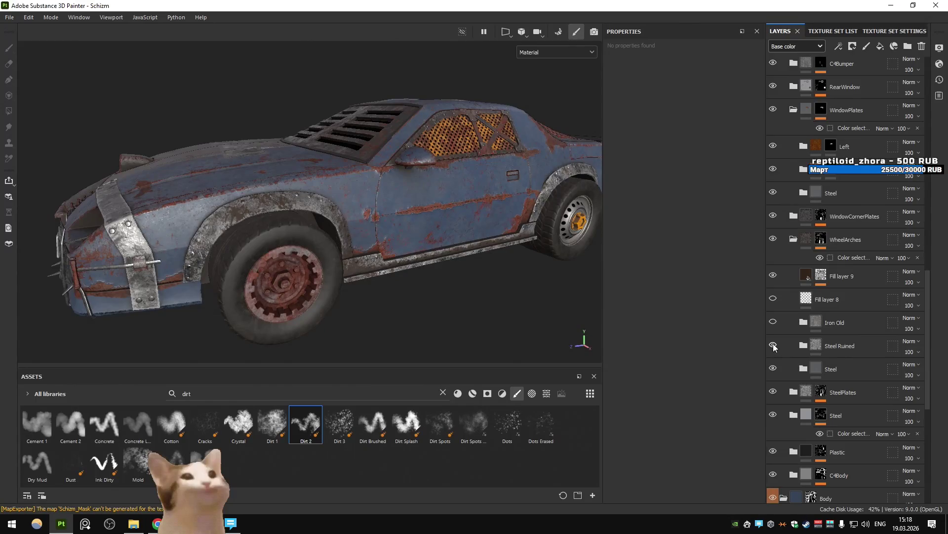
Hide Steel Ruined and, in the Steel folder, hide Base copy 1 and show Base.
{"action": "left_click", "coordinate": [773, 345]}
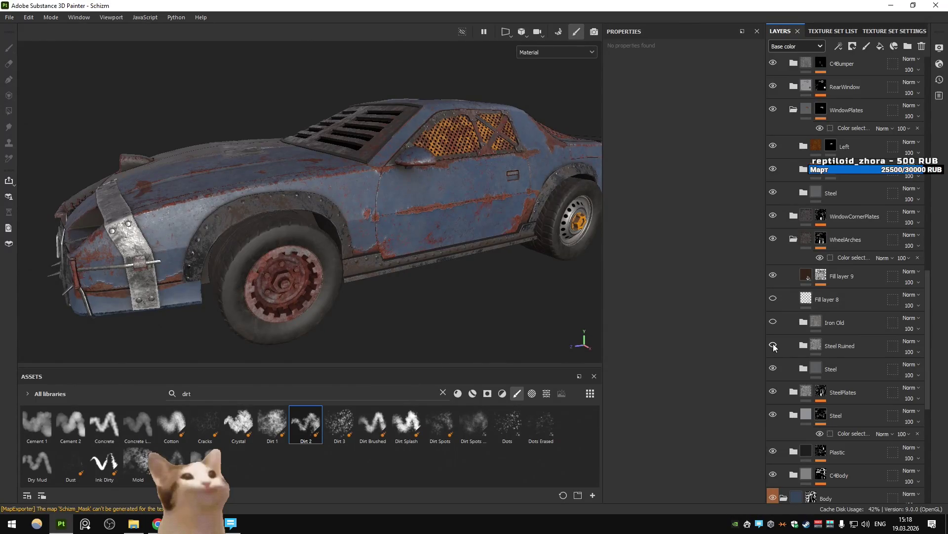
{"action": "left_click", "coordinate": [804, 368]}
{"action": "scroll", "coordinate": [798, 378], "scroll_direction": "down", "scroll_amount": 2}
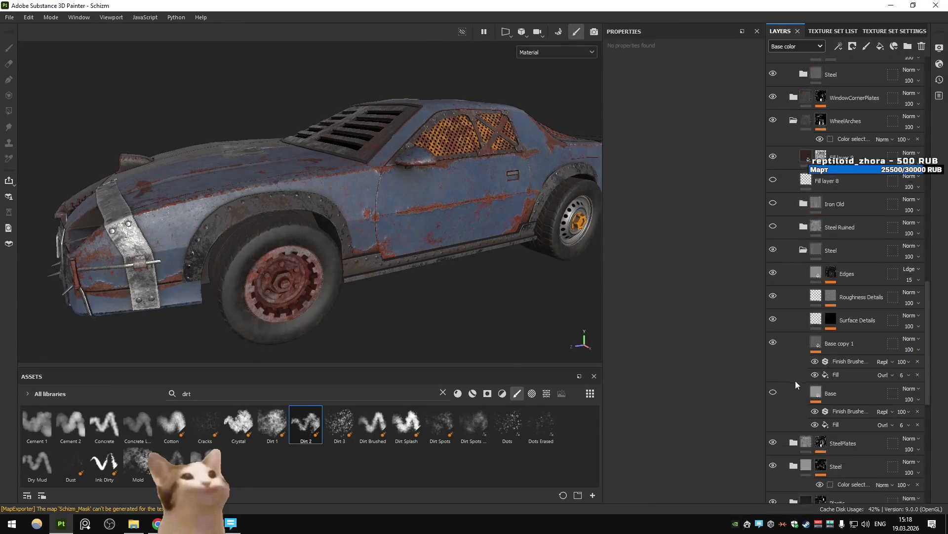
{"action": "left_click", "coordinate": [811, 351]}
{"action": "left_click", "coordinate": [773, 342]}
{"action": "left_click", "coordinate": [773, 393]}
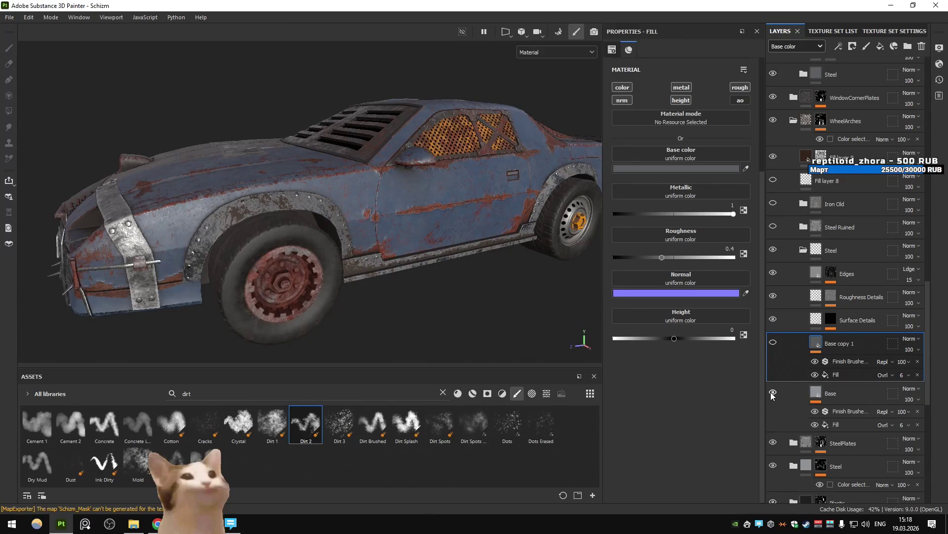
Export the Schizm textures and switch to the running game in Unity.
{"action": "key", "text": "ctrl+shift+e"}
{"action": "left_click", "coordinate": [713, 436]}
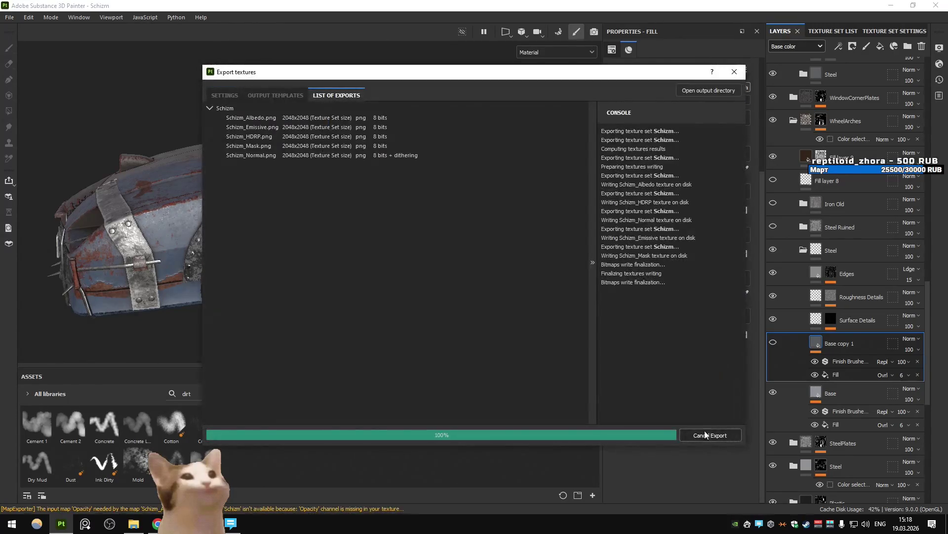
{"action": "left_click", "coordinate": [589, 431]}
{"action": "key", "text": "alt+Tab"}
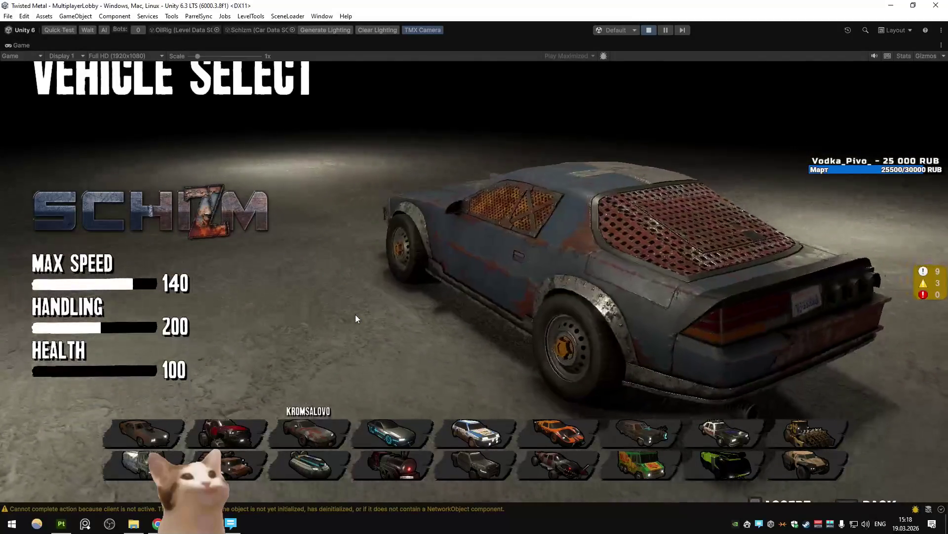
Hide the Steel folder, show Iron Old on the wheel arches, re-export, and view in Unity.
{"action": "key", "text": "alt+Tab"}
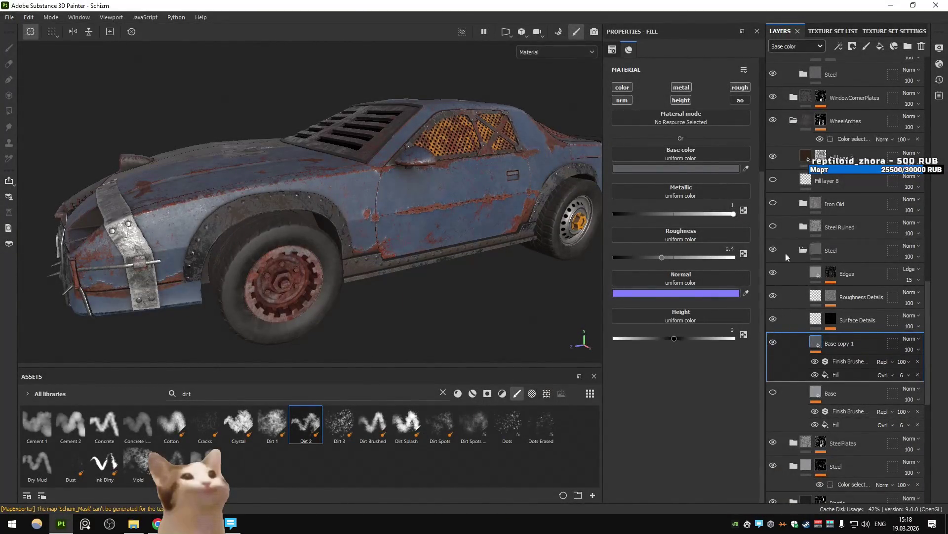
{"action": "left_click", "coordinate": [803, 250]}
{"action": "left_click", "coordinate": [773, 249]}
{"action": "left_click", "coordinate": [773, 203]}
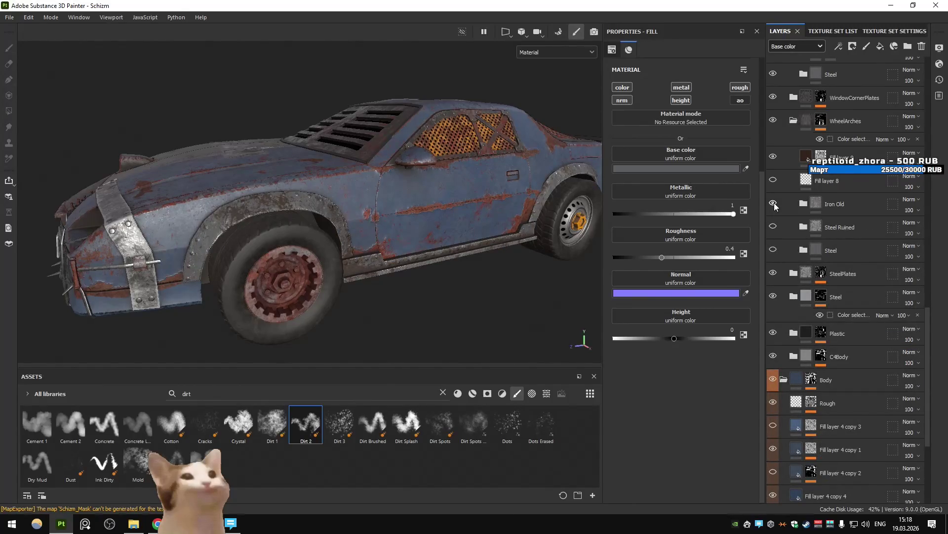
{"action": "key", "text": "ctrl+shift+e"}
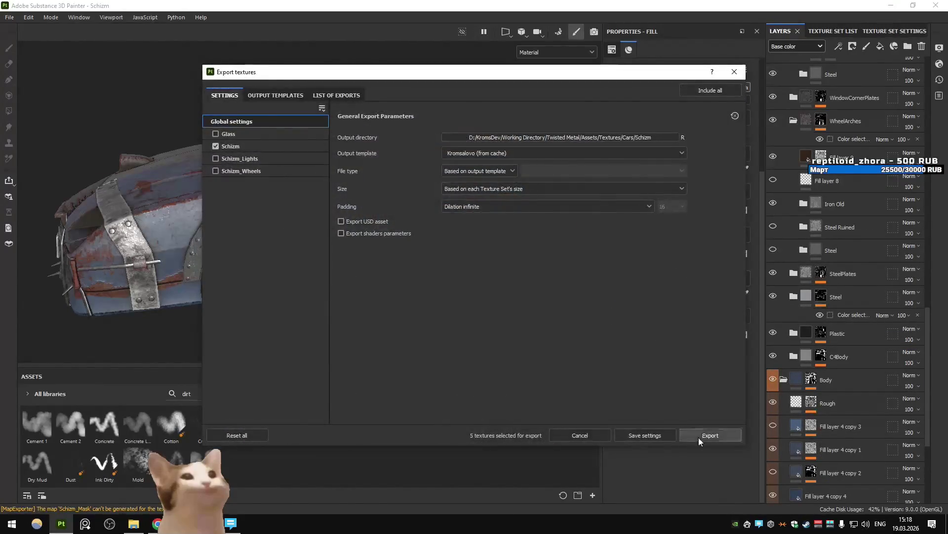
{"action": "left_click", "coordinate": [702, 434]}
{"action": "key", "text": "alt+Tab"}
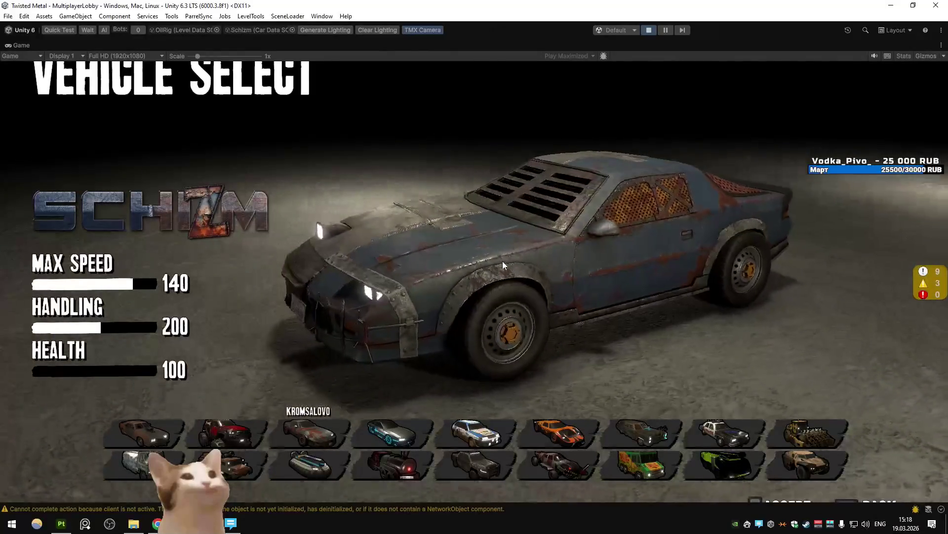
Return to Substance 3D Painter and toggle Fill layer 9's grime off and on to compare.
{"action": "key", "text": "alt+Tab"}
{"action": "left_click", "coordinate": [773, 157]}
{"action": "left_click", "coordinate": [773, 157]}
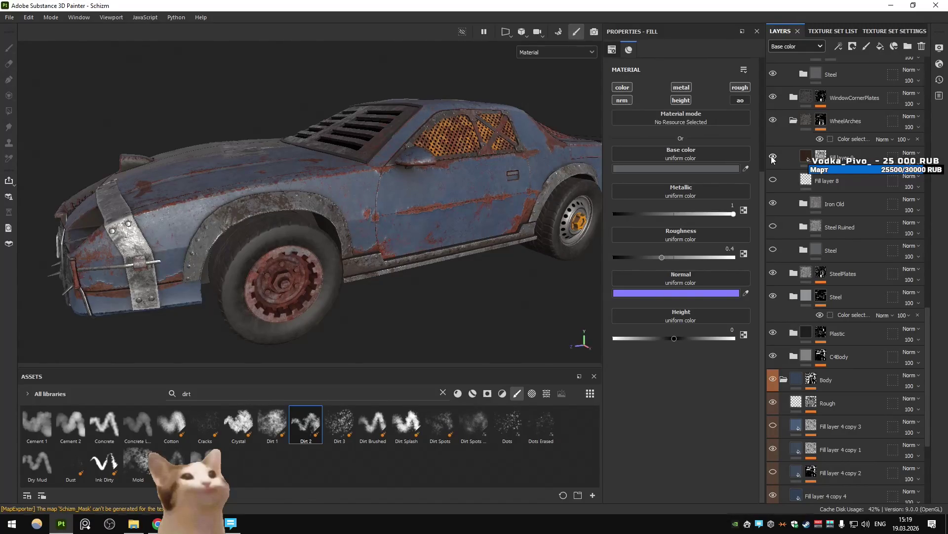
Compare Iron Old and Steel Ruined on the wheel arches, then collapse the WheelArches group.
{"action": "left_click", "coordinate": [772, 203]}
{"action": "left_click", "coordinate": [773, 204]}
{"action": "left_click", "coordinate": [769, 229]}
{"action": "left_click", "coordinate": [772, 225]}
{"action": "left_click", "coordinate": [774, 204]}
{"action": "left_click", "coordinate": [774, 204]}
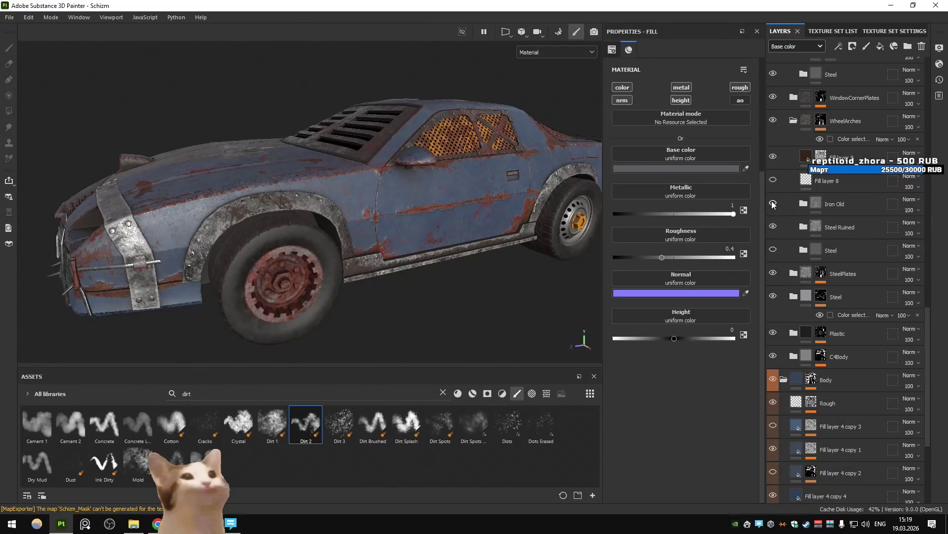
{"action": "scroll", "coordinate": [781, 207], "scroll_direction": "up", "scroll_amount": 2}
{"action": "left_click", "coordinate": [790, 240]}
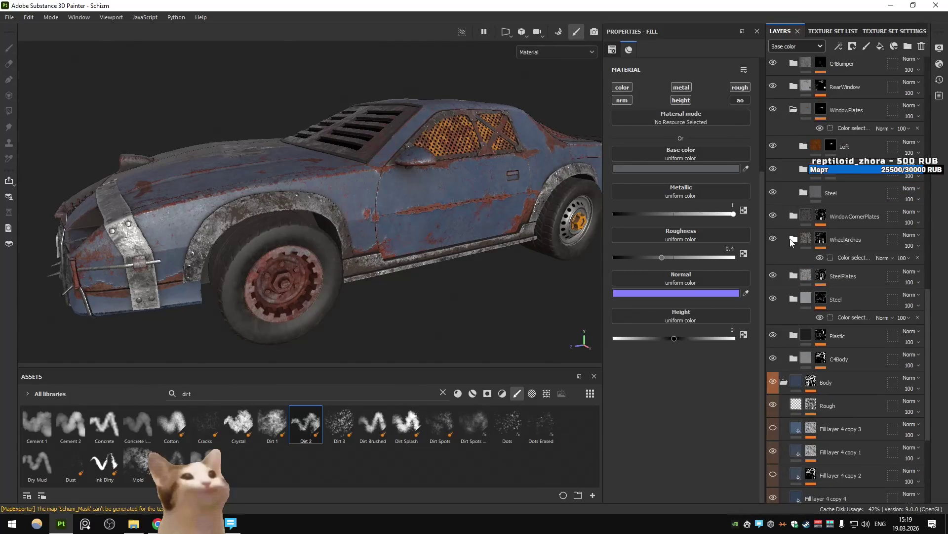
Expand SteelPlates and set its layers to worn Steel Ruined with Fill layer 9 grime shown.
{"action": "left_click", "coordinate": [774, 215]}
{"action": "left_click", "coordinate": [774, 215]}
{"action": "left_click", "coordinate": [773, 276]}
{"action": "left_click", "coordinate": [774, 275]}
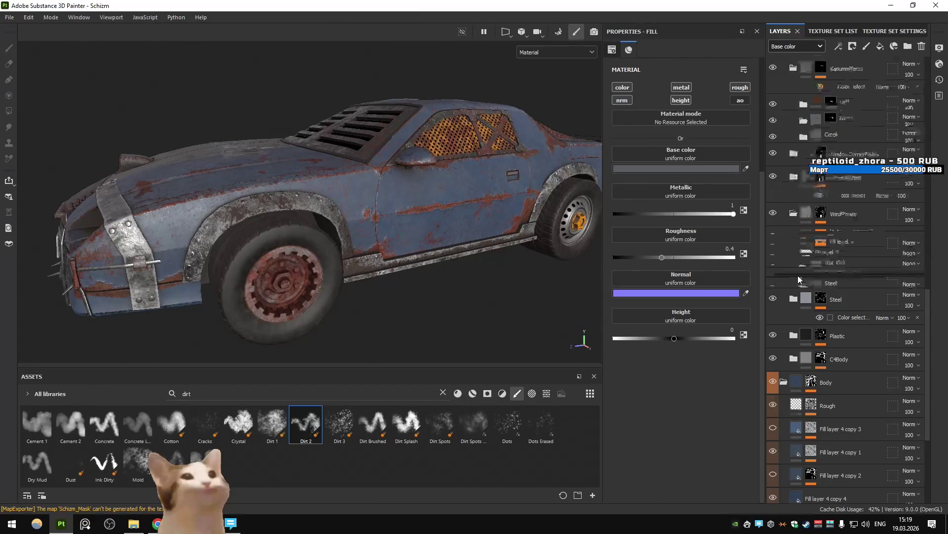
{"action": "left_click", "coordinate": [794, 276]}
{"action": "left_click", "coordinate": [774, 381]}
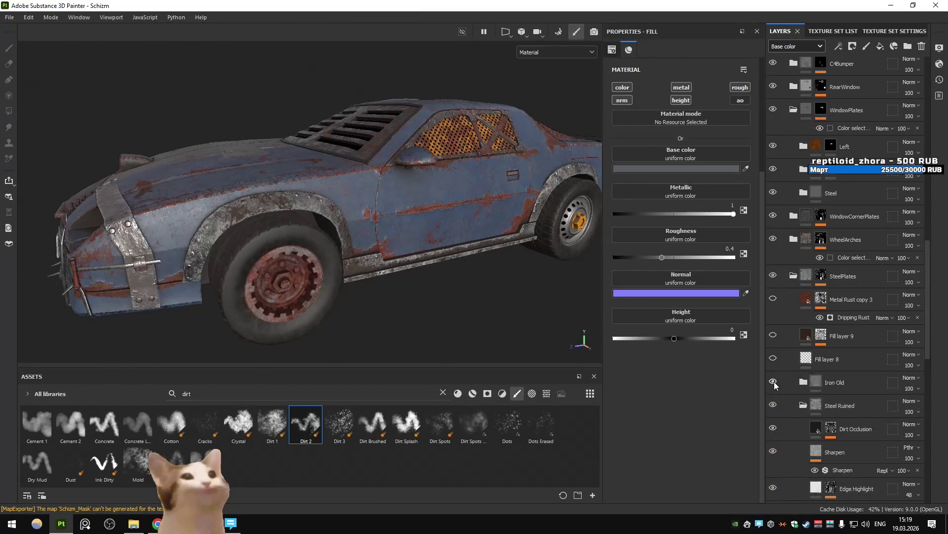
{"action": "left_click", "coordinate": [803, 405]}
{"action": "left_click", "coordinate": [773, 336]}
{"action": "left_click_drag", "start_coordinate": [376, 227], "coordinate": [412, 231], "text": "alt"}
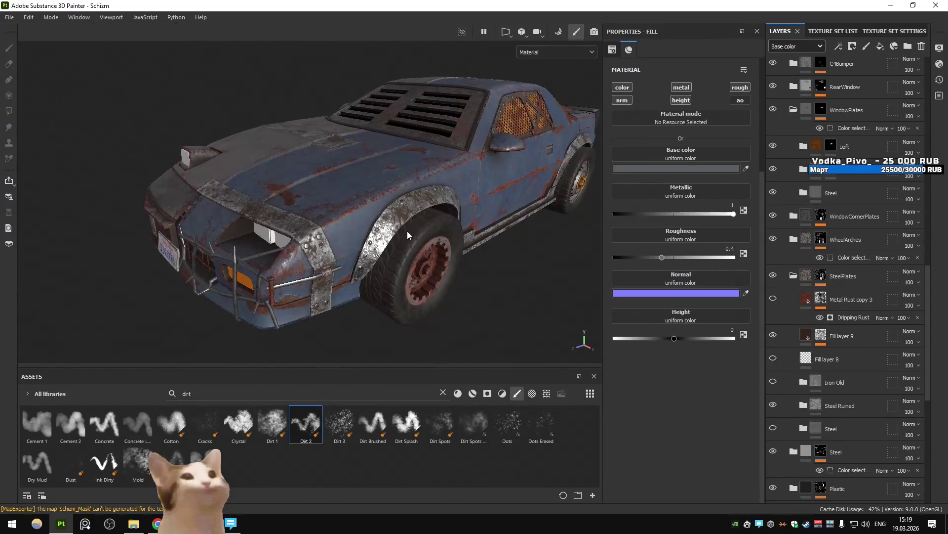
Set Fill layer 9's base colour to a dark brown grime colour.
{"action": "scroll", "coordinate": [407, 230], "scroll_direction": "up", "scroll_amount": 1}
{"action": "left_click", "coordinate": [819, 335]}
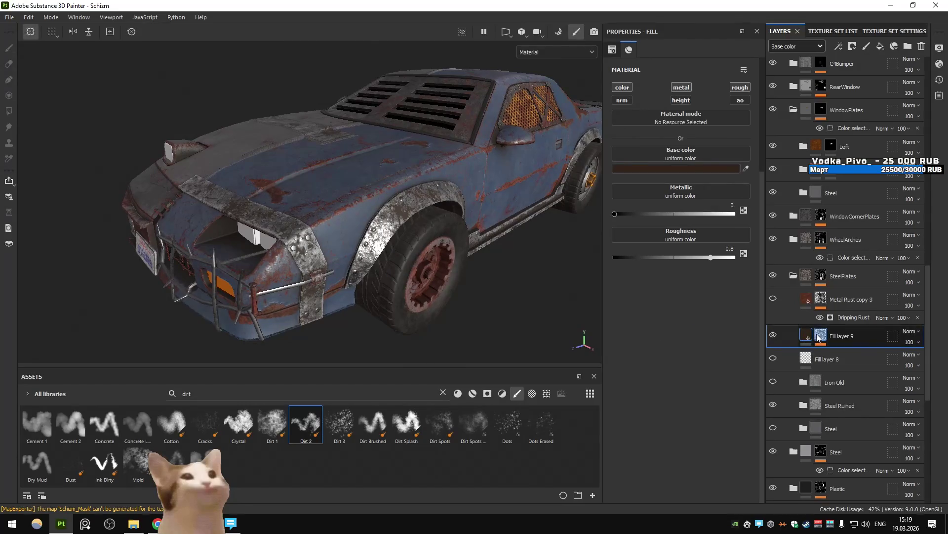
{"action": "left_click", "coordinate": [803, 340]}
{"action": "left_click", "coordinate": [685, 169]}
{"action": "left_click", "coordinate": [783, 295]}
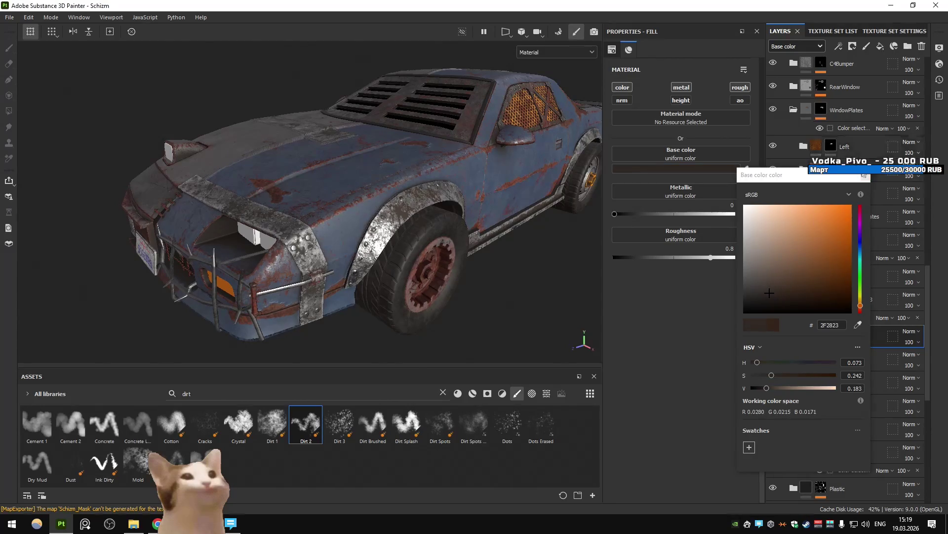
{"action": "left_click", "coordinate": [862, 356]}
Raise the Dirt mask's Dirt Level and lower its Grunge Amount.
{"action": "left_click", "coordinate": [862, 355]}
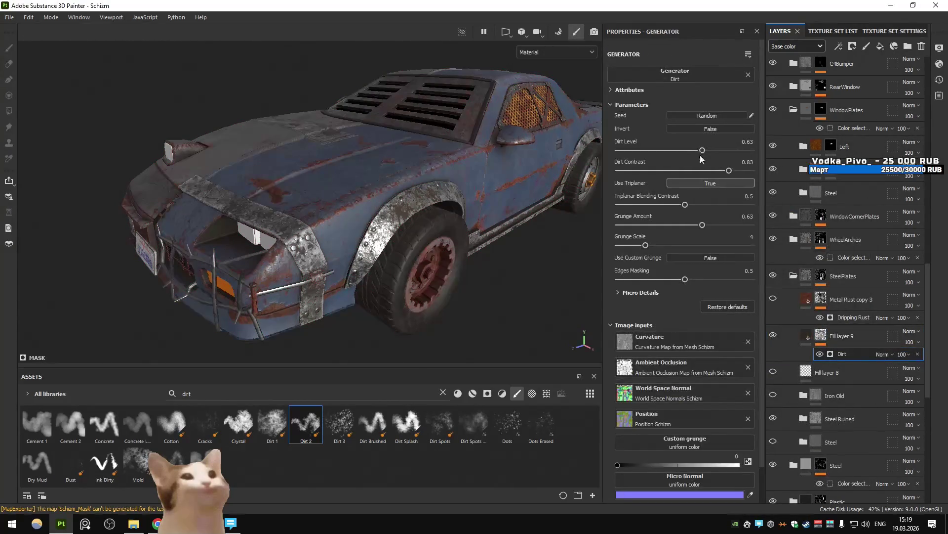
{"action": "mouse_move", "coordinate": [680, 152]}
{"action": "left_mouse_down"}
{"action": "mouse_move", "coordinate": [727, 151]}
{"action": "mouse_move", "coordinate": [716, 155]}
{"action": "left_mouse_up"}
{"action": "left_click", "coordinate": [664, 224]}
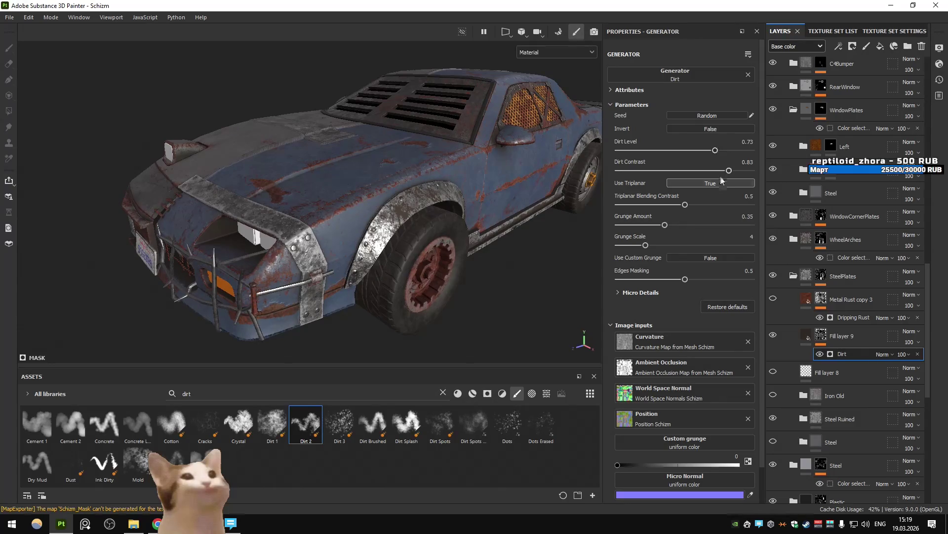
{"action": "left_click", "coordinate": [821, 333], "text": "alt"}
{"action": "left_click_drag", "start_coordinate": [716, 150], "coordinate": [720, 152]}
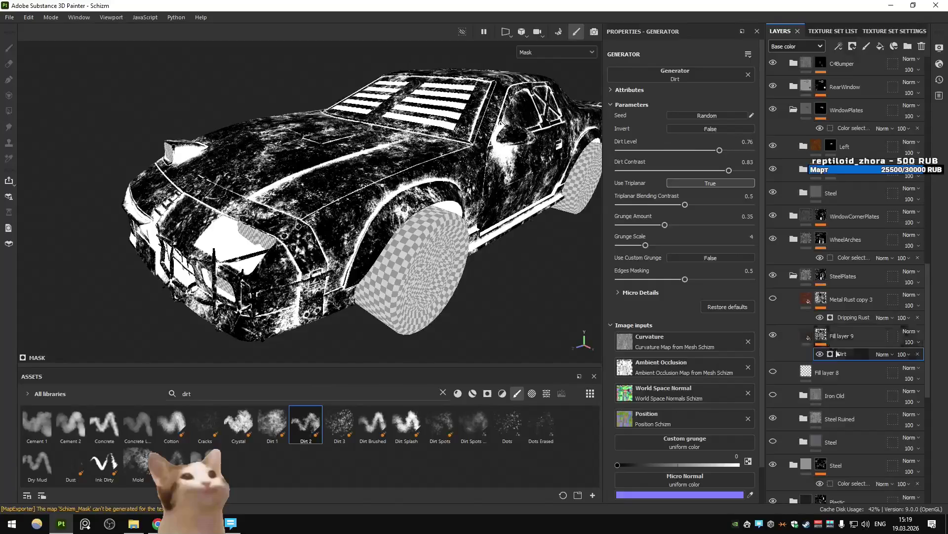
{"action": "left_click", "coordinate": [807, 336]}
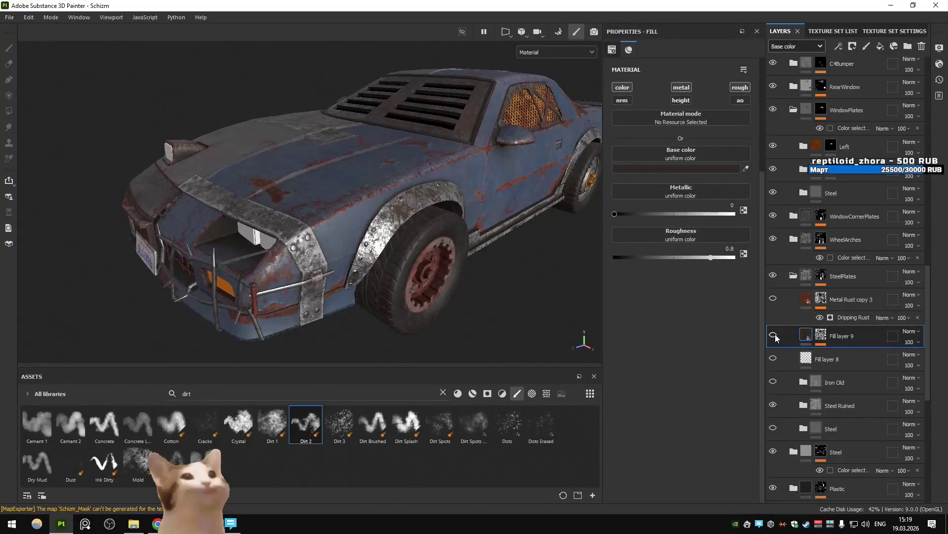
Fine-tune the Dirt generator: Grunge Amount up slightly, triplanar kept on, Dirt Contrast slightly lower.
{"action": "mouse_move", "coordinate": [459, 222]}
{"action": "left_mouse_down", "text": "alt"}
{"action": "mouse_move", "coordinate": [506, 214]}
{"action": "mouse_move", "coordinate": [435, 250]}
{"action": "mouse_move", "coordinate": [437, 216]}
{"action": "left_mouse_up", "text": "alt"}
{"action": "left_click", "coordinate": [821, 337]}
{"action": "left_click", "coordinate": [855, 353]}
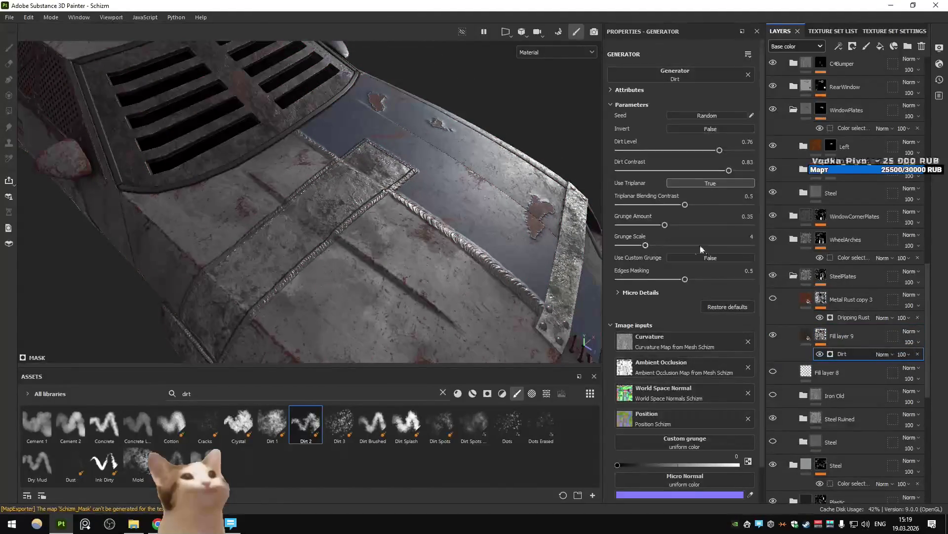
{"action": "left_click_drag", "start_coordinate": [671, 227], "coordinate": [671, 225]}
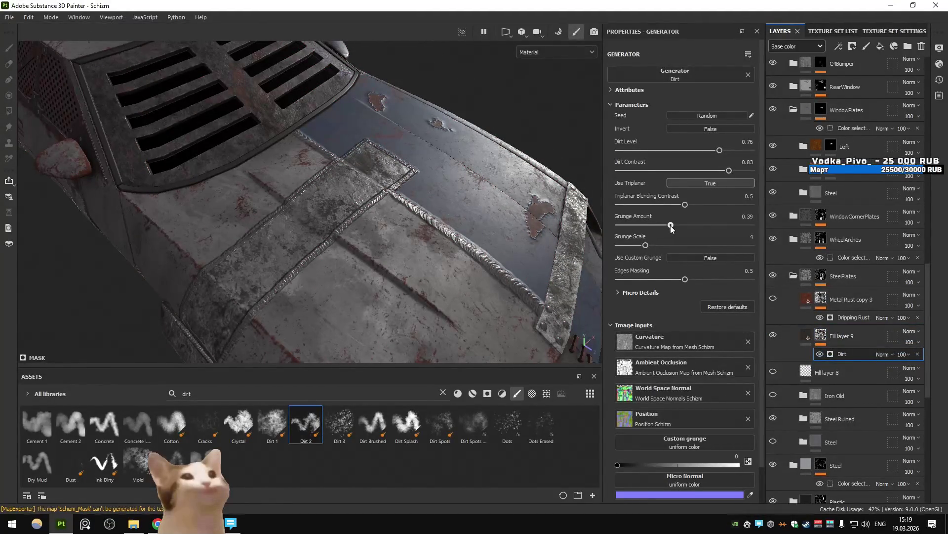
{"action": "left_click", "coordinate": [699, 185]}
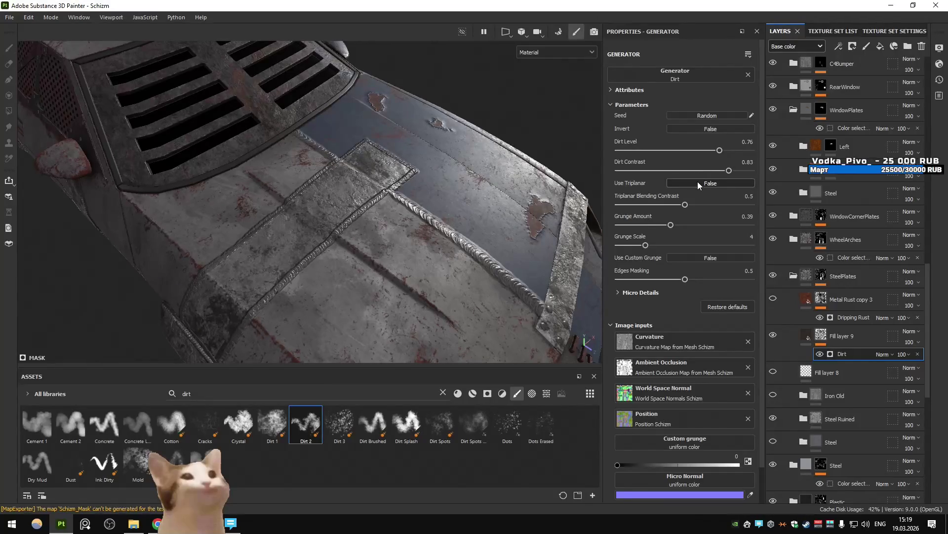
{"action": "left_click", "coordinate": [698, 184]}
{"action": "left_click_drag", "start_coordinate": [729, 170], "coordinate": [725, 170]}
{"action": "mouse_move", "coordinate": [345, 198]}
{"action": "left_mouse_down", "text": "alt"}
{"action": "mouse_move", "coordinate": [163, 163]}
{"action": "mouse_move", "coordinate": [191, 148]}
{"action": "left_mouse_up", "text": "alt"}
{"action": "scroll", "coordinate": [229, 173], "scroll_direction": "down", "scroll_amount": 2}
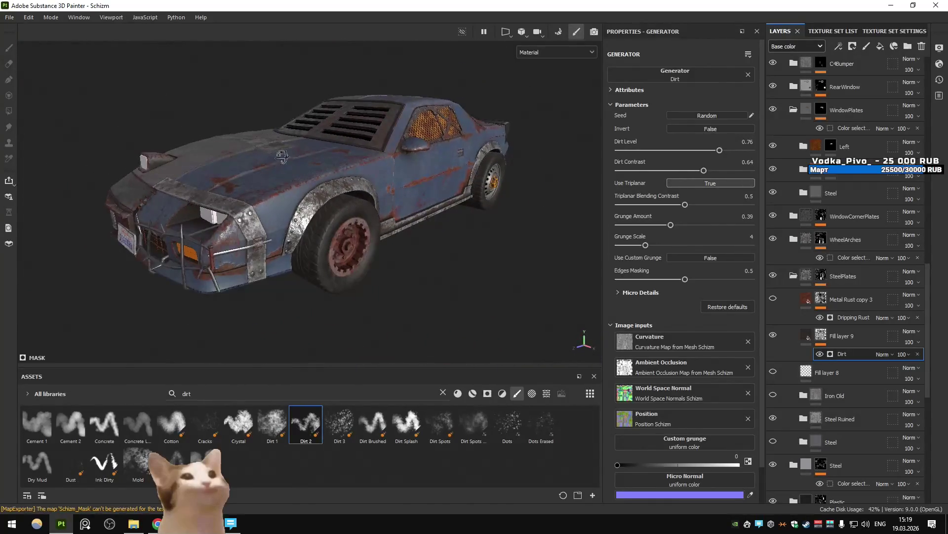
Export the Schizm texture set as 2048x2048 PNG maps and switch to Unity.
{"action": "key", "text": "ctrl+shift+e"}
{"action": "left_click", "coordinate": [718, 446]}
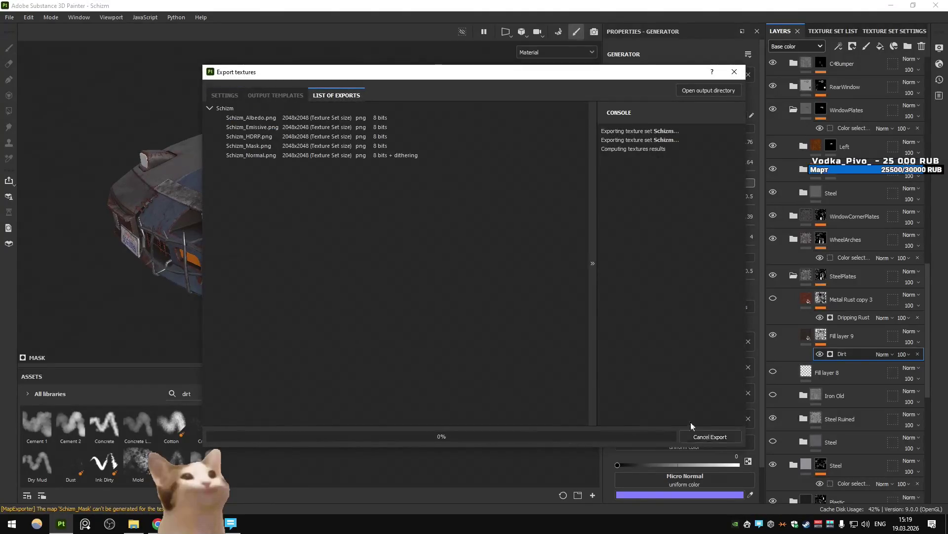
{"action": "left_click", "coordinate": [576, 436]}
{"action": "key", "text": "alt+Tab"}
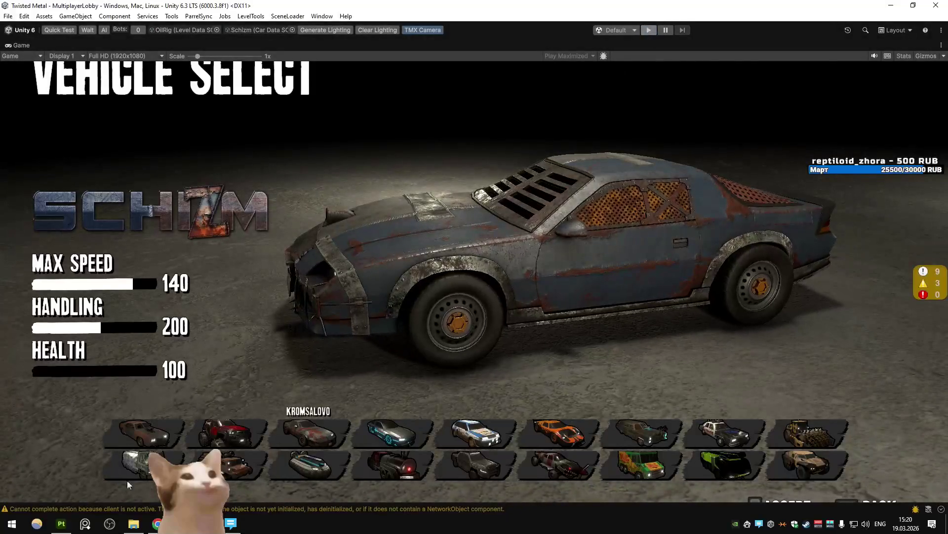
Back in Substance Painter, orbit toward the car's front and collapse the SteelPlates group.
{"action": "left_click", "coordinate": [62, 524]}
{"action": "mouse_move", "coordinate": [119, 191]}
{"action": "left_mouse_down", "text": "alt"}
{"action": "mouse_move", "coordinate": [144, 179]}
{"action": "mouse_move", "coordinate": [398, 217]}
{"action": "left_mouse_up", "text": "alt"}
{"action": "scroll", "coordinate": [837, 290], "scroll_direction": "up", "scroll_amount": 3}
{"action": "left_click", "coordinate": [800, 364]}
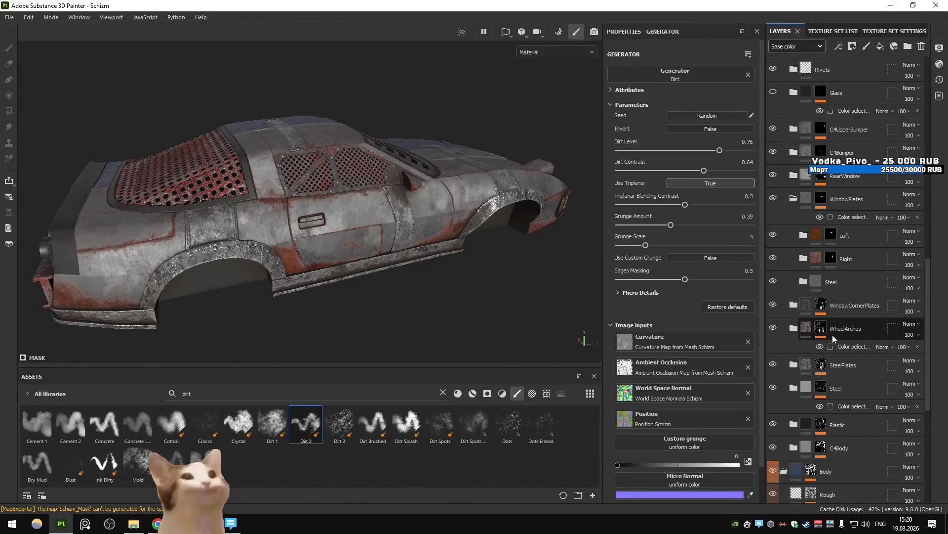
Collapse the WindowPlates group and select the C4Body layer.
{"action": "left_click", "coordinate": [793, 198]}
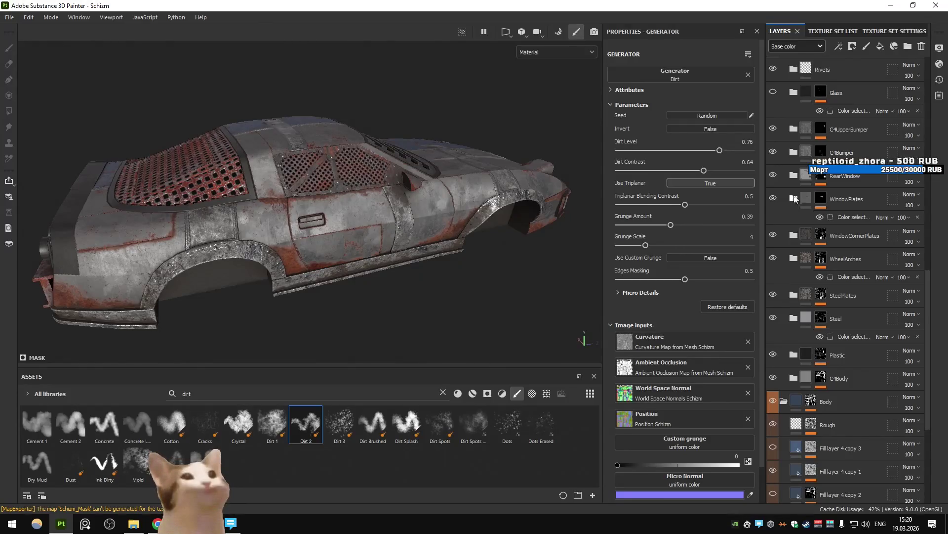
{"action": "scroll", "coordinate": [802, 198], "scroll_direction": "down", "scroll_amount": 3}
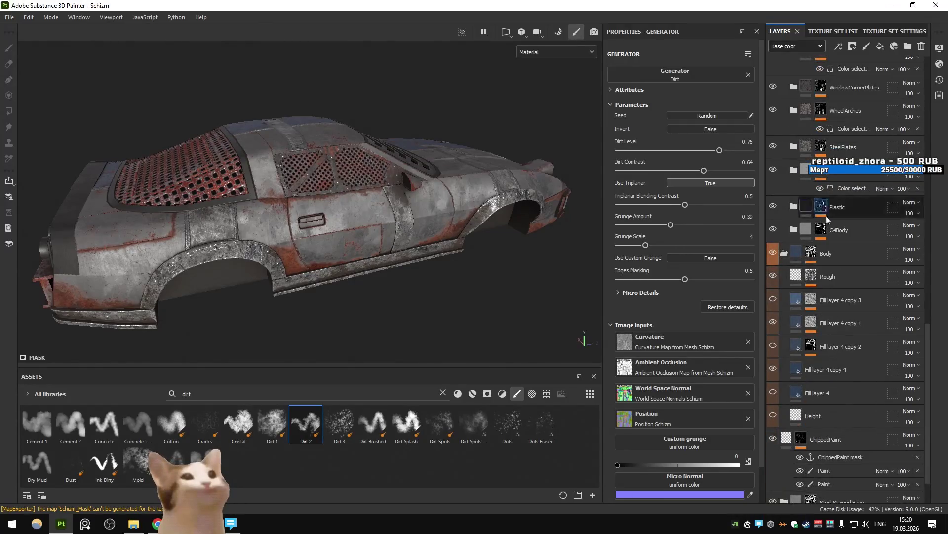
{"action": "left_click", "coordinate": [851, 233]}
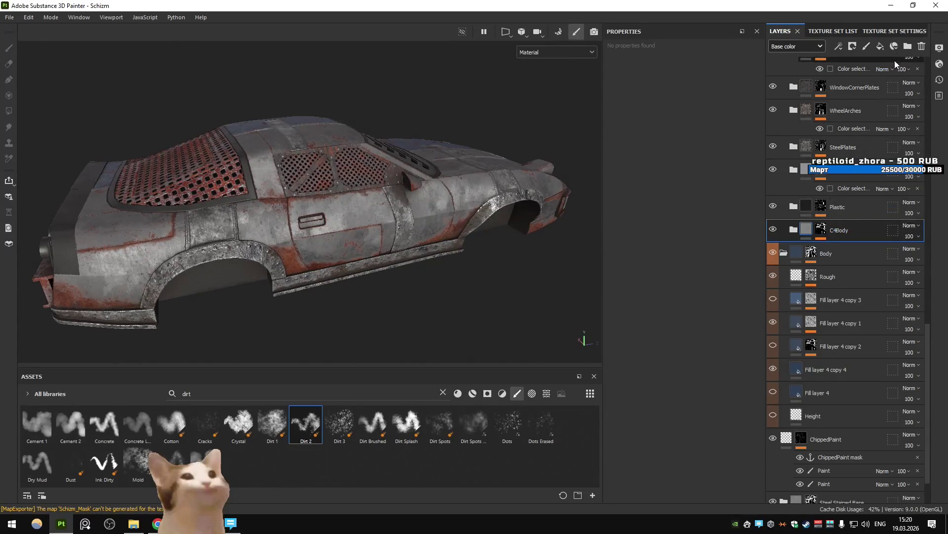
Add a near-black fill layer above C4Body with colour, metal and roughness channels, roughness 0.6048.
{"action": "left_click", "coordinate": [881, 46]}
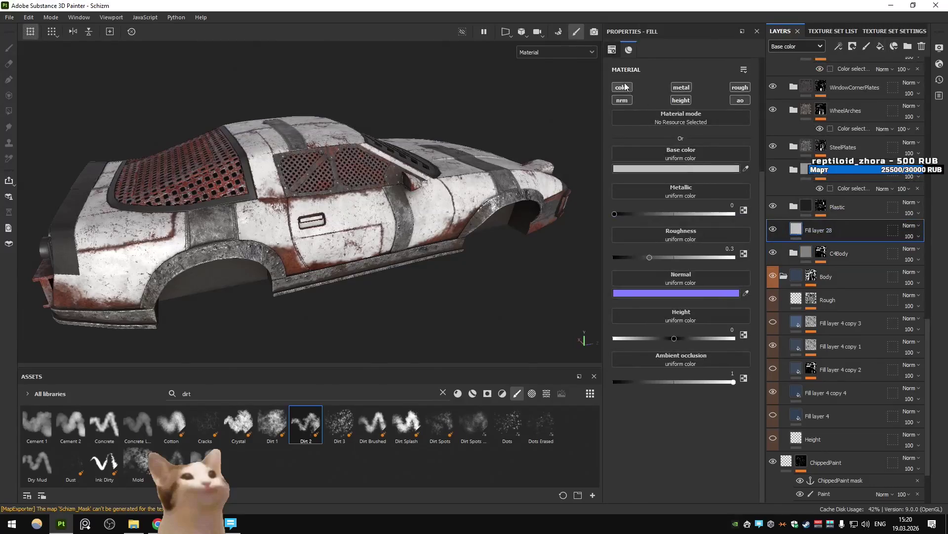
{"action": "left_click", "coordinate": [676, 169]}
{"action": "left_click", "coordinate": [706, 316]}
{"action": "left_click", "coordinate": [843, 176]}
{"action": "left_click", "coordinate": [681, 89]}
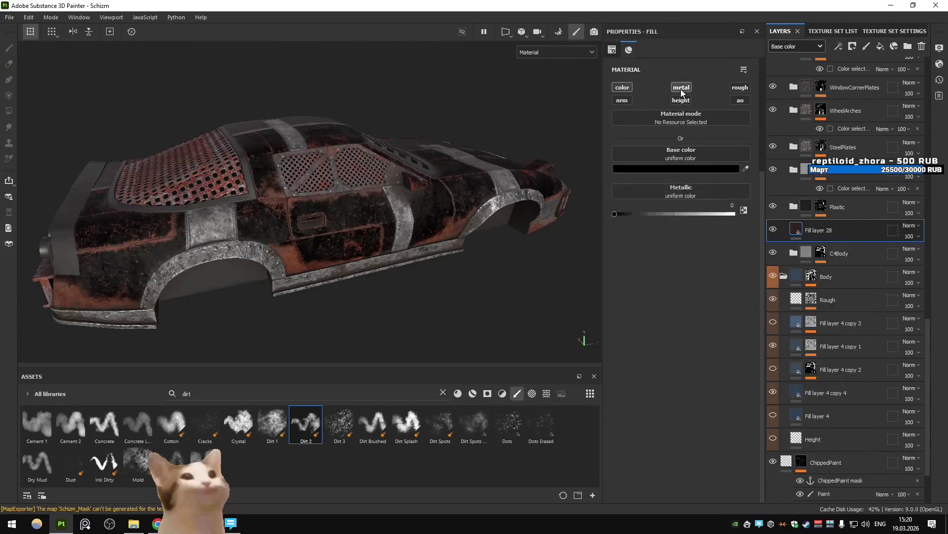
{"action": "left_click", "coordinate": [739, 88]}
{"action": "left_click_drag", "start_coordinate": [647, 256], "coordinate": [687, 256]}
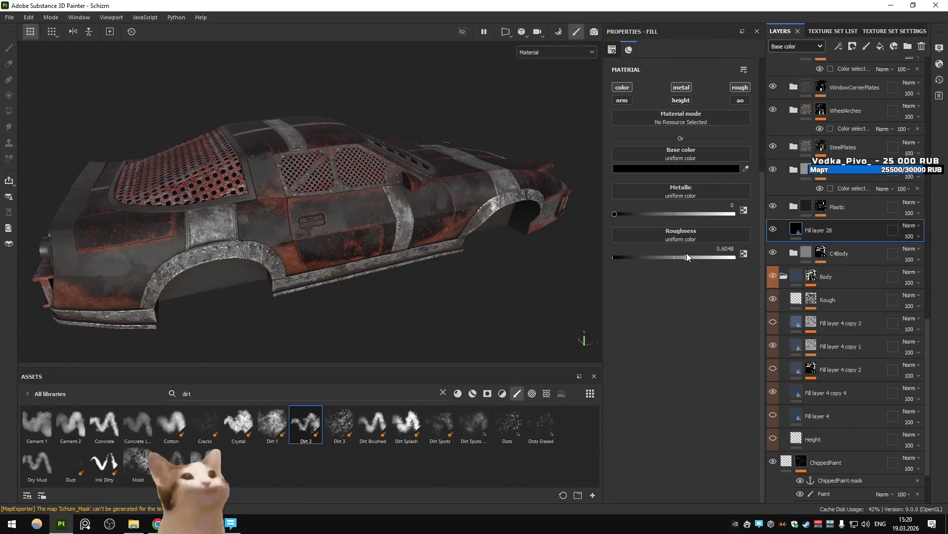
{"action": "left_click", "coordinate": [667, 168]}
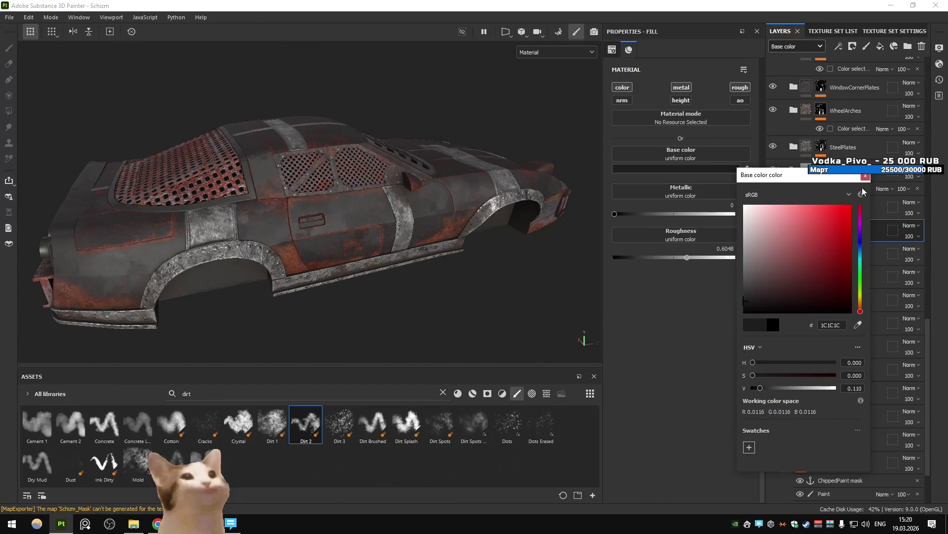
Give Fill layer 28 a black mask holding a Fill effect and open its grayscale slot.
{"action": "left_click", "coordinate": [853, 46]}
{"action": "left_click", "coordinate": [853, 46]}
{"action": "left_click", "coordinate": [868, 72]}
{"action": "left_click", "coordinate": [840, 46]}
{"action": "left_click", "coordinate": [859, 60]}
{"action": "left_click", "coordinate": [711, 77]}
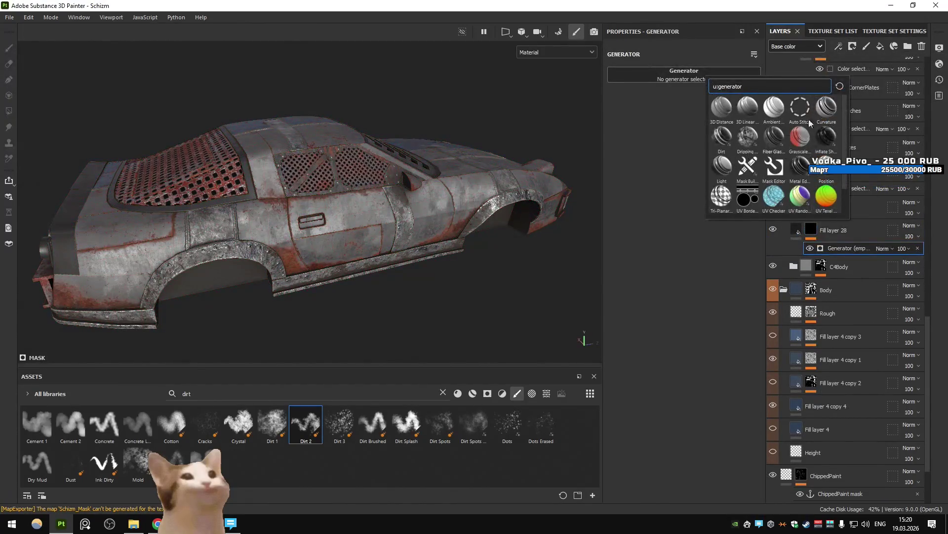
{"action": "left_click", "coordinate": [839, 50]}
{"action": "left_click", "coordinate": [858, 98]}
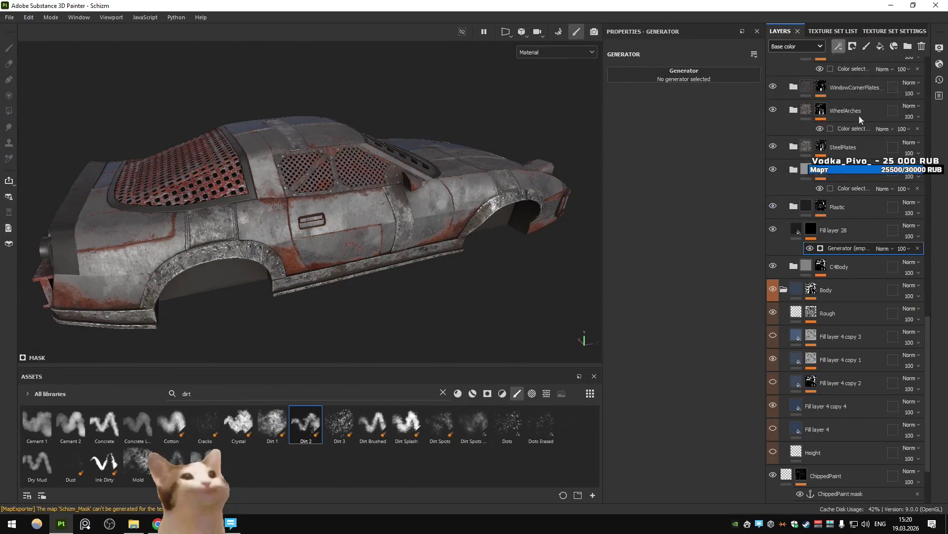
{"action": "left_click", "coordinate": [917, 259]}
{"action": "left_click", "coordinate": [820, 248]}
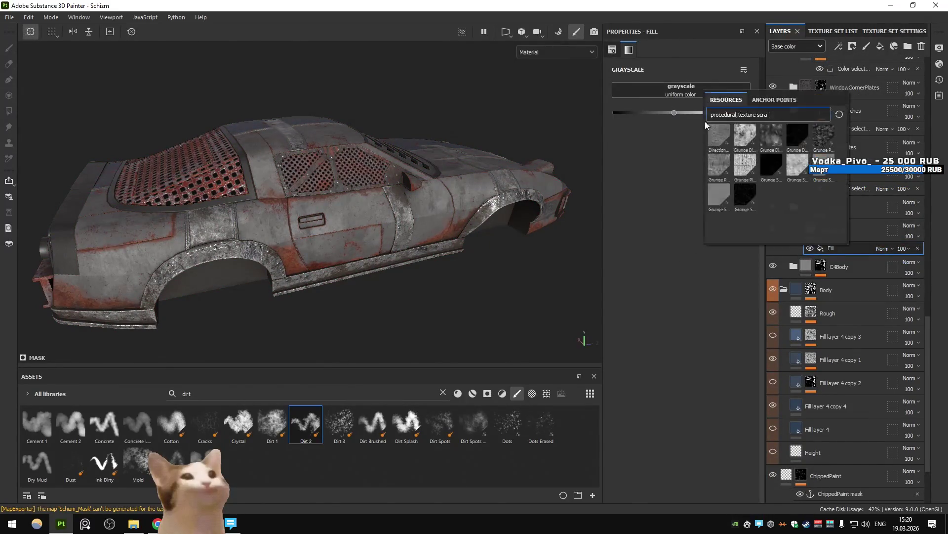
Search resources for 'leak' and try Grunge Leak Large at balance 0.83 and Grunge Concrete Paint Leak.
{"action": "key", "text": "BackSpace"}
{"action": "key", "text": "BackSpace"}
{"action": "type", "text": "leak"}
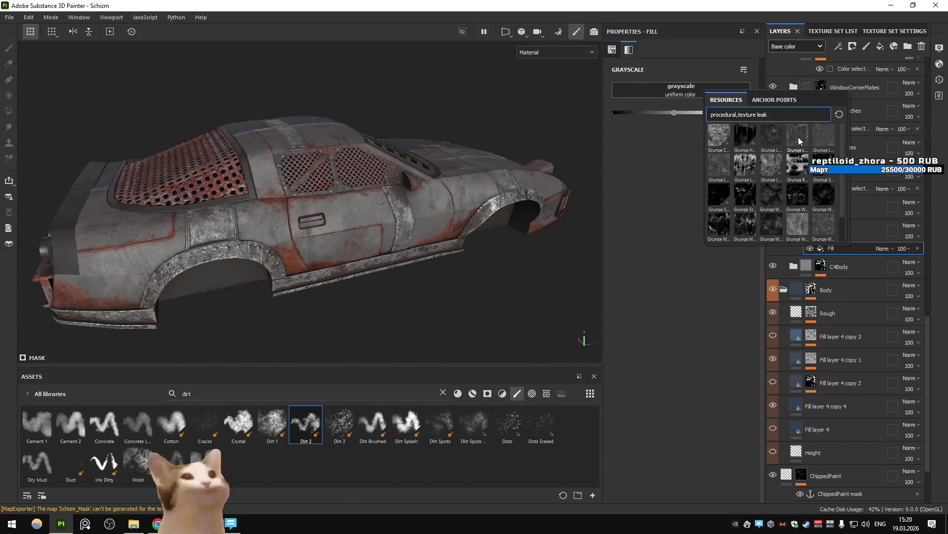
{"action": "left_click", "coordinate": [799, 138]}
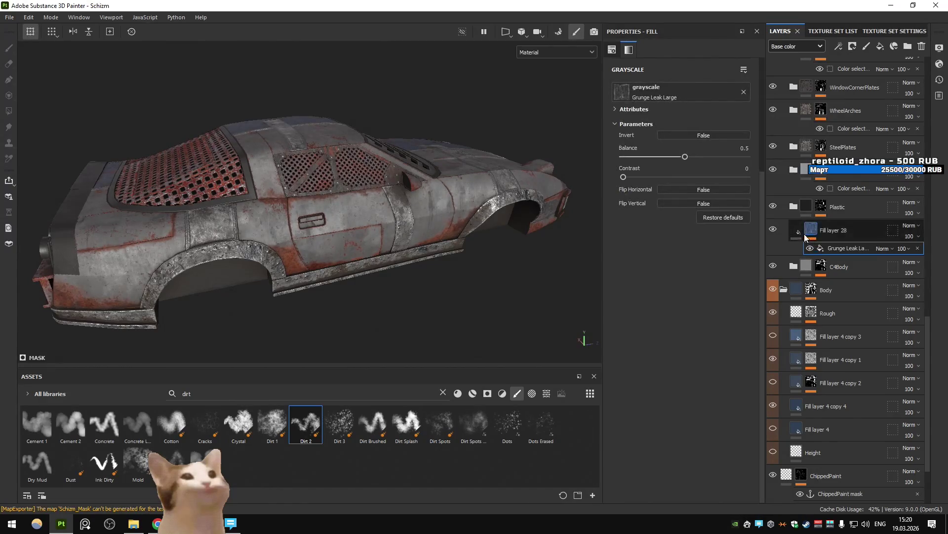
{"action": "left_click_drag", "start_coordinate": [689, 156], "coordinate": [729, 161]}
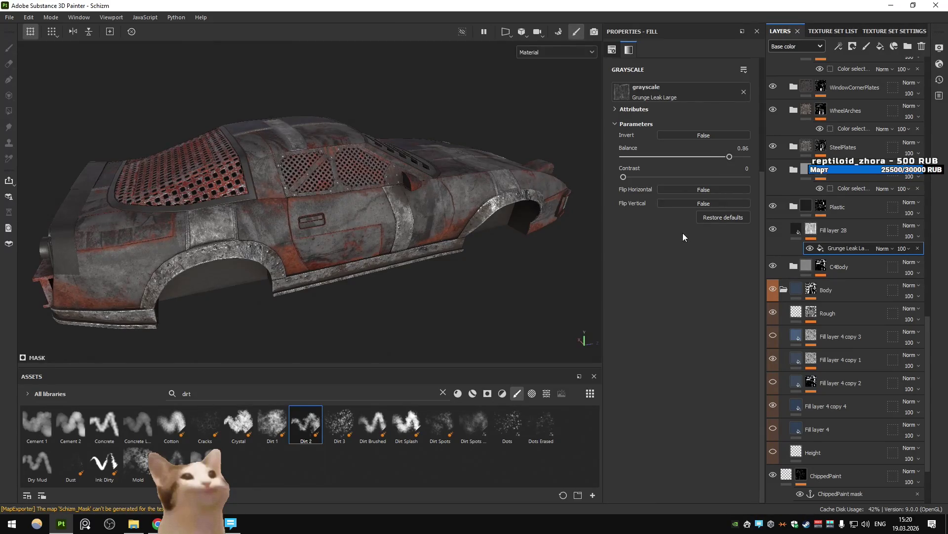
{"action": "left_click", "coordinate": [707, 93]}
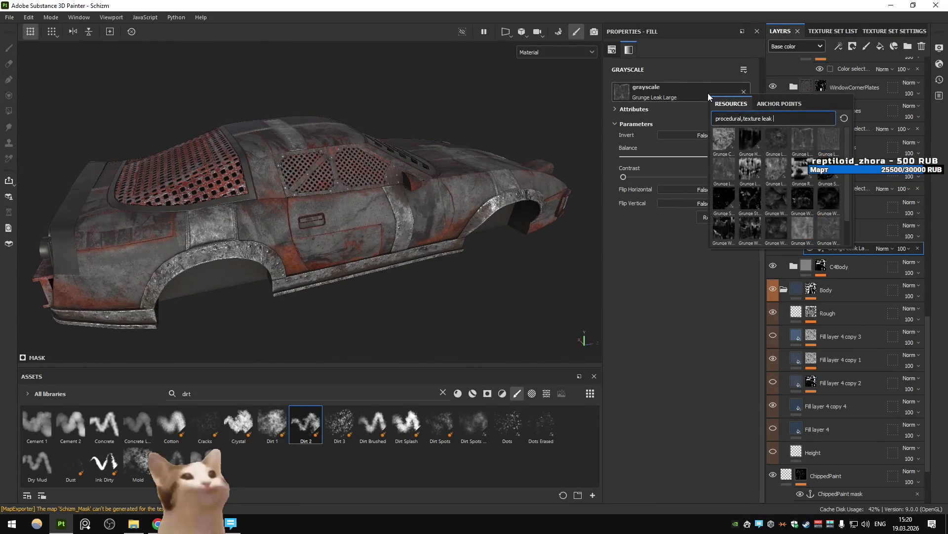
{"action": "left_click", "coordinate": [721, 143]}
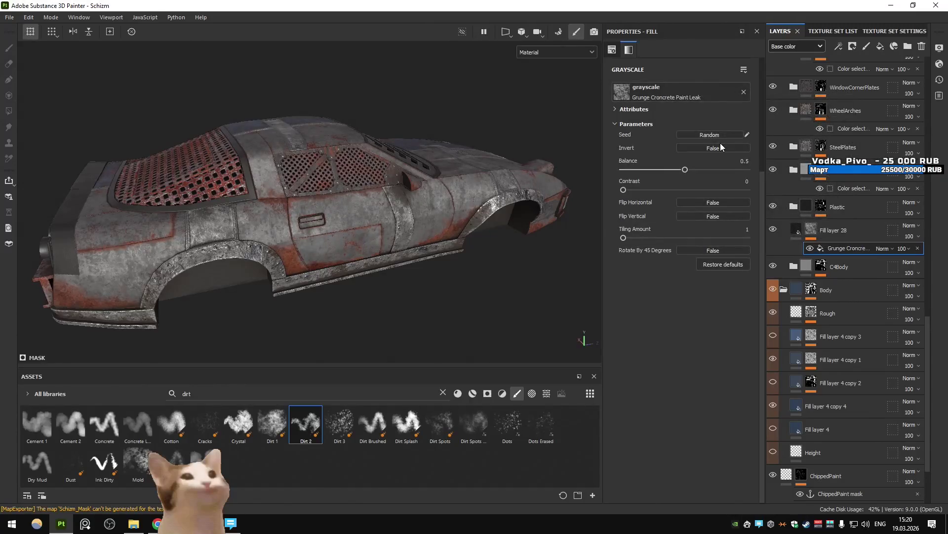
{"action": "left_click", "coordinate": [697, 92]}
{"action": "left_click", "coordinate": [758, 137]}
Try Grunge Humidity and other leak patterns, then settle on Grunge Leaks with balance 0.72.
{"action": "left_click", "coordinate": [690, 90]}
{"action": "left_click", "coordinate": [691, 92]}
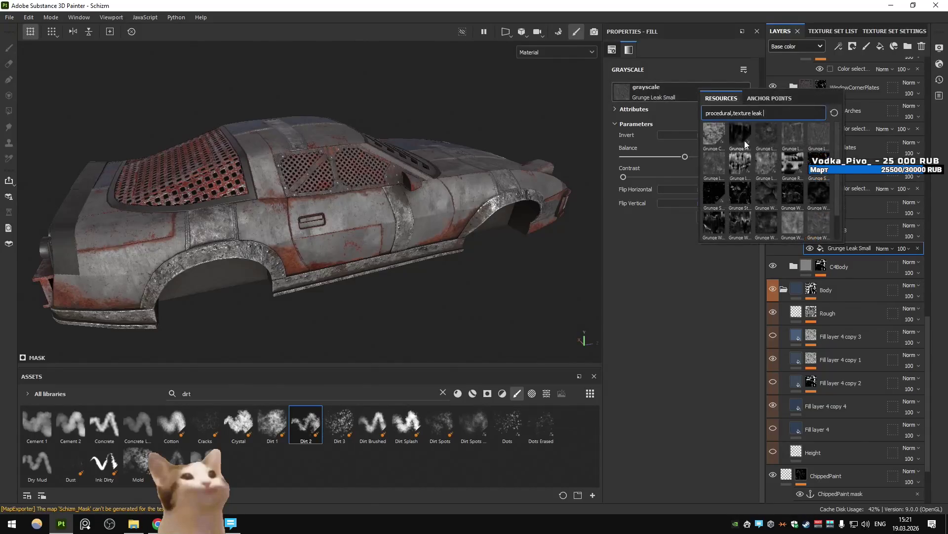
{"action": "left_click", "coordinate": [733, 138]}
{"action": "left_click", "coordinate": [692, 92]}
{"action": "left_click", "coordinate": [675, 124]}
{"action": "left_click", "coordinate": [692, 92]}
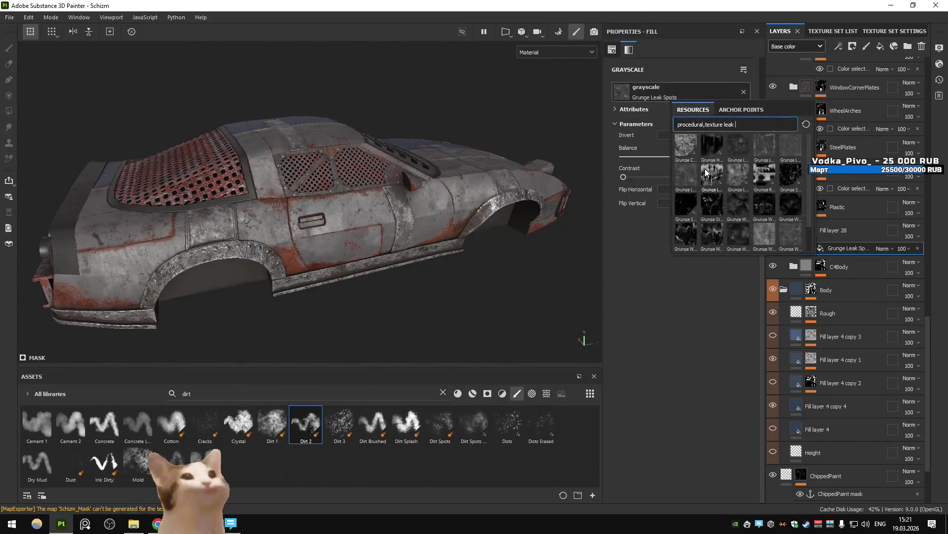
{"action": "left_click", "coordinate": [705, 171]}
{"action": "left_click_drag", "start_coordinate": [705, 169], "coordinate": [707, 169]}
{"action": "mouse_move", "coordinate": [507, 227]}
{"action": "left_mouse_down", "text": "alt"}
{"action": "mouse_move", "coordinate": [380, 229]}
{"action": "mouse_move", "coordinate": [577, 199]}
{"action": "left_mouse_up", "text": "alt"}
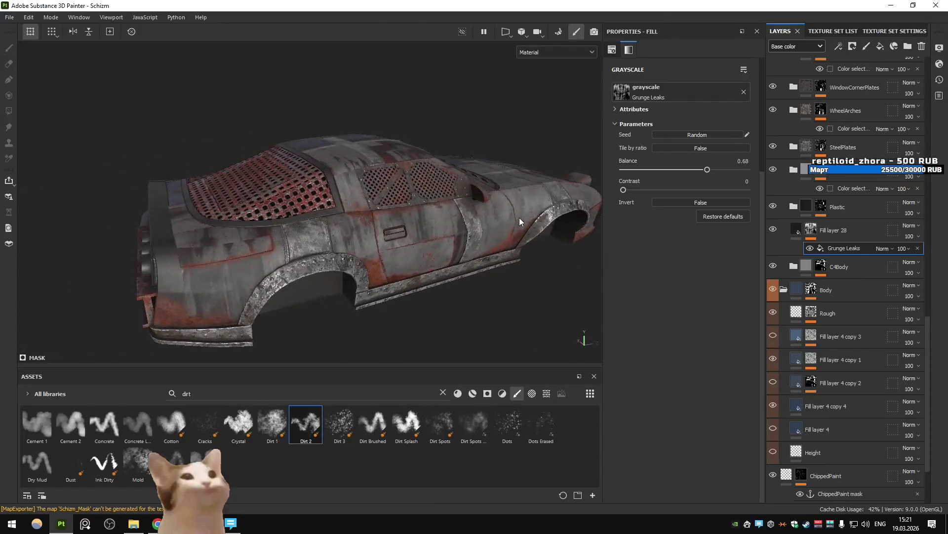
{"action": "left_click_drag", "start_coordinate": [519, 218], "coordinate": [519, 197], "text": "alt"}
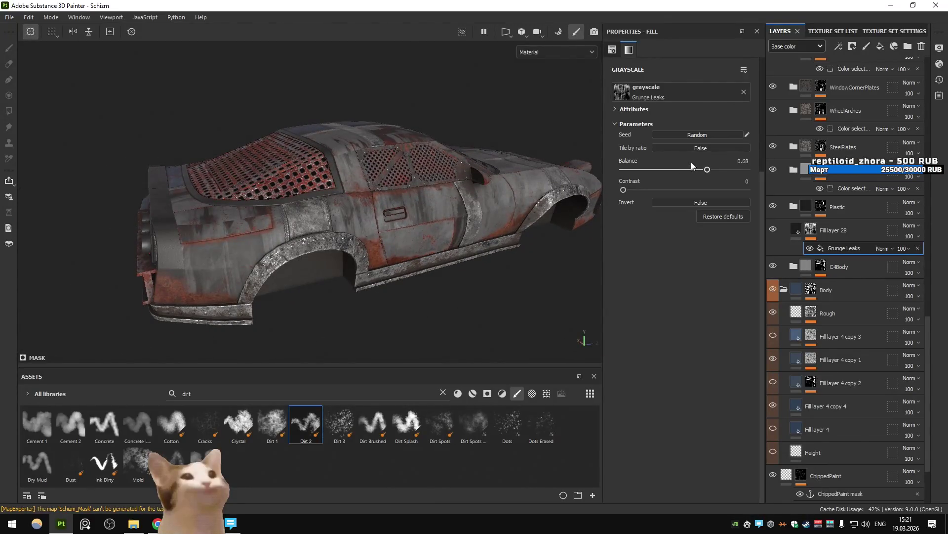
{"action": "left_click_drag", "start_coordinate": [711, 171], "coordinate": [714, 170]}
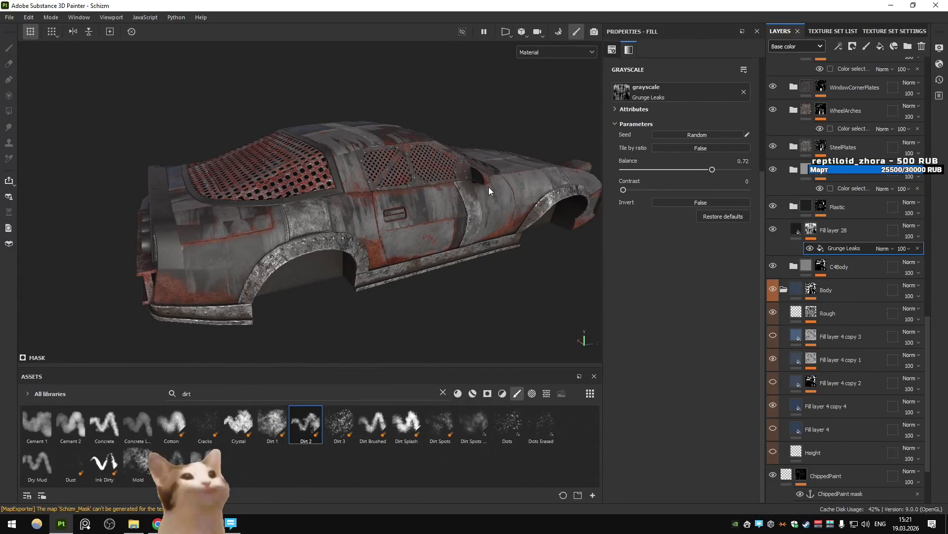
{"action": "scroll", "coordinate": [645, 178], "scroll_direction": "up", "scroll_amount": 5}
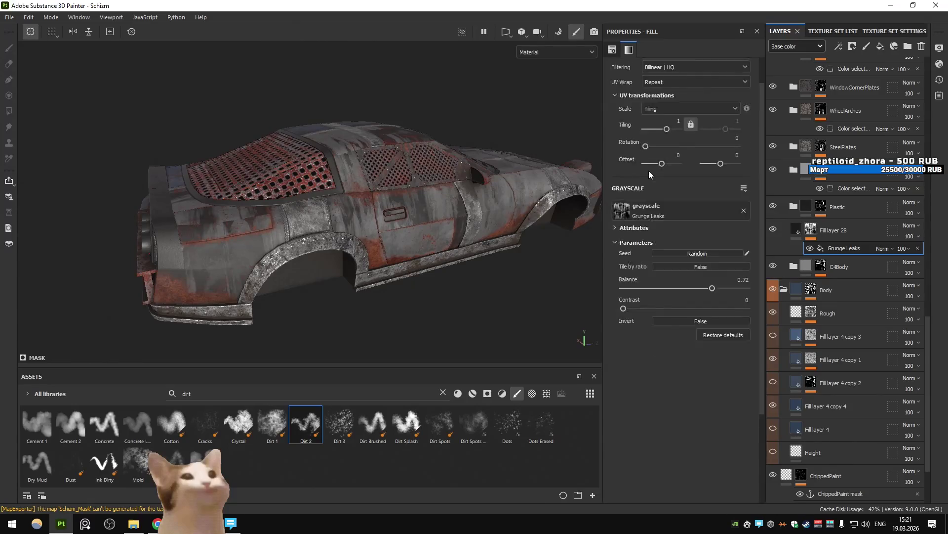
Switch the Grunge Leaks mask to tri-planar projection with tiling 2.44.
{"action": "left_click", "coordinate": [667, 86]}
{"action": "left_click", "coordinate": [670, 118]}
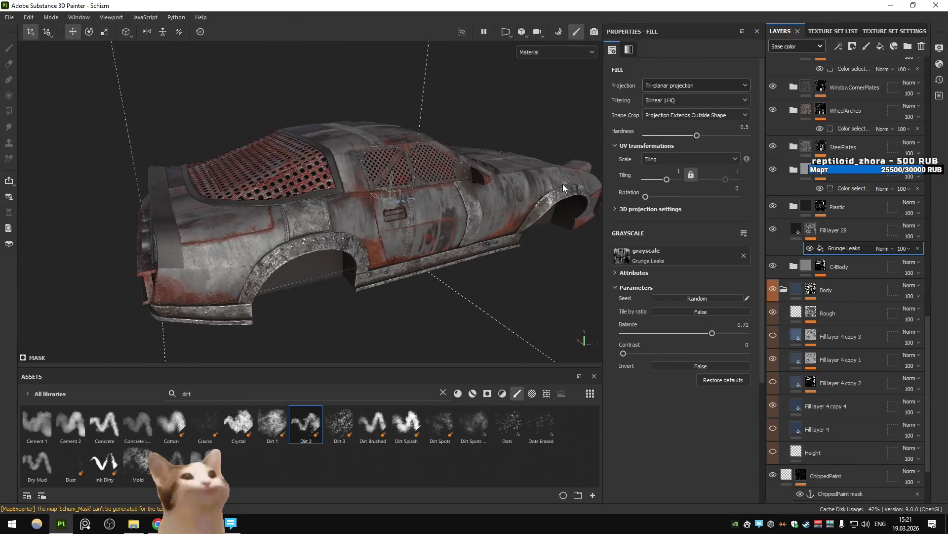
{"action": "mouse_move", "coordinate": [539, 176]}
{"action": "left_mouse_down", "text": "alt"}
{"action": "mouse_move", "coordinate": [339, 236]}
{"action": "mouse_move", "coordinate": [499, 224]}
{"action": "mouse_move", "coordinate": [485, 243]}
{"action": "mouse_move", "coordinate": [605, 213]}
{"action": "left_mouse_up", "text": "alt"}
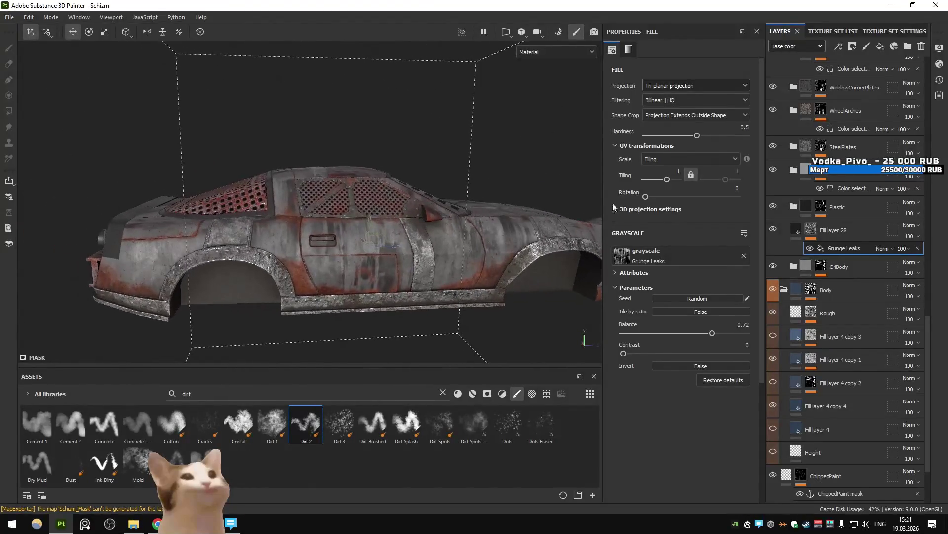
{"action": "left_click_drag", "start_coordinate": [670, 181], "coordinate": [675, 183]}
{"action": "left_click_drag", "start_coordinate": [671, 184], "coordinate": [669, 182]}
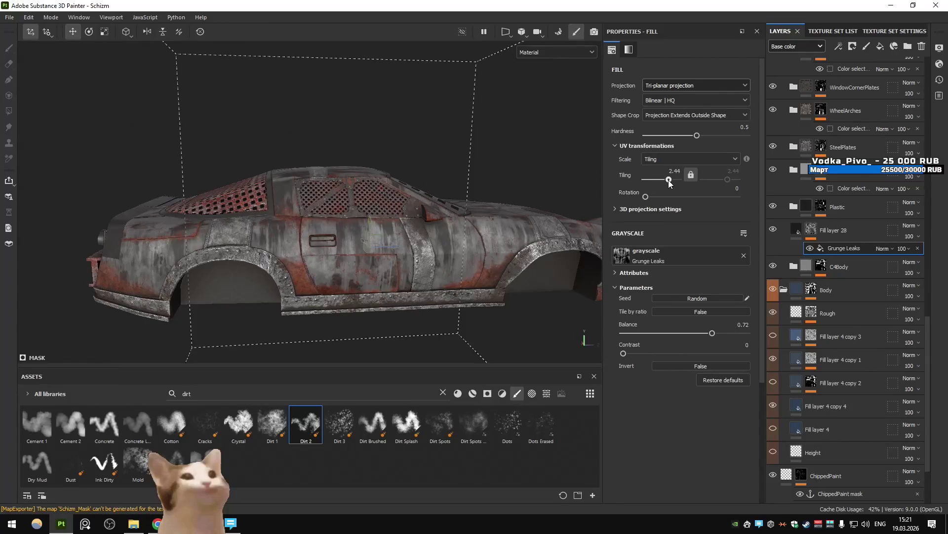
{"action": "mouse_move", "coordinate": [592, 203]}
{"action": "left_mouse_down", "text": "alt"}
{"action": "mouse_move", "coordinate": [392, 240]}
{"action": "mouse_move", "coordinate": [262, 227]}
{"action": "mouse_move", "coordinate": [550, 213]}
{"action": "mouse_move", "coordinate": [473, 230]}
{"action": "left_mouse_up", "text": "alt"}
{"action": "left_click", "coordinate": [840, 230]}
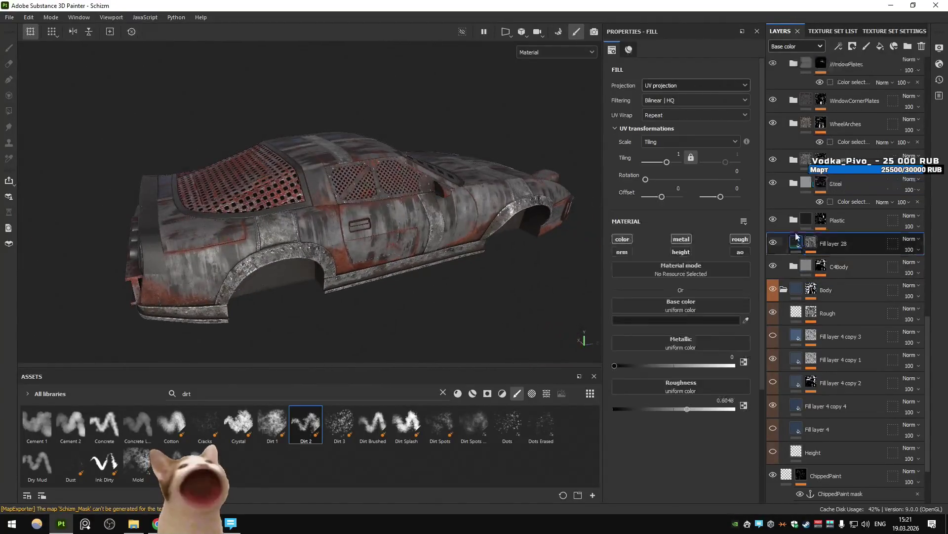
Darken the fill's base colour to deep red 4B0000 and re-export the textures.
{"action": "left_click", "coordinate": [679, 318]}
{"action": "left_click_drag", "start_coordinate": [892, 247], "coordinate": [899, 285]}
{"action": "left_click_drag", "start_coordinate": [375, 218], "coordinate": [442, 213], "text": "alt"}
{"action": "key", "text": "ctrl+shift+e"}
{"action": "left_click", "coordinate": [710, 435]}
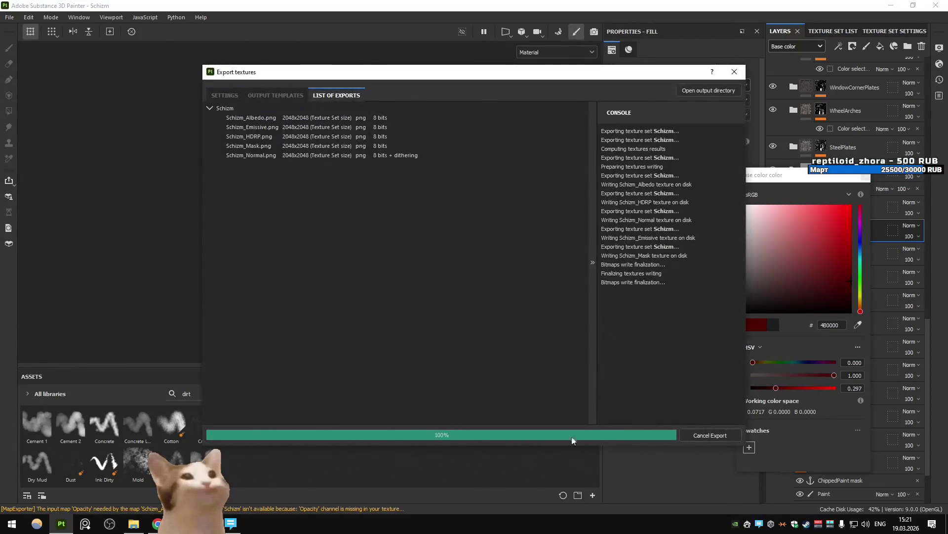
{"action": "left_click", "coordinate": [573, 435]}
Play the game in Unity, then return and set the base colour to 1C1C1C.
{"action": "key", "text": "alt+Tab"}
{"action": "left_click", "coordinate": [643, 30]}
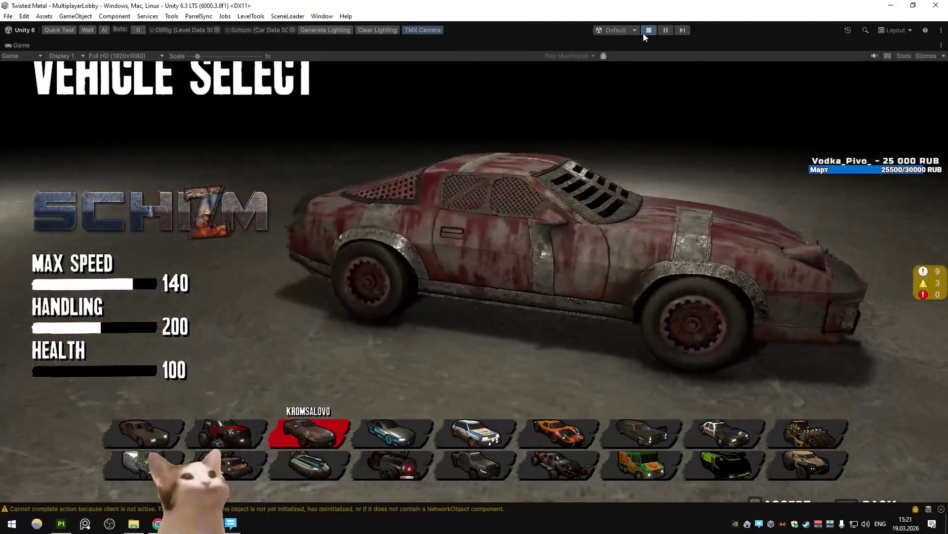
{"action": "key", "text": "alt+Tab"}
{"action": "key", "text": "ctrl+z"}
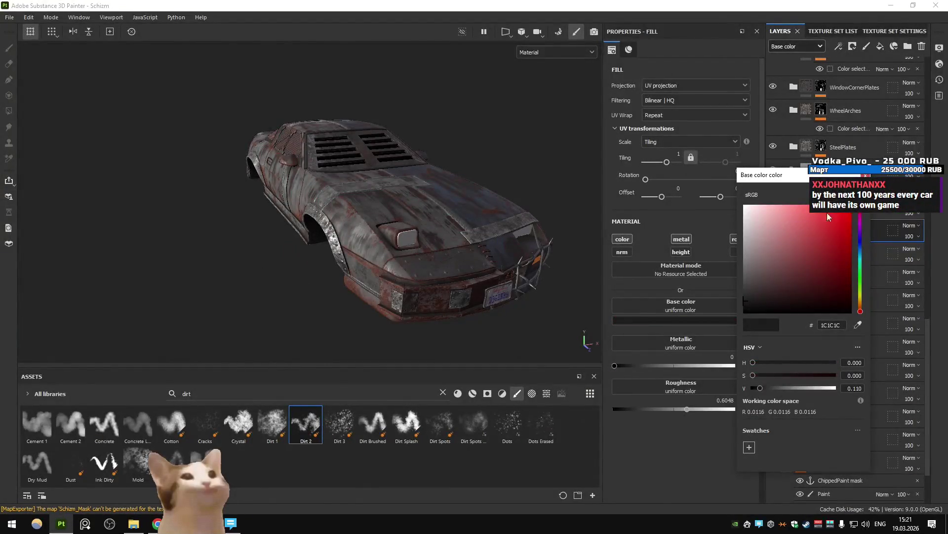
{"action": "key", "text": "Escape"}
Try a colour-selection black mask on Fill layer 28, then undo back to the Grunge Leaks mask.
{"action": "left_click", "coordinate": [895, 46]}
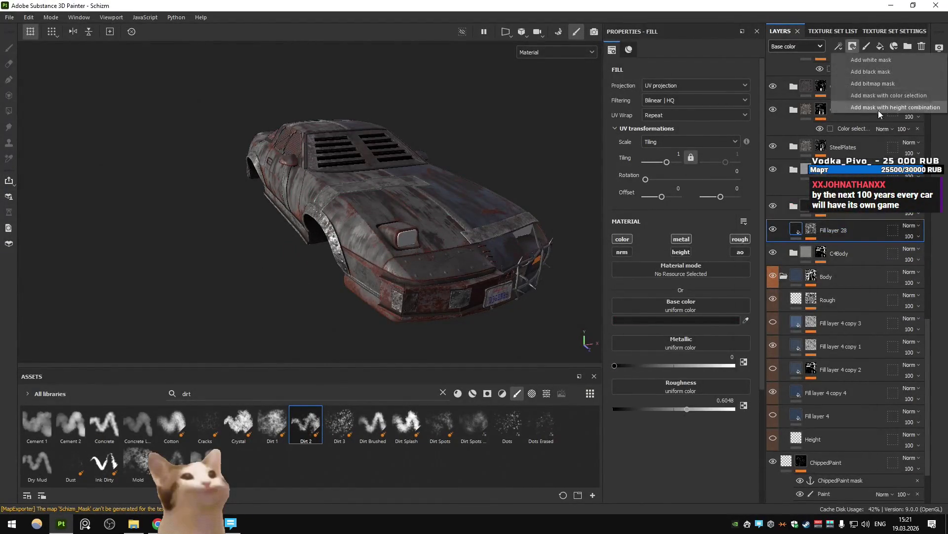
{"action": "left_click", "coordinate": [875, 96]}
{"action": "mouse_move", "coordinate": [307, 235]}
{"action": "left_mouse_down", "text": "alt"}
{"action": "mouse_move", "coordinate": [554, 191]}
{"action": "mouse_move", "coordinate": [740, 222]}
{"action": "left_mouse_up", "text": "alt"}
{"action": "key", "text": "ctrl+z"}
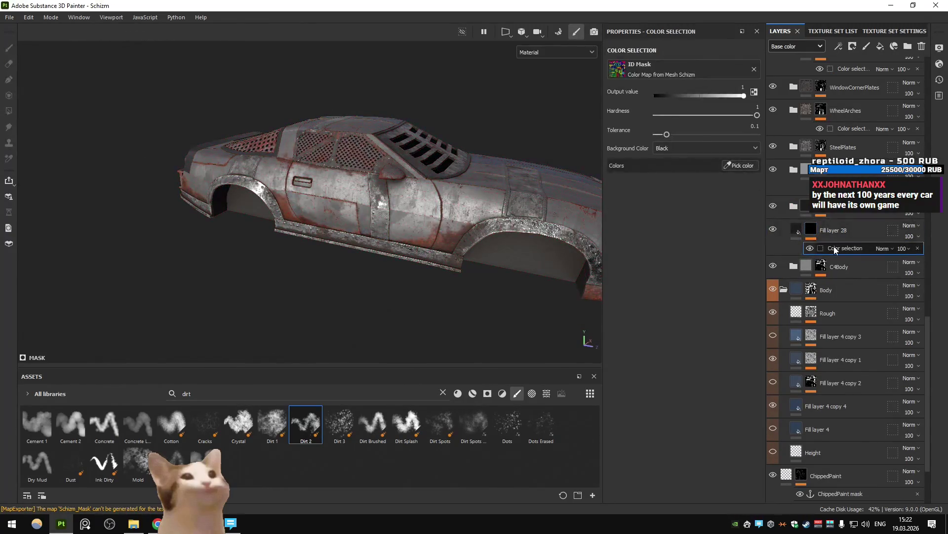
{"action": "left_click", "coordinate": [811, 235]}
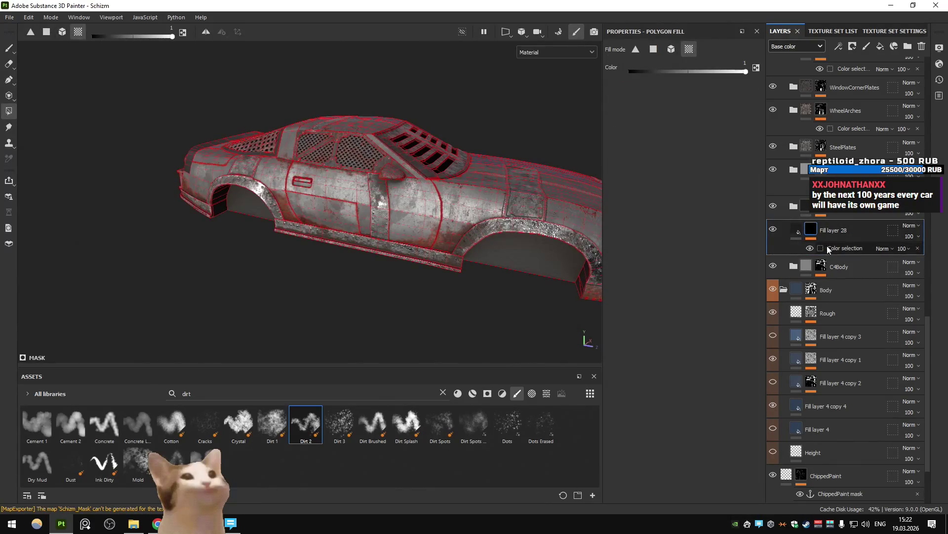
{"action": "key", "text": "ctrl+z"}
{"action": "key", "text": "ctrl+y"}
Add a Multiply Color selection effect picking the car body's blue ID colour.
{"action": "left_click", "coordinate": [838, 46]}
{"action": "left_click", "coordinate": [875, 122]}
{"action": "left_click", "coordinate": [885, 248]}
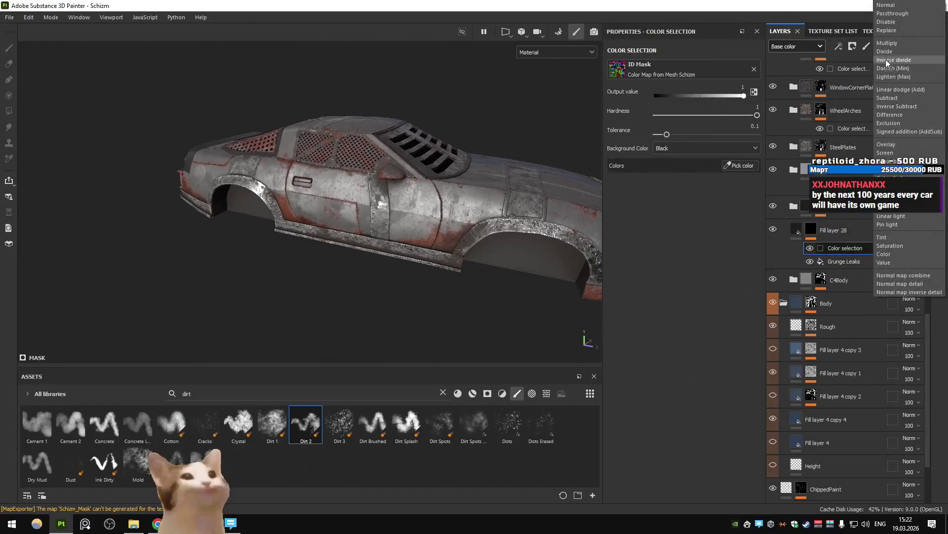
{"action": "left_click", "coordinate": [889, 43]}
{"action": "left_click", "coordinate": [738, 167]}
{"action": "left_click", "coordinate": [443, 188]}
{"action": "mouse_move", "coordinate": [443, 188]}
{"action": "left_mouse_down", "text": "alt"}
{"action": "mouse_move", "coordinate": [501, 258]}
{"action": "mouse_move", "coordinate": [435, 223]}
{"action": "left_mouse_up", "text": "alt"}
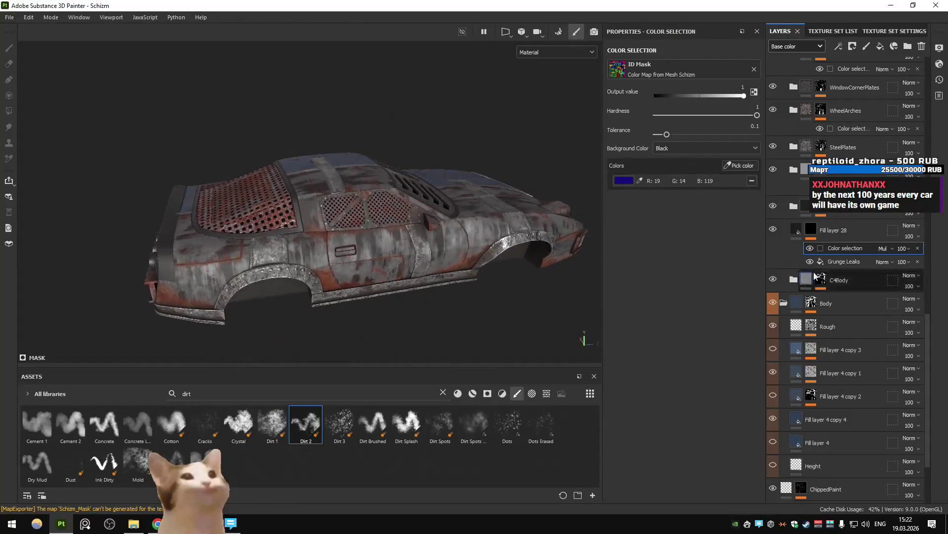
{"action": "left_click", "coordinate": [843, 262]}
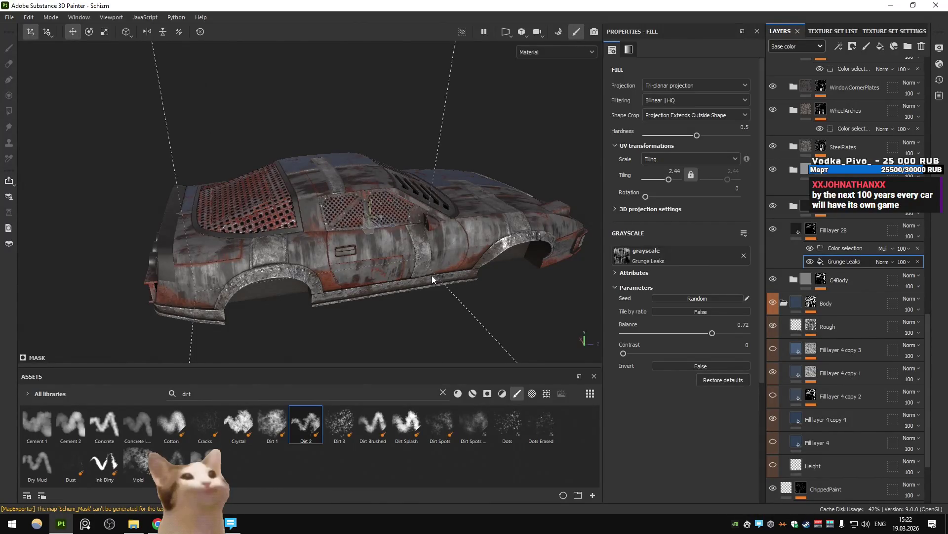
Set the Grunge Leaks fill to tiling 2 and hardness 0.5.
{"action": "left_click_drag", "start_coordinate": [475, 171], "coordinate": [558, 173], "text": "alt"}
{"action": "type", "text": "1"}
{"action": "key", "text": "Return"}
{"action": "mouse_move", "coordinate": [506, 149]}
{"action": "left_mouse_down", "text": "alt"}
{"action": "mouse_move", "coordinate": [451, 156]}
{"action": "mouse_move", "coordinate": [659, 185]}
{"action": "left_mouse_up", "text": "alt"}
{"action": "type", "text": "2"}
{"action": "key", "text": "Return"}
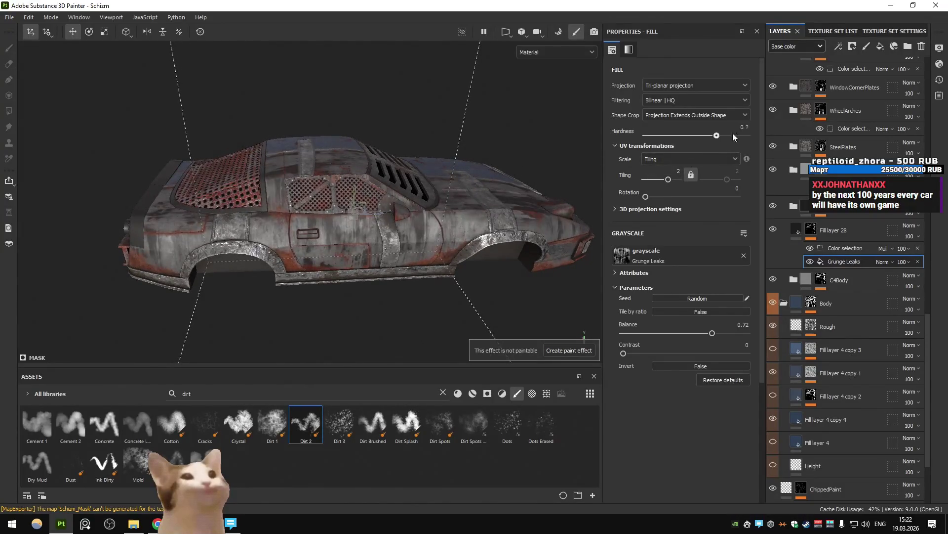
{"action": "double_click", "coordinate": [729, 132]}
{"action": "type", "text": "0.5"}
{"action": "key", "text": "Return"}
Compare UV, spherical, cylindrical, warp and planar projections, keep tri-planar, and export the textures.
{"action": "left_click", "coordinate": [683, 88]}
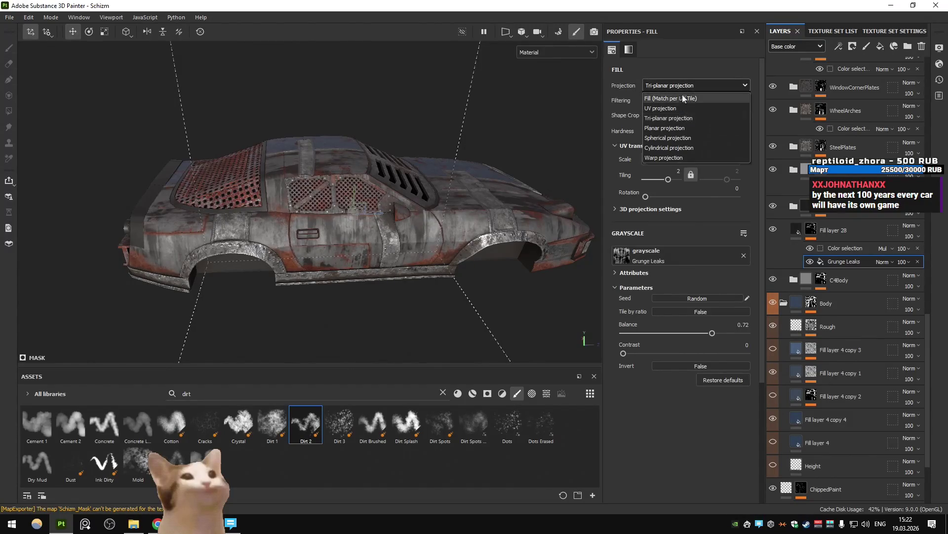
{"action": "left_click", "coordinate": [681, 109]}
{"action": "left_click", "coordinate": [683, 87]}
{"action": "left_click", "coordinate": [672, 138]}
{"action": "left_click", "coordinate": [675, 87]}
{"action": "left_click", "coordinate": [675, 146]}
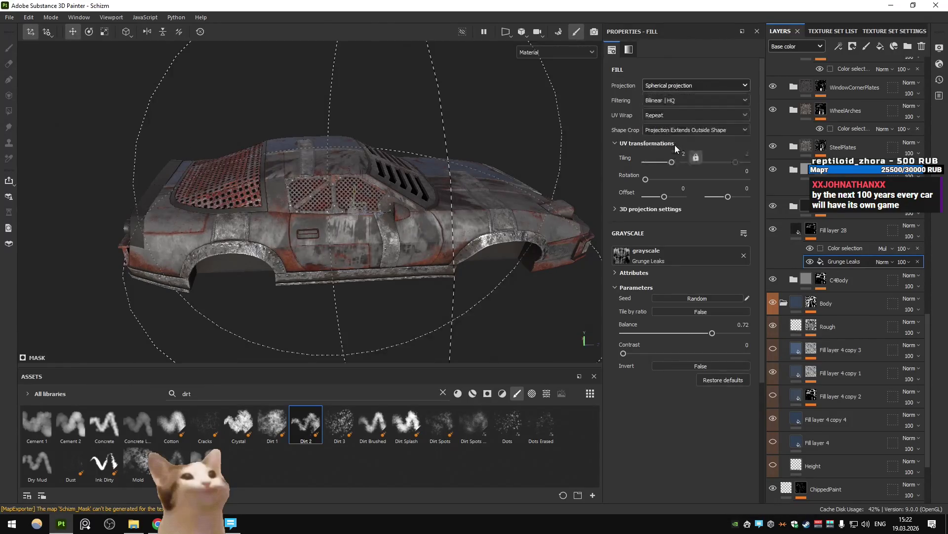
{"action": "left_click", "coordinate": [675, 86]}
{"action": "left_click", "coordinate": [672, 157]}
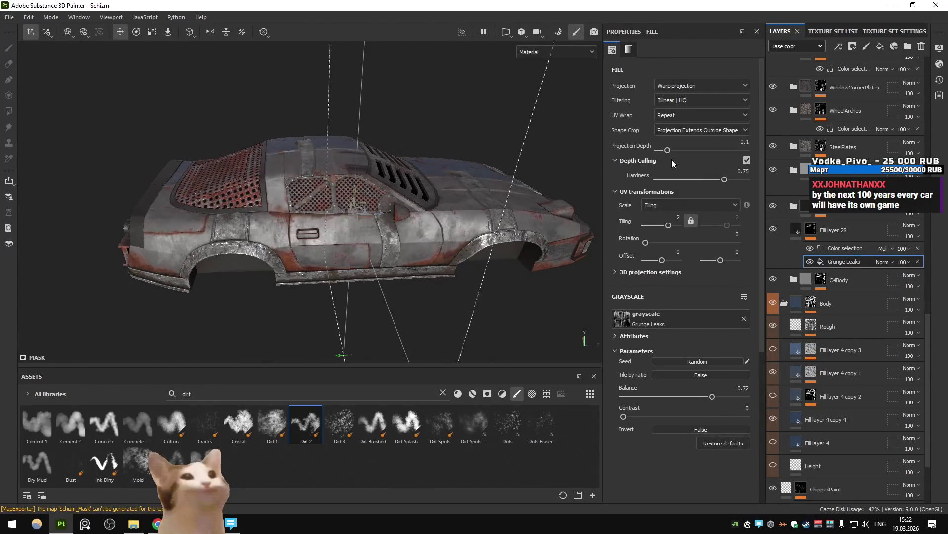
{"action": "left_click", "coordinate": [677, 86]}
{"action": "left_click", "coordinate": [678, 85]}
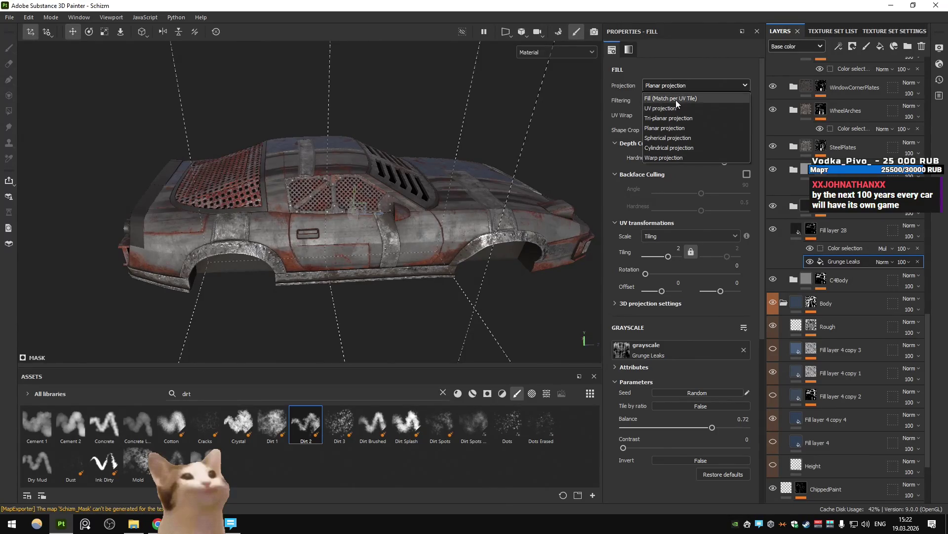
{"action": "left_click", "coordinate": [677, 118]}
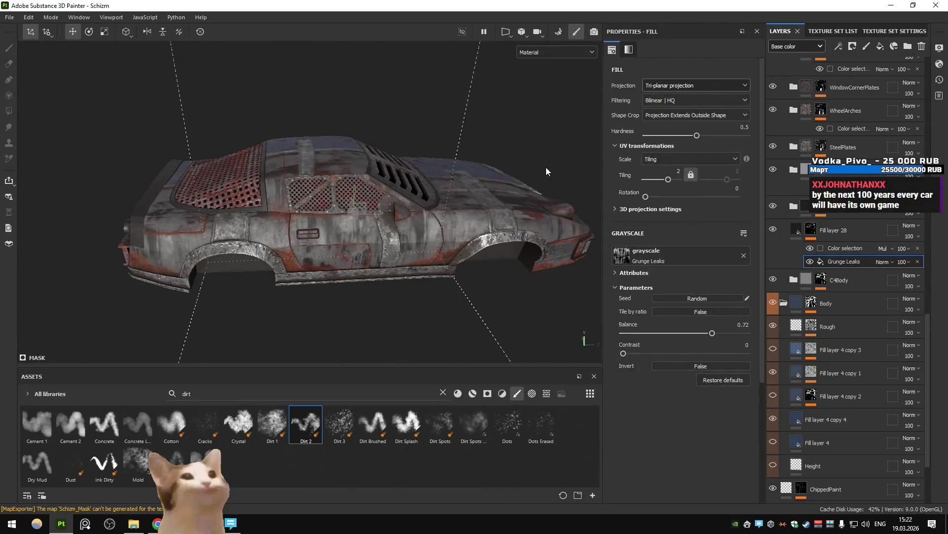
{"action": "key", "text": "ctrl+shift+e"}
{"action": "left_click", "coordinate": [715, 436]}
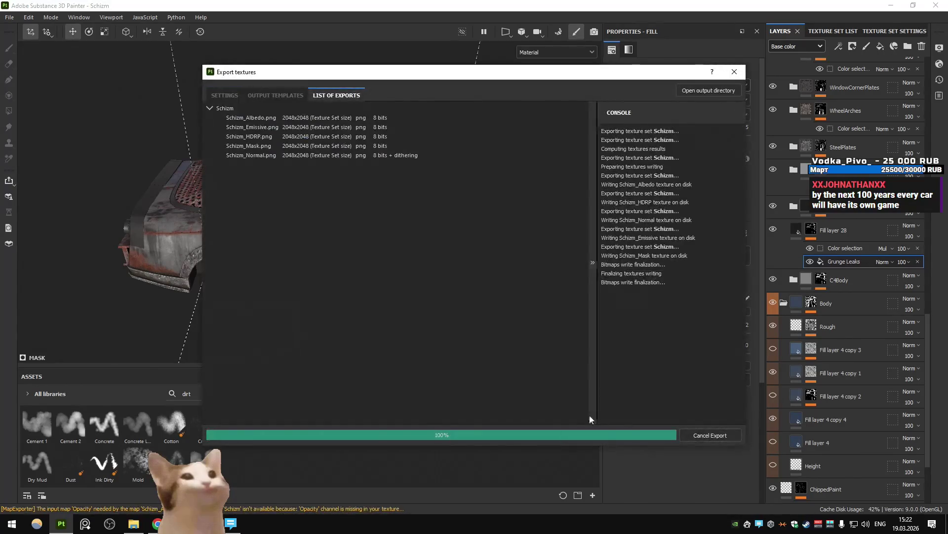
Check the grimy Schizm in Unity, then open the mask's grunge texture choices back in Painter.
{"action": "left_click", "coordinate": [561, 431]}
{"action": "key", "text": "alt+Tab"}
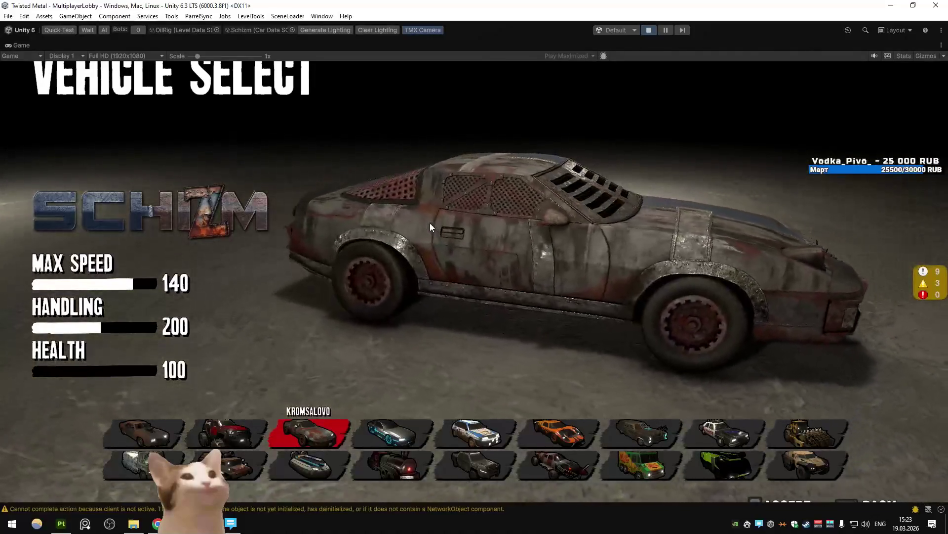
{"action": "key", "text": "alt+Tab"}
{"action": "left_click", "coordinate": [702, 261]}
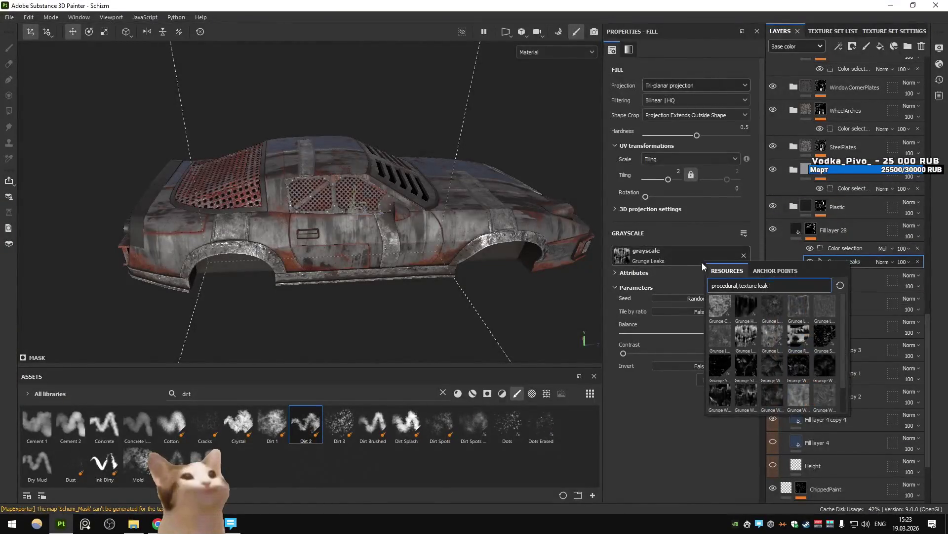
Try Grunge Leaky Paint and Grunge Wipe variants on the mask, raising balance to 0.8.
{"action": "left_click", "coordinate": [792, 341]}
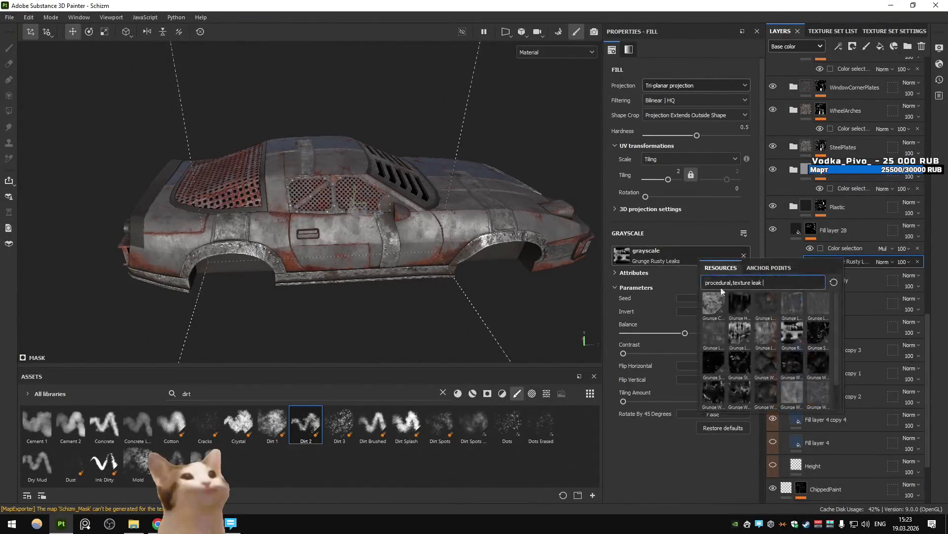
{"action": "left_click", "coordinate": [687, 255]}
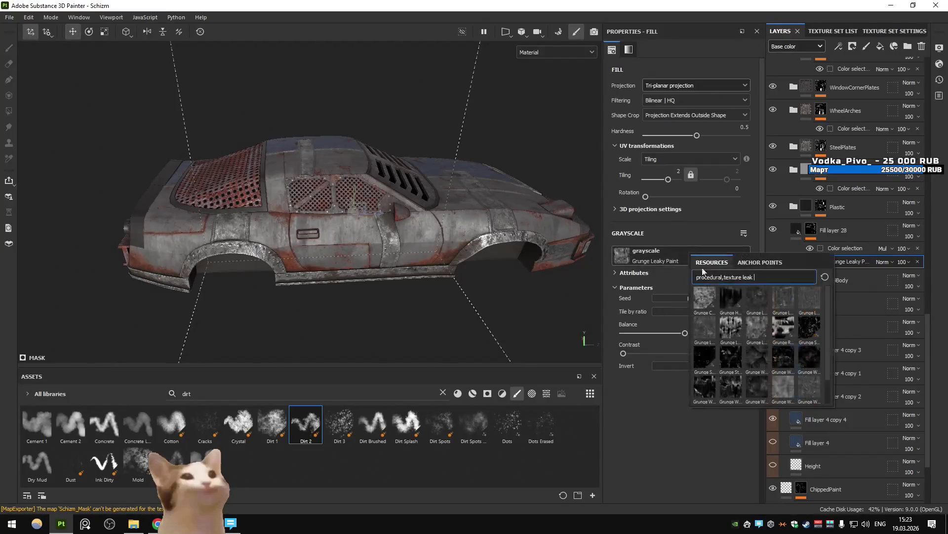
{"action": "left_click", "coordinate": [806, 357]}
{"action": "left_click", "coordinate": [687, 252]}
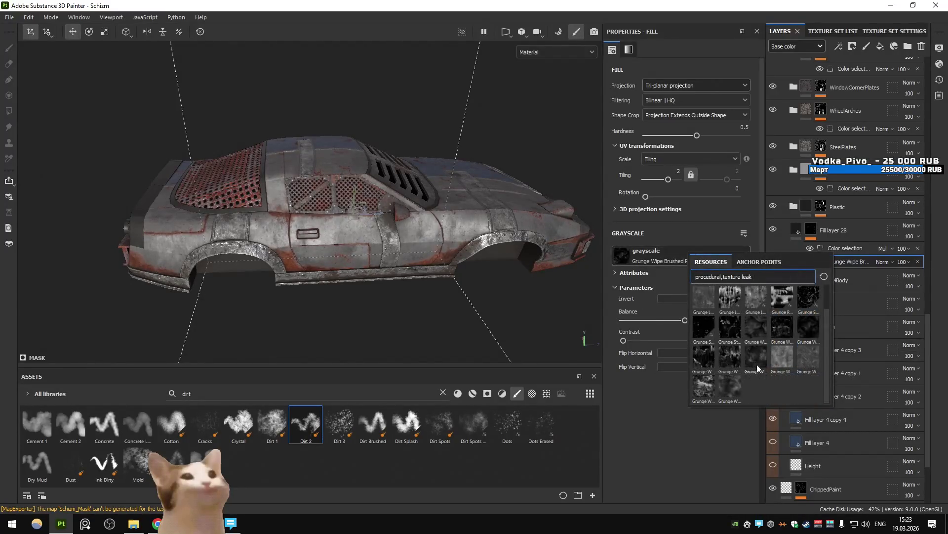
{"action": "left_click", "coordinate": [781, 355]}
{"action": "left_click", "coordinate": [678, 256]}
{"action": "left_click", "coordinate": [808, 385]}
{"action": "left_click_drag", "start_coordinate": [689, 320], "coordinate": [722, 318]}
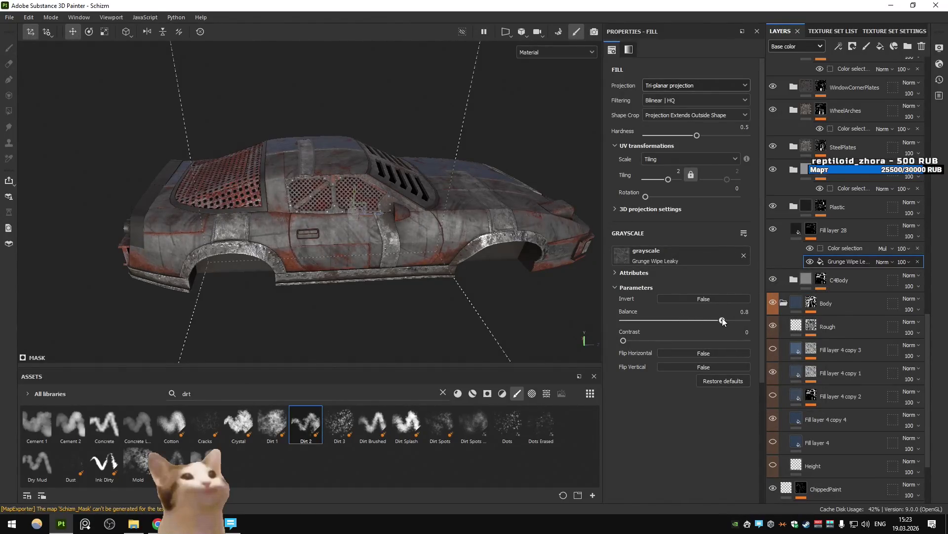
{"action": "mouse_move", "coordinate": [580, 274]}
{"action": "left_mouse_down", "text": "alt"}
{"action": "mouse_move", "coordinate": [346, 241]}
{"action": "mouse_move", "coordinate": [375, 245]}
{"action": "left_mouse_up", "text": "alt"}
Return the mask to Grunge Leaks and re-export the Schizm texture set.
{"action": "left_click", "coordinate": [663, 254]}
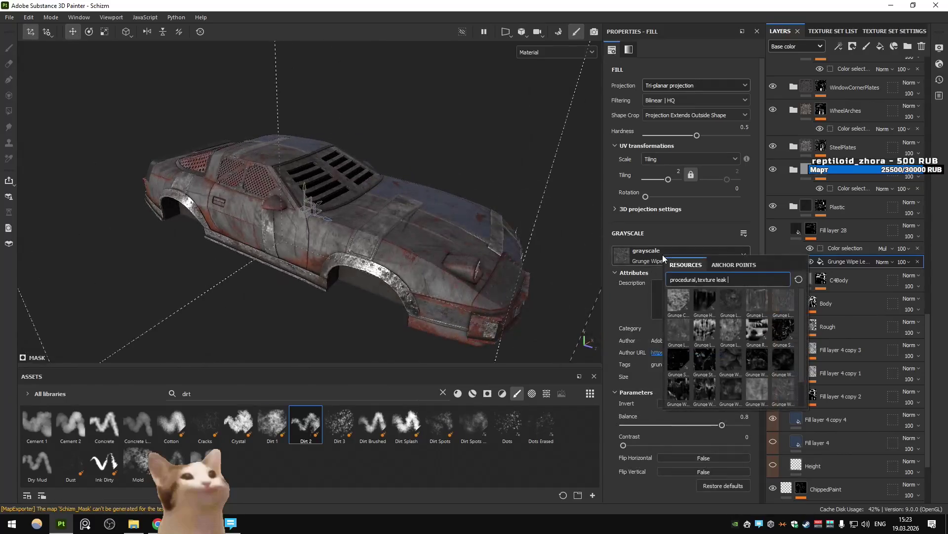
{"action": "left_click", "coordinate": [706, 331]}
{"action": "mouse_move", "coordinate": [334, 267]}
{"action": "left_mouse_down", "text": "alt"}
{"action": "mouse_move", "coordinate": [525, 250]}
{"action": "mouse_move", "coordinate": [509, 271]}
{"action": "mouse_move", "coordinate": [517, 296]}
{"action": "mouse_move", "coordinate": [517, 254]}
{"action": "left_mouse_up", "text": "alt"}
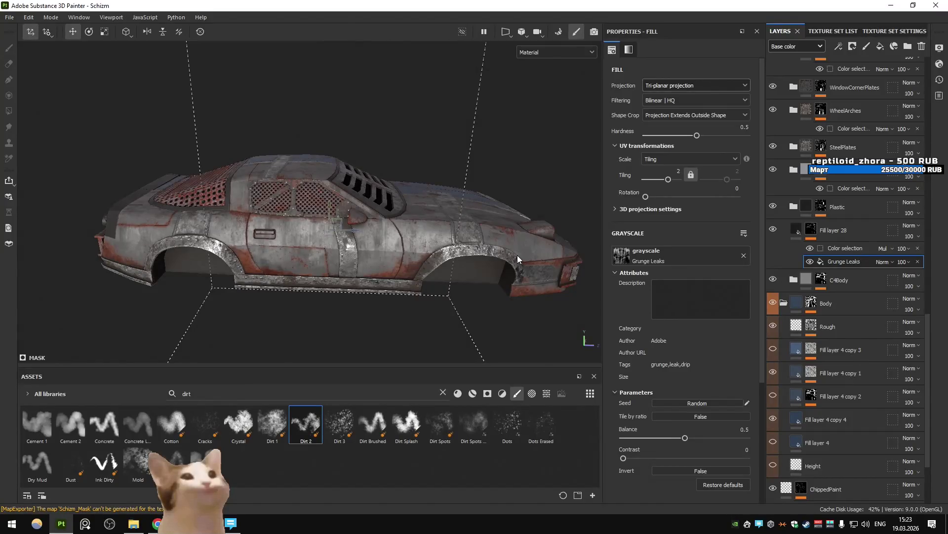
{"action": "key", "text": "ctrl+shift+e"}
{"action": "left_click", "coordinate": [719, 434]}
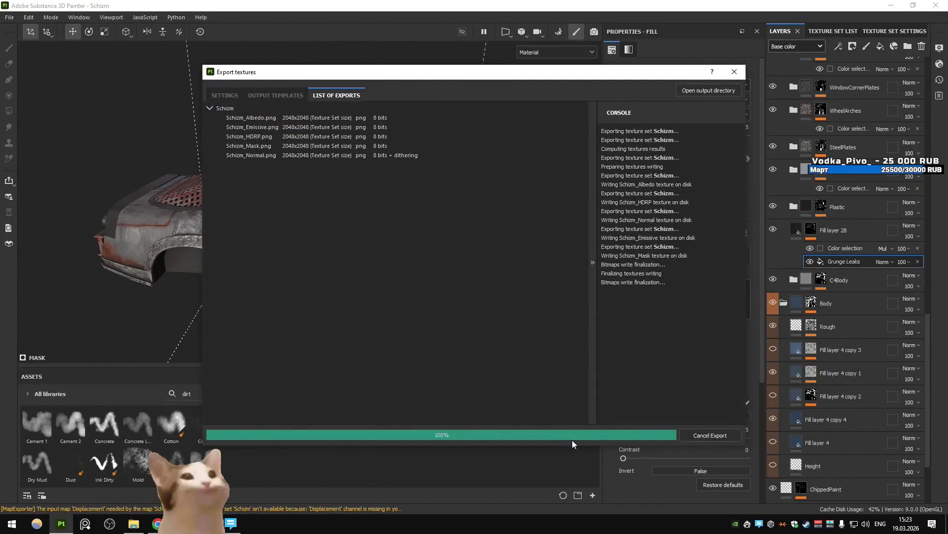
Close the finished export, check the Schizm in Unity, then select Fill layer 28 in Painter.
{"action": "left_click", "coordinate": [581, 434]}
{"action": "key", "text": "alt+Tab"}
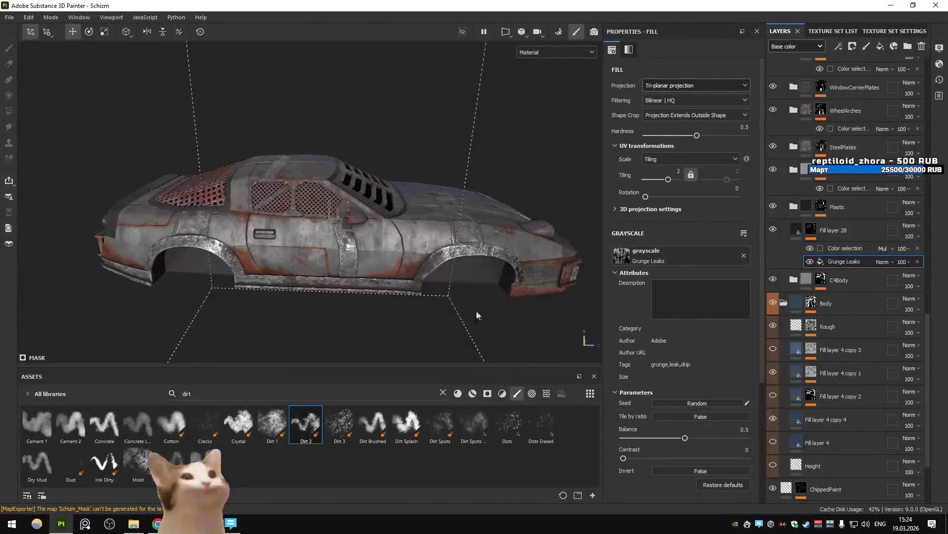
{"action": "left_click", "coordinate": [854, 231]}
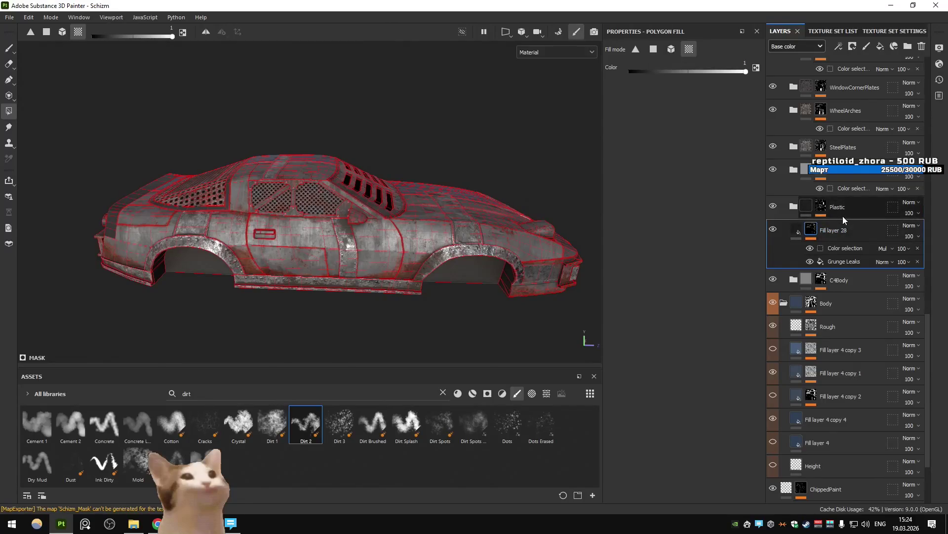
Add Fill layer 29 above Fill layer 28 with a dark navy base colour (333849).
{"action": "left_click", "coordinate": [880, 47]}
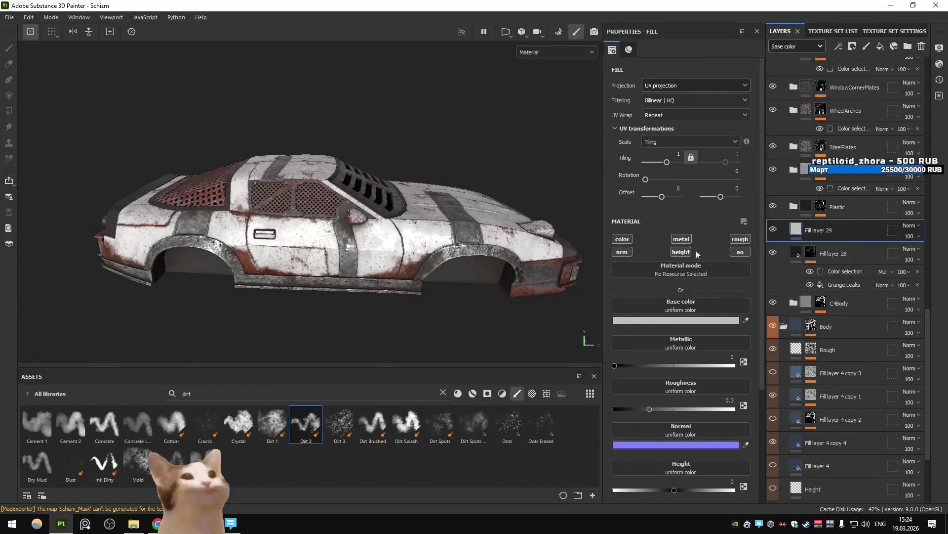
{"action": "left_click", "coordinate": [683, 320]}
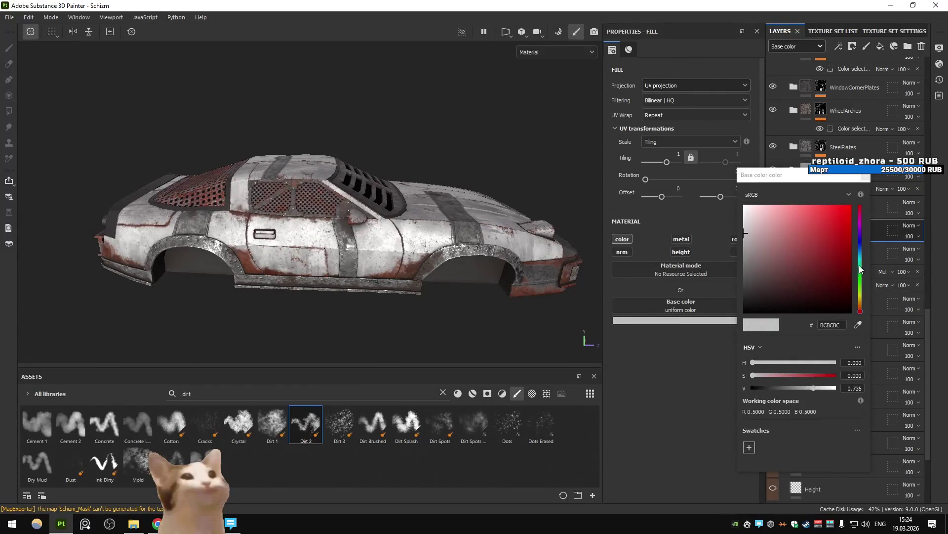
{"action": "left_click_drag", "start_coordinate": [858, 258], "coordinate": [884, 157]}
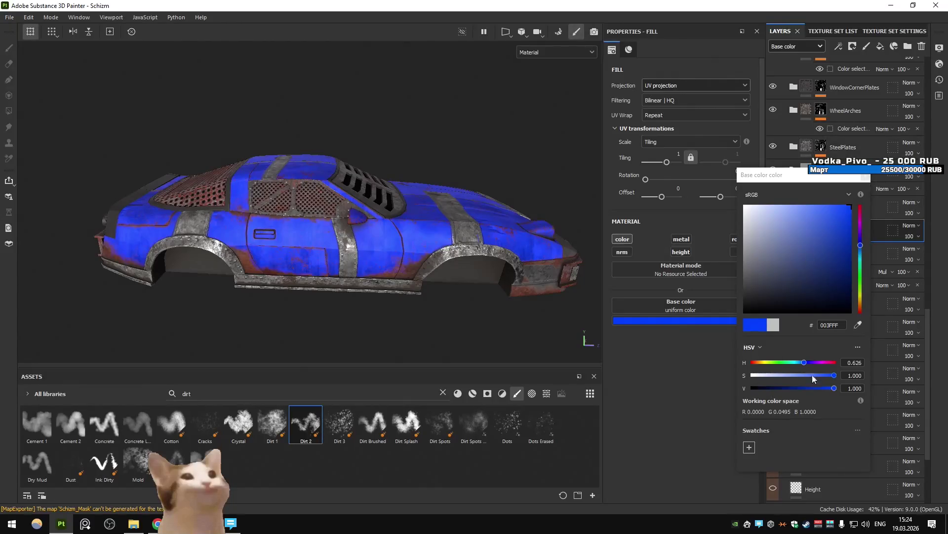
{"action": "mouse_move", "coordinate": [846, 225]}
{"action": "left_mouse_down"}
{"action": "mouse_move", "coordinate": [848, 283]}
{"action": "mouse_move", "coordinate": [772, 286]}
{"action": "left_mouse_up"}
{"action": "mouse_move", "coordinate": [494, 183]}
{"action": "left_mouse_down", "text": "alt"}
{"action": "mouse_move", "coordinate": [348, 179]}
{"action": "mouse_move", "coordinate": [304, 199]}
{"action": "mouse_move", "coordinate": [326, 208]}
{"action": "left_mouse_up", "text": "alt"}
{"action": "left_click", "coordinate": [852, 46]}
Give Fill layer 29 a black mask with a Dirt generator.
{"action": "left_click", "coordinate": [862, 72]}
{"action": "left_click", "coordinate": [838, 46]}
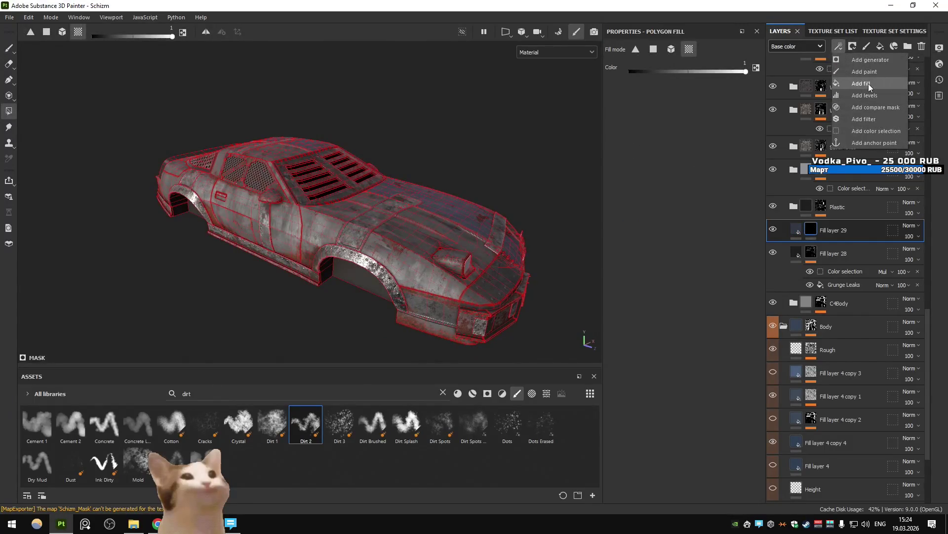
{"action": "left_click", "coordinate": [870, 60]}
{"action": "left_click", "coordinate": [693, 78]}
{"action": "left_click", "coordinate": [711, 141]}
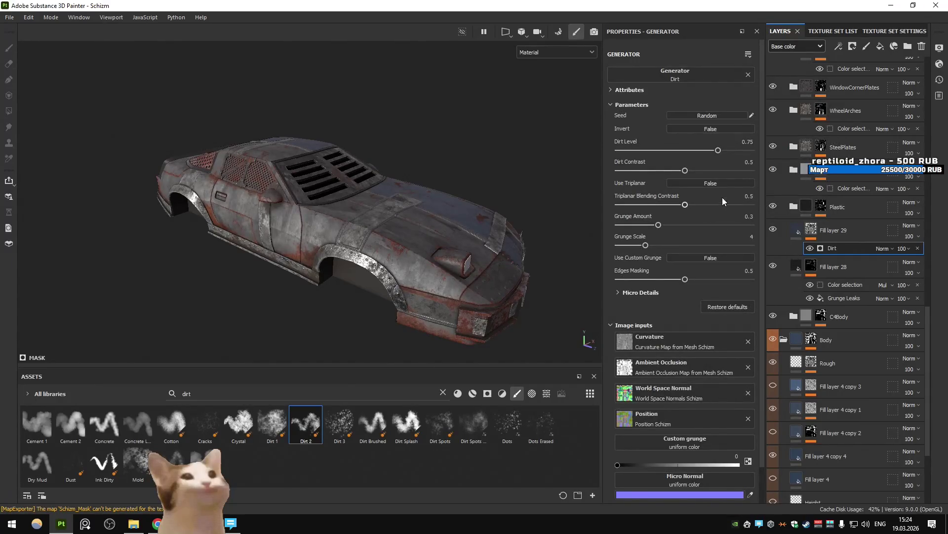
Tune the Dirt generator to Dirt Level 0.79 and contrast near 1, leaving inversion off.
{"action": "mouse_move", "coordinate": [718, 150]}
{"action": "left_mouse_down"}
{"action": "mouse_move", "coordinate": [739, 149]}
{"action": "mouse_move", "coordinate": [731, 152]}
{"action": "left_mouse_up"}
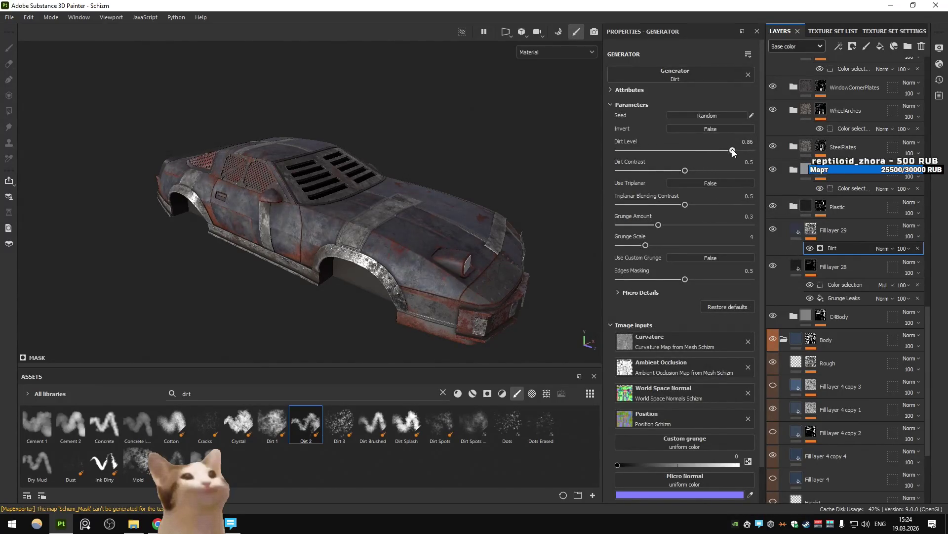
{"action": "mouse_move", "coordinate": [684, 170]}
{"action": "left_mouse_down"}
{"action": "mouse_move", "coordinate": [745, 170]}
{"action": "mouse_move", "coordinate": [719, 153]}
{"action": "left_mouse_up"}
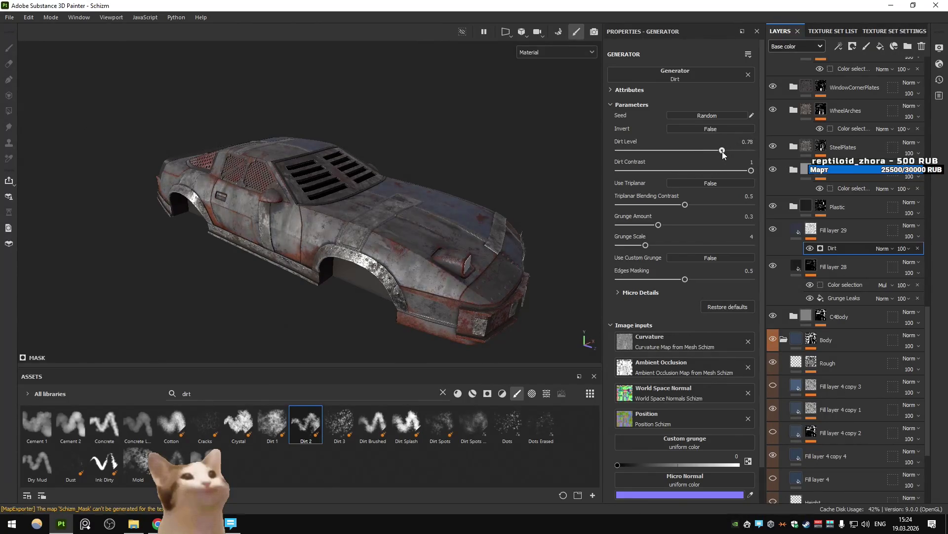
{"action": "key", "text": "f"}
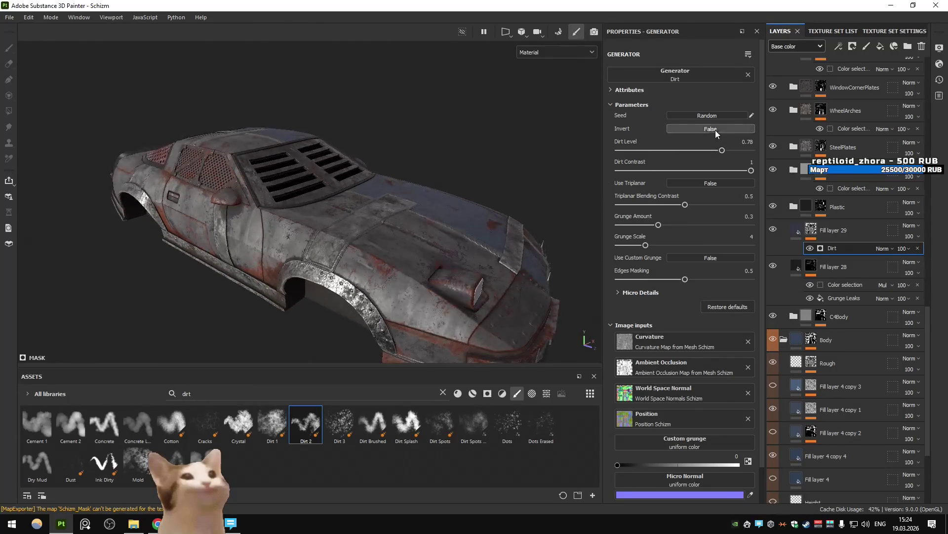
{"action": "left_click", "coordinate": [716, 129]}
{"action": "mouse_move", "coordinate": [716, 150]}
{"action": "left_mouse_down"}
{"action": "mouse_move", "coordinate": [736, 154]}
{"action": "mouse_move", "coordinate": [726, 152]}
{"action": "left_mouse_up"}
{"action": "mouse_move", "coordinate": [387, 187]}
{"action": "left_mouse_down", "text": "alt"}
{"action": "mouse_move", "coordinate": [446, 170]}
{"action": "mouse_move", "coordinate": [688, 164]}
{"action": "left_mouse_up", "text": "alt"}
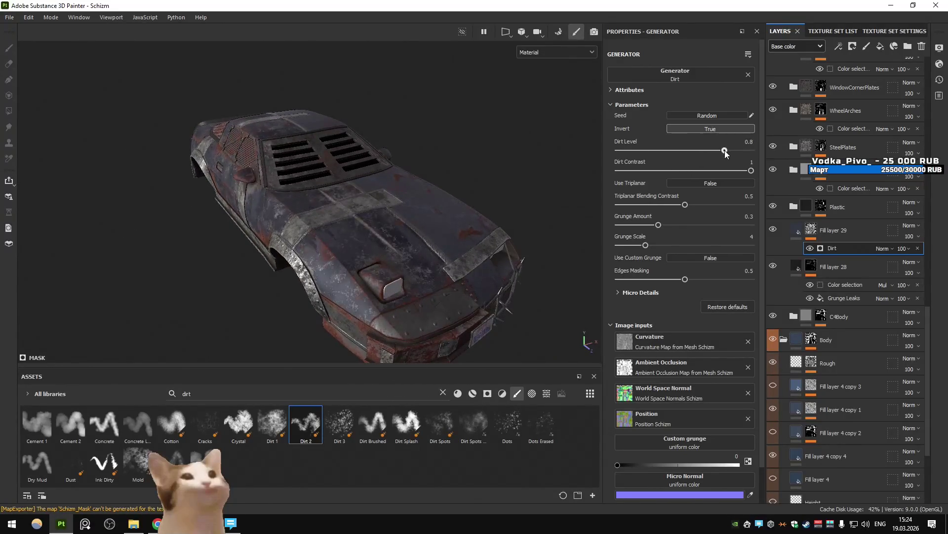
{"action": "left_click_drag", "start_coordinate": [262, 197], "coordinate": [445, 168], "text": "alt"}
{"action": "left_click", "coordinate": [710, 128]}
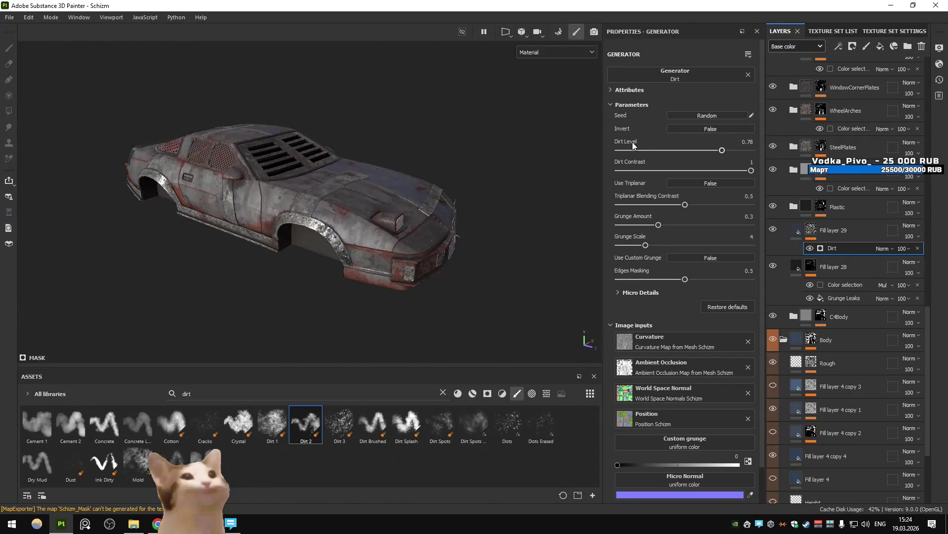
{"action": "left_click", "coordinate": [724, 150]}
Reduce the Dirt generator's grunge scale from 4 to 1.
{"action": "mouse_move", "coordinate": [390, 170]}
{"action": "left_mouse_down", "text": "alt"}
{"action": "mouse_move", "coordinate": [407, 165]}
{"action": "mouse_move", "coordinate": [387, 197]}
{"action": "mouse_move", "coordinate": [428, 199]}
{"action": "left_mouse_up", "text": "alt"}
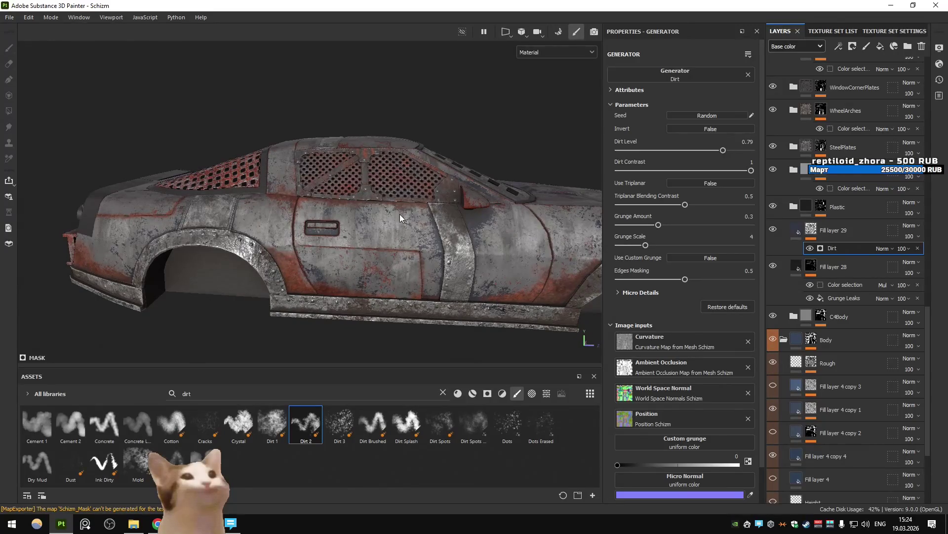
{"action": "left_click_drag", "start_coordinate": [641, 242], "coordinate": [619, 241]}
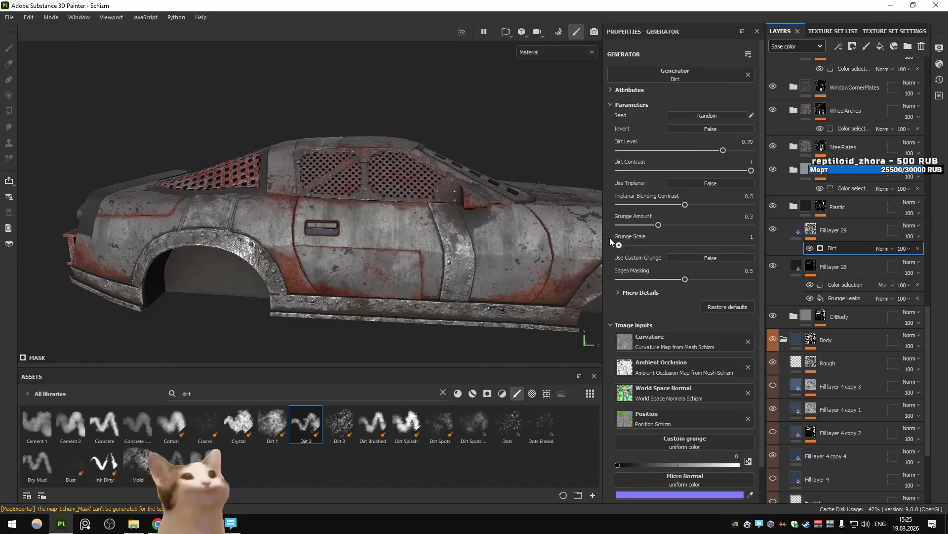
{"action": "mouse_move", "coordinate": [374, 223]}
{"action": "left_mouse_down", "text": "alt"}
{"action": "mouse_move", "coordinate": [211, 211]}
{"action": "mouse_move", "coordinate": [358, 201]}
{"action": "left_mouse_up", "text": "alt"}
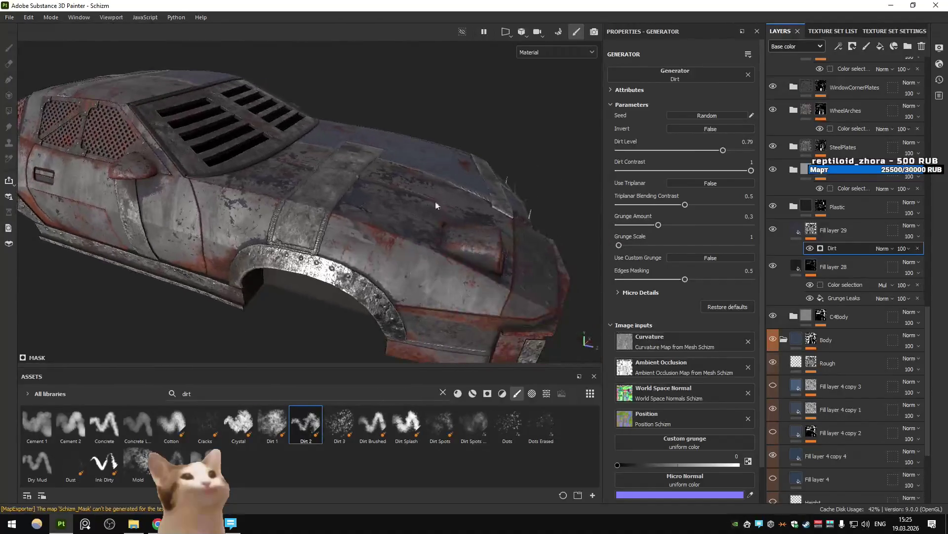
{"action": "left_click_drag", "start_coordinate": [297, 182], "coordinate": [336, 186], "text": "alt"}
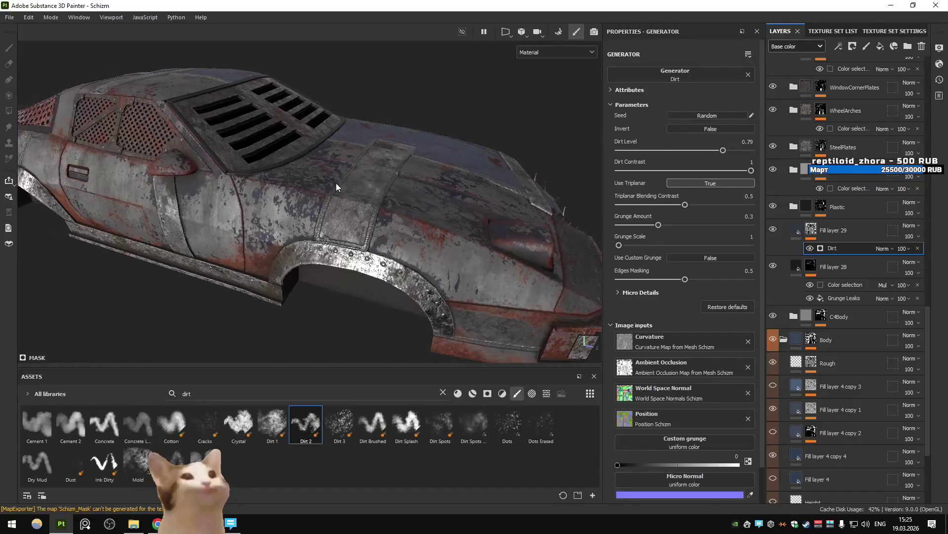
{"action": "key", "text": "Delete"}
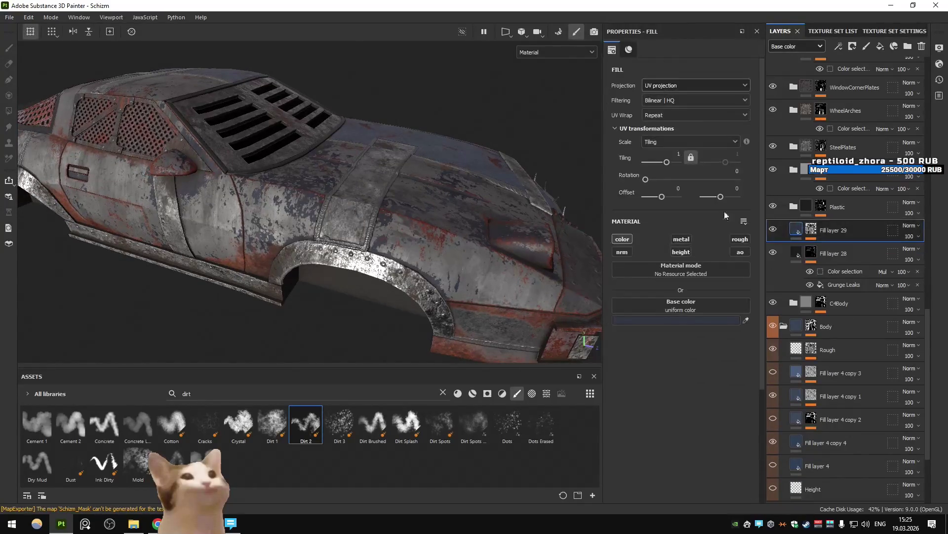
Set Fill layer 29's base colour to bright yellow FFBD00 after trying grey and red.
{"action": "left_click", "coordinate": [684, 320]}
{"action": "mouse_move", "coordinate": [772, 374]}
{"action": "left_mouse_down"}
{"action": "mouse_move", "coordinate": [752, 372]}
{"action": "mouse_move", "coordinate": [762, 374]}
{"action": "left_mouse_up"}
{"action": "key", "text": "ctrl+z"}
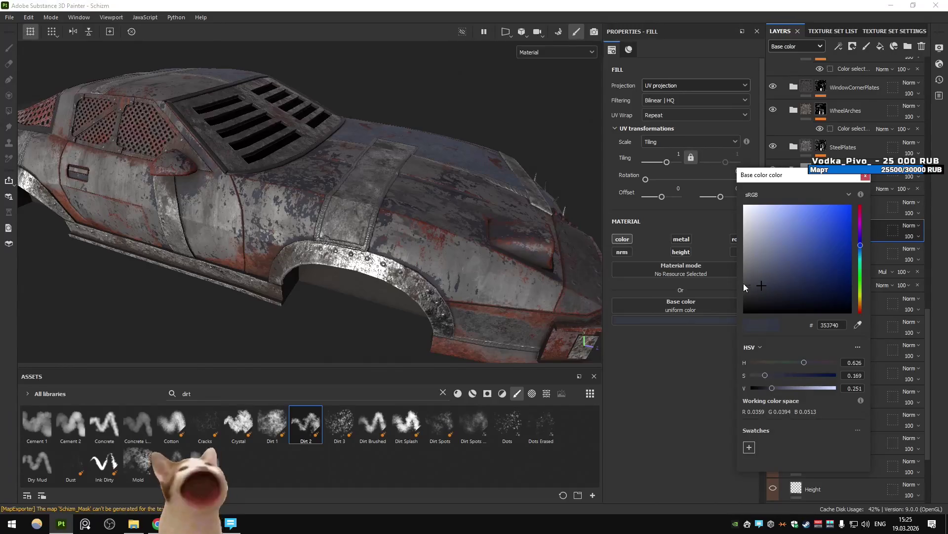
{"action": "left_click", "coordinate": [865, 176]}
{"action": "mouse_move", "coordinate": [376, 188]}
{"action": "left_mouse_down", "text": "alt"}
{"action": "mouse_move", "coordinate": [428, 187]}
{"action": "mouse_move", "coordinate": [494, 274]}
{"action": "mouse_move", "coordinate": [394, 261]}
{"action": "left_mouse_up", "text": "alt"}
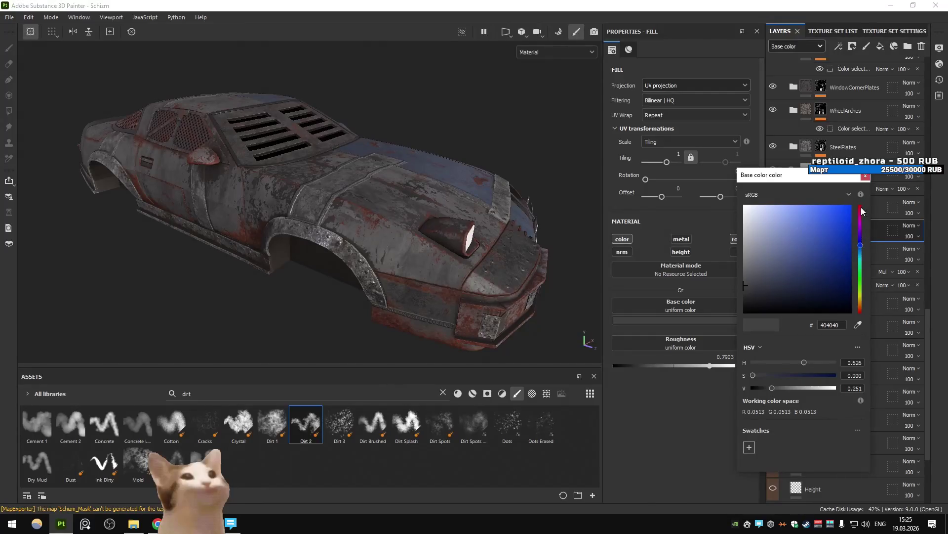
{"action": "left_click_drag", "start_coordinate": [860, 245], "coordinate": [860, 203]}
{"action": "mouse_move", "coordinate": [821, 238]}
{"action": "left_mouse_down"}
{"action": "mouse_move", "coordinate": [862, 196]}
{"action": "mouse_move", "coordinate": [862, 301]}
{"action": "left_mouse_up"}
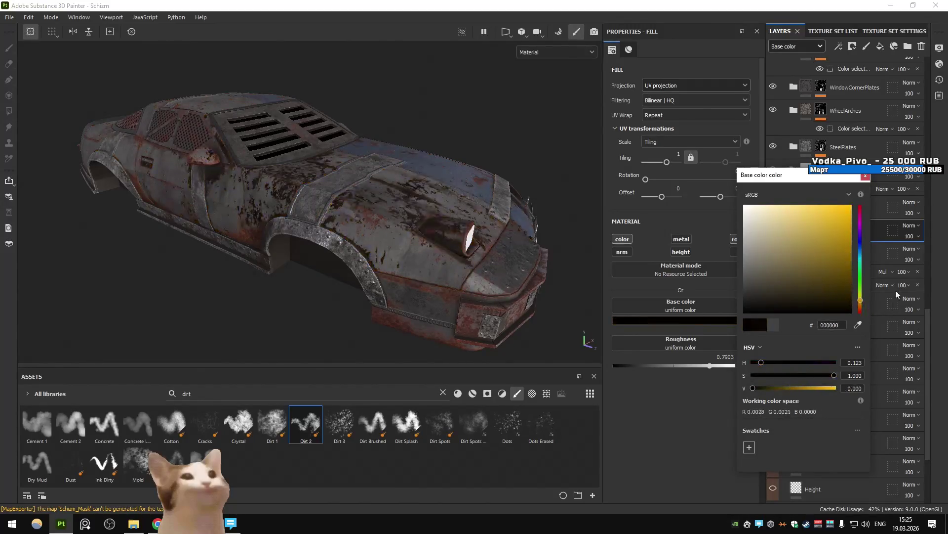
{"action": "left_click", "coordinate": [866, 177]}
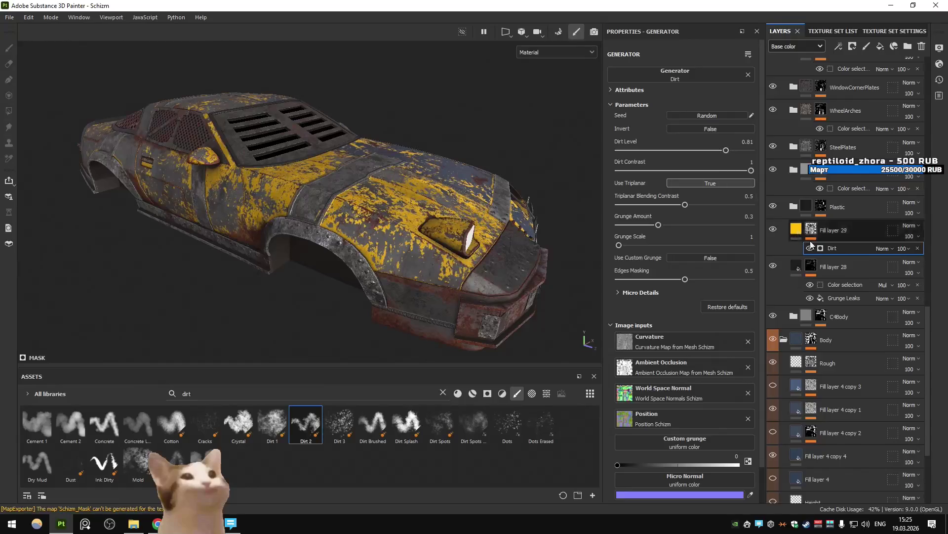
Add a Multiply colour selection to Fill layer 29's mask, sampling the blue ID-map area.
{"action": "left_click", "coordinate": [838, 46]}
{"action": "left_click", "coordinate": [855, 134]}
{"action": "key", "text": "ctrl+z"}
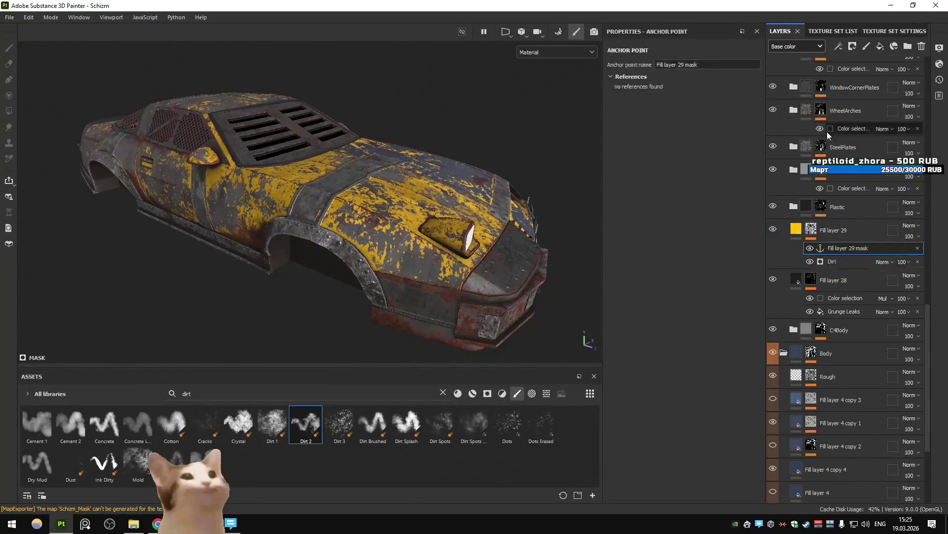
{"action": "left_click", "coordinate": [840, 230]}
{"action": "left_click", "coordinate": [838, 46]}
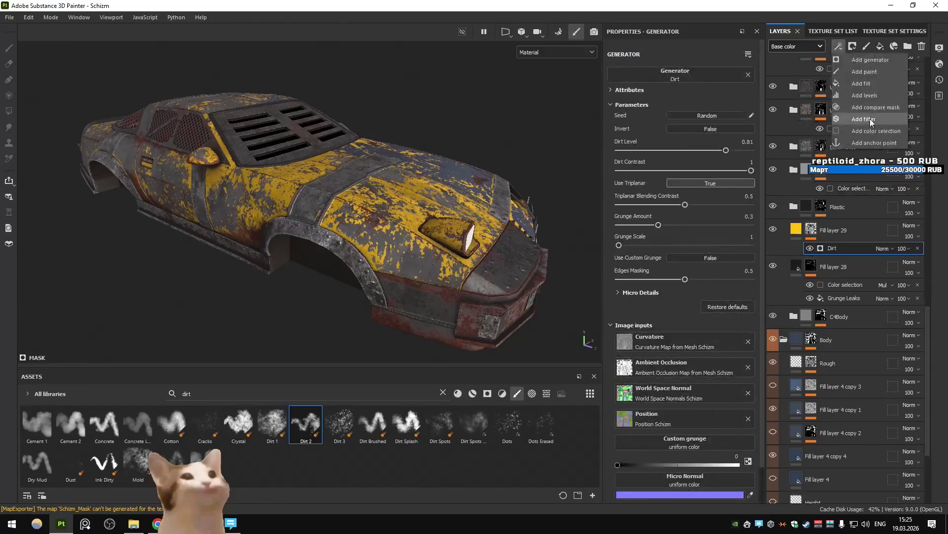
{"action": "left_click", "coordinate": [876, 131]}
{"action": "left_click", "coordinate": [884, 248]}
{"action": "left_click", "coordinate": [893, 43]}
{"action": "left_click", "coordinate": [740, 165]}
{"action": "left_click", "coordinate": [391, 224]}
{"action": "mouse_move", "coordinate": [474, 179]}
{"action": "left_mouse_down", "text": "alt"}
{"action": "mouse_move", "coordinate": [349, 197]}
{"action": "mouse_move", "coordinate": [296, 223]}
{"action": "left_mouse_up", "text": "alt"}
{"action": "scroll", "coordinate": [349, 197], "scroll_direction": "up", "scroll_amount": 3}
{"action": "middle_click_drag", "start_coordinate": [297, 222], "coordinate": [377, 225], "text": "alt"}
{"action": "left_click_drag", "start_coordinate": [423, 226], "coordinate": [512, 226], "text": "alt"}
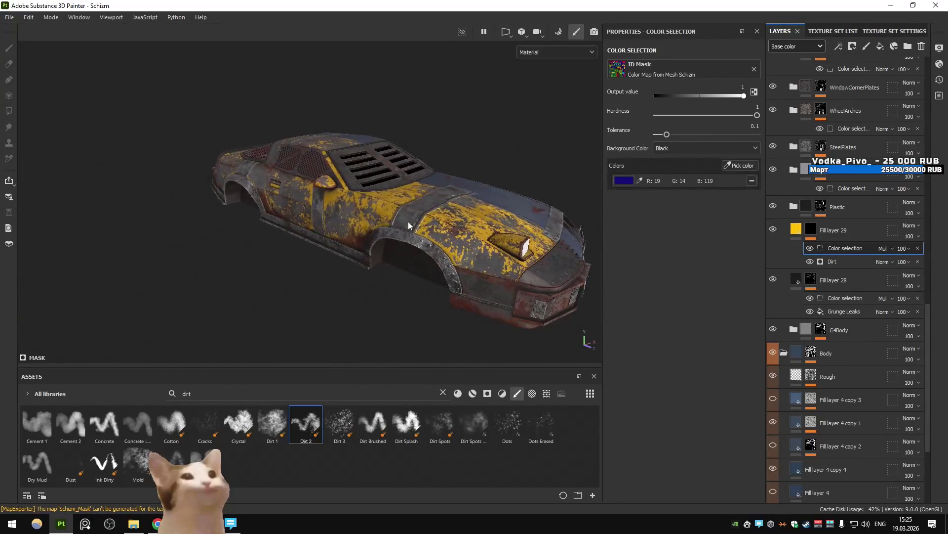
{"action": "left_click_drag", "start_coordinate": [409, 222], "coordinate": [402, 243], "text": "alt"}
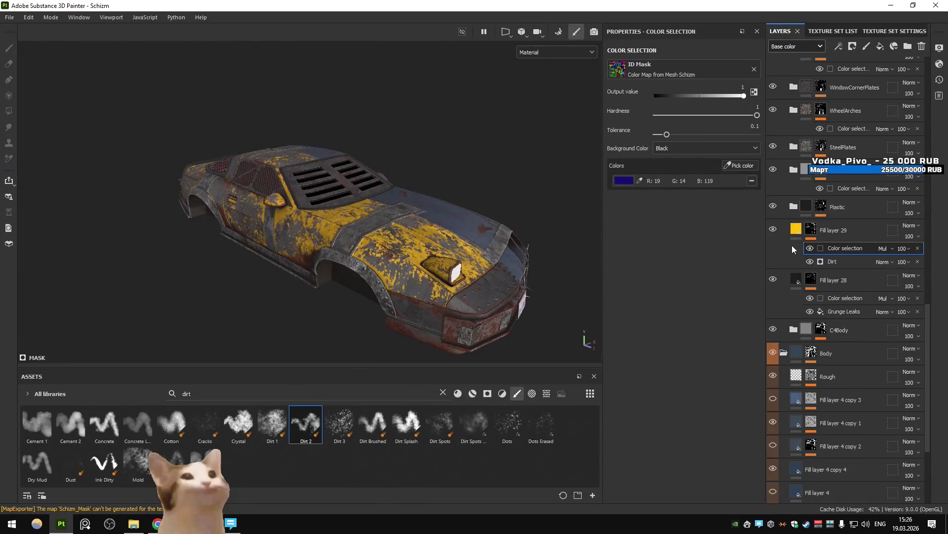
Briefly test a raised height channel on Fill layer 29, then disable it again.
{"action": "left_click", "coordinate": [796, 231]}
{"action": "left_click", "coordinate": [682, 252]}
{"action": "scroll", "coordinate": [365, 245], "scroll_direction": "up", "scroll_amount": 5}
{"action": "left_click_drag", "start_coordinate": [365, 245], "coordinate": [569, 341], "text": "alt"}
{"action": "left_click_drag", "start_coordinate": [677, 408], "coordinate": [675, 410]}
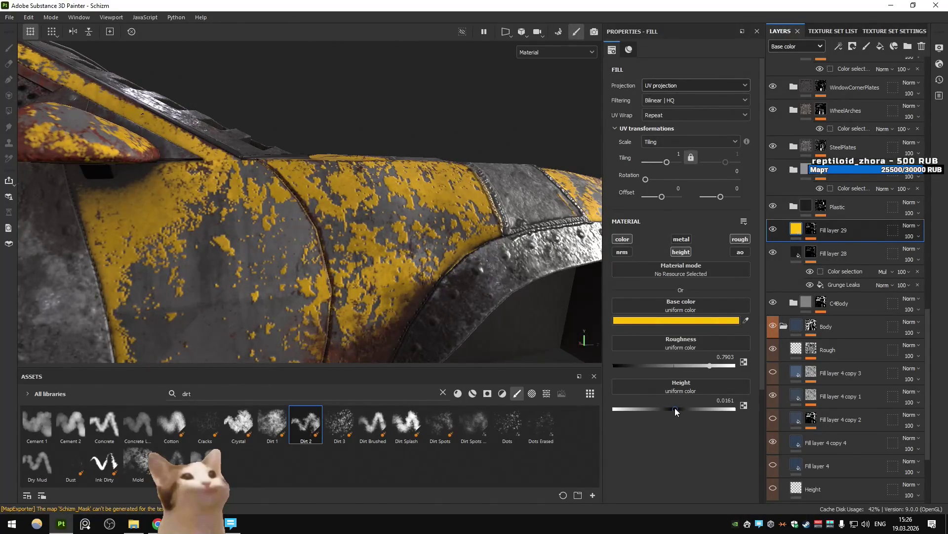
{"action": "left_click", "coordinate": [685, 253]}
{"action": "key", "text": "f"}
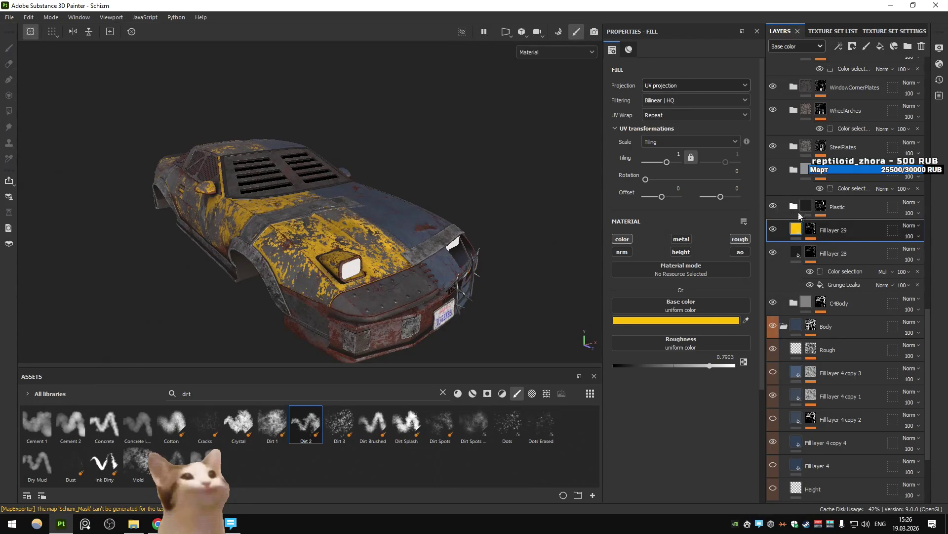
{"action": "key", "text": "ctrl+v"}
{"action": "left_click", "coordinate": [852, 248]}
Switch the Dirt generator to a custom grunge, trying Grunge Concrete Paint Leak and Grunge Leaky Paint.
{"action": "left_click", "coordinate": [850, 263]}
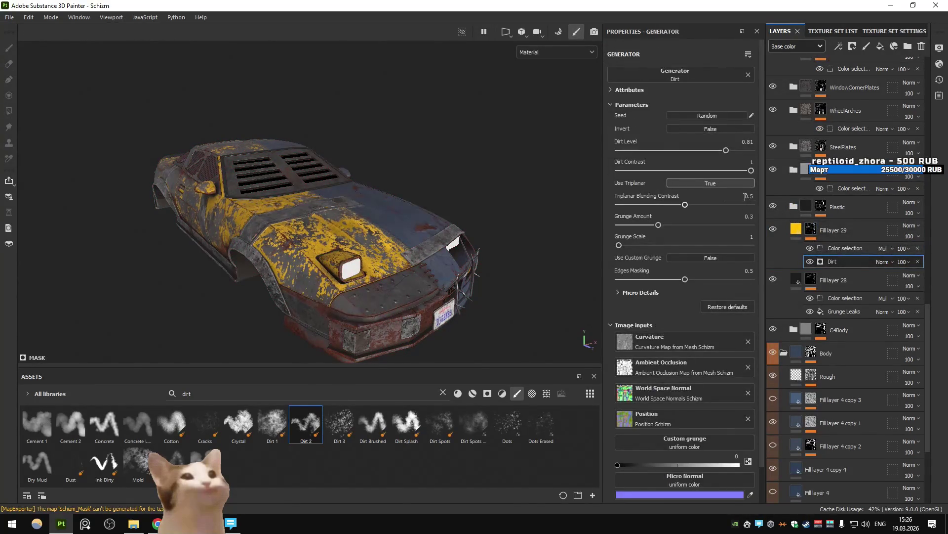
{"action": "left_click", "coordinate": [698, 258]}
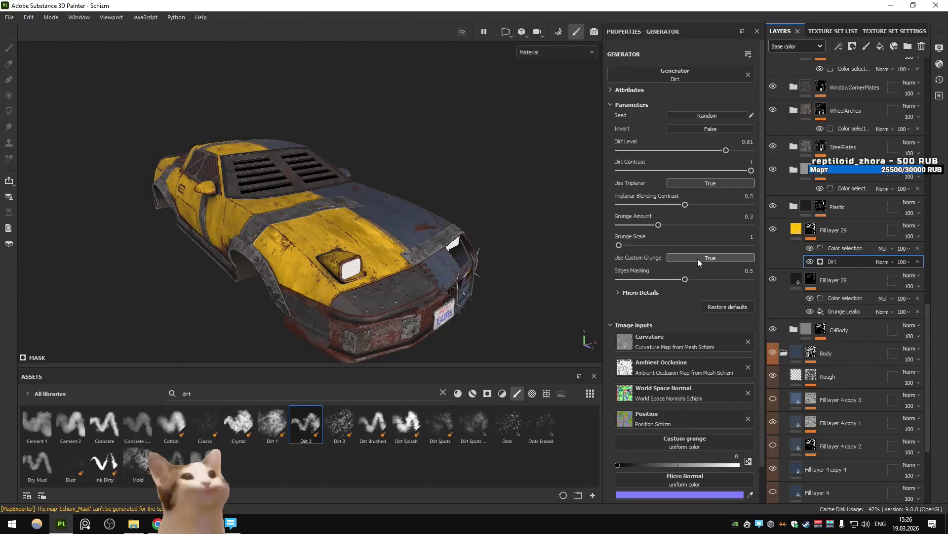
{"action": "scroll", "coordinate": [697, 259], "scroll_direction": "down", "scroll_amount": 2}
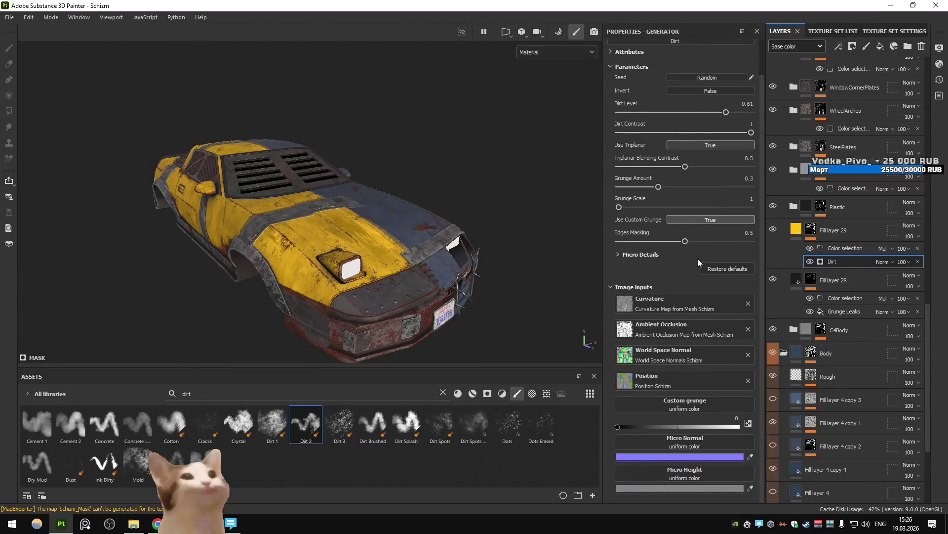
{"action": "left_click", "coordinate": [682, 401]}
{"action": "mouse_move", "coordinate": [731, 295]}
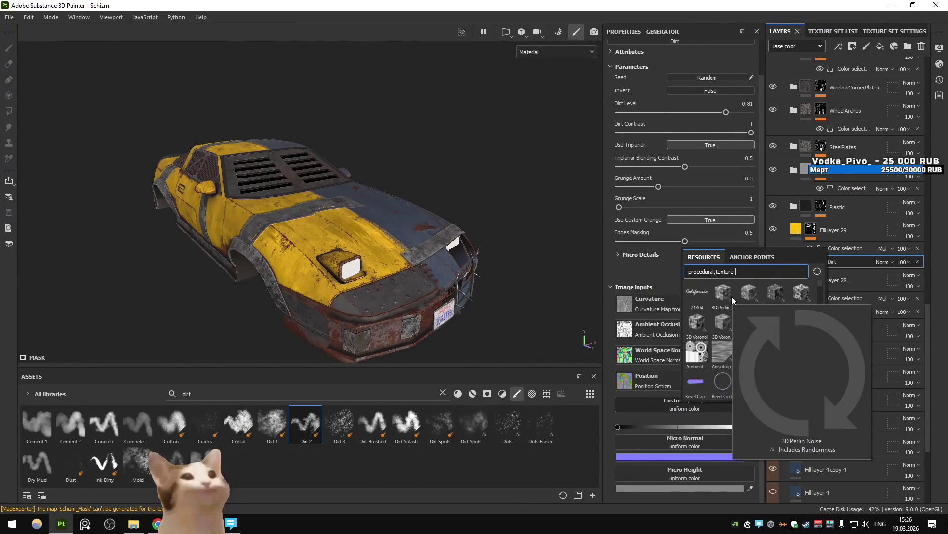
{"action": "type", "text": "paint"}
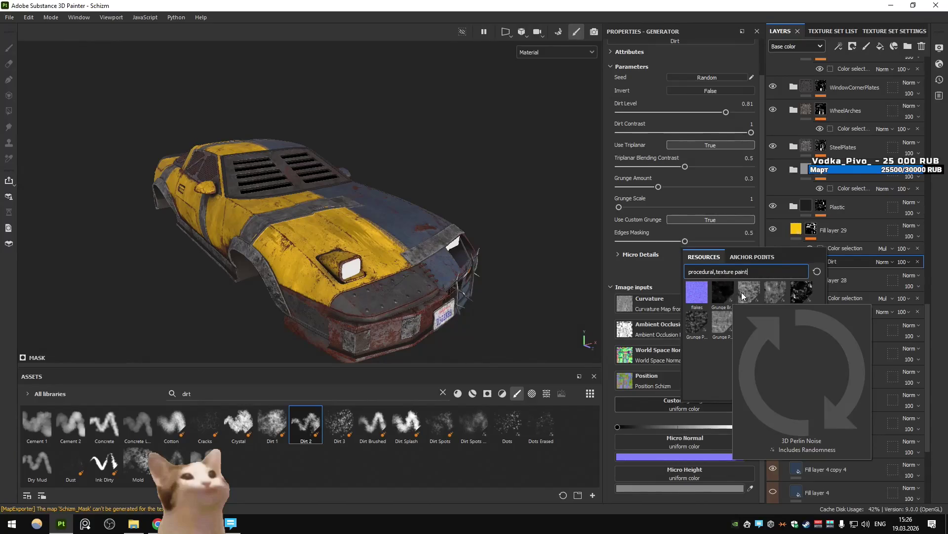
{"action": "left_click", "coordinate": [742, 293]}
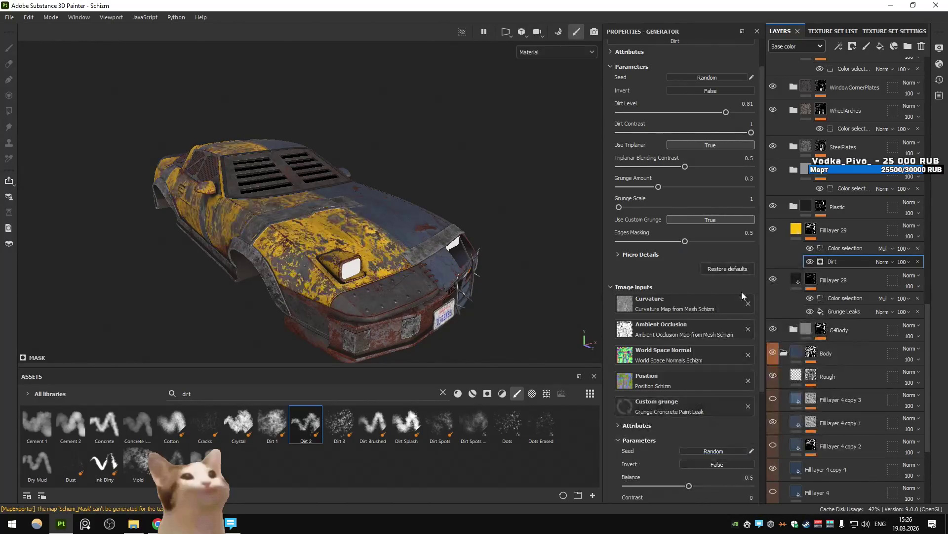
{"action": "left_click", "coordinate": [697, 413]}
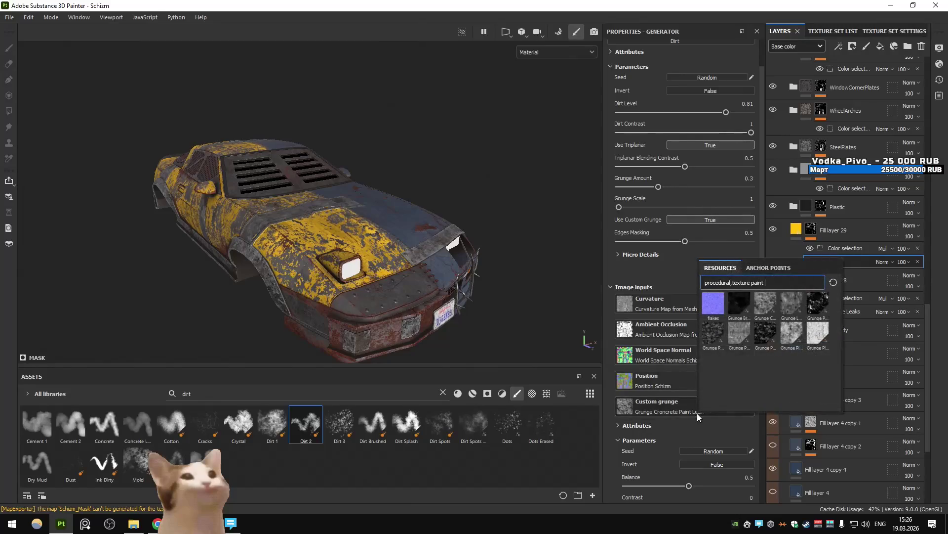
{"action": "left_click", "coordinate": [792, 304]}
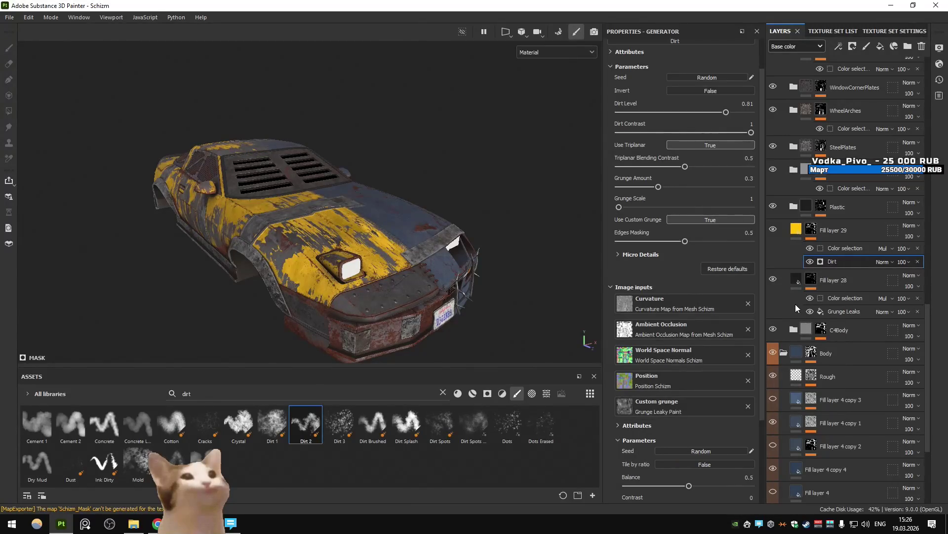
Try Paint Scraped, Streak Circular and Plaster variants, settling on Grunge Paint Scratched.
{"action": "left_click", "coordinate": [708, 413]}
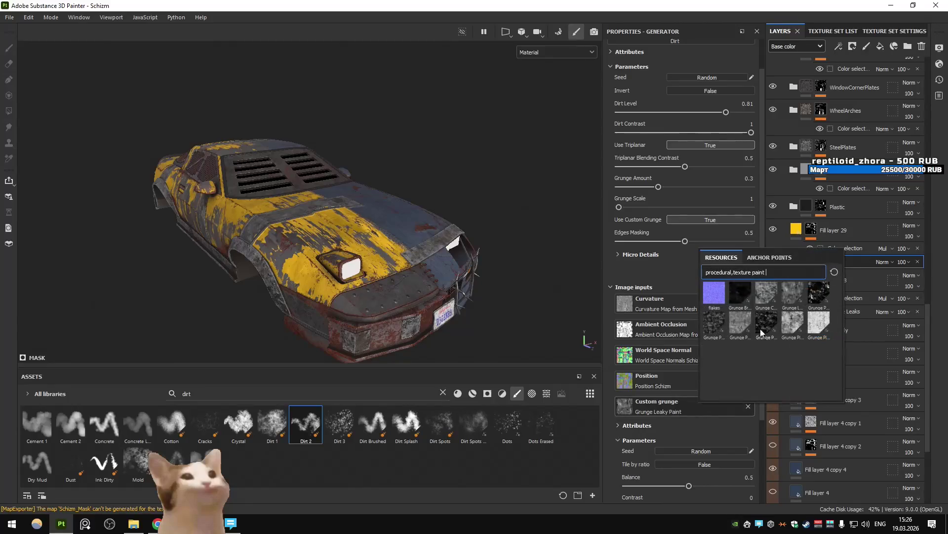
{"action": "left_click", "coordinate": [713, 321]}
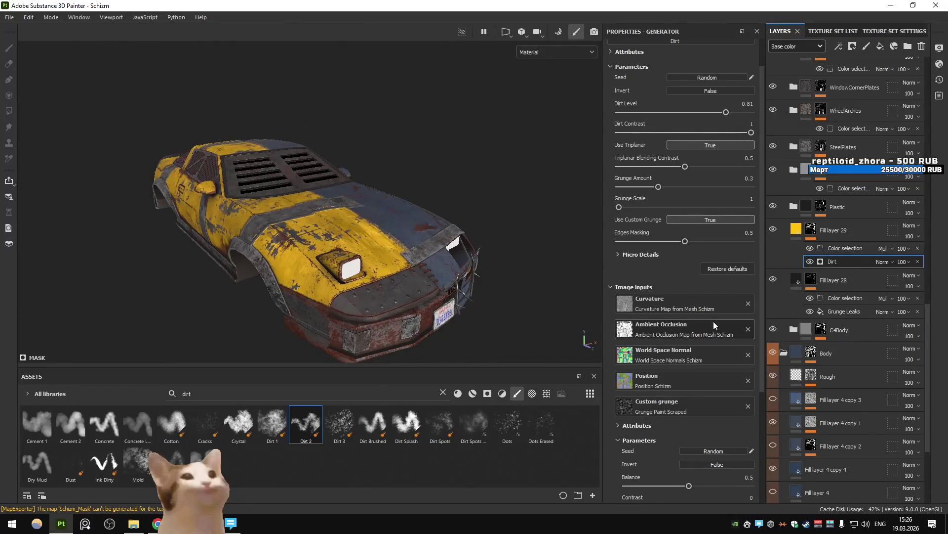
{"action": "left_click", "coordinate": [695, 404]}
{"action": "left_click", "coordinate": [735, 332]}
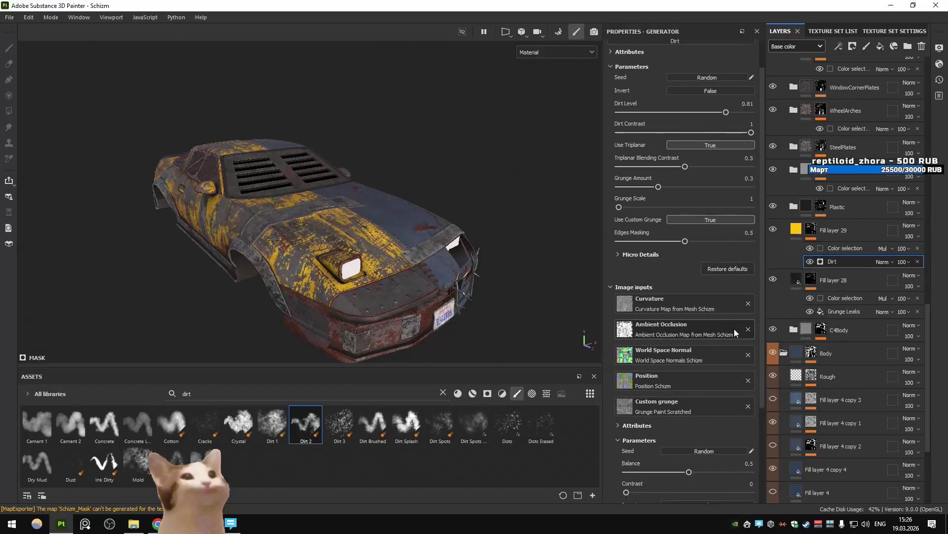
{"action": "left_click", "coordinate": [708, 413]}
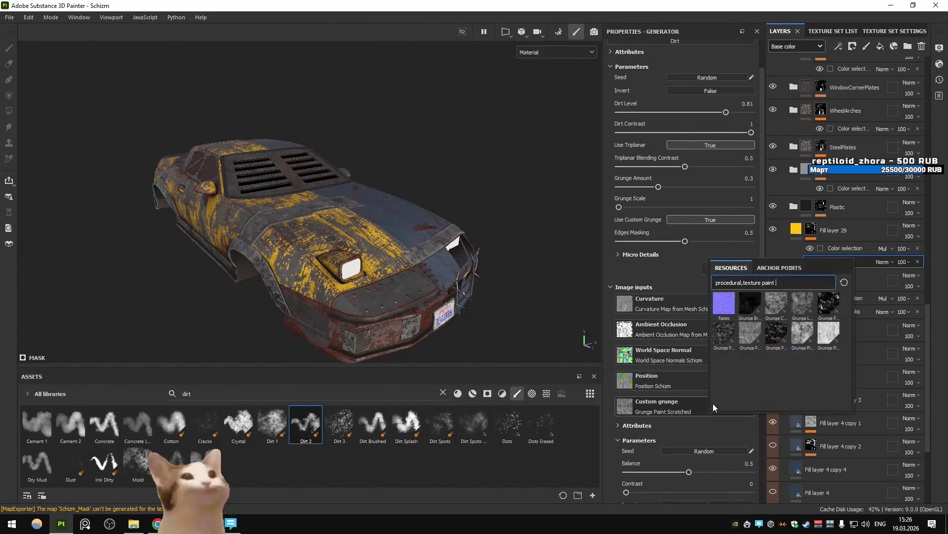
{"action": "left_click", "coordinate": [776, 336]}
{"action": "left_click", "coordinate": [716, 407]}
{"action": "left_click", "coordinate": [781, 372]}
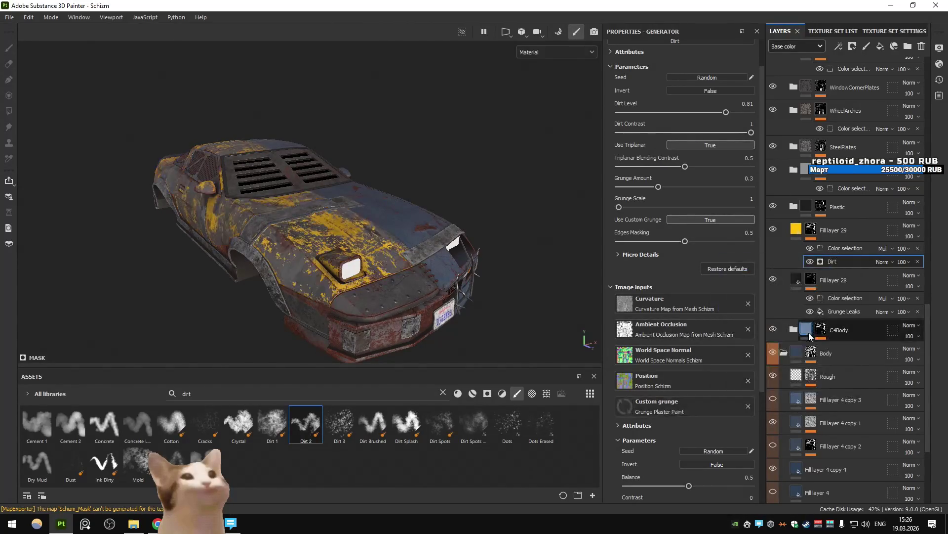
{"action": "left_click", "coordinate": [708, 410]}
{"action": "left_click", "coordinate": [811, 351]}
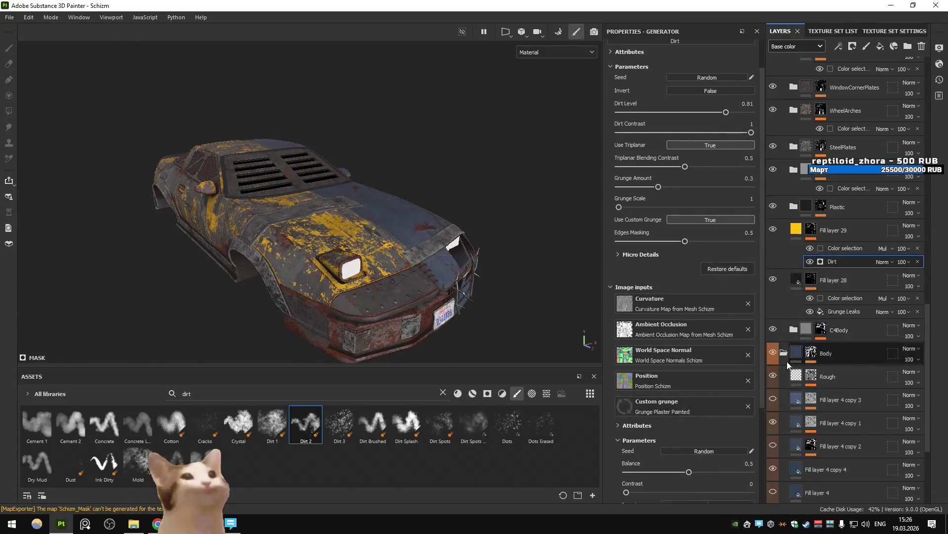
{"action": "left_click", "coordinate": [703, 405]}
{"action": "left_click", "coordinate": [791, 336]}
{"action": "mouse_move", "coordinate": [375, 232]}
{"action": "left_mouse_down", "text": "alt"}
{"action": "mouse_move", "coordinate": [333, 241]}
{"action": "mouse_move", "coordinate": [435, 259]}
{"action": "left_mouse_up", "text": "alt"}
{"action": "key", "text": "ctrl+shift+e"}
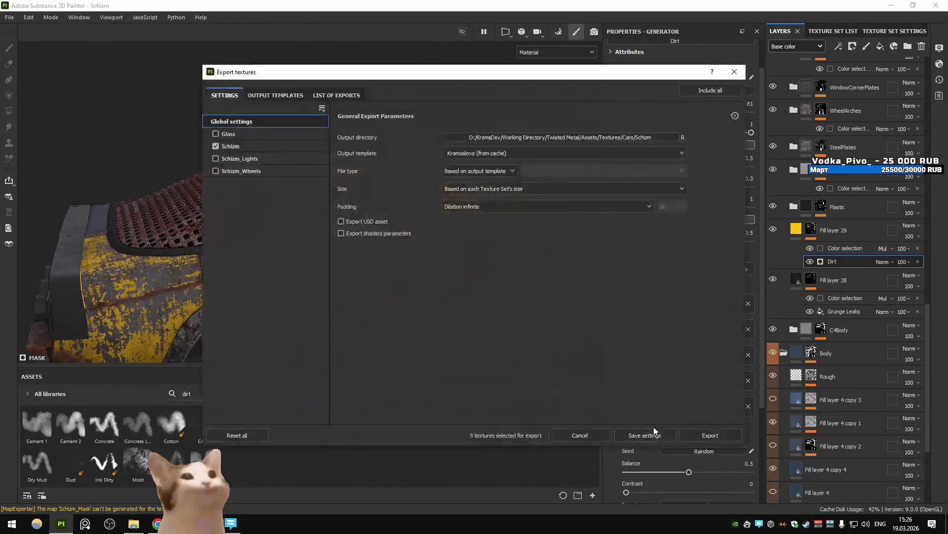
Invert the dirt mask and darken Fill layer 29's yellow paint to BA8A00.
{"action": "left_click", "coordinate": [591, 431]}
{"action": "scroll", "coordinate": [703, 203], "scroll_direction": "up", "scroll_amount": 2}
{"action": "left_click", "coordinate": [697, 128]}
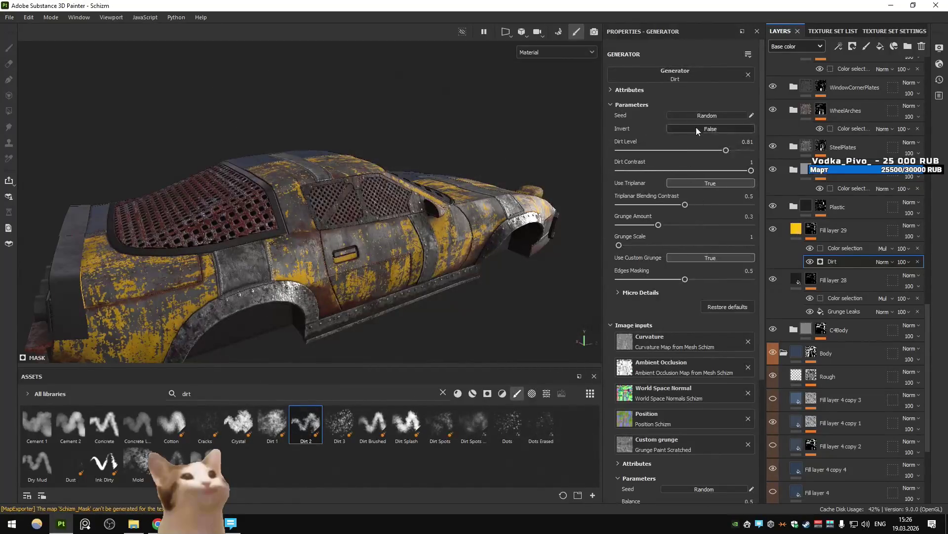
{"action": "left_click_drag", "start_coordinate": [395, 222], "coordinate": [272, 197], "text": "alt"}
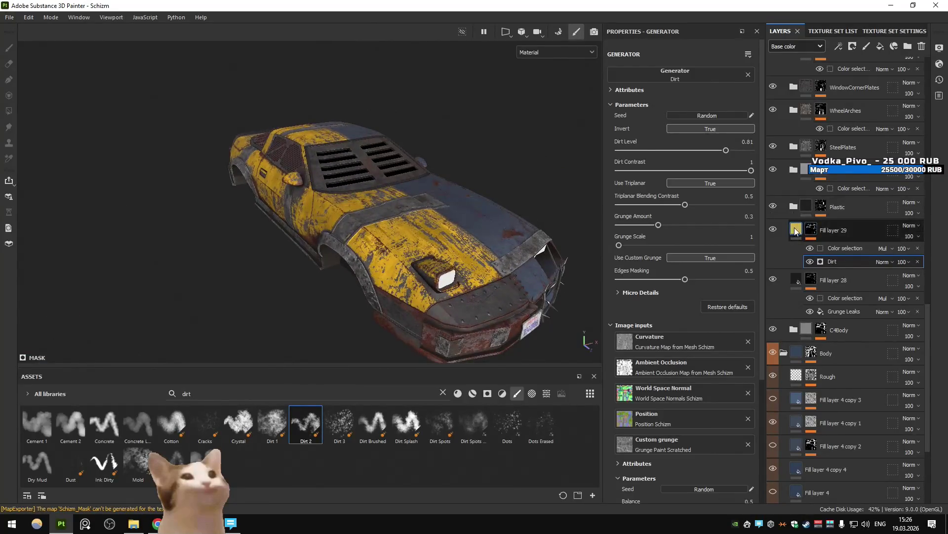
{"action": "left_click", "coordinate": [840, 230]}
{"action": "left_click", "coordinate": [674, 320]}
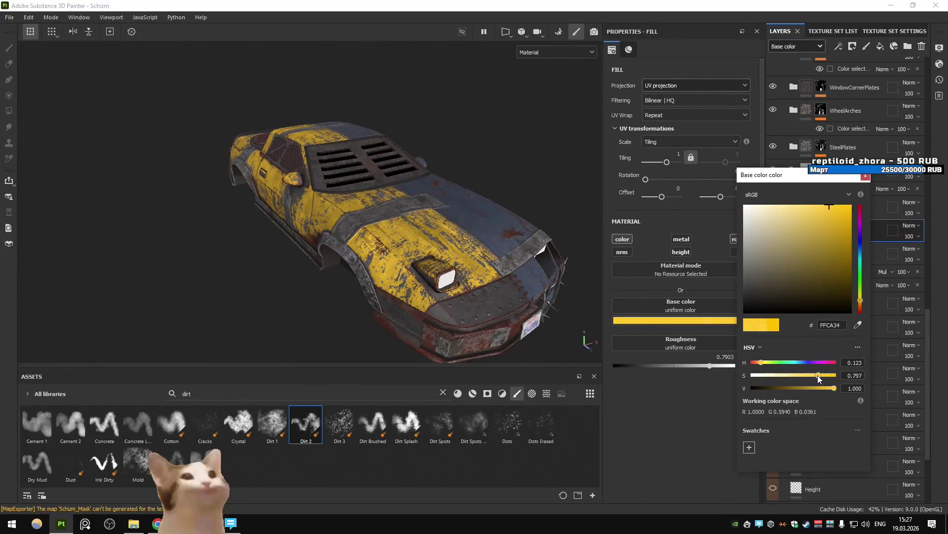
{"action": "mouse_move", "coordinate": [835, 220]}
{"action": "left_mouse_down"}
{"action": "mouse_move", "coordinate": [849, 215]}
{"action": "mouse_move", "coordinate": [844, 239]}
{"action": "mouse_move", "coordinate": [856, 212]}
{"action": "mouse_move", "coordinate": [859, 240]}
{"action": "mouse_move", "coordinate": [825, 238]}
{"action": "mouse_move", "coordinate": [867, 234]}
{"action": "left_mouse_up"}
{"action": "mouse_move", "coordinate": [396, 213]}
{"action": "left_mouse_down", "text": "alt"}
{"action": "mouse_move", "coordinate": [458, 184]}
{"action": "mouse_move", "coordinate": [434, 214]}
{"action": "left_mouse_up", "text": "alt"}
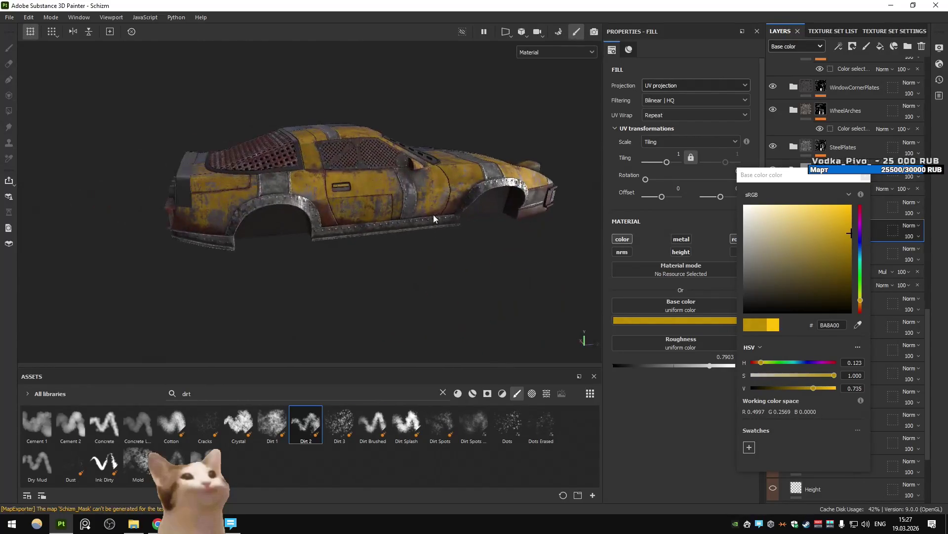
Export the Schizm textures and check the worn yellow paint in Unity.
{"action": "key", "text": "ctrl+shift+e"}
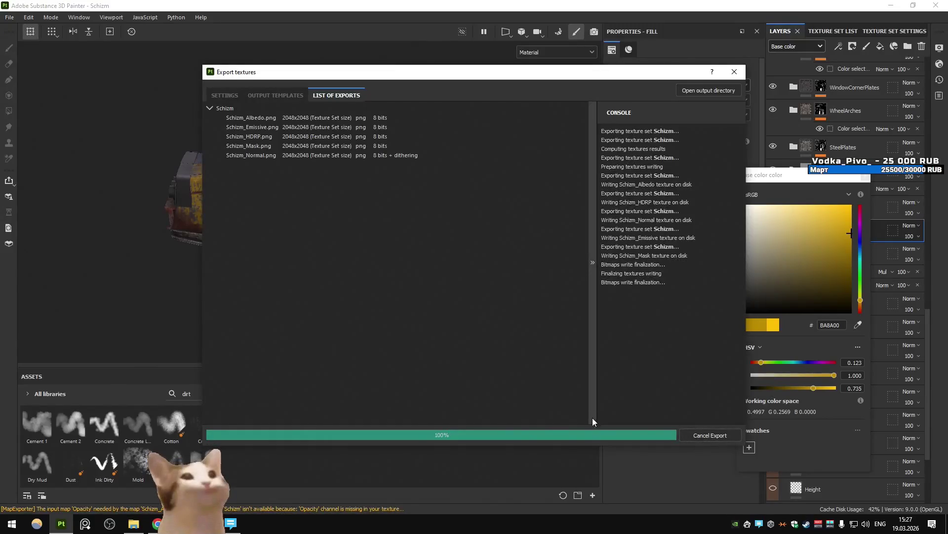
{"action": "left_click", "coordinate": [580, 431]}
{"action": "key", "text": "alt+Tab"}
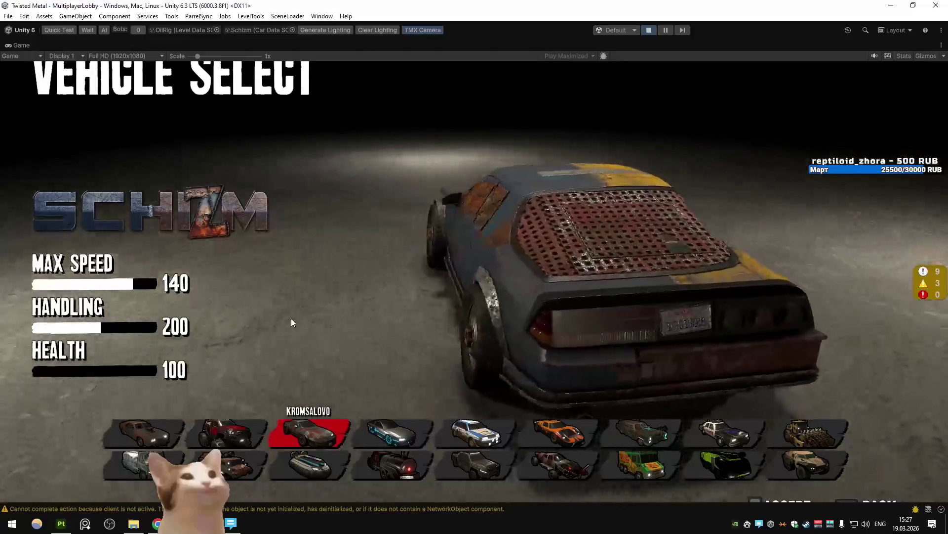
{"action": "key", "text": "alt+Tab"}
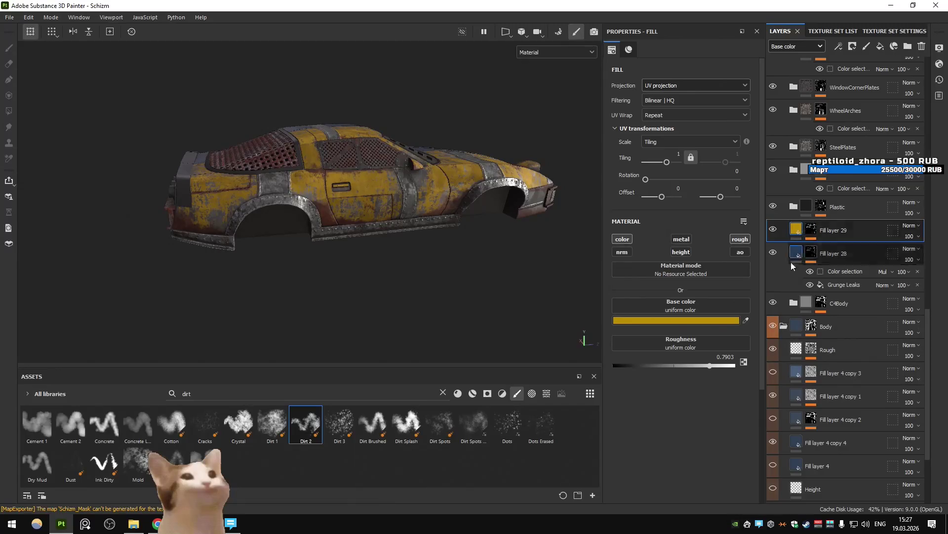
Retune Fill layer 29's yellow paint hue, brightness and saturation to deep gold B78700.
{"action": "left_click", "coordinate": [796, 229]}
{"action": "left_click_drag", "start_coordinate": [861, 304], "coordinate": [861, 300]}
{"action": "mouse_move", "coordinate": [444, 198]}
{"action": "left_mouse_down", "text": "alt"}
{"action": "mouse_move", "coordinate": [303, 200]}
{"action": "mouse_move", "coordinate": [217, 242]}
{"action": "left_mouse_up", "text": "alt"}
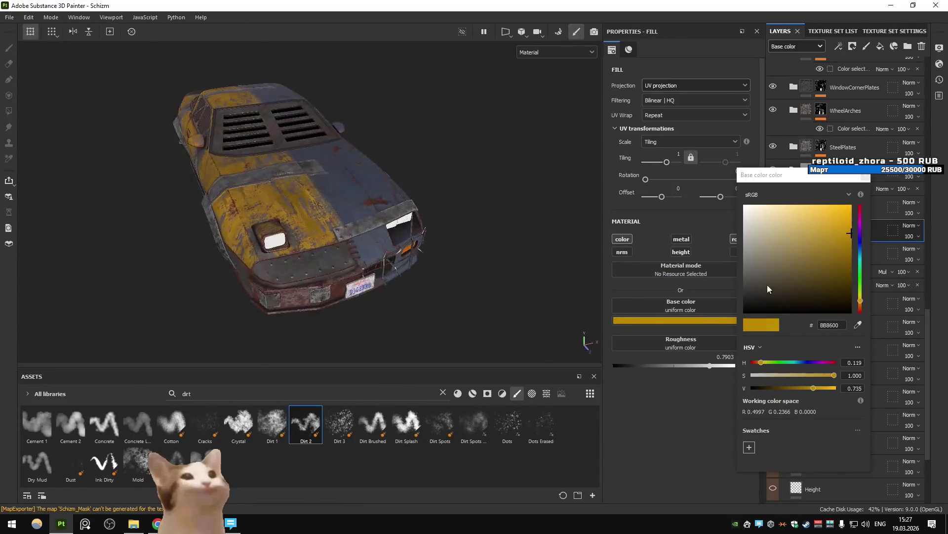
{"action": "left_click_drag", "start_coordinate": [849, 220], "coordinate": [850, 204]}
{"action": "left_click_drag", "start_coordinate": [860, 305], "coordinate": [862, 299]}
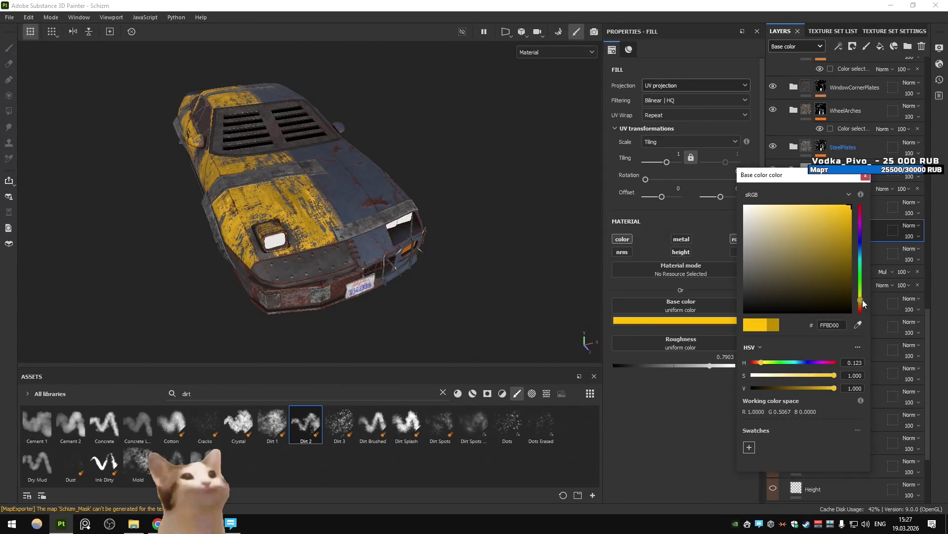
{"action": "mouse_move", "coordinate": [851, 206]}
{"action": "left_mouse_down"}
{"action": "mouse_move", "coordinate": [827, 204]}
{"action": "mouse_move", "coordinate": [828, 236]}
{"action": "mouse_move", "coordinate": [817, 247]}
{"action": "mouse_move", "coordinate": [875, 245]}
{"action": "mouse_move", "coordinate": [844, 259]}
{"action": "mouse_move", "coordinate": [890, 280]}
{"action": "mouse_move", "coordinate": [893, 248]}
{"action": "mouse_move", "coordinate": [852, 200]}
{"action": "mouse_move", "coordinate": [839, 258]}
{"action": "mouse_move", "coordinate": [824, 256]}
{"action": "mouse_move", "coordinate": [864, 276]}
{"action": "mouse_move", "coordinate": [861, 189]}
{"action": "mouse_move", "coordinate": [860, 261]}
{"action": "mouse_move", "coordinate": [819, 254]}
{"action": "mouse_move", "coordinate": [858, 249]}
{"action": "mouse_move", "coordinate": [846, 239]}
{"action": "mouse_move", "coordinate": [864, 237]}
{"action": "mouse_move", "coordinate": [881, 180]}
{"action": "mouse_move", "coordinate": [882, 224]}
{"action": "mouse_move", "coordinate": [871, 241]}
{"action": "mouse_move", "coordinate": [885, 230]}
{"action": "mouse_move", "coordinate": [891, 242]}
{"action": "left_mouse_up"}
Re-export the textures and browse Unity's vehicle select.
{"action": "key", "text": "ctrl+shift+e"}
{"action": "left_click", "coordinate": [730, 437]}
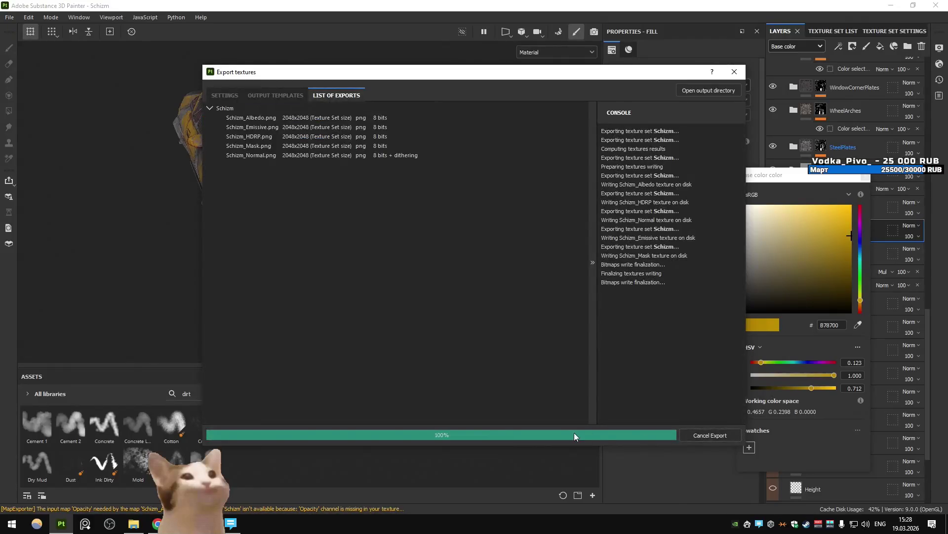
{"action": "left_click", "coordinate": [600, 435]}
{"action": "key", "text": "alt+Tab"}
{"action": "key", "text": "Left"}
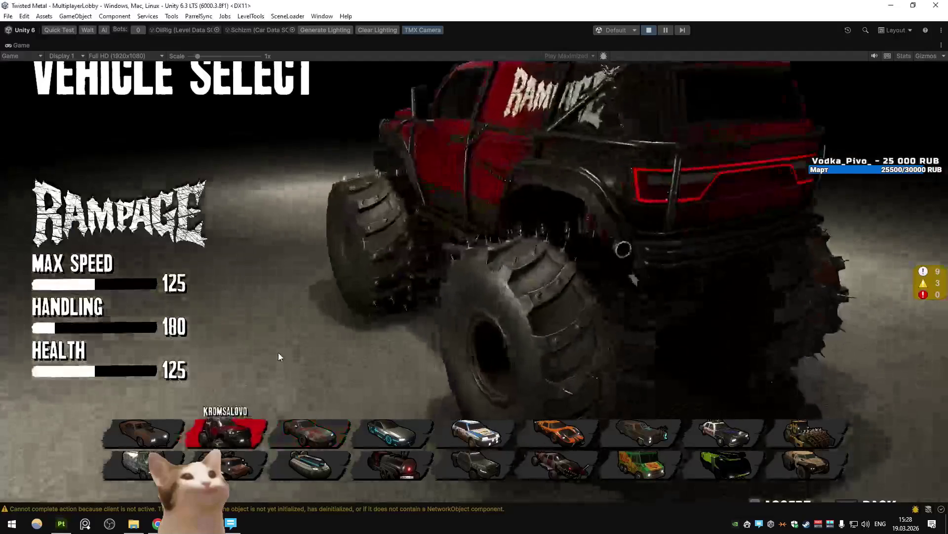
Choose the Schizm in Vehicle Select, start the OilRig match, and close the debug console.
{"action": "key", "text": "Right"}
{"action": "key", "text": "Right"}
{"action": "key", "text": "Left"}
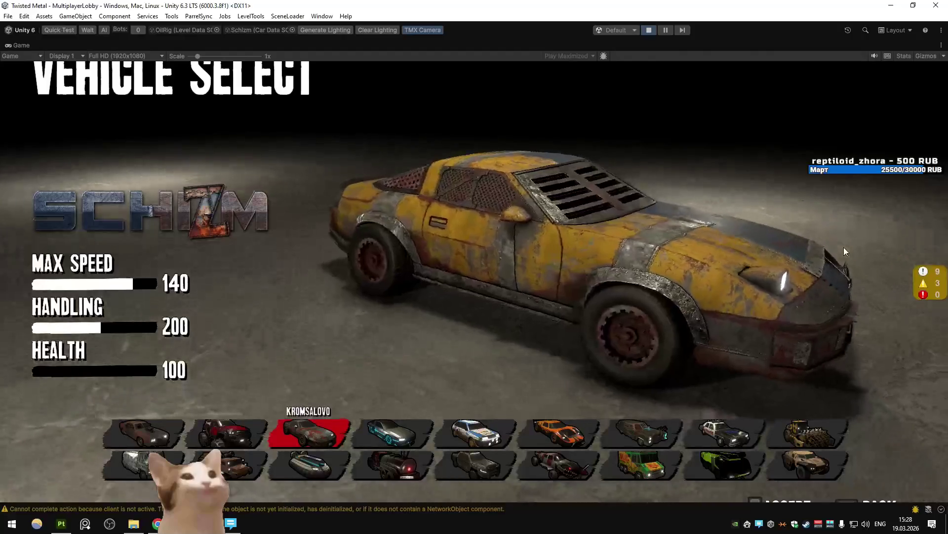
{"action": "key", "text": "Return"}
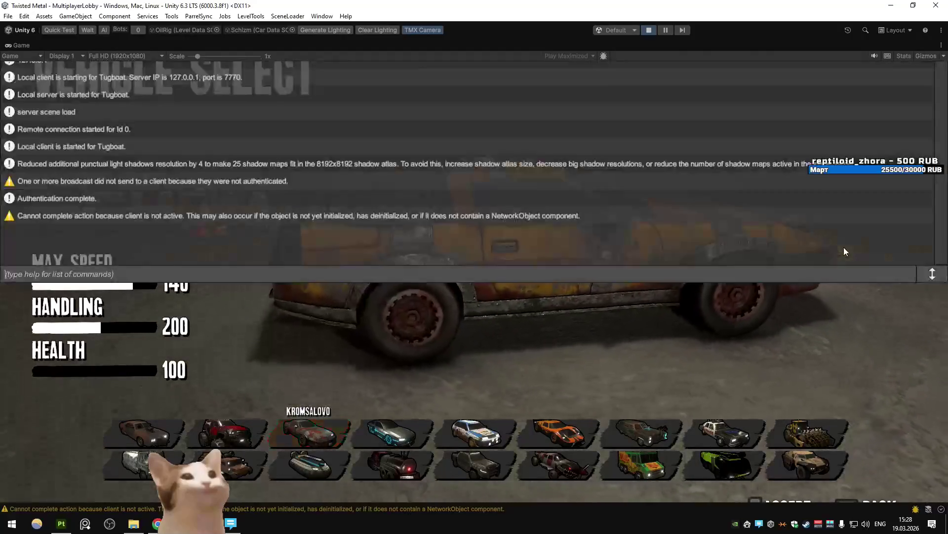
{"action": "key", "text": "grave"}
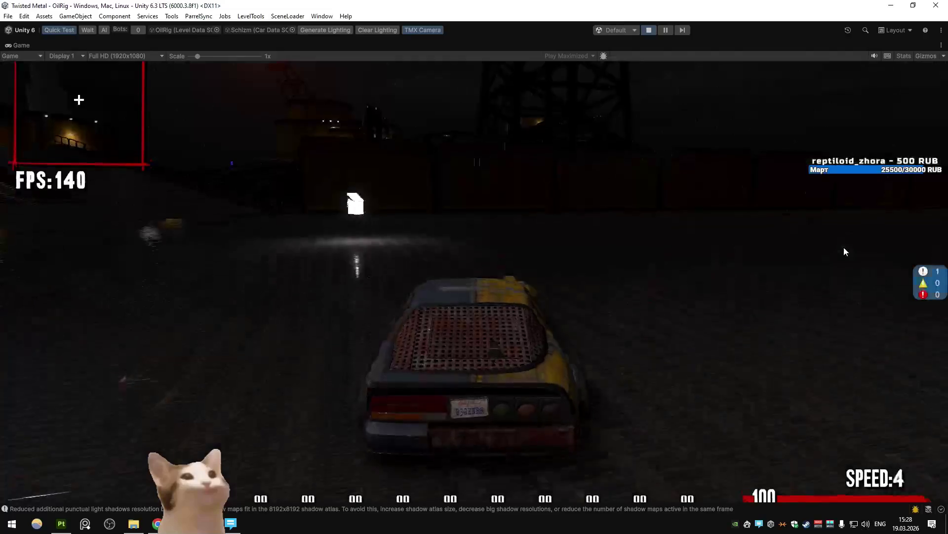
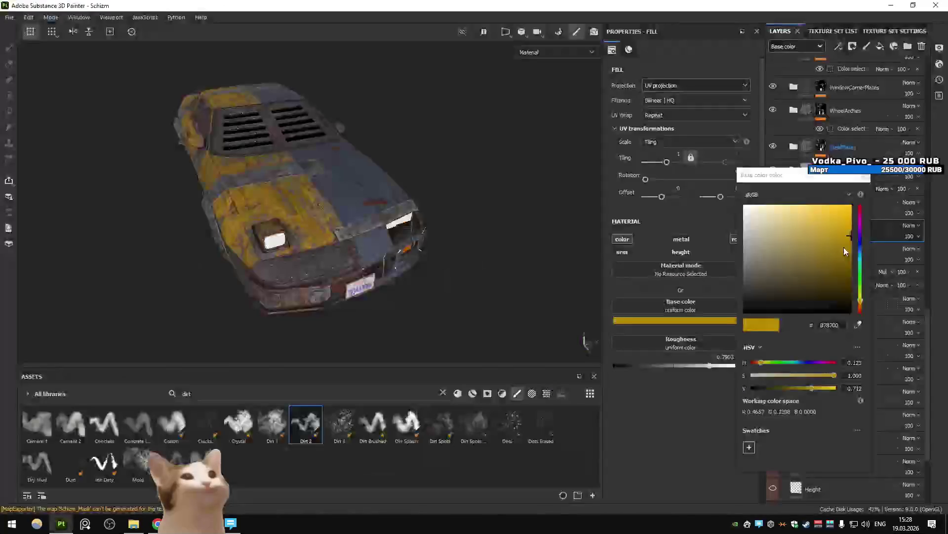
Change the gold fill's Base color to a deep red.
{"action": "left_click", "coordinate": [713, 321]}
{"action": "left_click", "coordinate": [851, 205]}
{"action": "left_click_drag", "start_coordinate": [861, 297], "coordinate": [862, 206]}
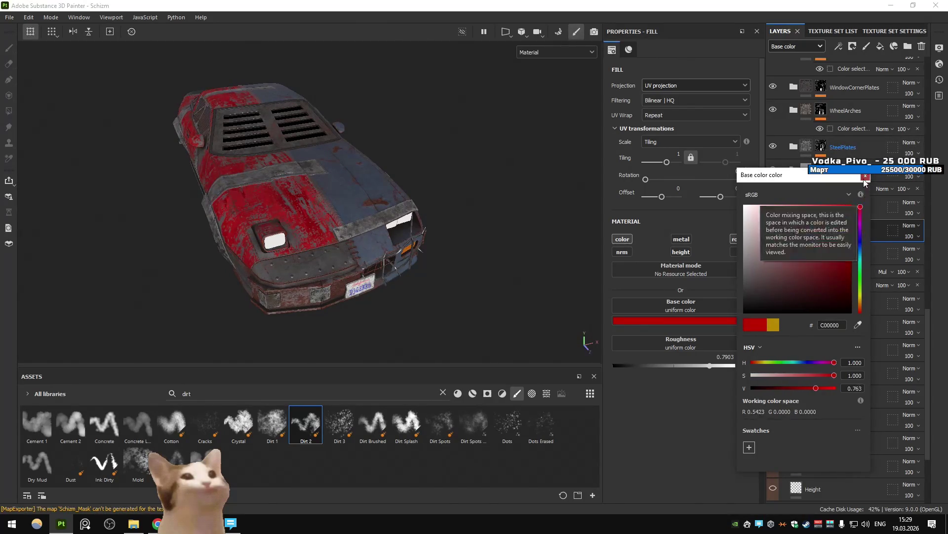
{"action": "left_click", "coordinate": [866, 176]}
Turn the blue body paint on Fill layer 4 copy 4 grey 9C9C9C.
{"action": "scroll", "coordinate": [853, 280], "scroll_direction": "down", "scroll_amount": 3}
{"action": "left_click", "coordinate": [797, 316]}
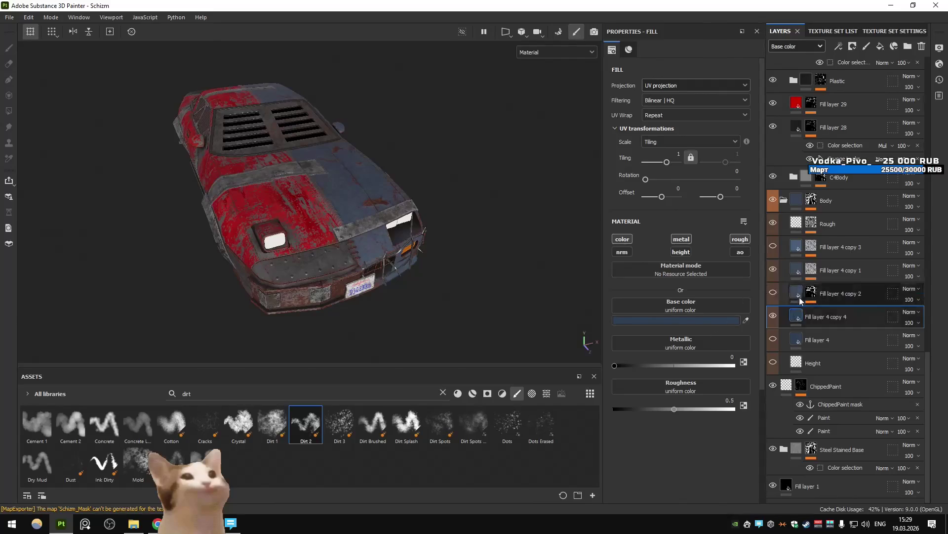
{"action": "left_click", "coordinate": [721, 319]}
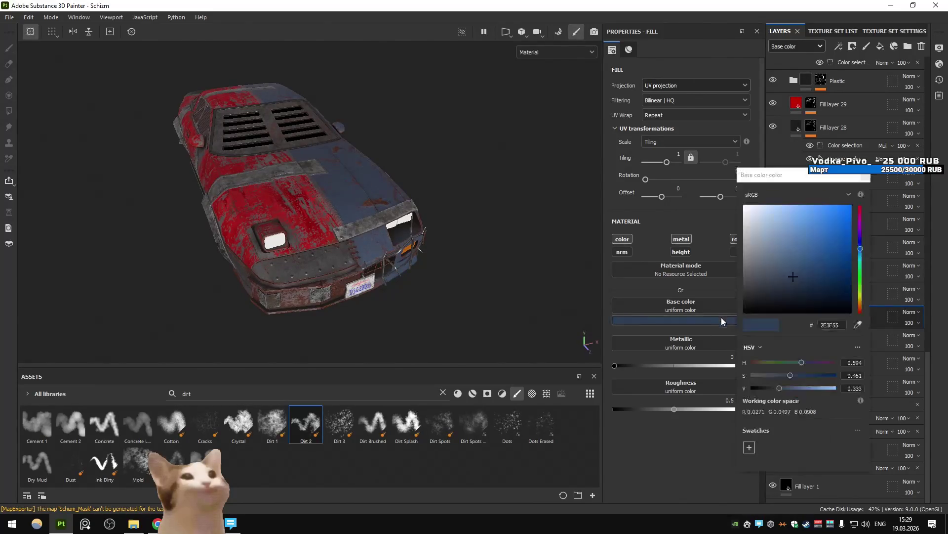
{"action": "mouse_move", "coordinate": [747, 225]}
{"action": "left_mouse_down"}
{"action": "mouse_move", "coordinate": [709, 221]}
{"action": "mouse_move", "coordinate": [704, 248]}
{"action": "left_mouse_up"}
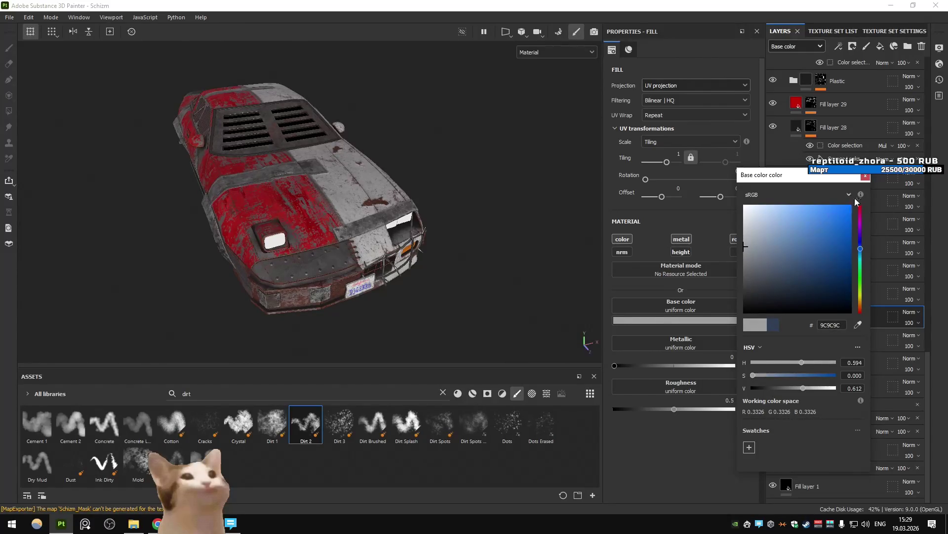
{"action": "left_click", "coordinate": [865, 176]}
{"action": "scroll", "coordinate": [839, 209], "scroll_direction": "up", "scroll_amount": 3}
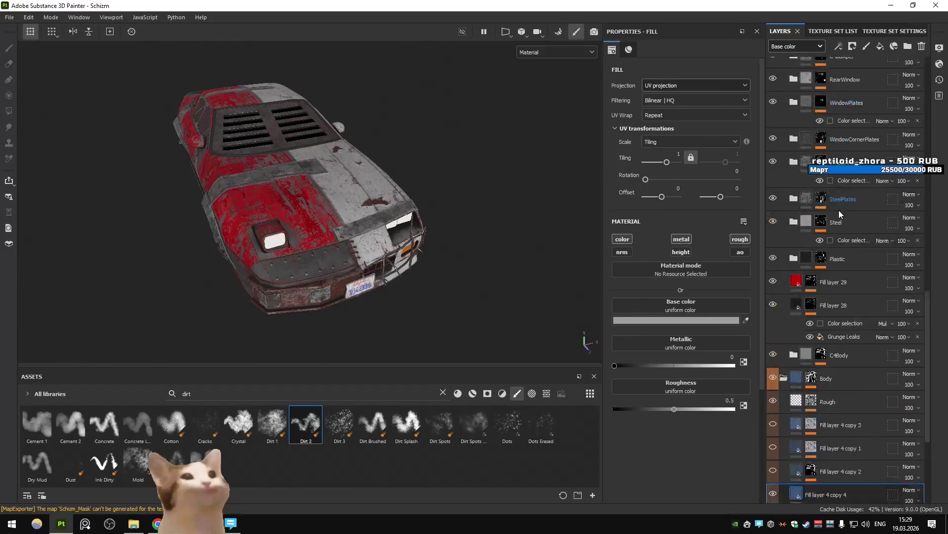
{"action": "scroll", "coordinate": [834, 221], "scroll_direction": "up", "scroll_amount": 1}
{"action": "scroll", "coordinate": [834, 221], "scroll_direction": "up", "scroll_amount": 2}
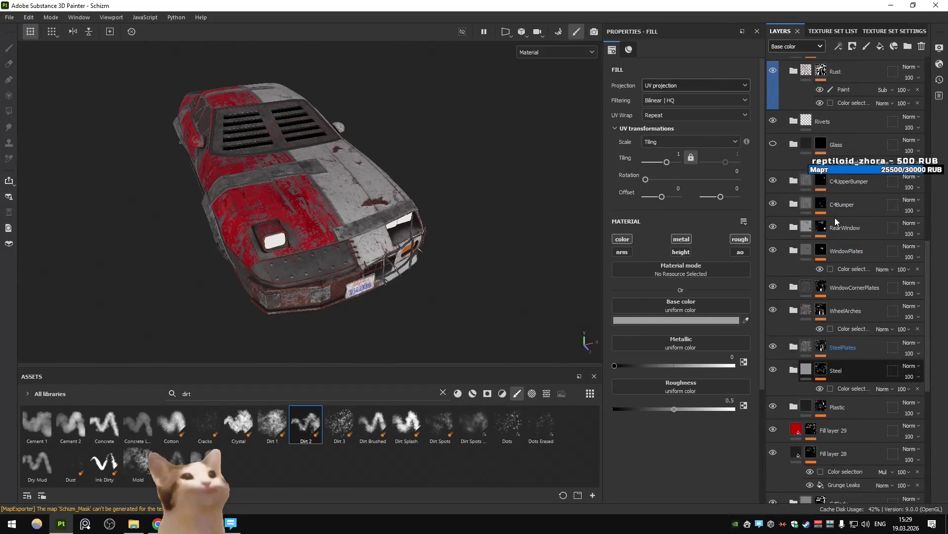
{"action": "left_click", "coordinate": [857, 121]}
Add a colour-only black fill layer above Rivets.
{"action": "left_click", "coordinate": [879, 44]}
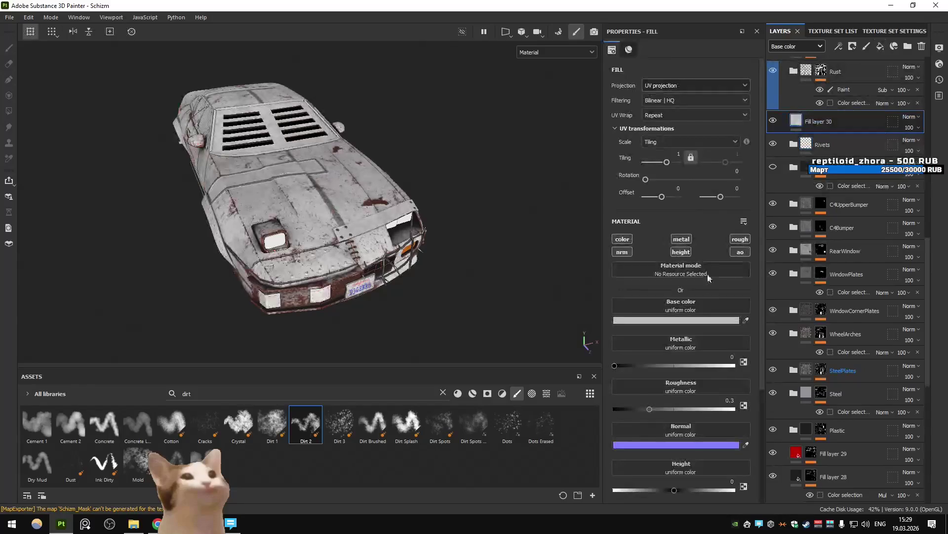
{"action": "left_click", "coordinate": [690, 320]}
{"action": "left_click", "coordinate": [778, 266]}
{"action": "left_click", "coordinate": [851, 182]}
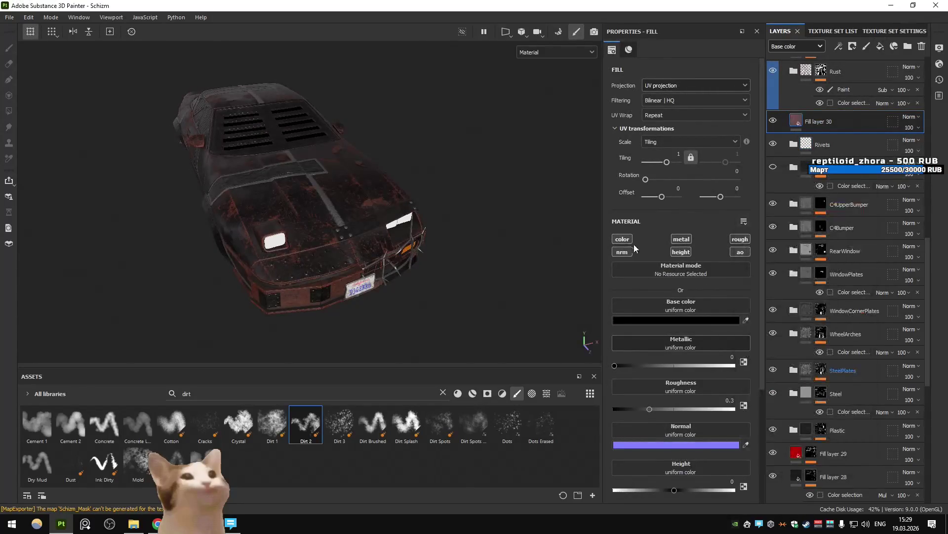
{"action": "left_click", "coordinate": [622, 238]}
Give Fill layer 30 a black mask containing a fill effect.
{"action": "left_click", "coordinate": [853, 46]}
{"action": "left_click", "coordinate": [867, 69]}
{"action": "left_click", "coordinate": [838, 46]}
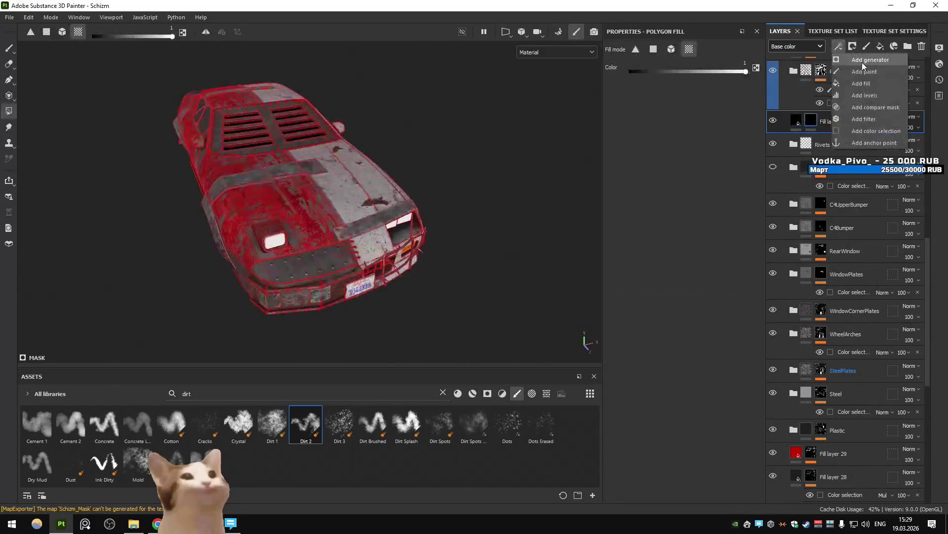
{"action": "left_click", "coordinate": [864, 83]}
Search the grayscale resource picker for star assets instead of leak.
{"action": "left_click", "coordinate": [695, 238]}
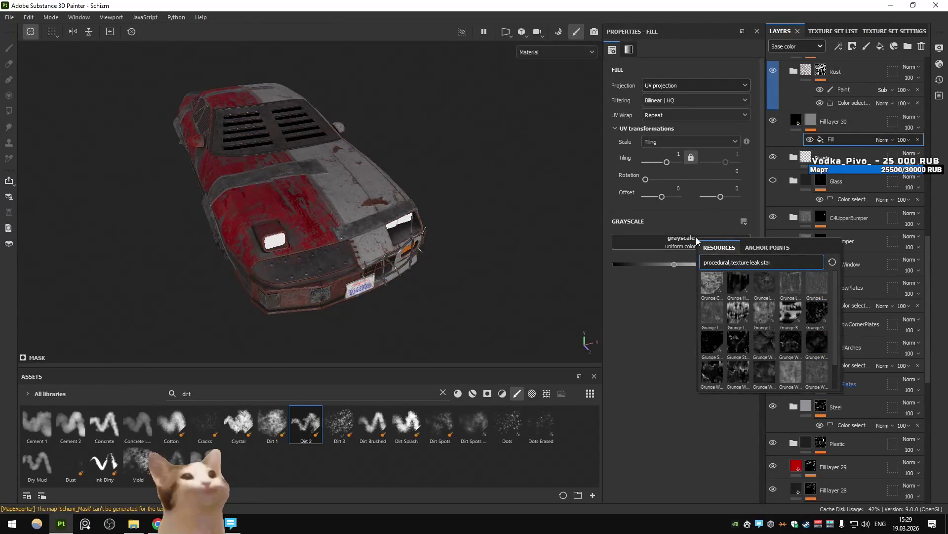
{"action": "double_click", "coordinate": [750, 262]}
{"action": "key", "text": "BackSpace"}
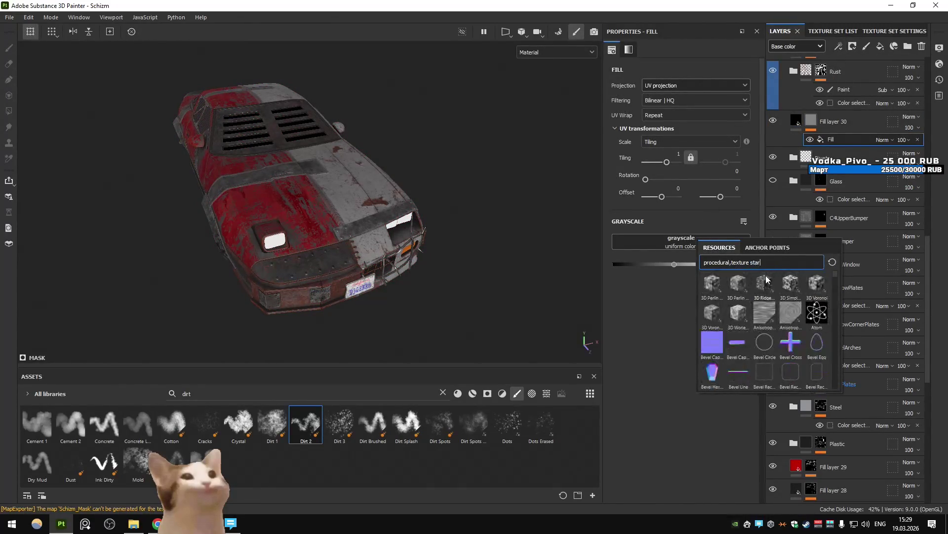
{"action": "type", "text": "s"}
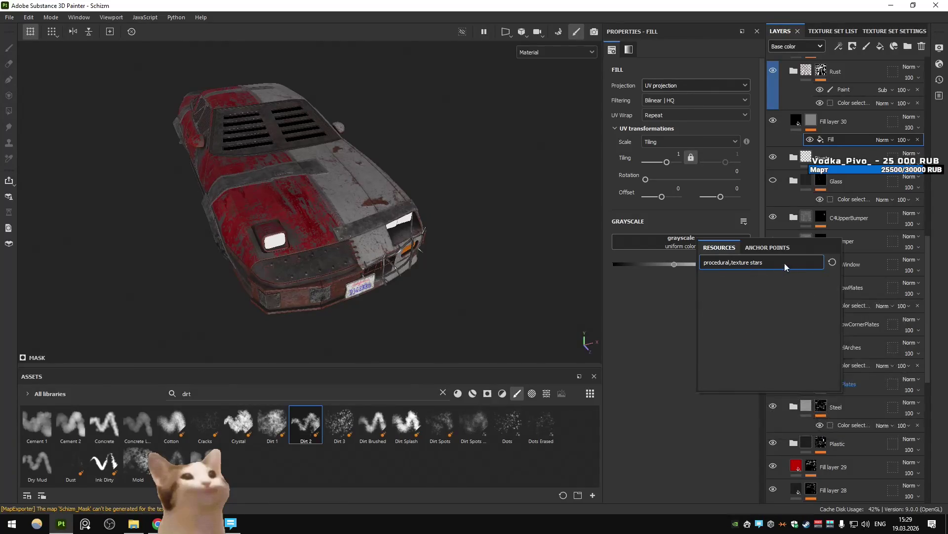
{"action": "type", "text": "star"}
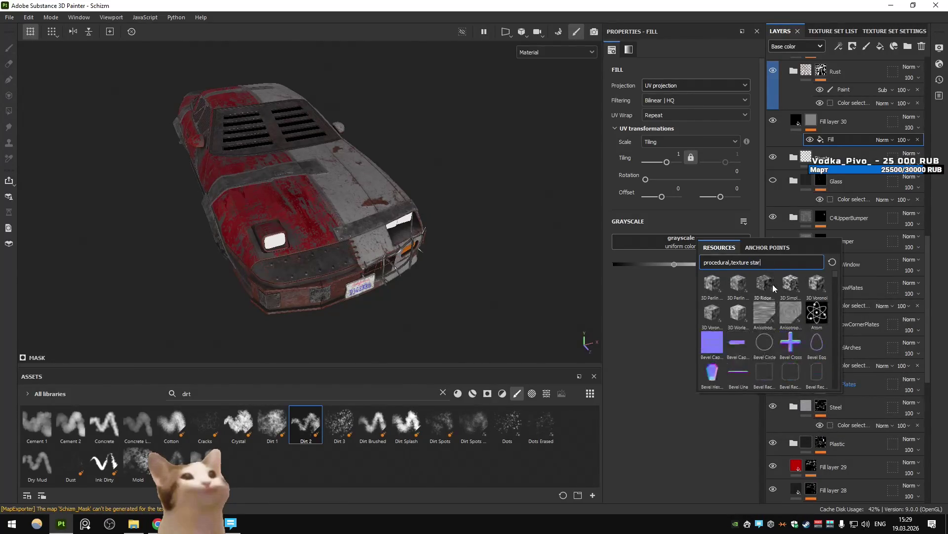
{"action": "scroll", "coordinate": [774, 290], "scroll_direction": "down", "scroll_amount": 10}
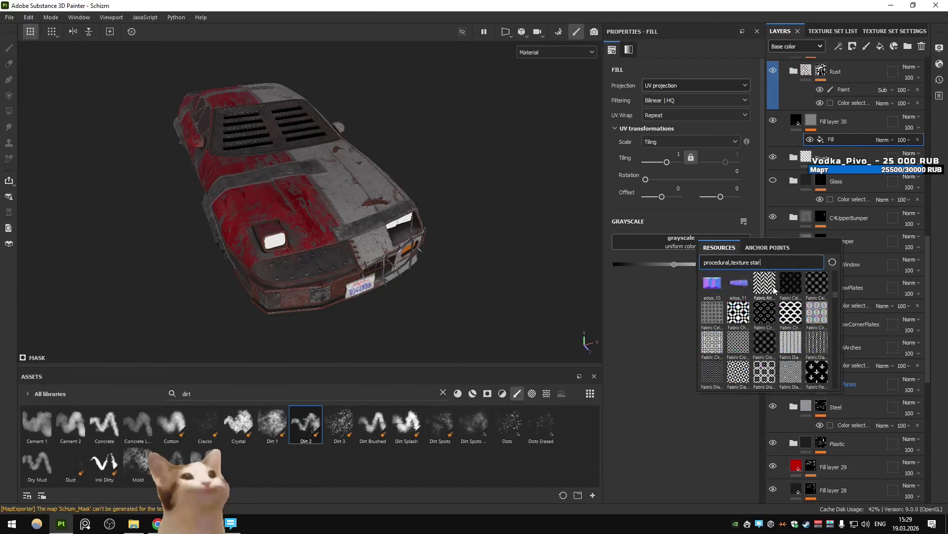
{"action": "scroll", "coordinate": [774, 290], "scroll_direction": "down", "scroll_amount": 10}
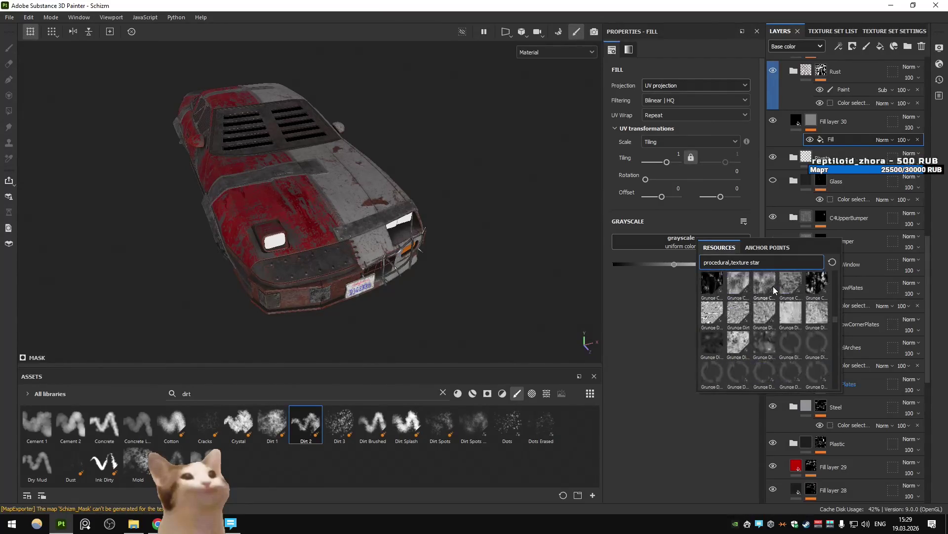
{"action": "scroll", "coordinate": [774, 290], "scroll_direction": "down", "scroll_amount": 10}
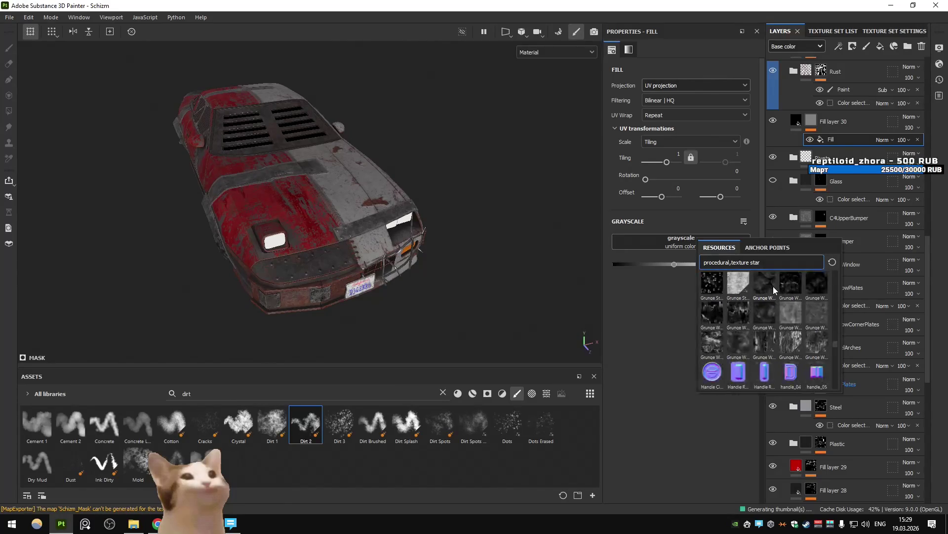
{"action": "scroll", "coordinate": [774, 290], "scroll_direction": "down", "scroll_amount": 8}
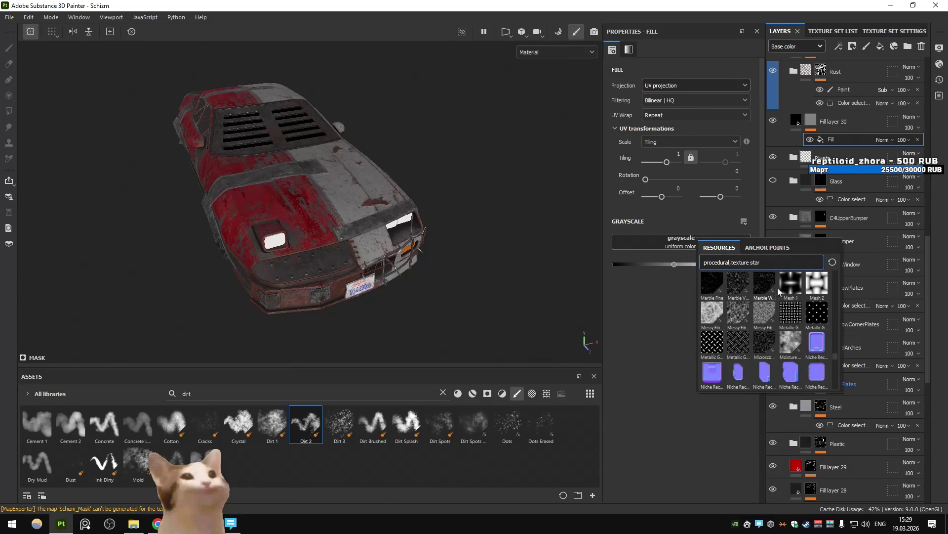
{"action": "scroll", "coordinate": [776, 287], "scroll_direction": "down", "scroll_amount": 5}
{"action": "scroll", "coordinate": [777, 287], "scroll_direction": "down", "scroll_amount": 6}
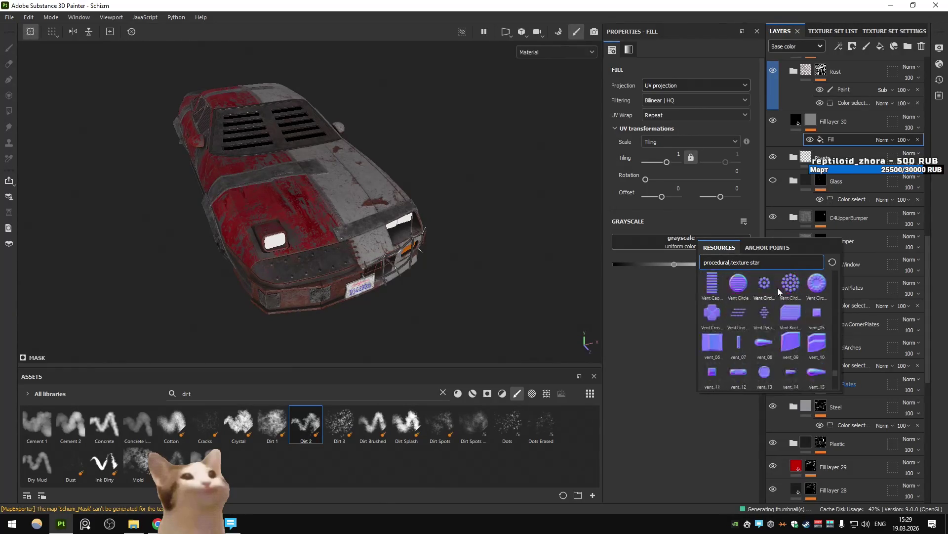
{"action": "key", "text": "ctrl+a"}
Search the asset library for 'stars' across all asset types and browse to Star Sun.
{"action": "type", "text": "sta"}
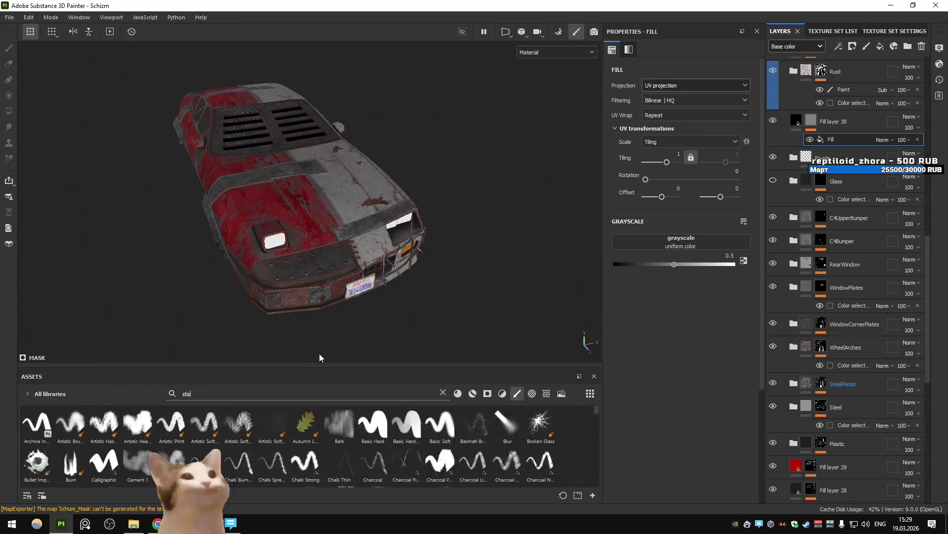
{"action": "left_click", "coordinate": [517, 393]}
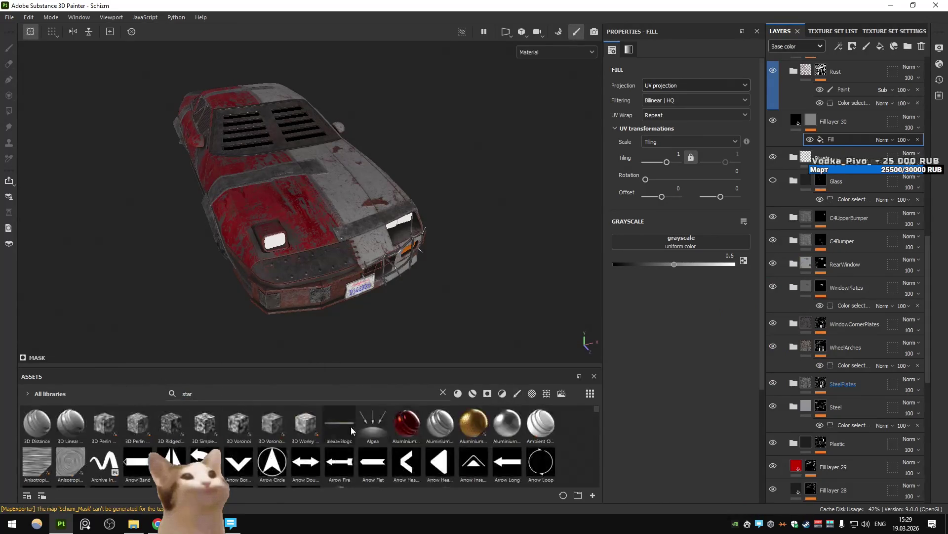
{"action": "scroll", "coordinate": [351, 426], "scroll_direction": "down", "scroll_amount": 5}
{"action": "scroll", "coordinate": [351, 426], "scroll_direction": "down", "scroll_amount": 4}
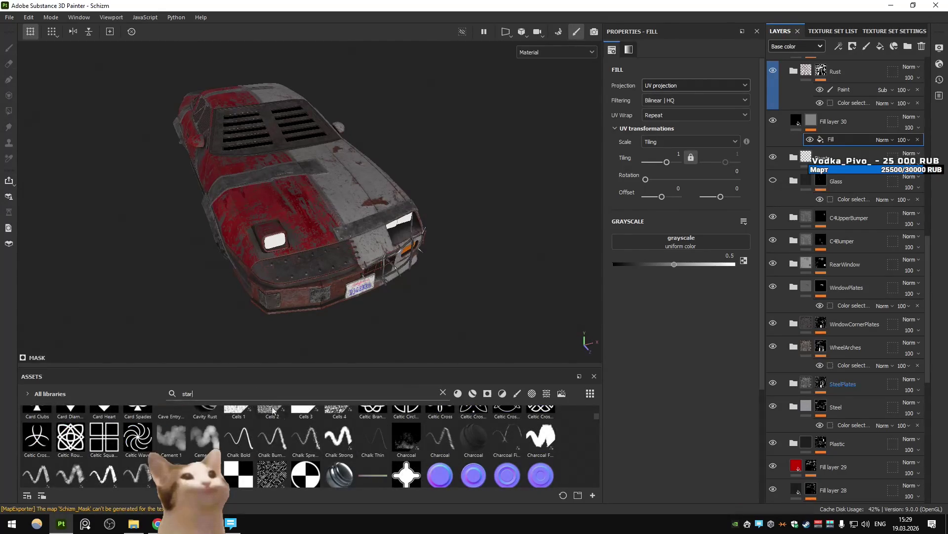
{"action": "scroll", "coordinate": [311, 445], "scroll_direction": "down", "scroll_amount": 3}
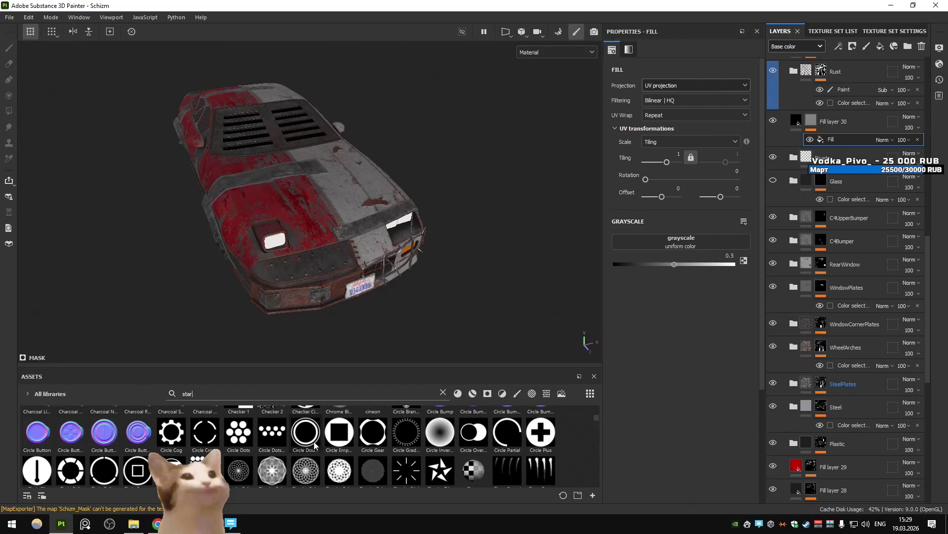
{"action": "scroll", "coordinate": [314, 445], "scroll_direction": "down", "scroll_amount": 10}
{"action": "scroll", "coordinate": [313, 440], "scroll_direction": "down", "scroll_amount": 10}
{"action": "scroll", "coordinate": [314, 445], "scroll_direction": "down", "scroll_amount": 10}
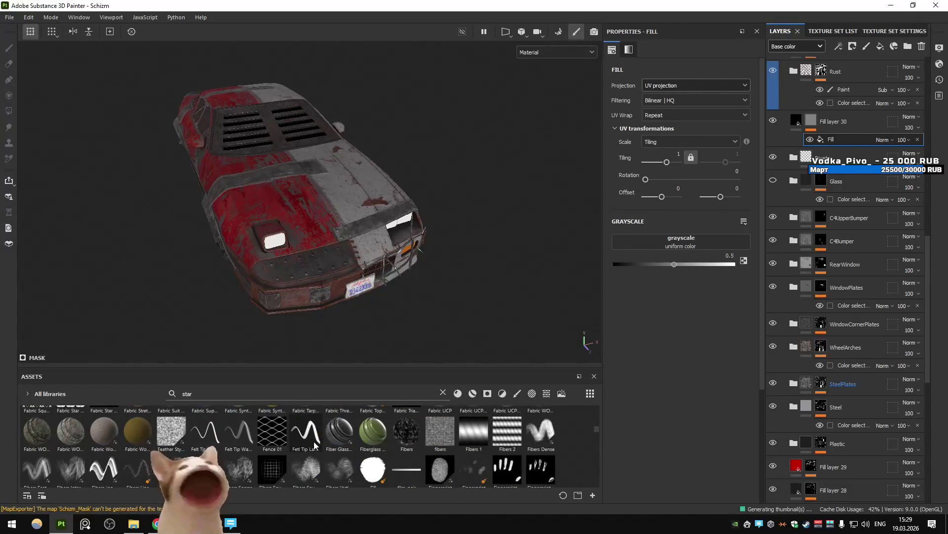
{"action": "scroll", "coordinate": [313, 440], "scroll_direction": "down", "scroll_amount": 10}
{"action": "scroll", "coordinate": [314, 444], "scroll_direction": "down", "scroll_amount": 10}
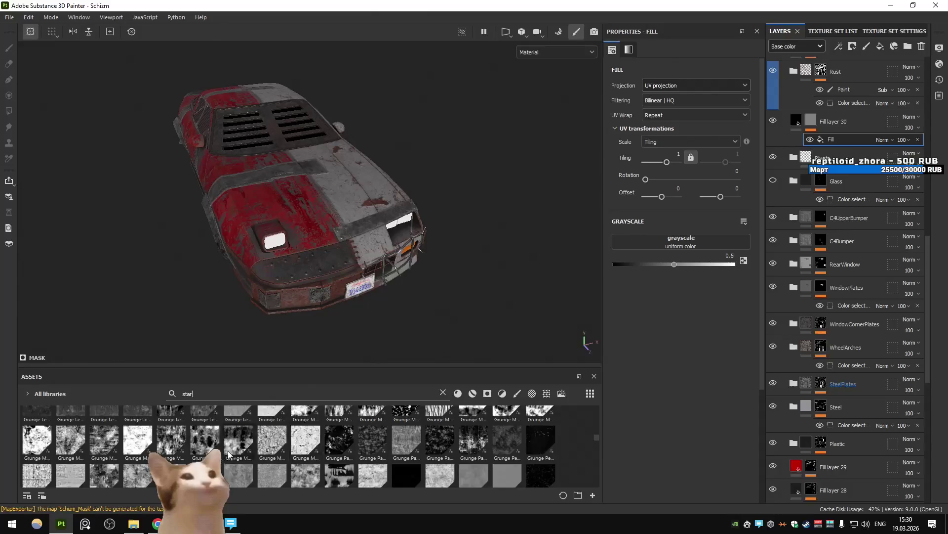
{"action": "scroll", "coordinate": [227, 450], "scroll_direction": "down", "scroll_amount": 10}
{"action": "scroll", "coordinate": [228, 450], "scroll_direction": "up", "scroll_amount": 10}
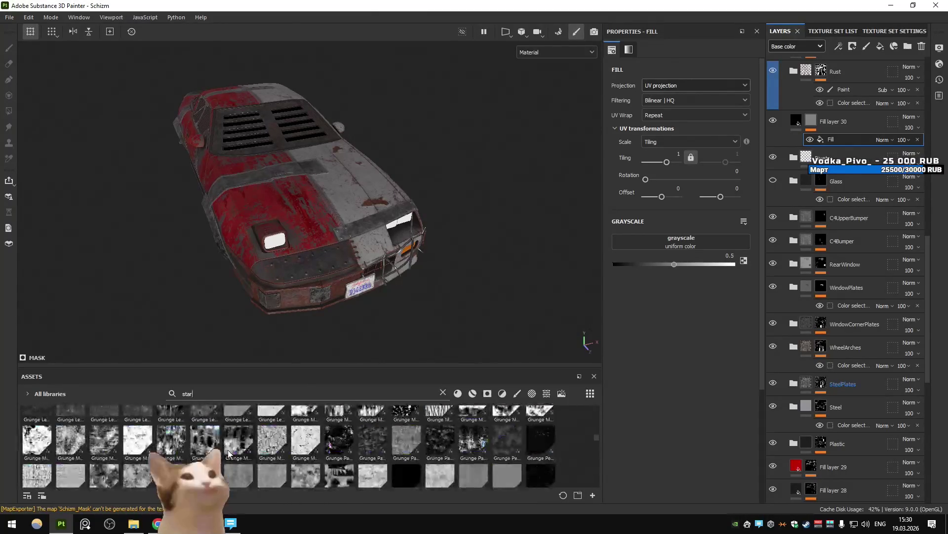
{"action": "scroll", "coordinate": [227, 449], "scroll_direction": "down", "scroll_amount": 10}
{"action": "scroll", "coordinate": [228, 452], "scroll_direction": "down", "scroll_amount": 10}
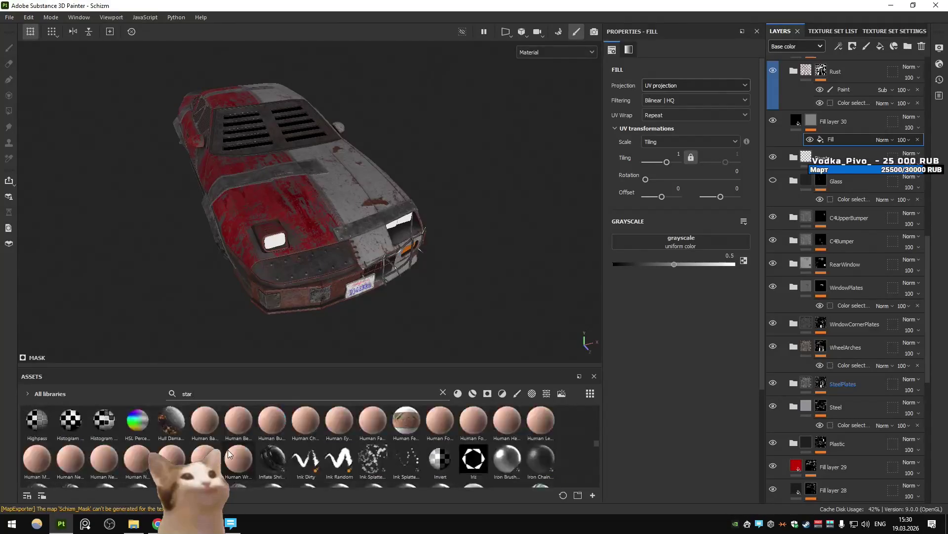
{"action": "scroll", "coordinate": [228, 451], "scroll_direction": "up", "scroll_amount": 5}
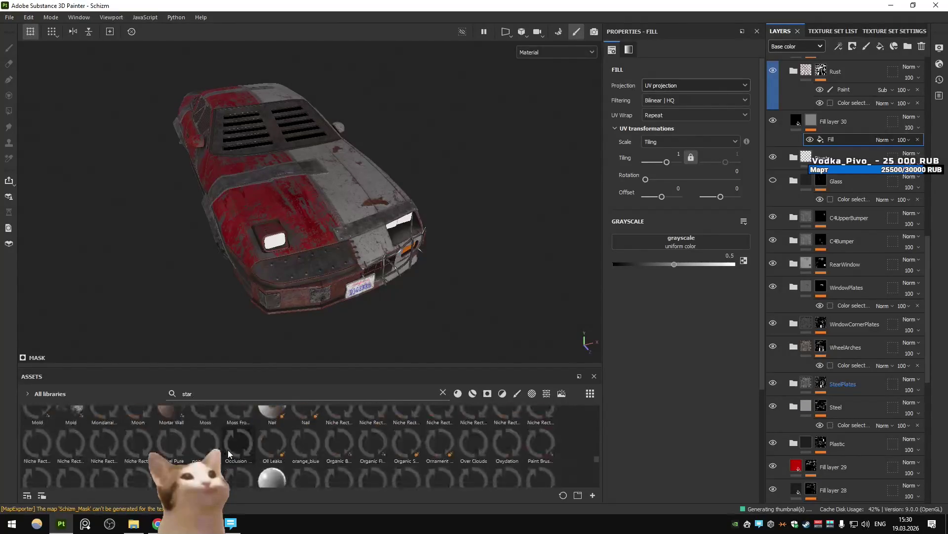
{"action": "type", "text": "s"}
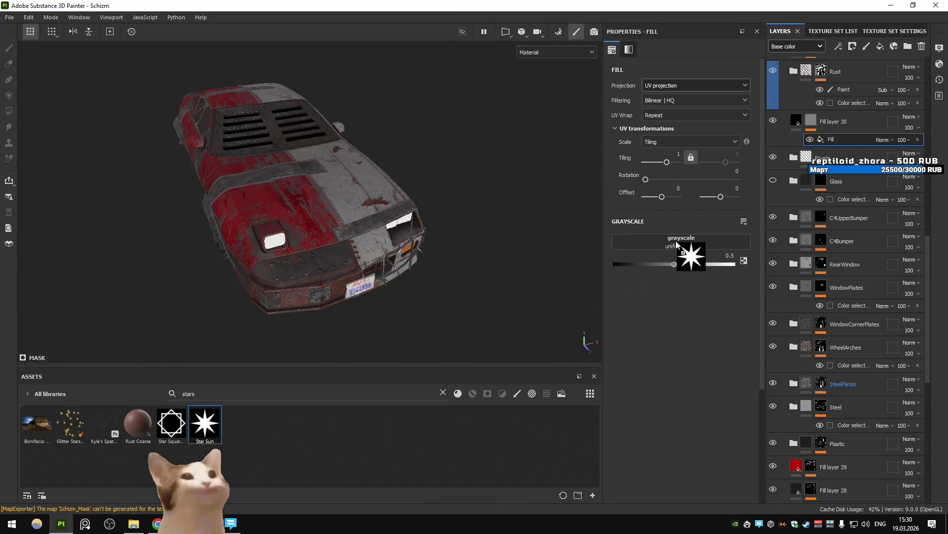
Load Star Sun into the mask fill's grayscale input and set its tiling to 32.
{"action": "left_click_drag", "start_coordinate": [676, 241], "coordinate": [677, 242]}
{"action": "left_click", "coordinate": [676, 156]}
{"action": "type", "text": "6"}
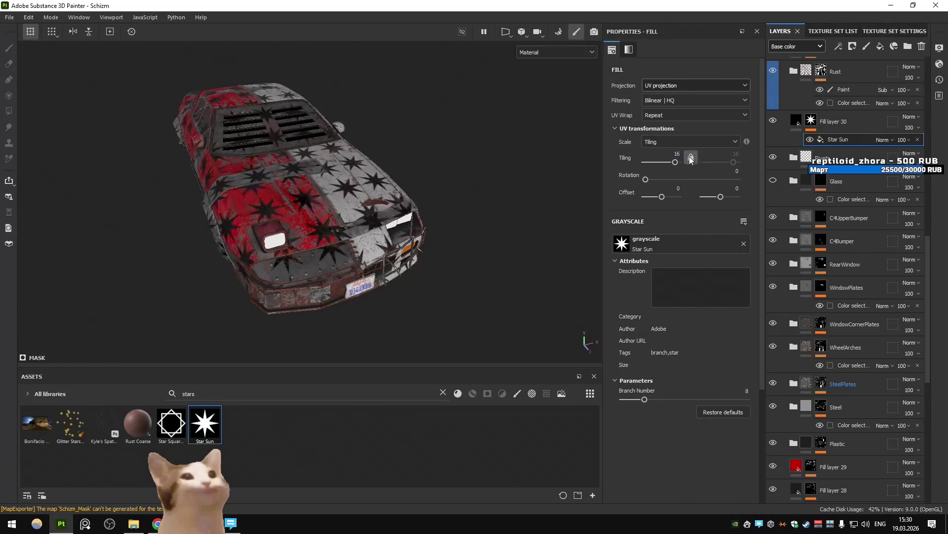
{"action": "type", "text": "224"}
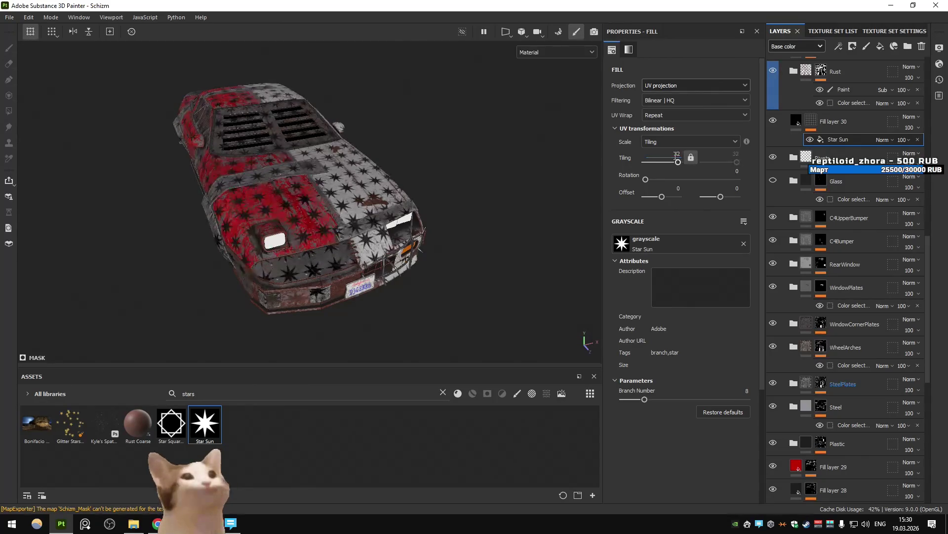
Make the stars on Fill layer 30 white, then remove the star pattern from the car.
{"action": "left_click", "coordinate": [793, 119]}
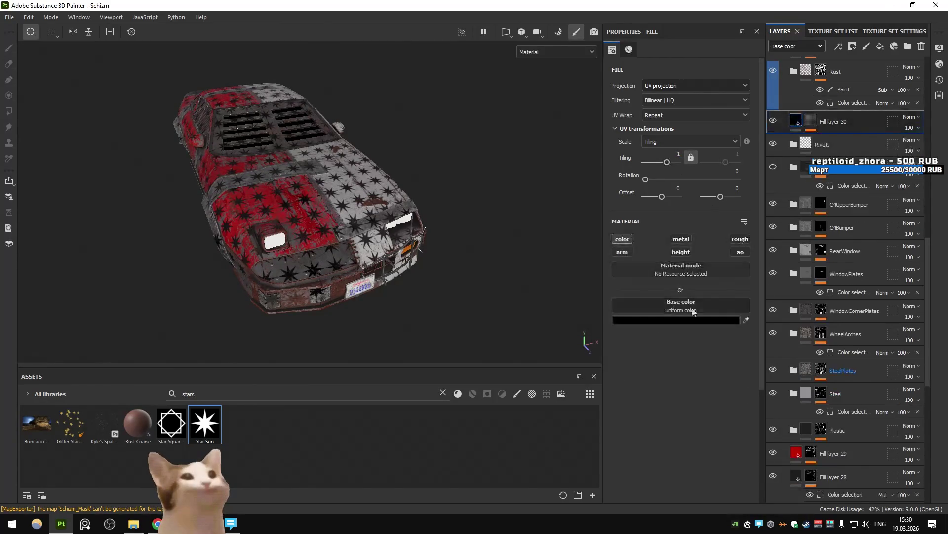
{"action": "left_click", "coordinate": [693, 319]}
{"action": "left_click", "coordinate": [745, 207]}
{"action": "left_click", "coordinate": [859, 176]}
{"action": "mouse_move", "coordinate": [494, 148]}
{"action": "left_mouse_down", "text": "alt"}
{"action": "mouse_move", "coordinate": [413, 141]}
{"action": "mouse_move", "coordinate": [460, 182]}
{"action": "mouse_move", "coordinate": [598, 173]}
{"action": "mouse_move", "coordinate": [518, 212]}
{"action": "mouse_move", "coordinate": [598, 197]}
{"action": "left_mouse_up", "text": "alt"}
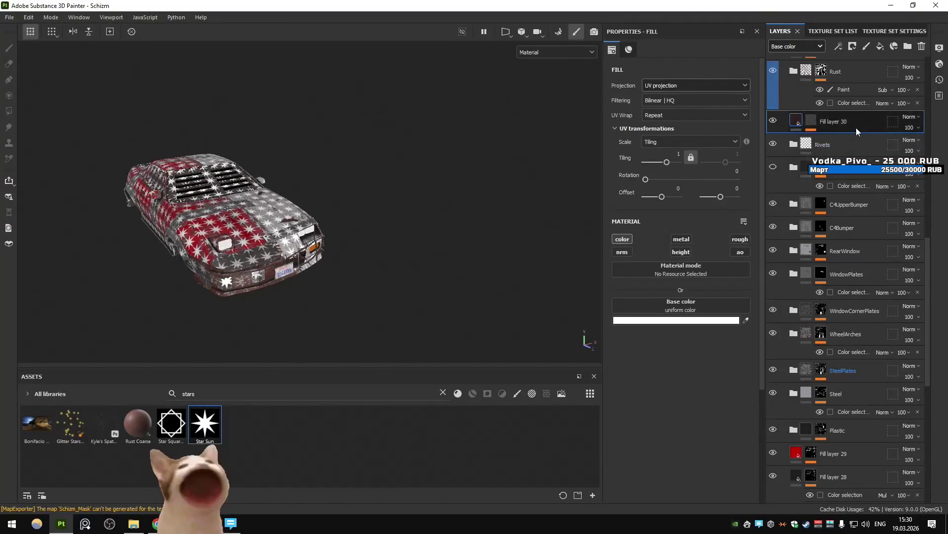
{"action": "left_click", "coordinate": [847, 137]}
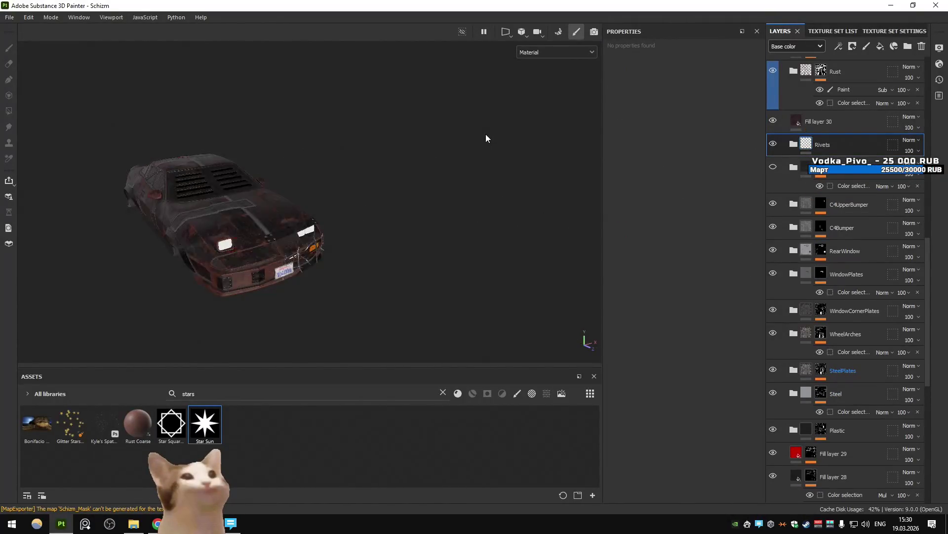
Remove the leftover star layer and reframe the car in the viewport.
{"action": "key", "text": "ctrl+z"}
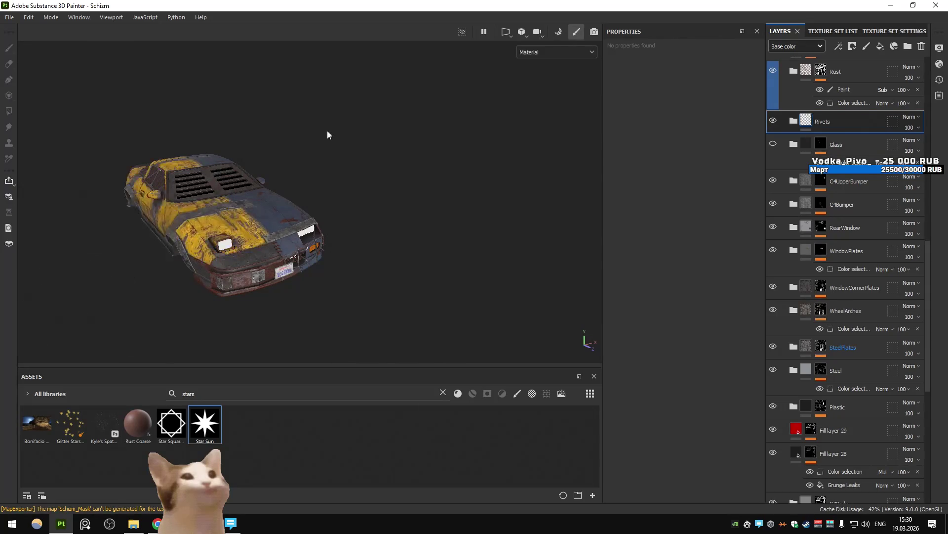
{"action": "middle_click_drag", "start_coordinate": [307, 157], "coordinate": [428, 168], "text": "alt"}
{"action": "mouse_move", "coordinate": [427, 168]}
{"action": "left_mouse_down", "text": "alt"}
{"action": "mouse_move", "coordinate": [457, 162]}
{"action": "mouse_move", "coordinate": [336, 224]}
{"action": "left_mouse_up", "text": "alt"}
Export the car's textures and test-drive them in the running Unity game.
{"action": "key", "text": "ctrl+shift+e"}
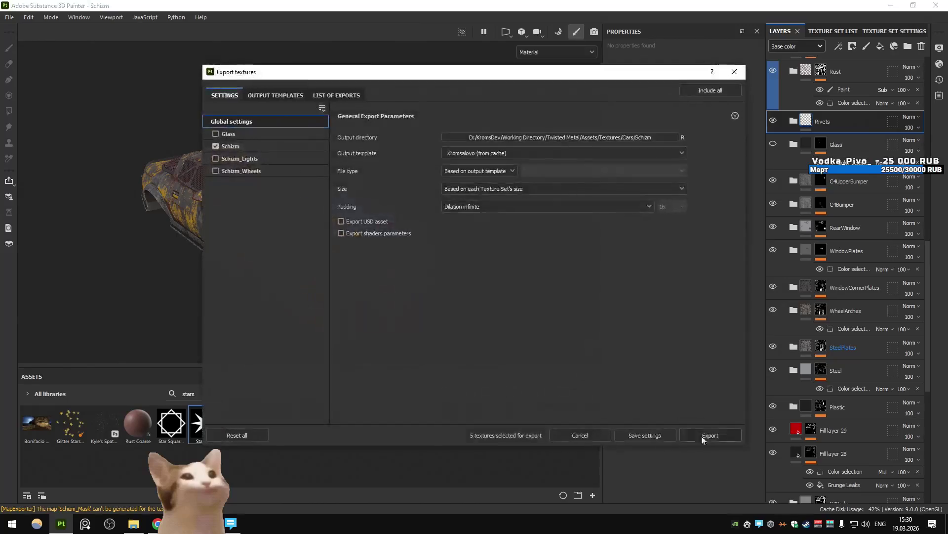
{"action": "left_click", "coordinate": [721, 435]}
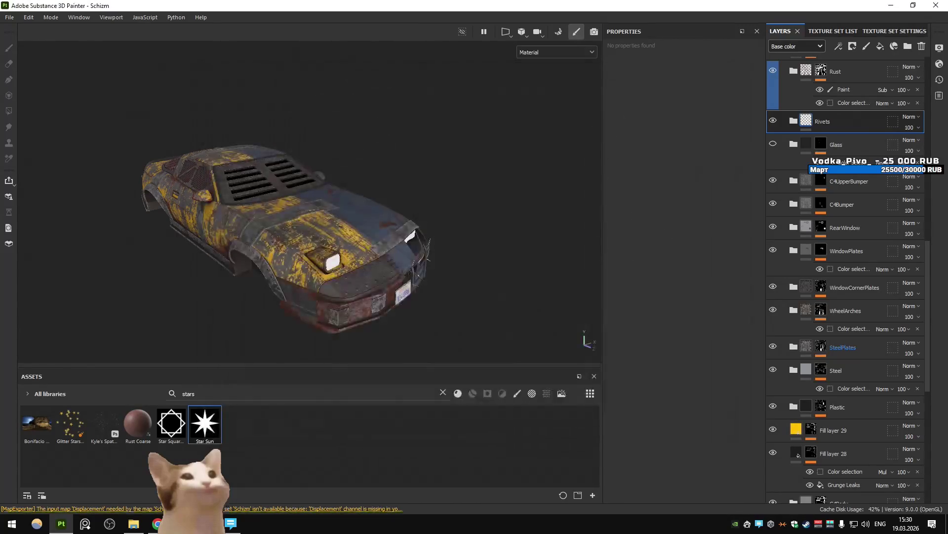
{"action": "key", "text": "alt+Tab"}
{"action": "key", "text": "d"}
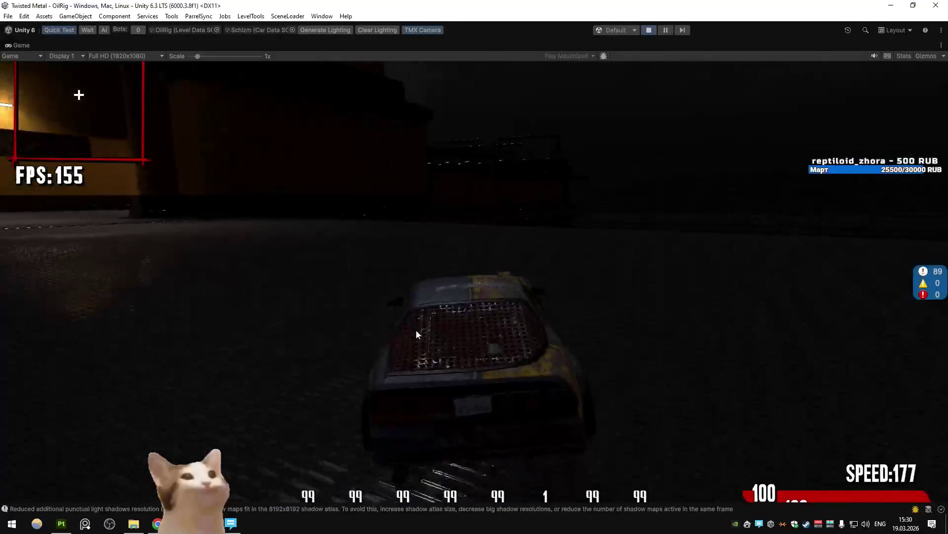
{"action": "key", "text": "s"}
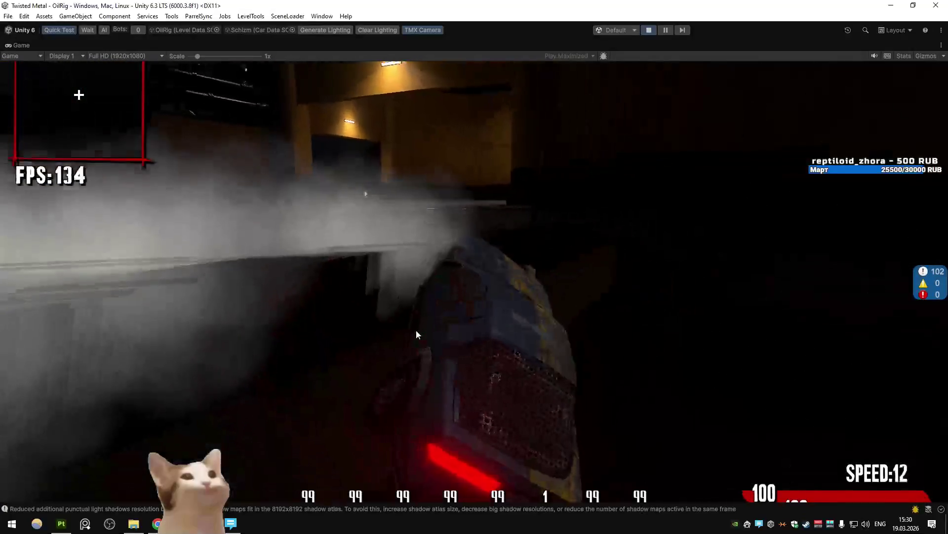
{"action": "key", "text": "alt+Tab"}
{"action": "scroll", "coordinate": [843, 361], "scroll_direction": "down", "scroll_amount": 5}
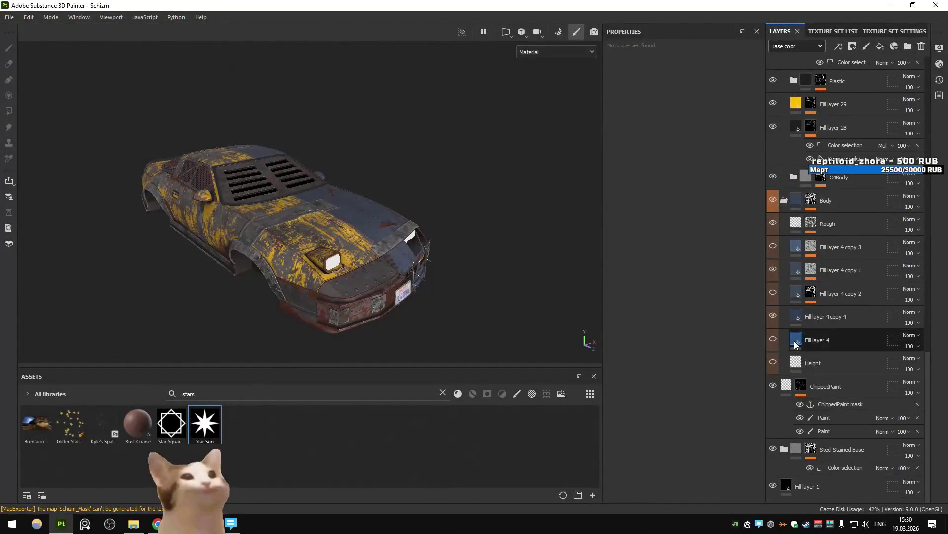
Copy blue-grey 2E3F55 from Fill layer 4 copy 4 into Fill layer 29's Base color.
{"action": "left_click", "coordinate": [782, 313]}
{"action": "left_click", "coordinate": [707, 320]}
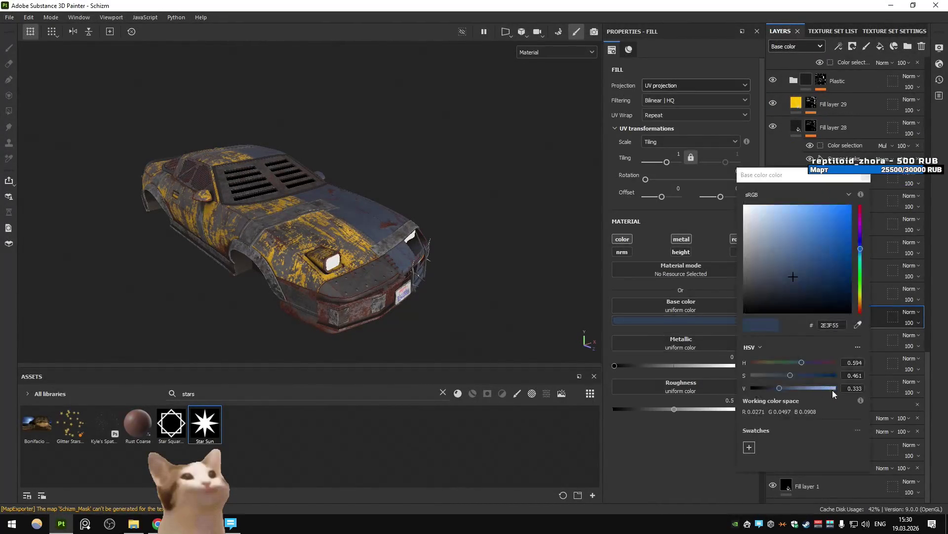
{"action": "left_click", "coordinate": [866, 176]}
{"action": "scroll", "coordinate": [854, 216], "scroll_direction": "down", "scroll_amount": 3}
{"action": "left_click", "coordinate": [850, 222]}
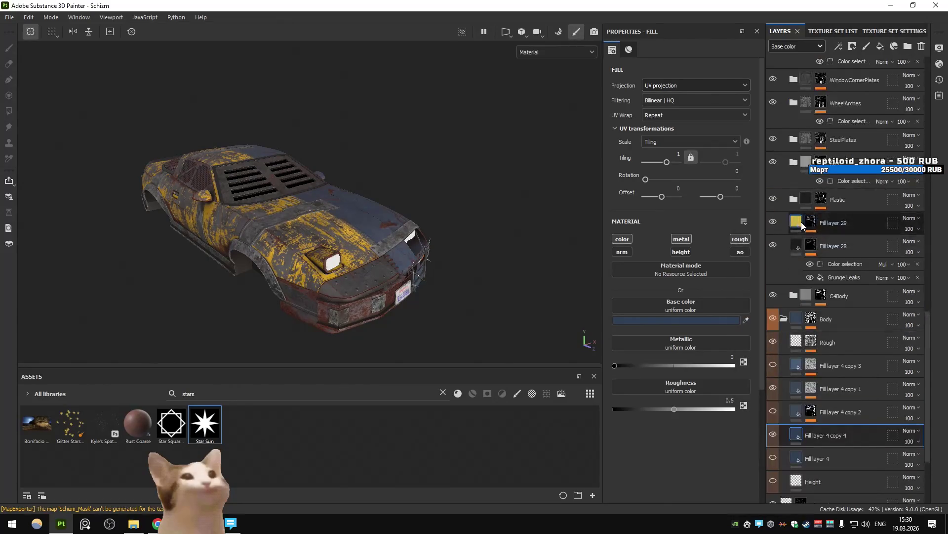
{"action": "left_click", "coordinate": [715, 320]}
{"action": "key", "text": "ctrl+v"}
{"action": "key", "text": "Return"}
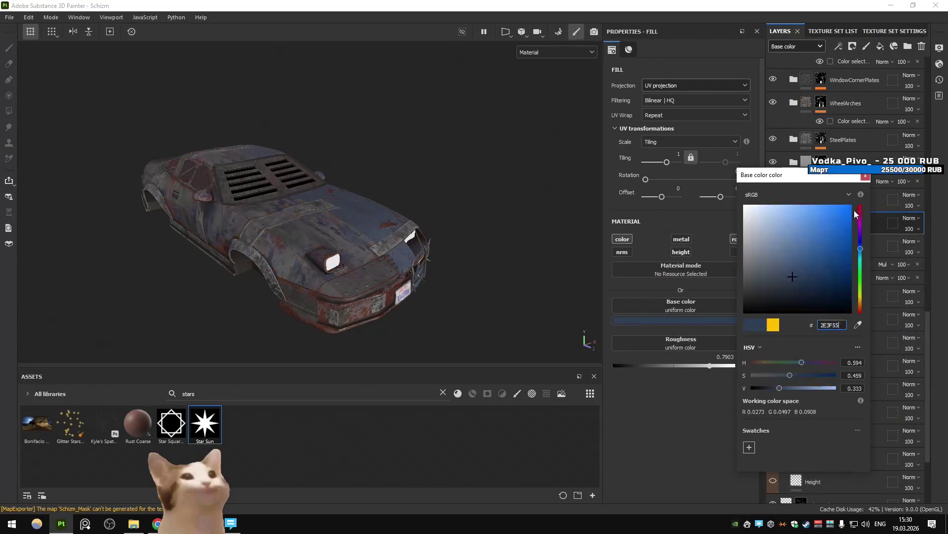
{"action": "left_click", "coordinate": [865, 176]}
Check the new colour on the car and re-export the textures.
{"action": "left_click_drag", "start_coordinate": [543, 217], "coordinate": [307, 205], "text": "alt"}
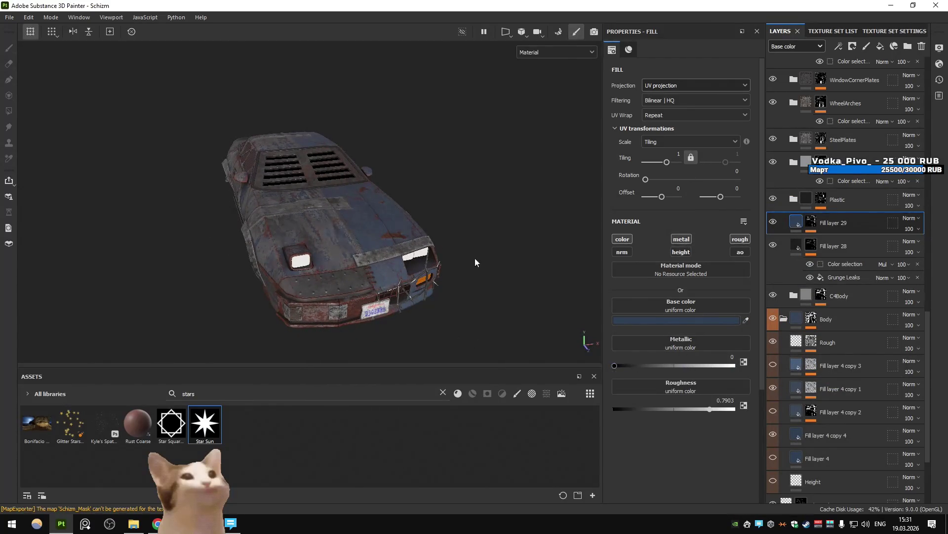
{"action": "key", "text": "ctrl+shift+e"}
{"action": "left_click", "coordinate": [718, 436]}
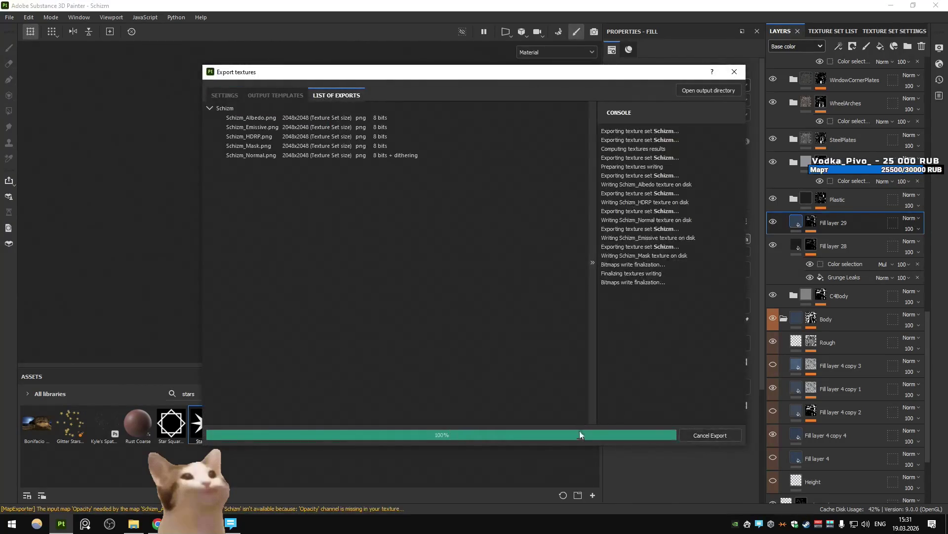
Exit Unity's game to the Vehicle Select lobby to view Schizm, then return to Painter.
{"action": "key", "text": "alt+Tab"}
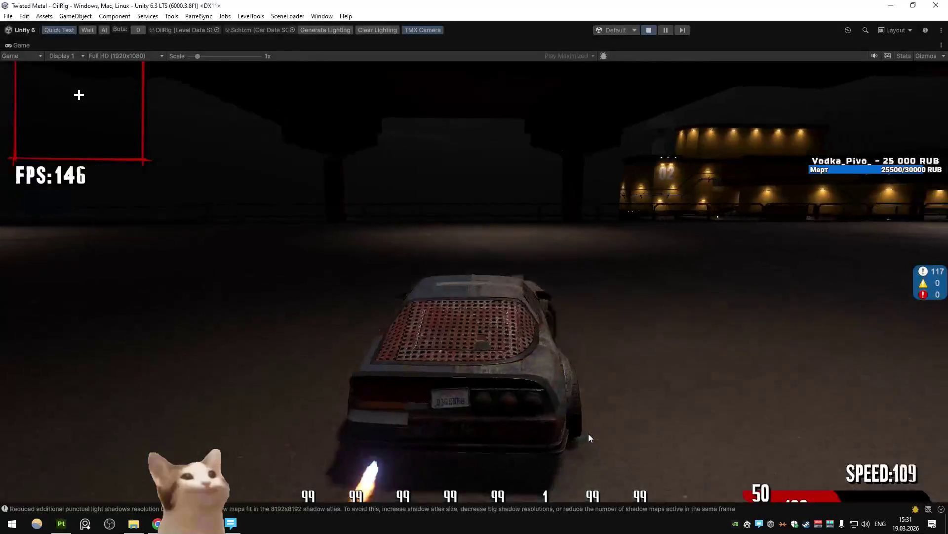
{"action": "key", "text": "Escape"}
{"action": "key", "text": "Down"}
{"action": "key", "text": "Down"}
{"action": "key", "text": "Return"}
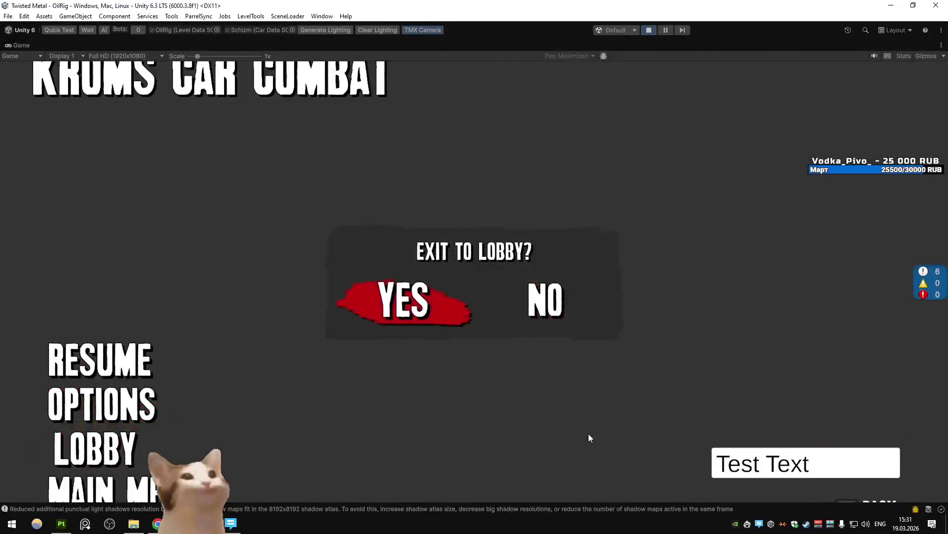
{"action": "key", "text": "Return"}
{"action": "key", "text": "Return"}
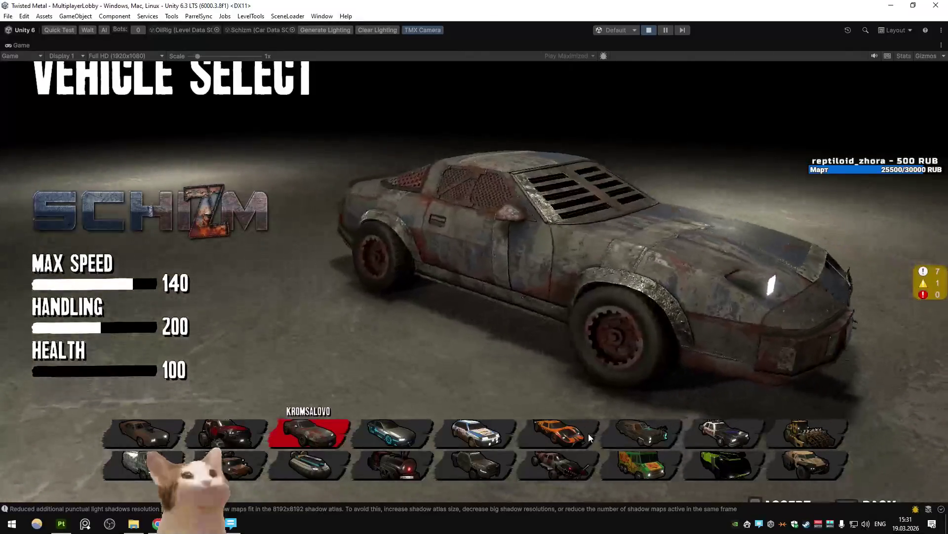
{"action": "key", "text": "alt+Tab"}
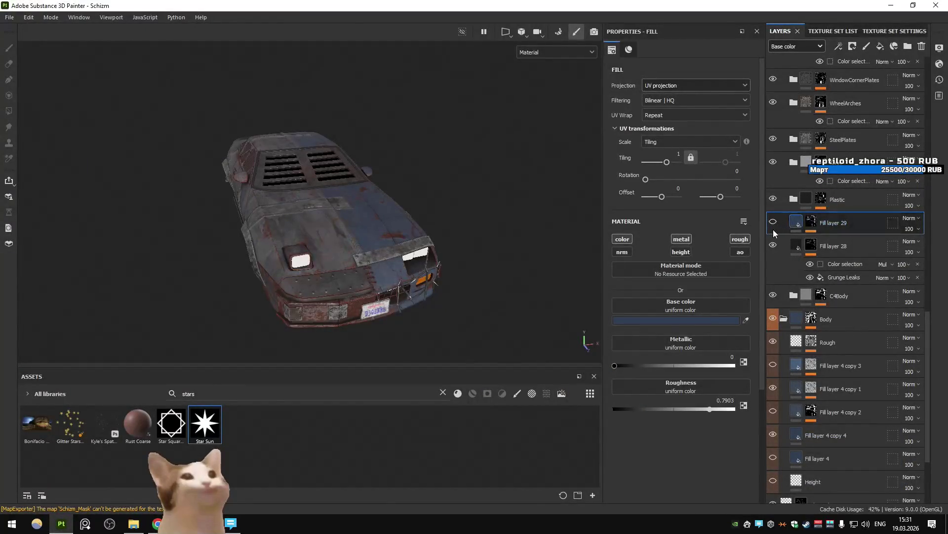
Re-export Schizm's textures and view them on Unity's Vehicle Select car before returning.
{"action": "key", "text": "ctrl+shift+e"}
{"action": "left_click", "coordinate": [709, 435]}
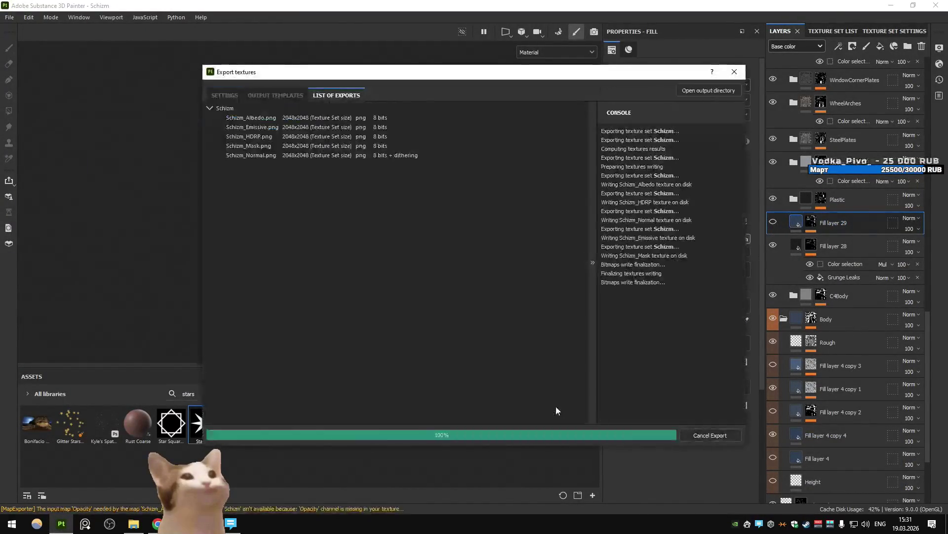
{"action": "left_click", "coordinate": [578, 435]}
{"action": "key", "text": "alt+Tab"}
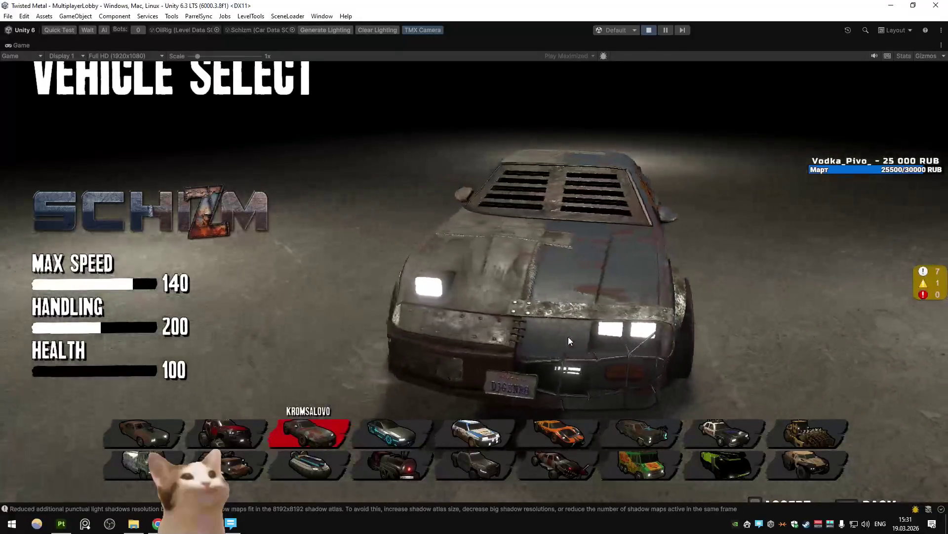
{"action": "key", "text": "alt+Tab"}
{"action": "scroll", "coordinate": [817, 296], "scroll_direction": "up", "scroll_amount": 3}
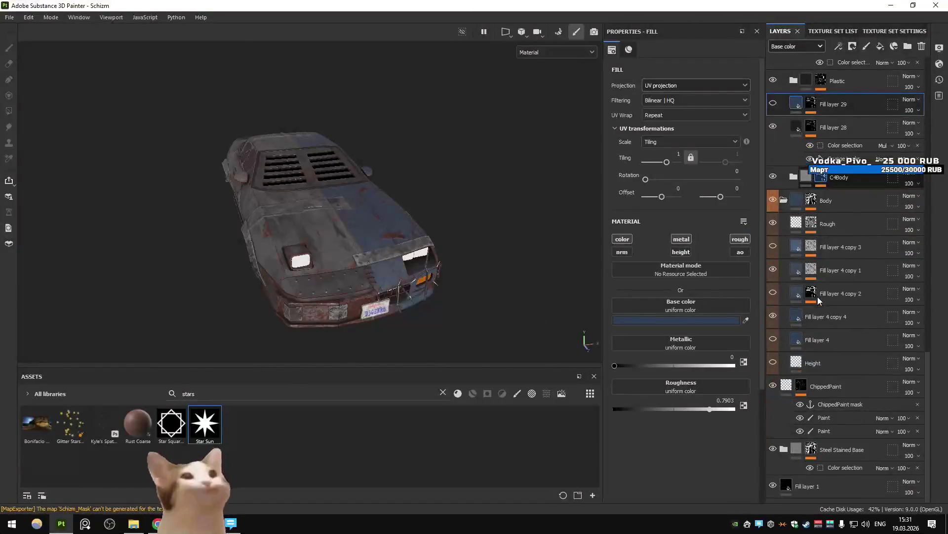
In the C4Body folder, stop Fill layer 27 from affecting roughness.
{"action": "left_click", "coordinate": [793, 177]}
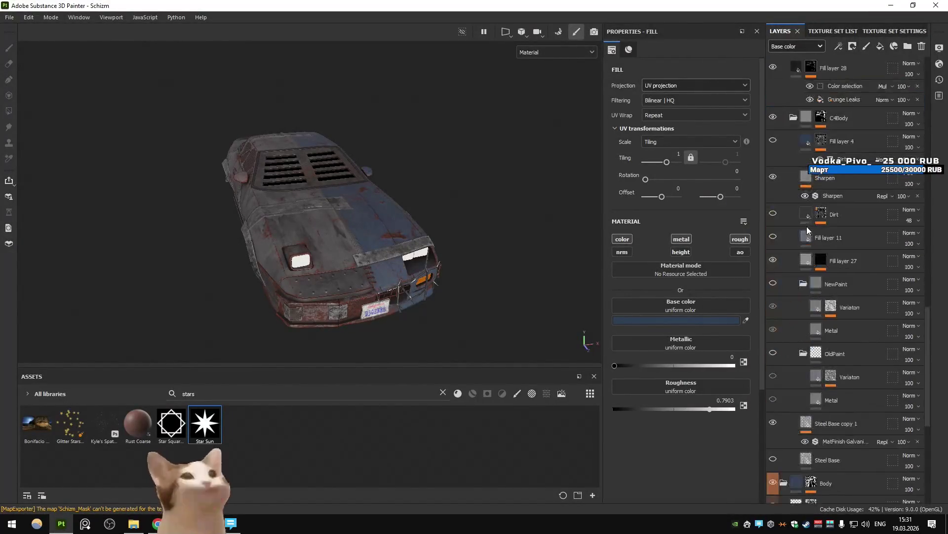
{"action": "scroll", "coordinate": [807, 226], "scroll_direction": "down", "scroll_amount": 3}
{"action": "left_click", "coordinate": [814, 362]}
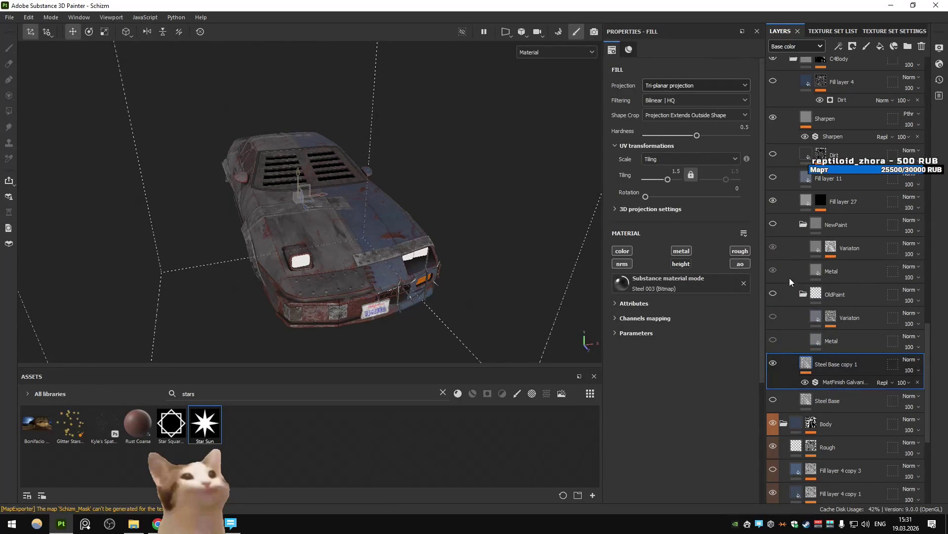
{"action": "left_click", "coordinate": [785, 204]}
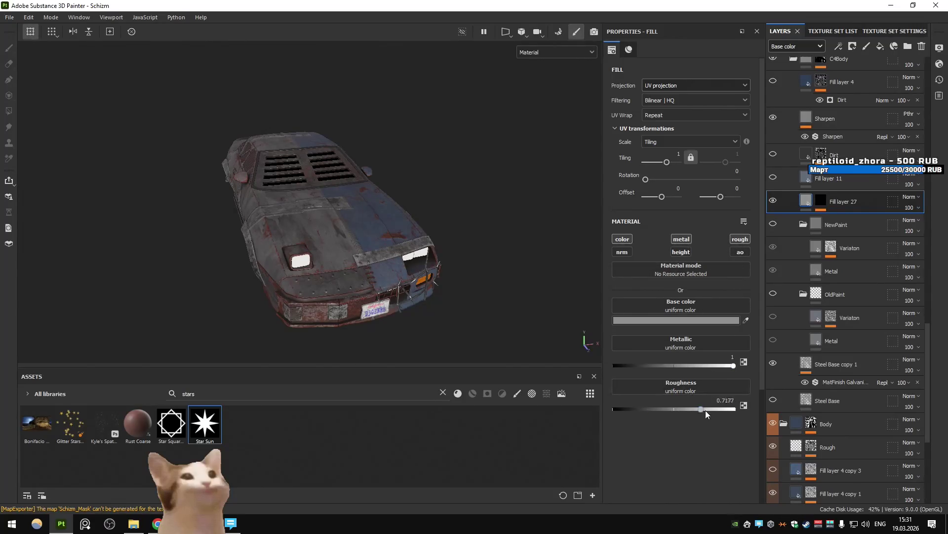
{"action": "key", "text": "ctrl+z"}
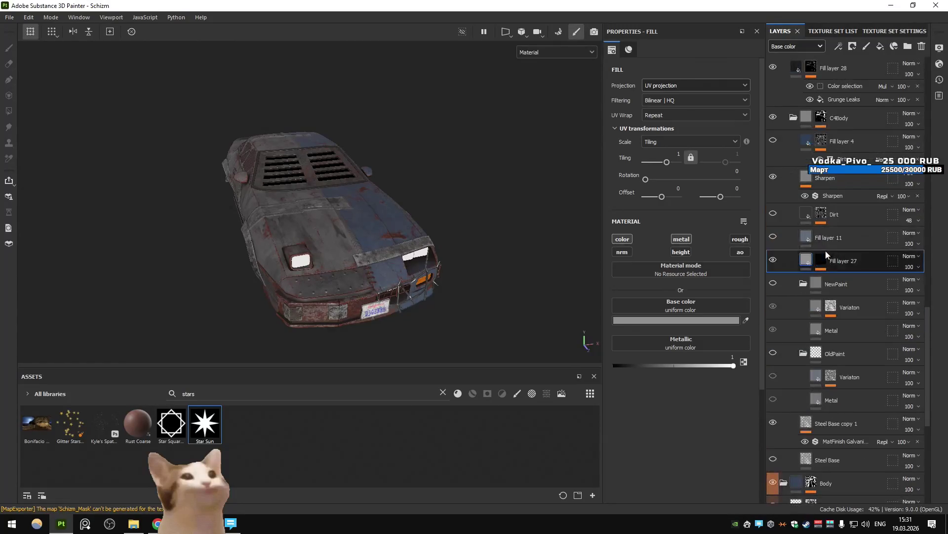
Enable NewPaint's Metal and Variaton layers and inspect the car's side.
{"action": "scroll", "coordinate": [793, 257], "scroll_direction": "down", "scroll_amount": 2}
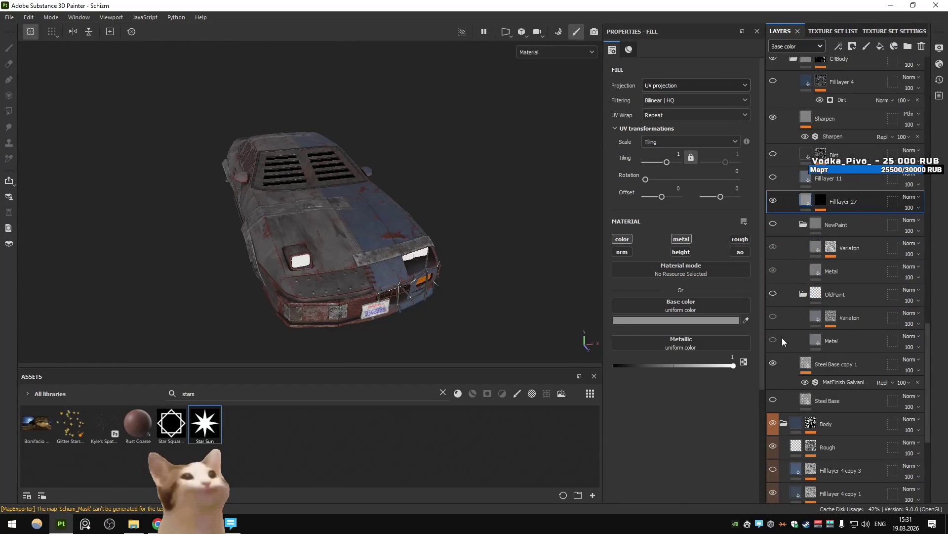
{"action": "left_click", "coordinate": [773, 366]}
{"action": "mouse_move", "coordinate": [297, 223]}
{"action": "left_mouse_down", "text": "alt"}
{"action": "mouse_move", "coordinate": [355, 266]}
{"action": "mouse_move", "coordinate": [314, 260]}
{"action": "mouse_move", "coordinate": [395, 286]}
{"action": "left_mouse_up", "text": "alt"}
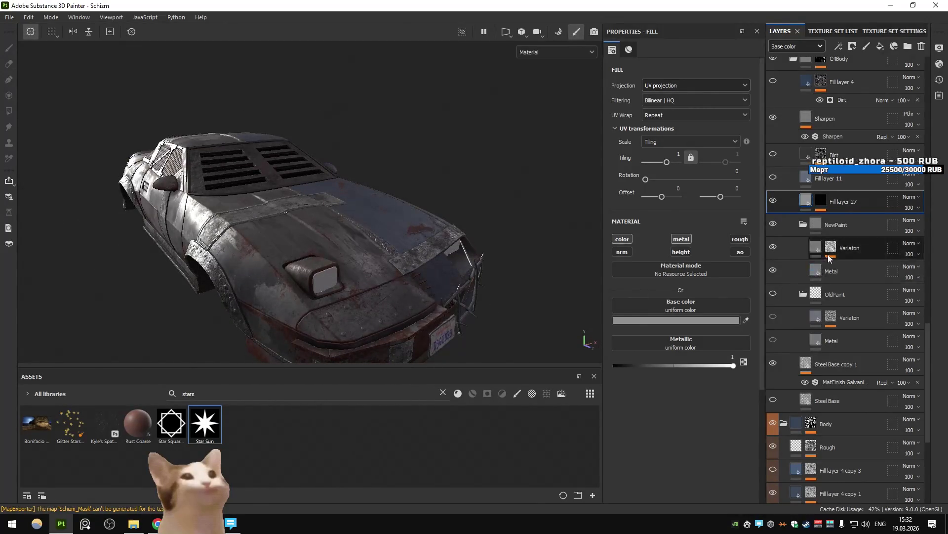
Hide the MatFinish Galvanized filter and check the car's front.
{"action": "left_click", "coordinate": [839, 384]}
{"action": "mouse_move", "coordinate": [578, 321]}
{"action": "left_mouse_down", "text": "alt"}
{"action": "mouse_move", "coordinate": [417, 263]}
{"action": "mouse_move", "coordinate": [404, 275]}
{"action": "left_mouse_up", "text": "alt"}
{"action": "right_click_drag", "start_coordinate": [382, 262], "coordinate": [433, 284], "text": "alt"}
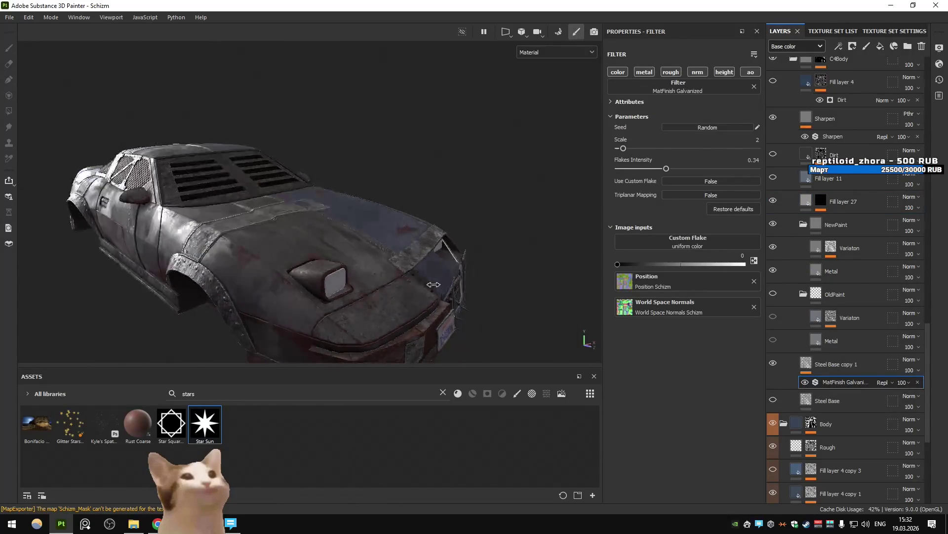
{"action": "left_click", "coordinate": [805, 382]}
{"action": "left_click_drag", "start_coordinate": [602, 325], "coordinate": [829, 266], "text": "alt"}
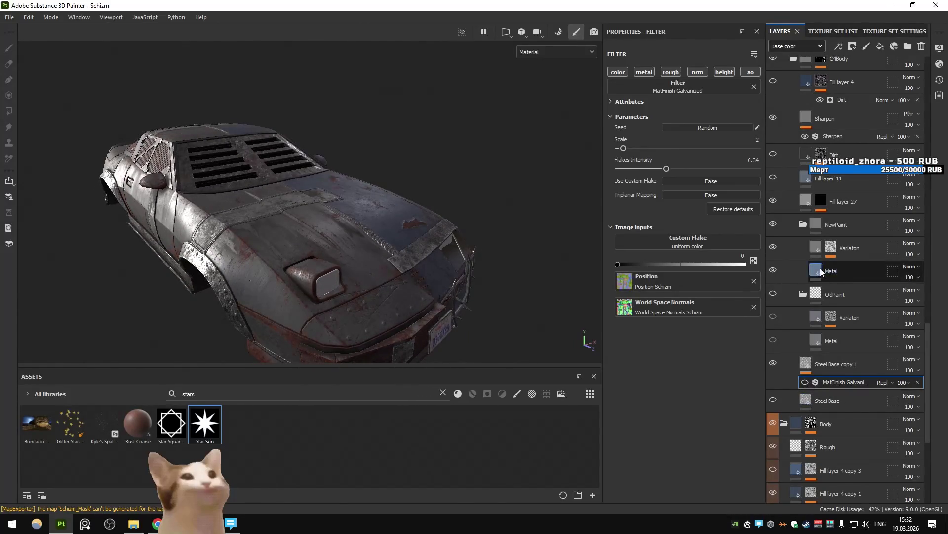
Lower the NewPaint Metal layer's roughness to about 0.17 and open the export settings.
{"action": "left_click", "coordinate": [820, 268]}
{"action": "left_click_drag", "start_coordinate": [667, 365], "coordinate": [629, 365]}
{"action": "left_click", "coordinate": [816, 252]}
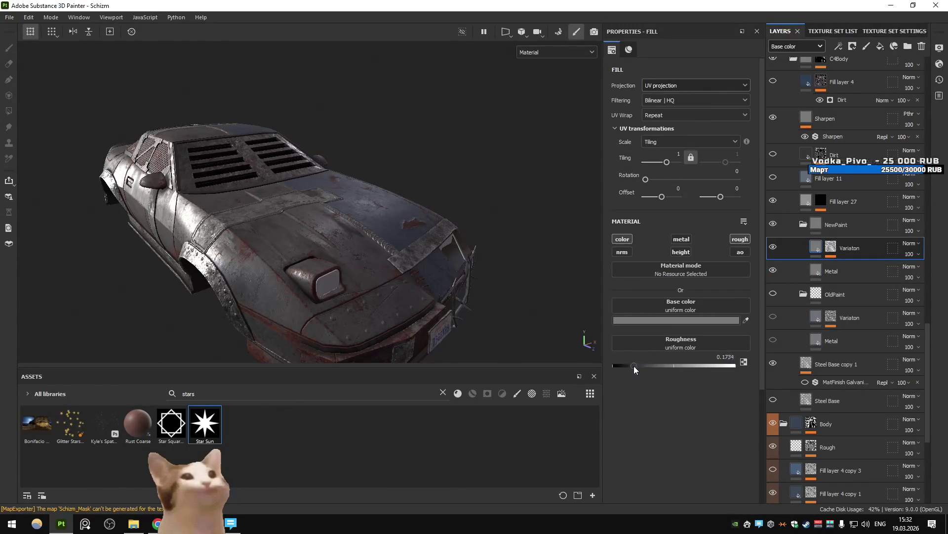
{"action": "key", "text": "ctrl+shift+e"}
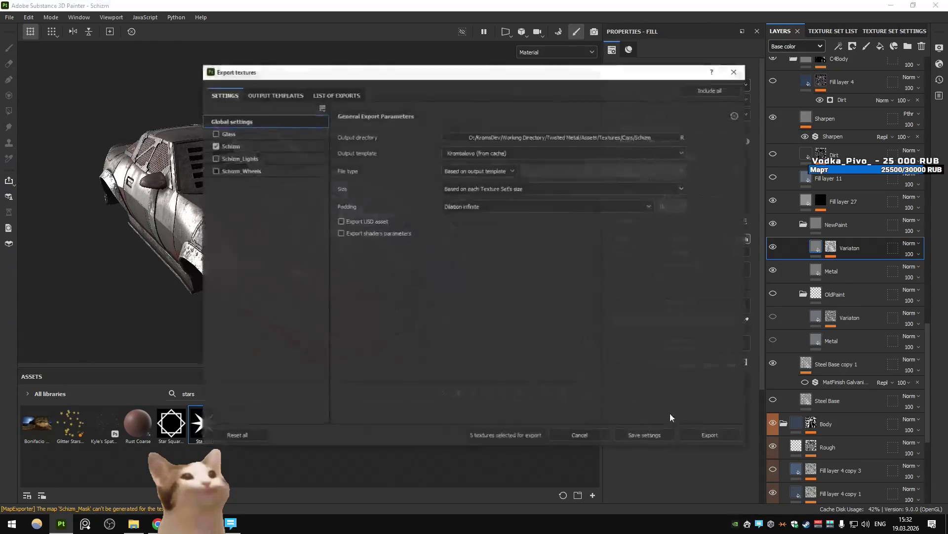
Check the car's newly exported worn silver-grey textures in Unity's vehicle select, then return to Painter.
{"action": "left_click", "coordinate": [576, 440]}
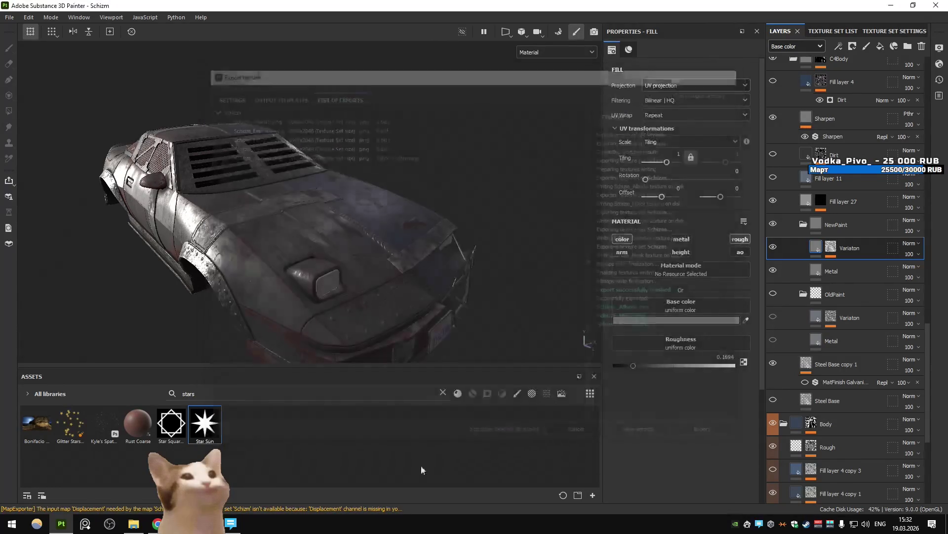
{"action": "key", "text": "alt+Tab"}
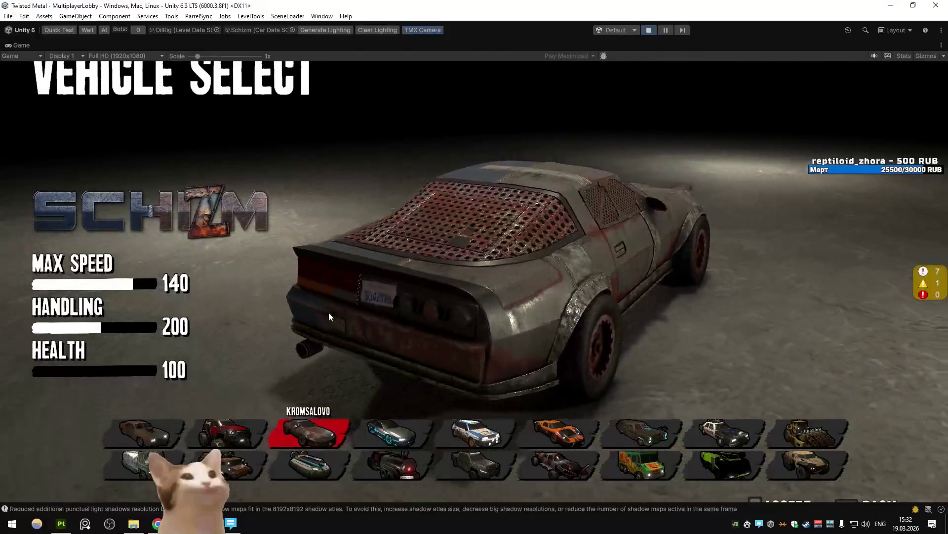
{"action": "key", "text": "alt+Tab"}
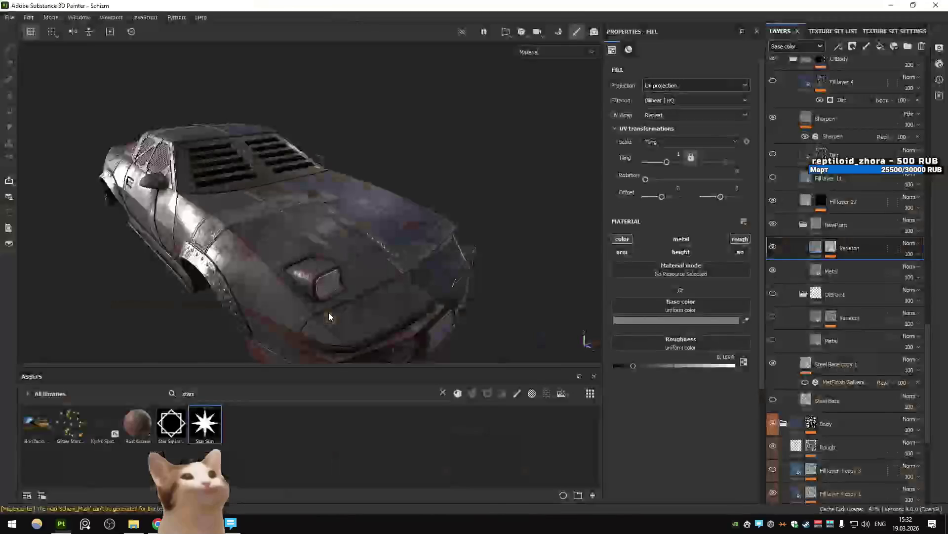
View the hood from directly above and select the ChippedPaint mask's Paint effect.
{"action": "mouse_move", "coordinate": [240, 286]}
{"action": "left_mouse_down", "text": "alt"}
{"action": "mouse_move", "coordinate": [428, 250]}
{"action": "mouse_move", "coordinate": [391, 281]}
{"action": "mouse_move", "coordinate": [407, 273]}
{"action": "mouse_move", "coordinate": [289, 244]}
{"action": "left_mouse_up", "text": "alt"}
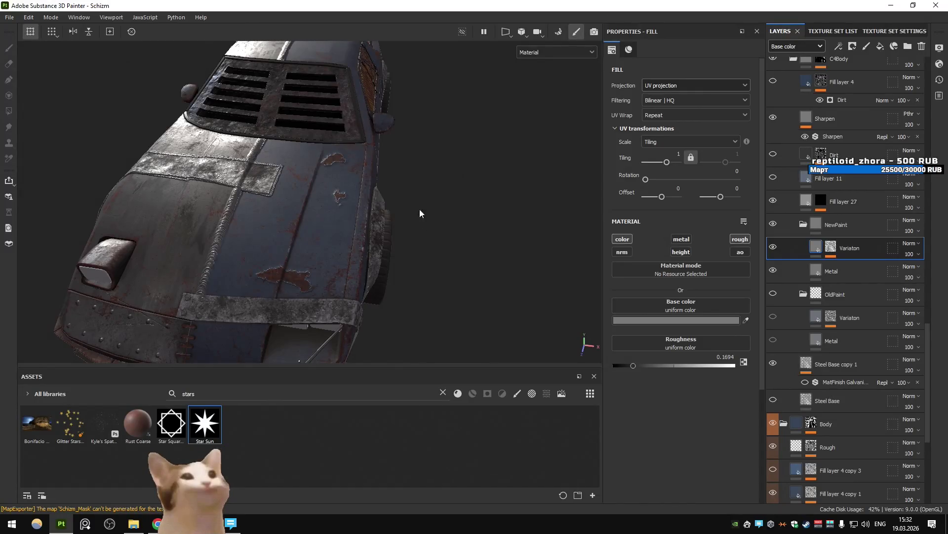
{"action": "left_click_drag", "start_coordinate": [432, 216], "coordinate": [363, 211], "text": "alt+shift"}
{"action": "scroll", "coordinate": [851, 297], "scroll_direction": "down", "scroll_amount": 5}
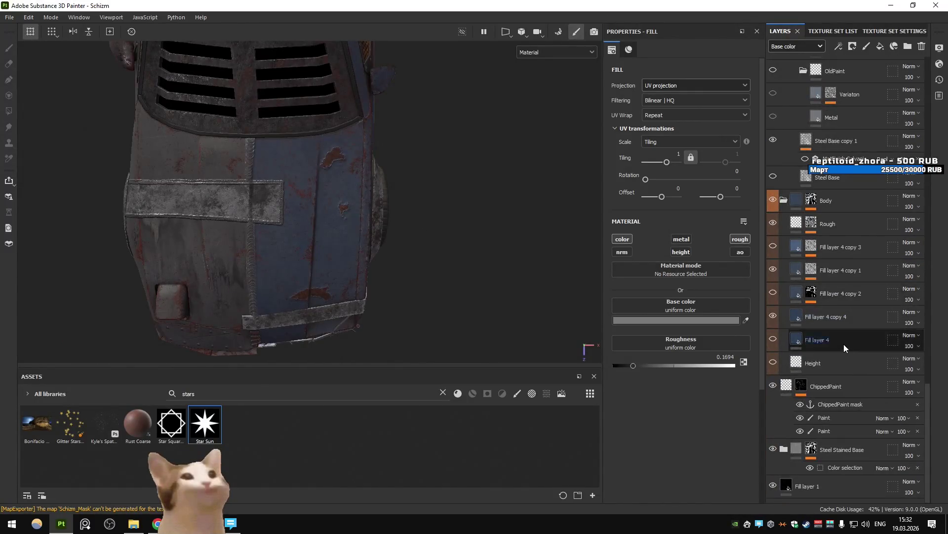
{"action": "left_click", "coordinate": [846, 417]}
Brush rust chipping onto the hood beside the vents and below the metal strap.
{"action": "middle_click_drag", "start_coordinate": [213, 162], "coordinate": [381, 221]}
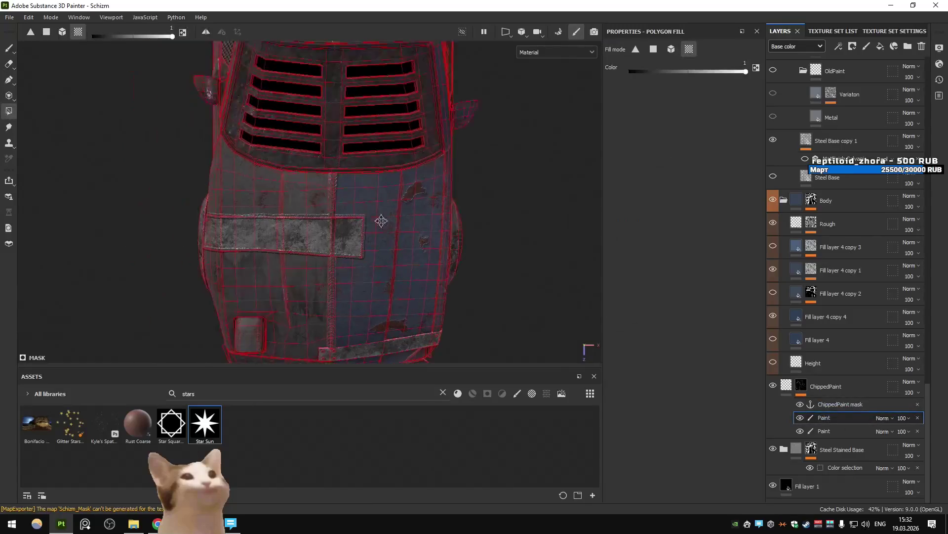
{"action": "left_click", "coordinate": [9, 47]}
{"action": "scroll", "coordinate": [285, 187], "scroll_direction": "up", "scroll_amount": 2}
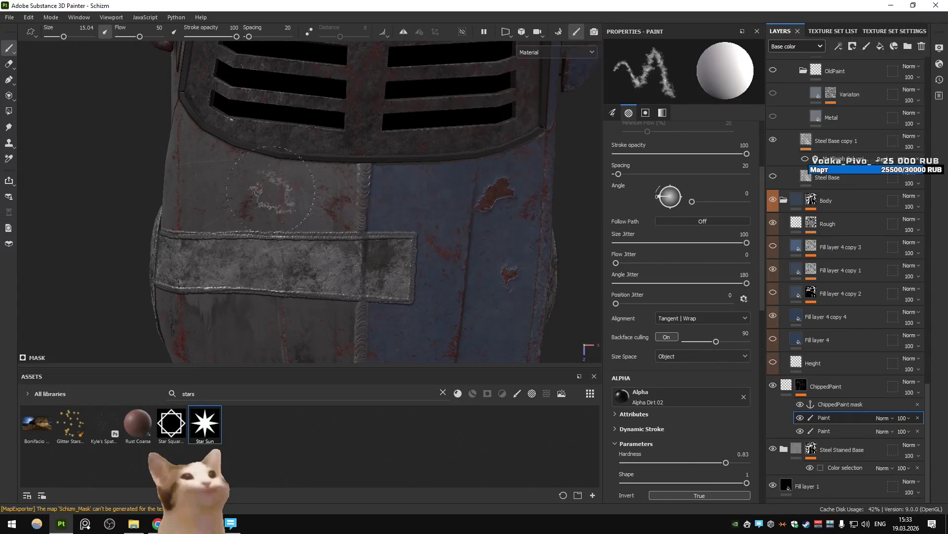
{"action": "left_click_drag", "start_coordinate": [290, 184], "coordinate": [319, 197]}
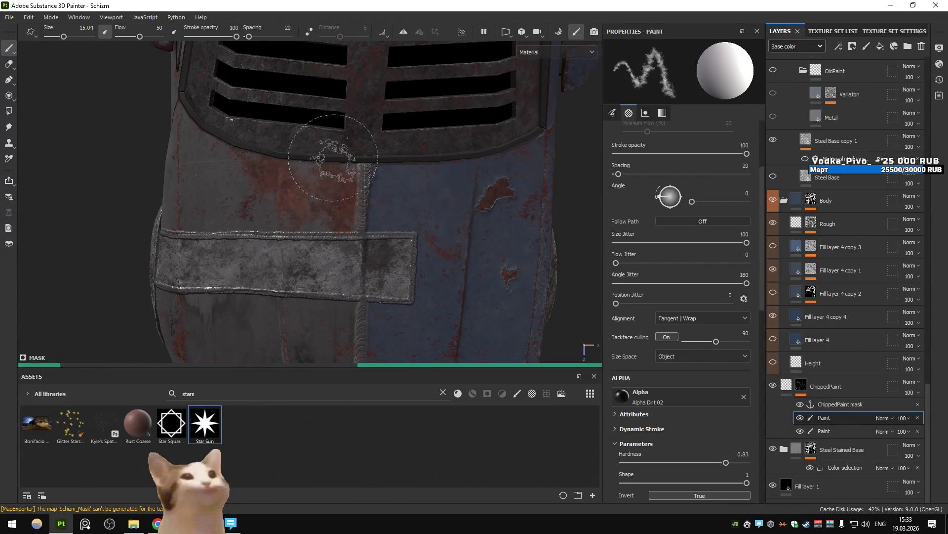
{"action": "middle_click_drag", "start_coordinate": [377, 240], "coordinate": [377, 150], "text": "alt"}
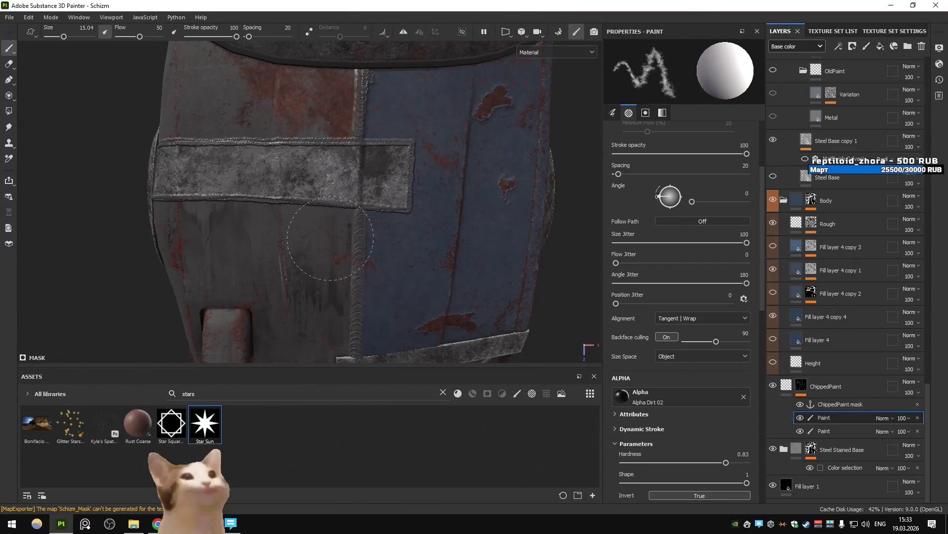
{"action": "left_click_drag", "start_coordinate": [330, 238], "coordinate": [304, 211]}
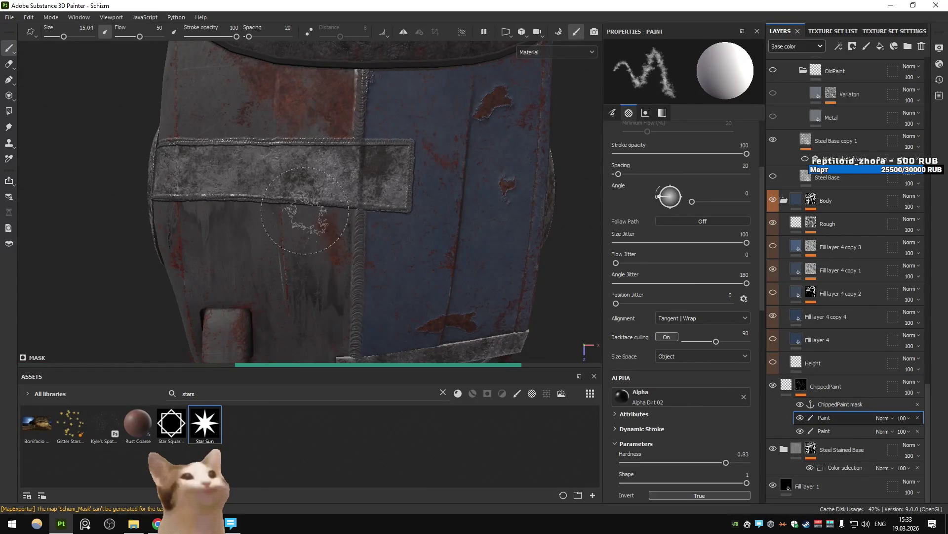
Hide Folder 1 to reveal the paint underneath.
{"action": "scroll", "coordinate": [808, 186], "scroll_direction": "up", "scroll_amount": 10}
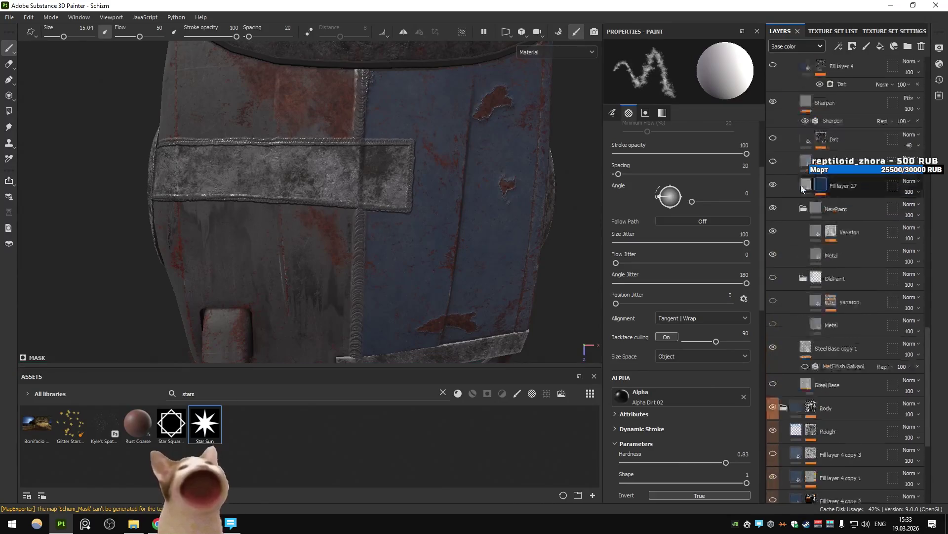
{"action": "scroll", "coordinate": [781, 99], "scroll_direction": "up", "scroll_amount": 10}
{"action": "left_click", "coordinate": [773, 68]}
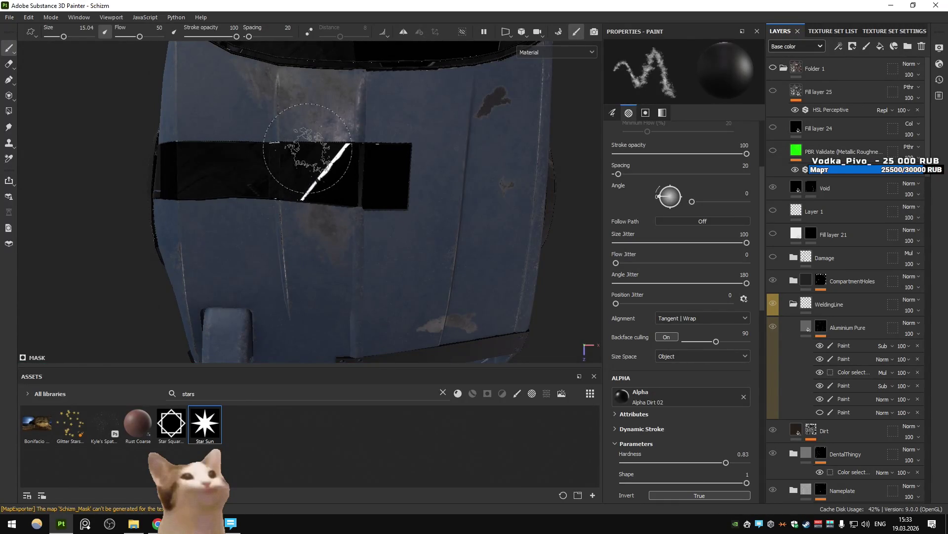
Save the project and make Folder 1's rust layers visible again.
{"action": "key", "text": "ctrl+s"}
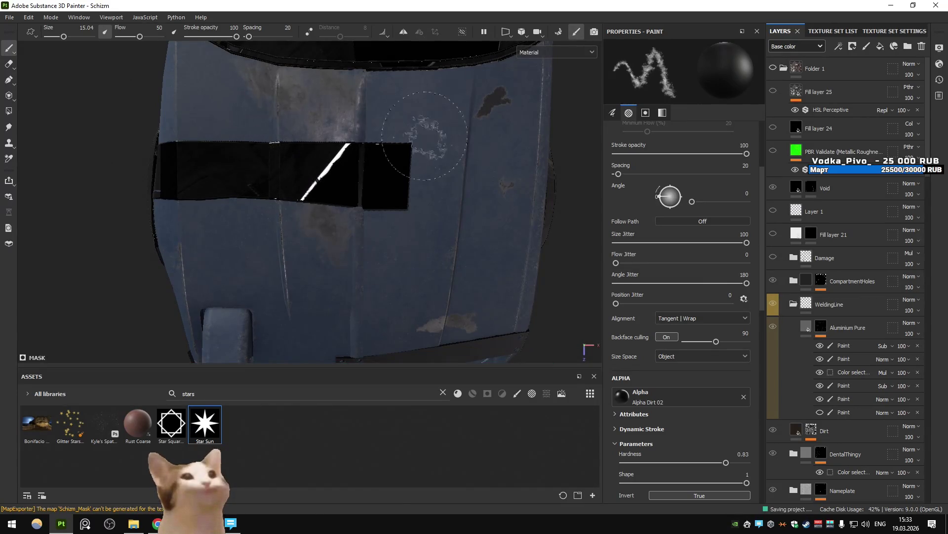
{"action": "left_click", "coordinate": [772, 69]}
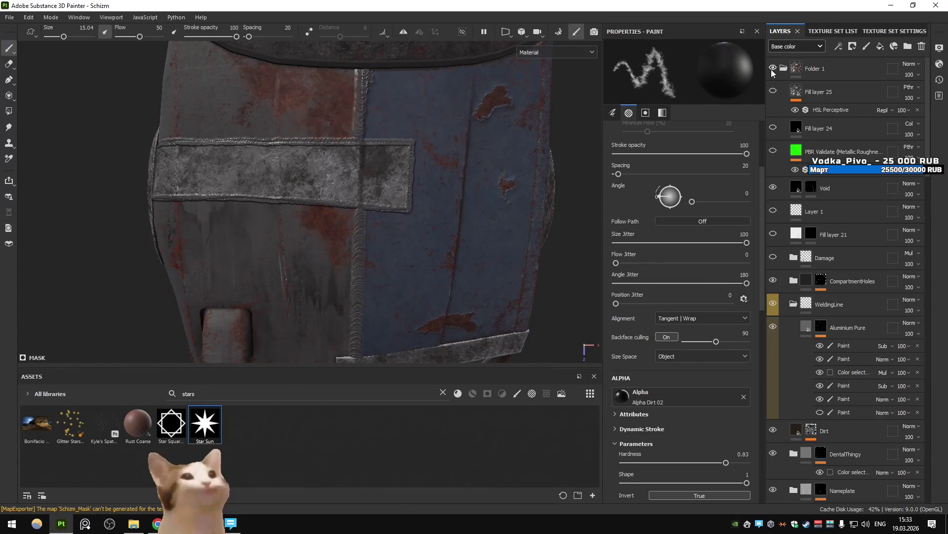
{"action": "mouse_move", "coordinate": [435, 200]}
{"action": "left_mouse_down", "text": "alt"}
{"action": "mouse_move", "coordinate": [350, 200]}
{"action": "mouse_move", "coordinate": [351, 218]}
{"action": "left_mouse_up", "text": "alt"}
{"action": "scroll", "coordinate": [352, 232], "scroll_direction": "up", "scroll_amount": 5}
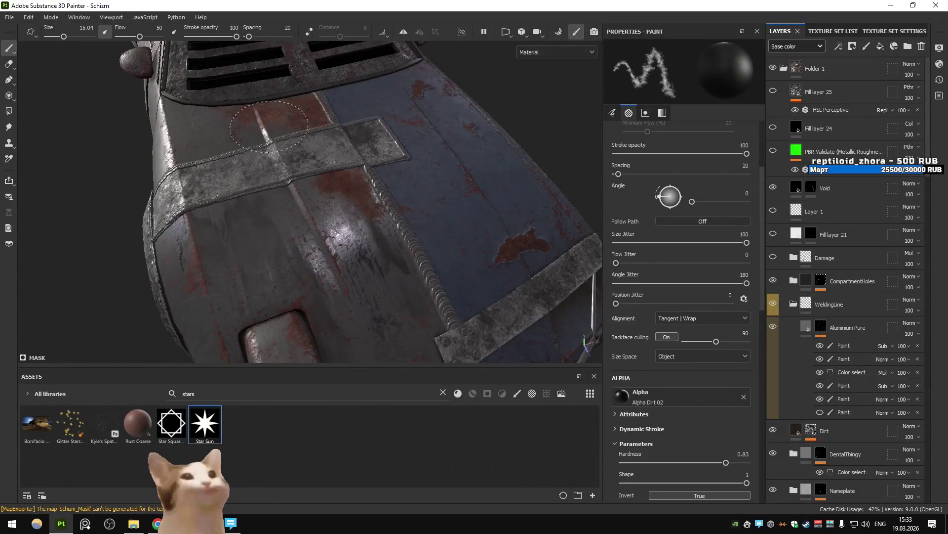
With Folder 1 hidden, enlarge the brush to 23.79 for hood patches, then restore Folder 1.
{"action": "left_click", "coordinate": [799, 66]}
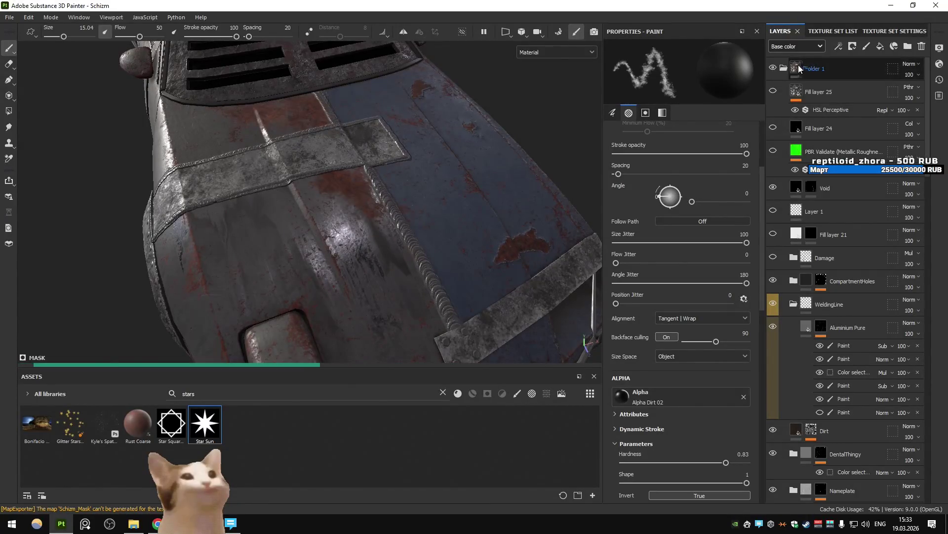
{"action": "left_click", "coordinate": [773, 69]}
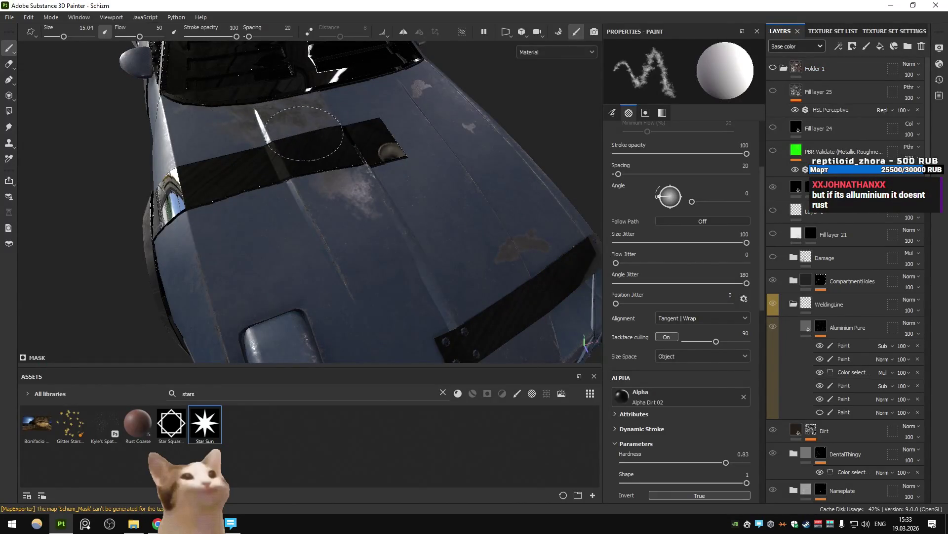
{"action": "key", "text": "bracketright"}
{"action": "key", "text": "bracketright"}
{"action": "key", "text": "bracketright"}
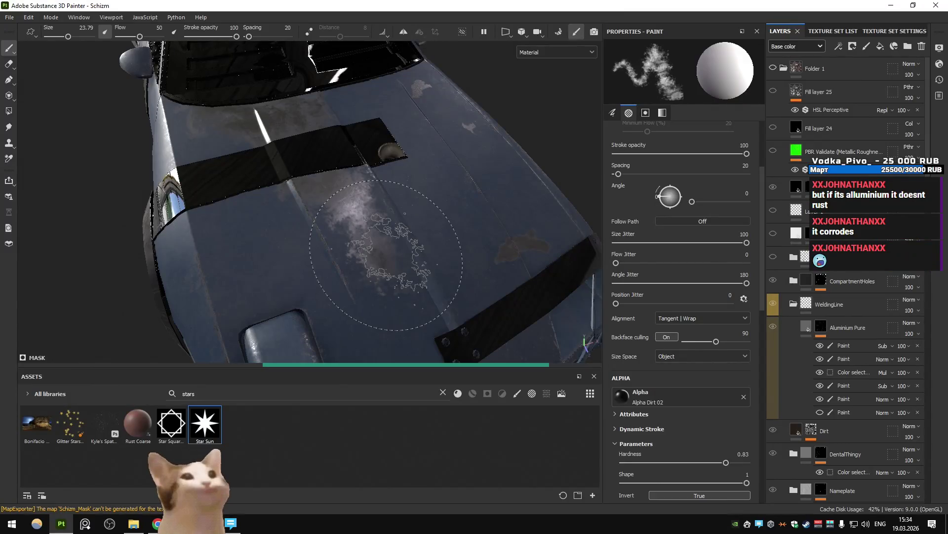
{"action": "mouse_move", "coordinate": [346, 198]}
{"action": "left_mouse_down", "text": "alt"}
{"action": "mouse_move", "coordinate": [568, 114]}
{"action": "mouse_move", "coordinate": [749, 83]}
{"action": "mouse_move", "coordinate": [382, 306]}
{"action": "left_mouse_up", "text": "alt"}
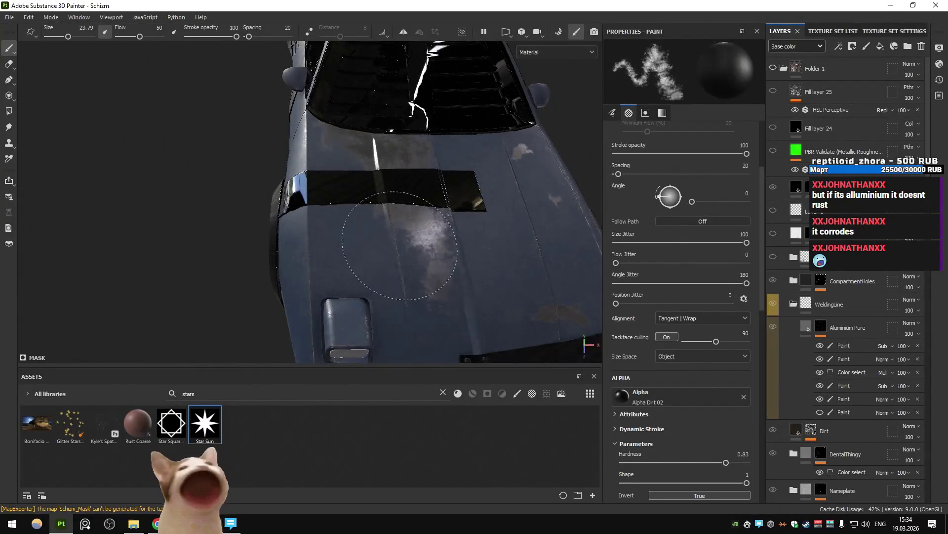
{"action": "left_click", "coordinate": [773, 67]}
{"action": "mouse_move", "coordinate": [395, 198]}
{"action": "left_mouse_down", "text": "alt"}
{"action": "mouse_move", "coordinate": [375, 207]}
{"action": "mouse_move", "coordinate": [390, 217]}
{"action": "mouse_move", "coordinate": [383, 215]}
{"action": "left_mouse_up", "text": "alt"}
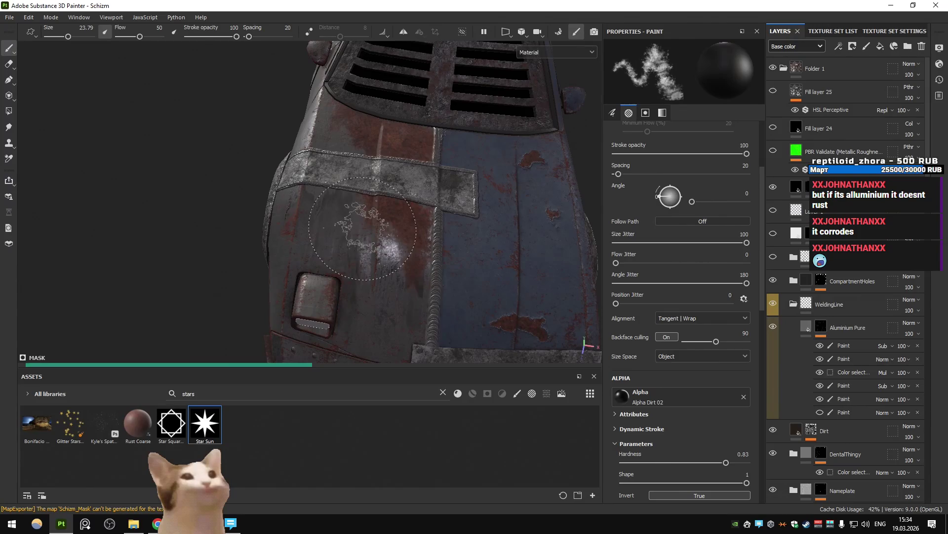
{"action": "scroll", "coordinate": [363, 228], "scroll_direction": "down", "scroll_amount": 5}
{"action": "left_click_drag", "start_coordinate": [362, 228], "coordinate": [341, 232], "text": "alt"}
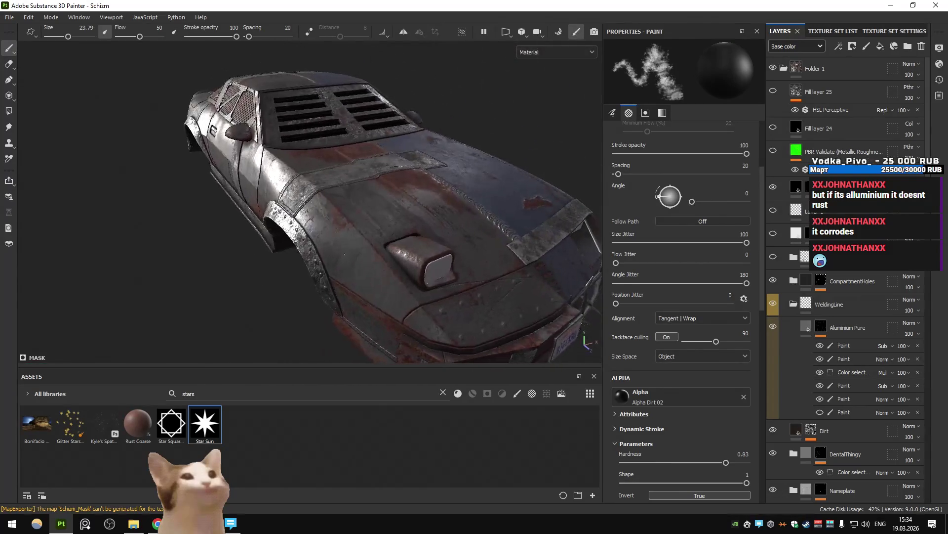
Re-export all Schizm textures and view the rust-chipped hood in Unity.
{"action": "key", "text": "ctrl+shift+e"}
{"action": "left_click", "coordinate": [710, 435]}
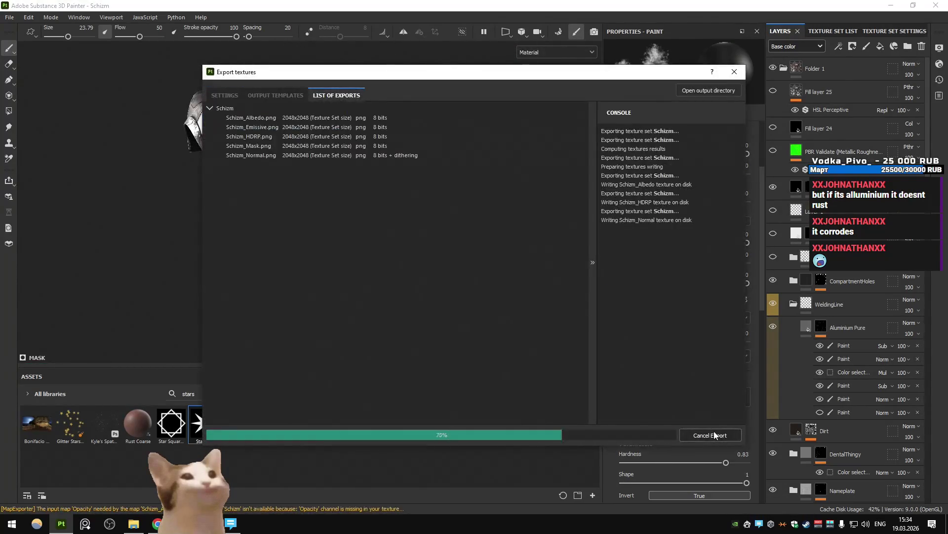
{"action": "left_click", "coordinate": [582, 434]}
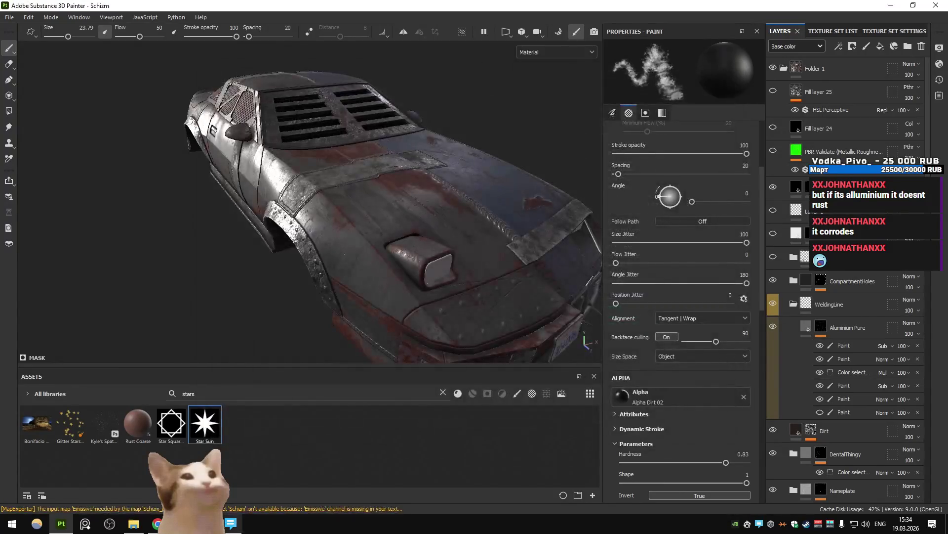
{"action": "key", "text": "alt+Tab"}
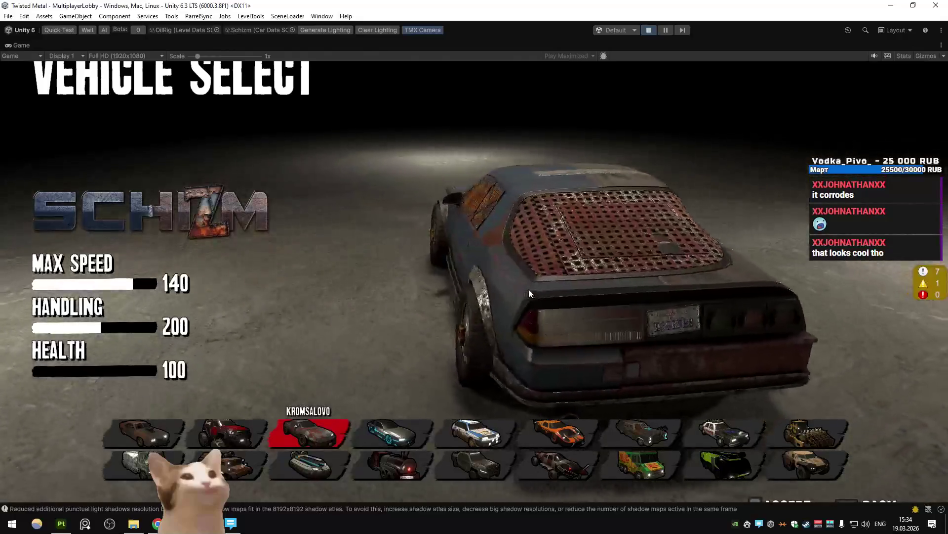
Run a DuckDuckGo image search for 'corroded metal'.
{"action": "key", "text": "alt+Tab"}
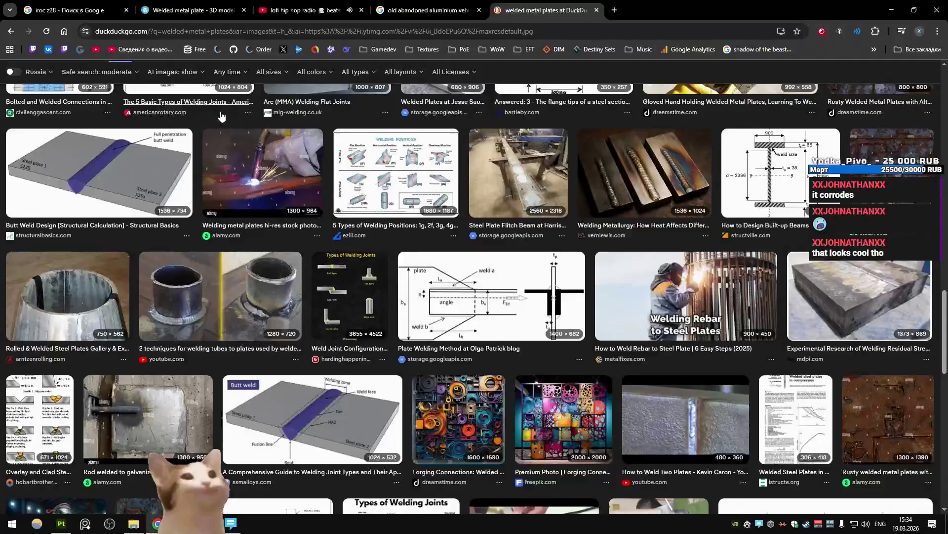
{"action": "scroll", "coordinate": [222, 115], "scroll_direction": "up", "scroll_amount": 10}
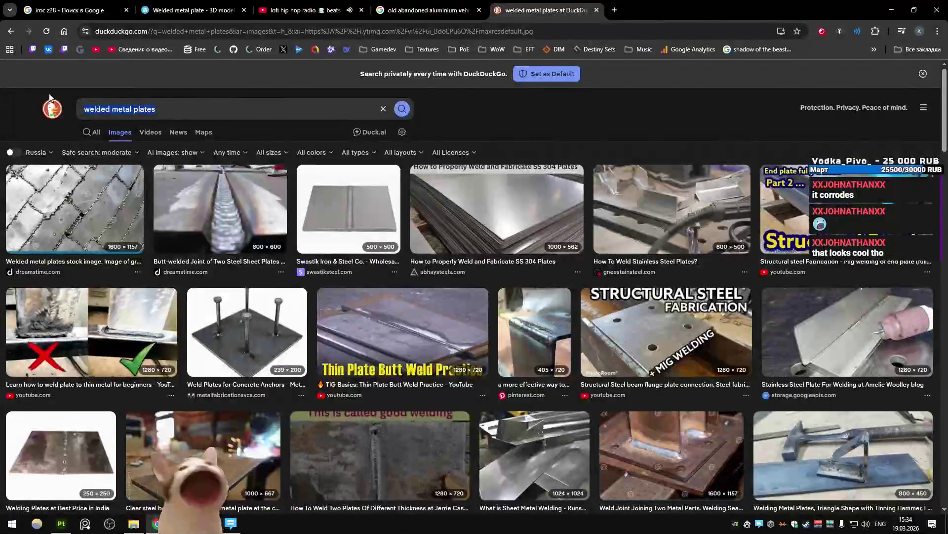
{"action": "type", "text": "corroded me"}
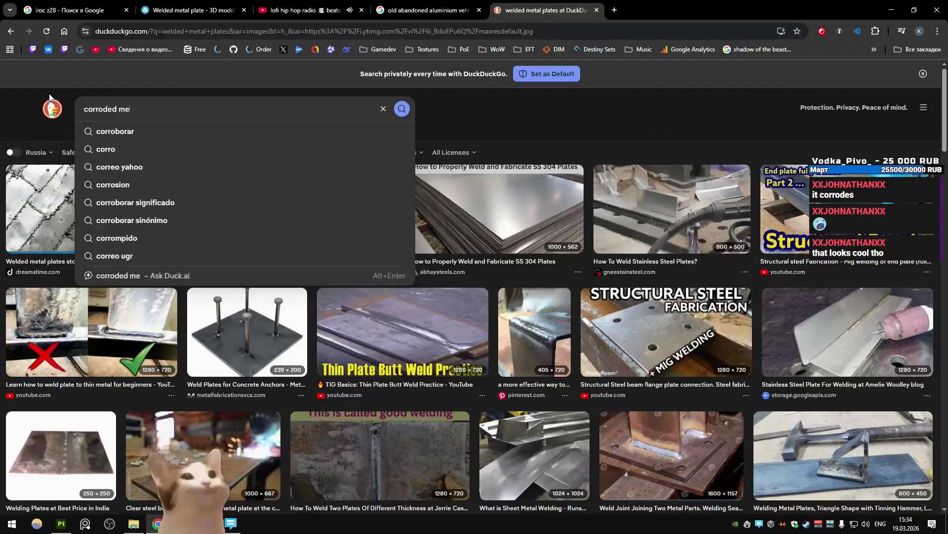
{"action": "type", "text": "tal"}
{"action": "key", "text": "Return"}
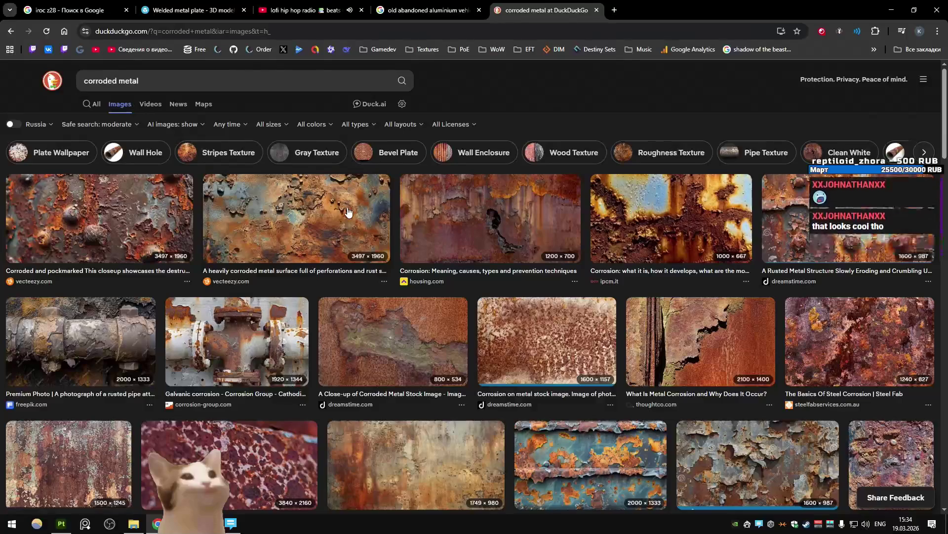
Browse the corroded metal references, then return to Unity's vehicle select.
{"action": "scroll", "coordinate": [345, 213], "scroll_direction": "down", "scroll_amount": 3}
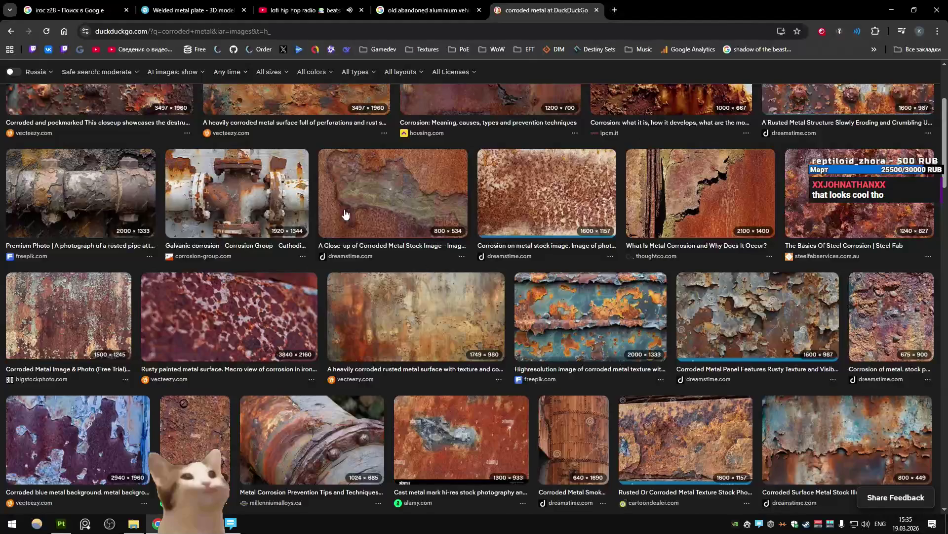
{"action": "scroll", "coordinate": [345, 214], "scroll_direction": "down", "scroll_amount": 3}
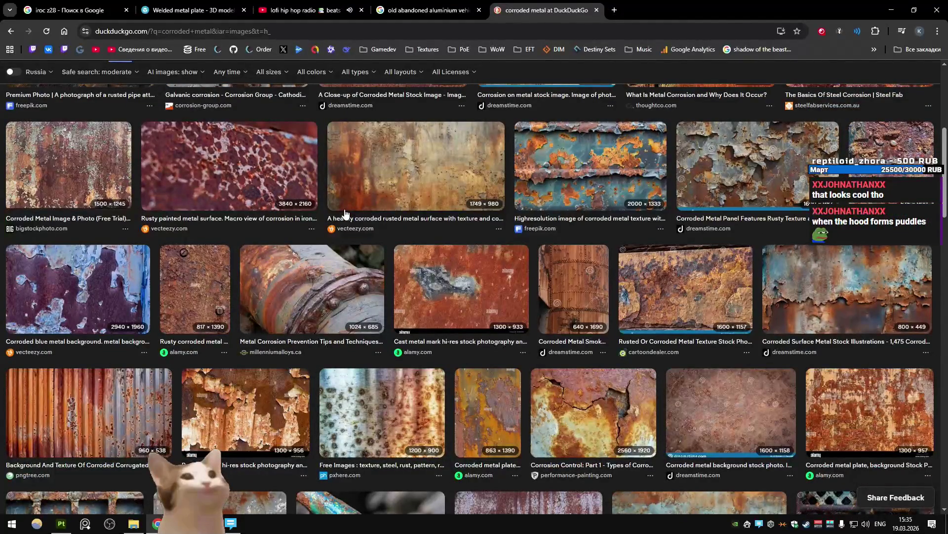
{"action": "scroll", "coordinate": [345, 213], "scroll_direction": "down", "scroll_amount": 7}
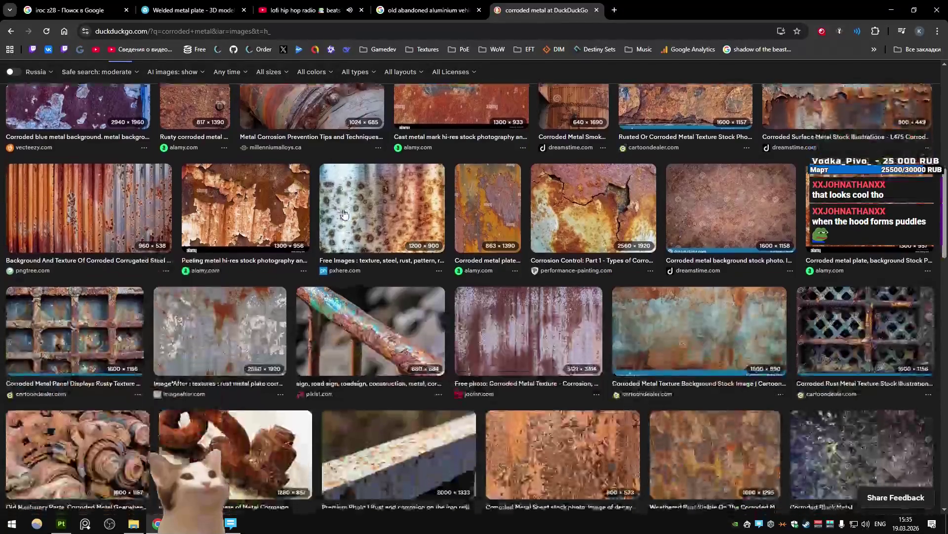
{"action": "scroll", "coordinate": [345, 214], "scroll_direction": "down", "scroll_amount": 3}
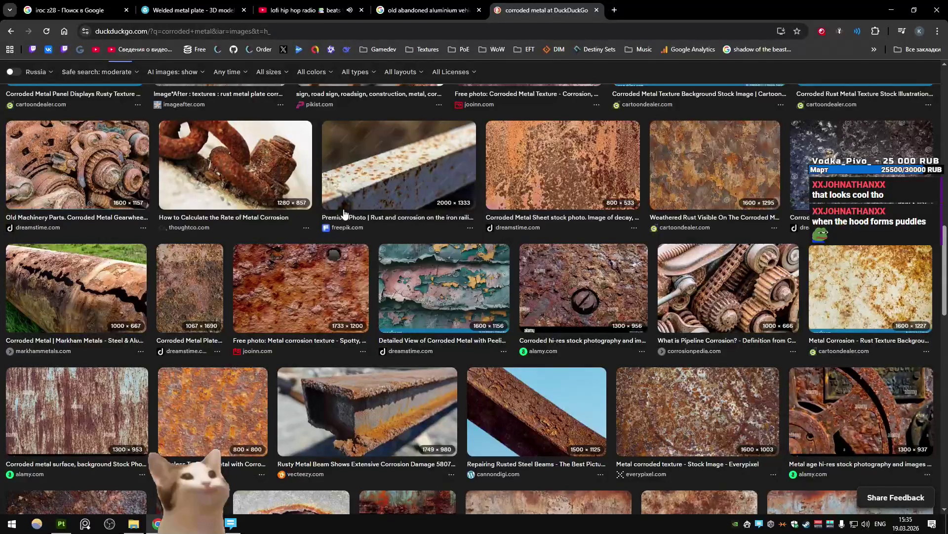
{"action": "scroll", "coordinate": [344, 214], "scroll_direction": "down", "scroll_amount": 5}
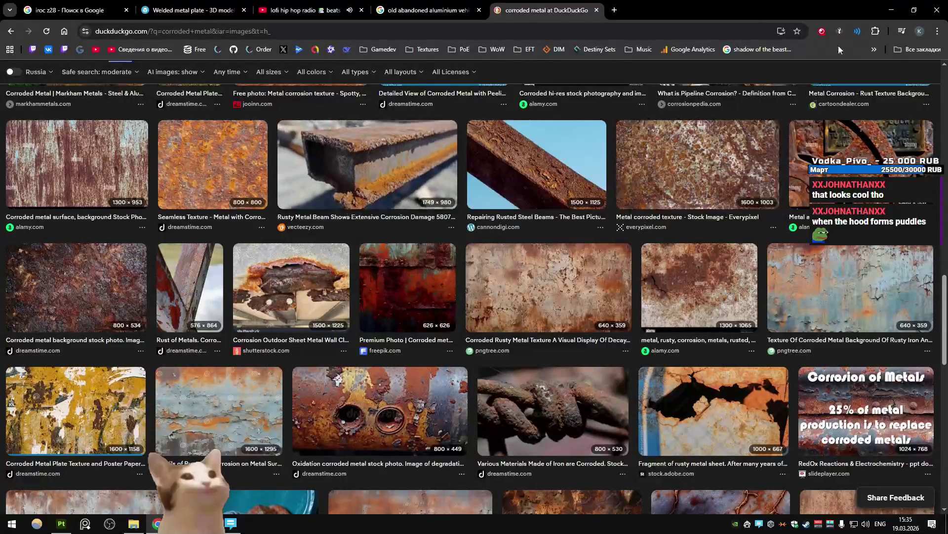
{"action": "key", "text": "alt+Tab"}
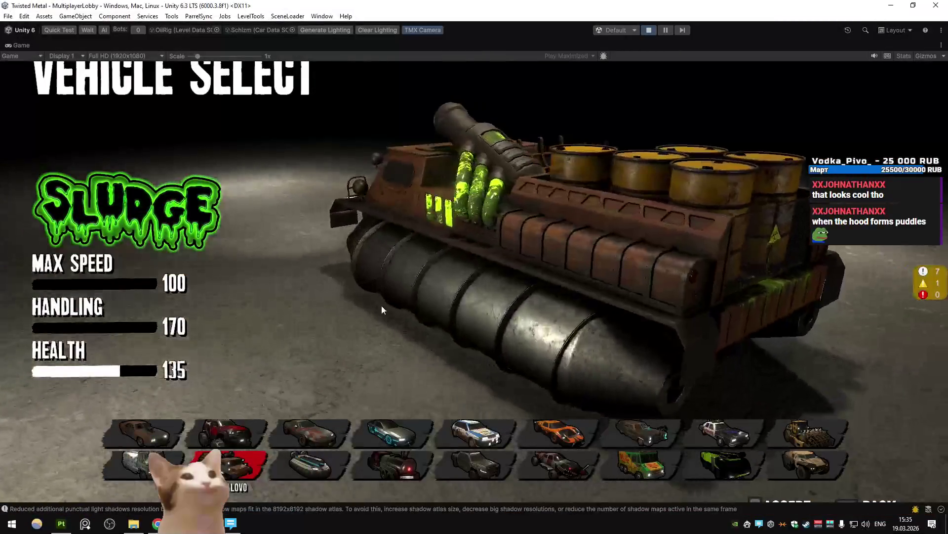
Collapse the WeldingLine folder, expand Rust and select the RustHeight fill layer.
{"action": "key", "text": "alt+Tab"}
{"action": "key", "text": "alt+Tab"}
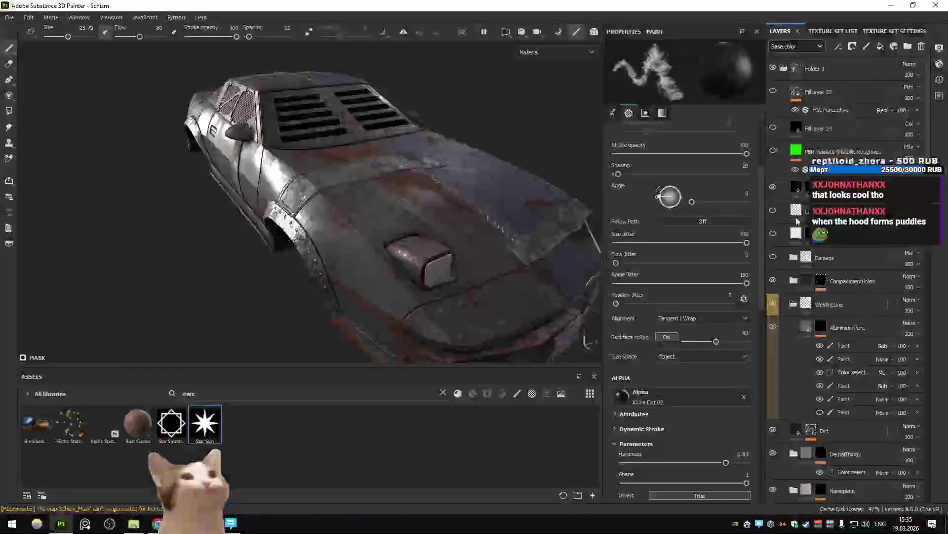
{"action": "scroll", "coordinate": [841, 290], "scroll_direction": "down", "scroll_amount": 3}
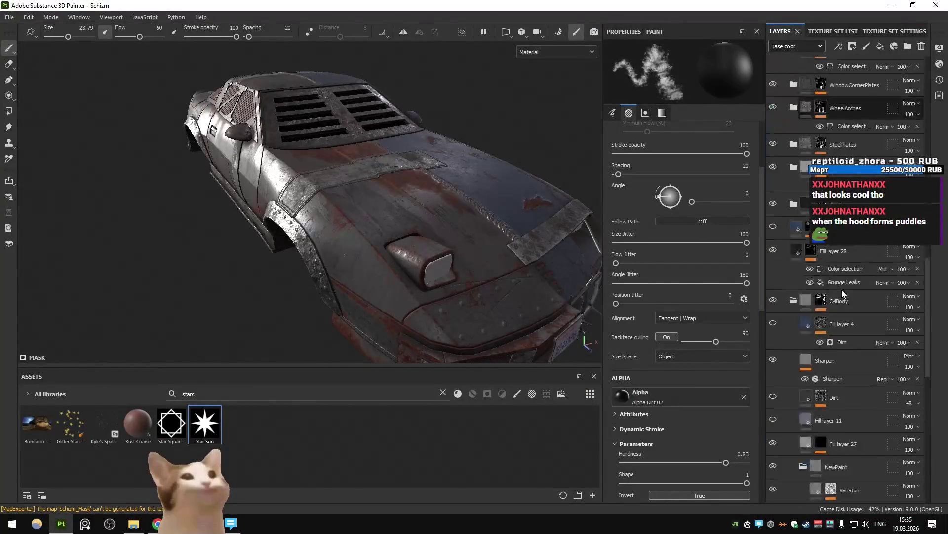
{"action": "scroll", "coordinate": [843, 294], "scroll_direction": "up", "scroll_amount": 5}
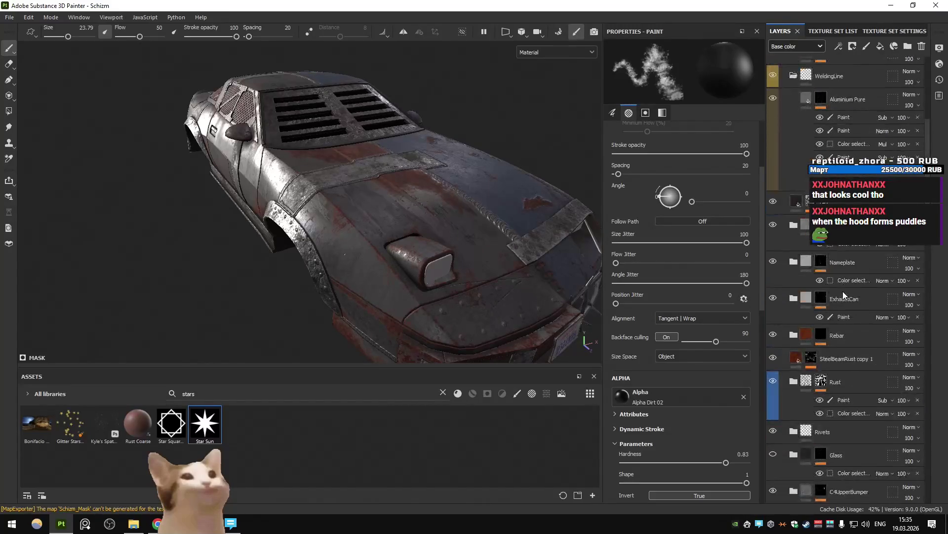
{"action": "left_click", "coordinate": [840, 302]}
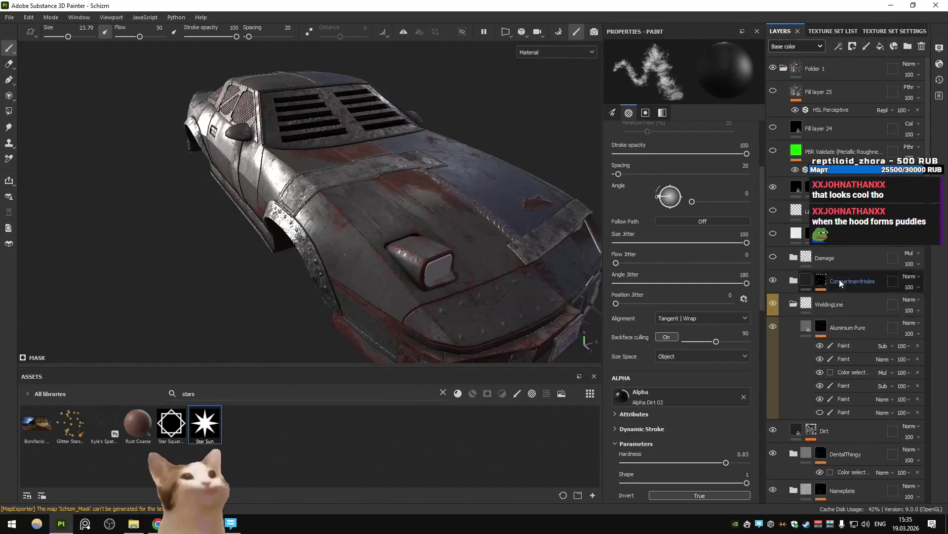
{"action": "left_click", "coordinate": [794, 305]}
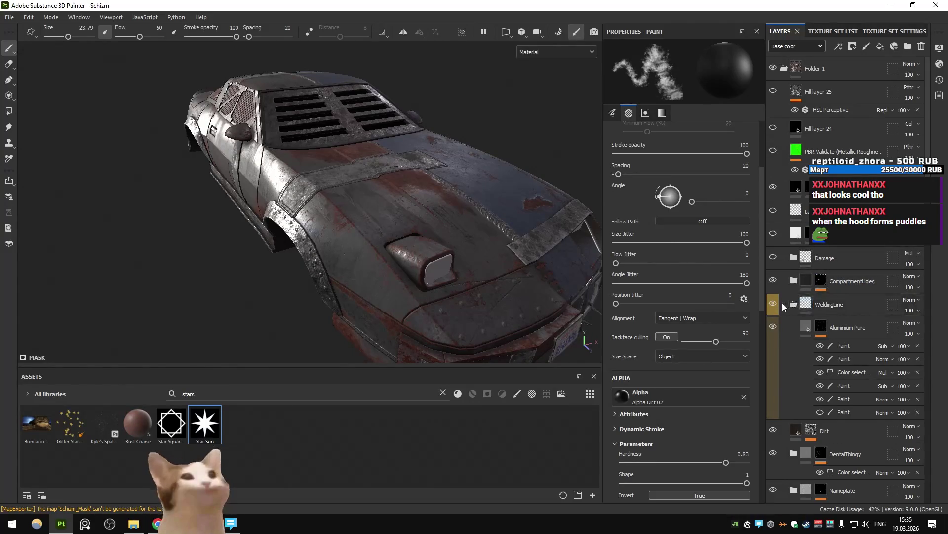
{"action": "scroll", "coordinate": [813, 267], "scroll_direction": "down", "scroll_amount": 5}
{"action": "left_click", "coordinate": [793, 388]}
{"action": "scroll", "coordinate": [791, 296], "scroll_direction": "down", "scroll_amount": 5}
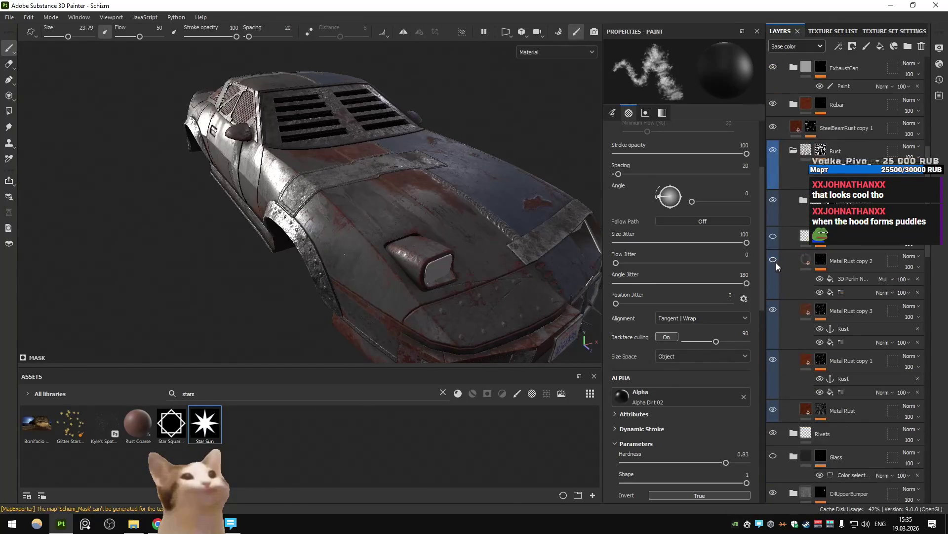
{"action": "left_click", "coordinate": [778, 240]}
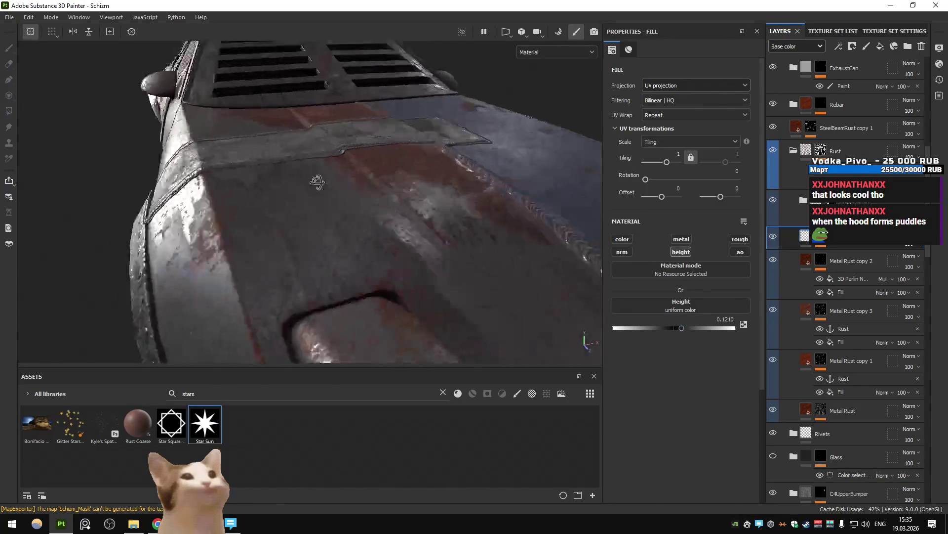
Set RustHeight's height to 0.1532 and view the result on Schizm in Unity.
{"action": "left_click_drag", "start_coordinate": [681, 328], "coordinate": [685, 328]}
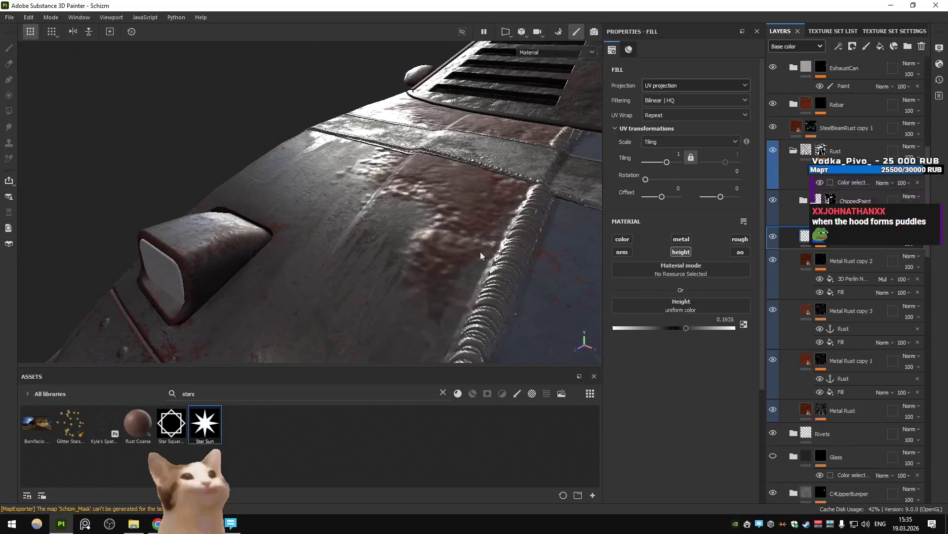
{"action": "mouse_move", "coordinate": [480, 251]}
{"action": "left_mouse_down", "text": "alt"}
{"action": "mouse_move", "coordinate": [424, 195]}
{"action": "mouse_move", "coordinate": [424, 212]}
{"action": "mouse_move", "coordinate": [319, 209]}
{"action": "mouse_move", "coordinate": [366, 226]}
{"action": "mouse_move", "coordinate": [372, 210]}
{"action": "mouse_move", "coordinate": [411, 224]}
{"action": "left_mouse_up", "text": "alt"}
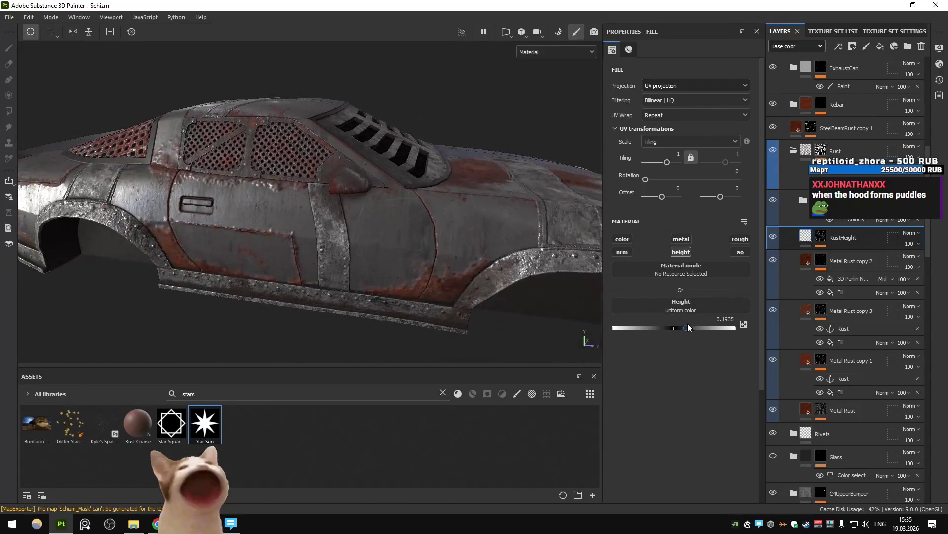
{"action": "left_click_drag", "start_coordinate": [688, 323], "coordinate": [684, 328]}
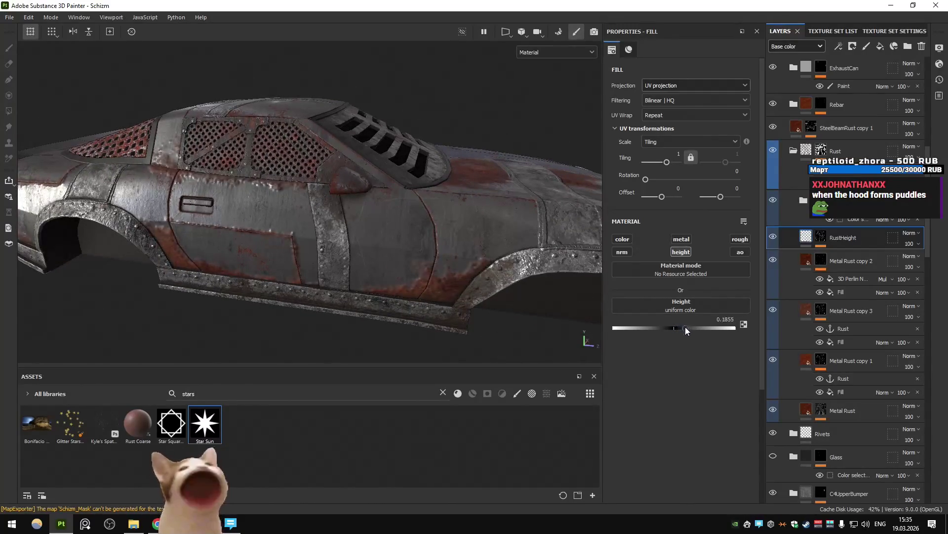
{"action": "mouse_move", "coordinate": [277, 212]}
{"action": "left_mouse_down", "text": "alt"}
{"action": "mouse_move", "coordinate": [224, 207]}
{"action": "mouse_move", "coordinate": [657, 238]}
{"action": "left_mouse_up", "text": "alt"}
{"action": "left_click_drag", "start_coordinate": [438, 219], "coordinate": [375, 227], "text": "alt"}
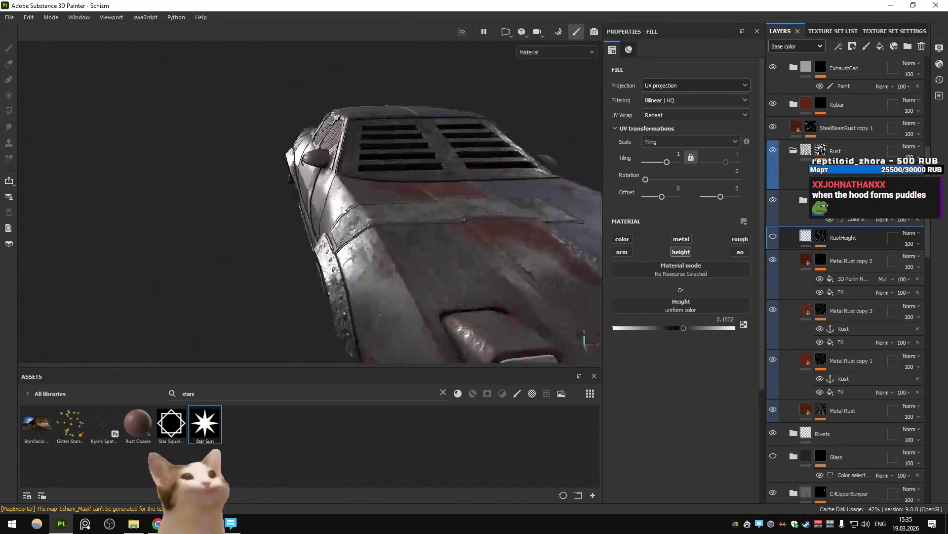
{"action": "key", "text": "alt+Tab"}
{"action": "key", "text": "alt+Tab"}
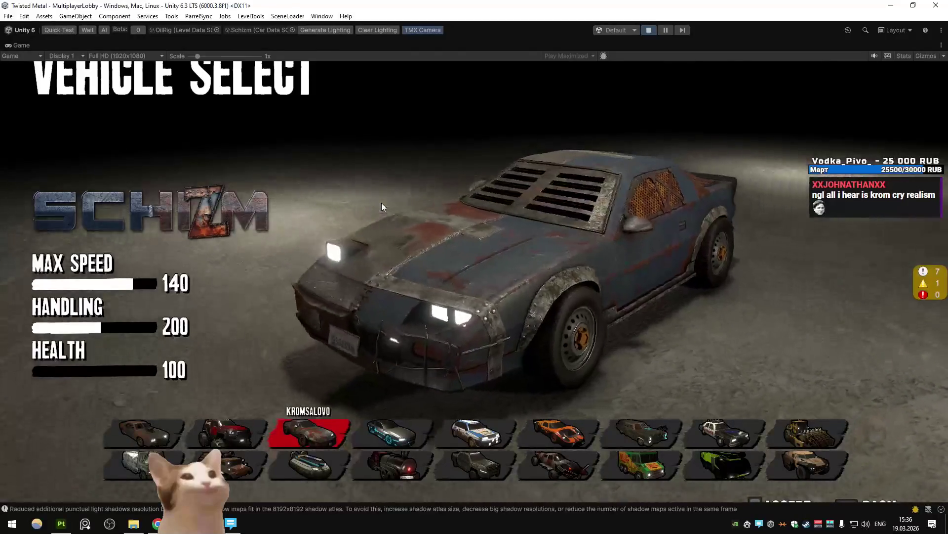
Search DuckDuckGo images for 'corrosion vs rust'.
{"action": "key", "text": "Left"}
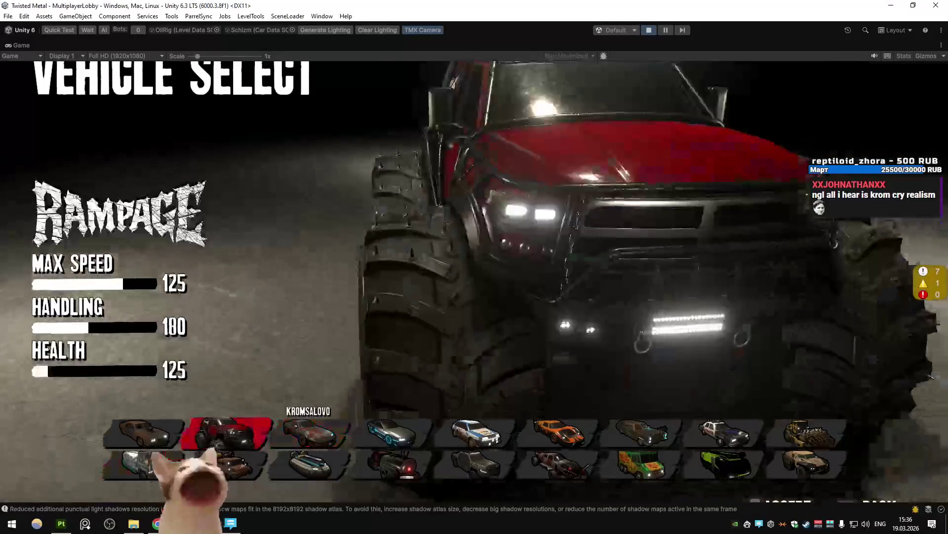
{"action": "key", "text": "alt+Tab"}
{"action": "scroll", "coordinate": [289, 285], "scroll_direction": "down", "scroll_amount": 10}
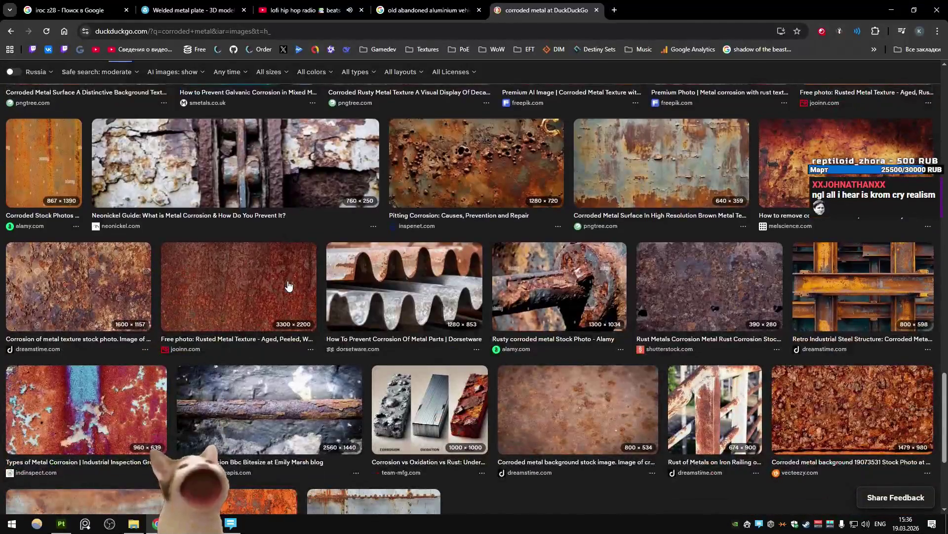
{"action": "scroll", "coordinate": [365, 277], "scroll_direction": "down", "scroll_amount": 4}
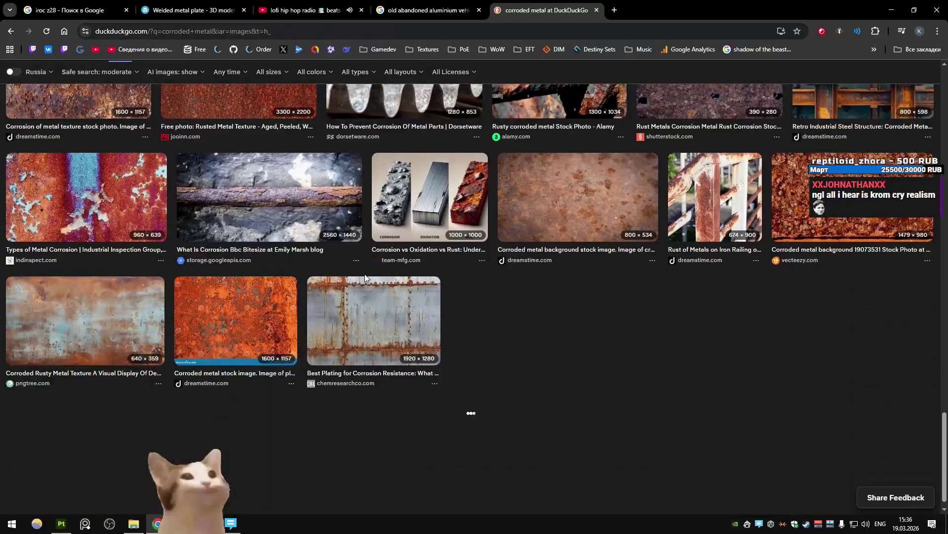
{"action": "scroll", "coordinate": [364, 274], "scroll_direction": "up", "scroll_amount": 3}
{"action": "left_click", "coordinate": [77, 80]}
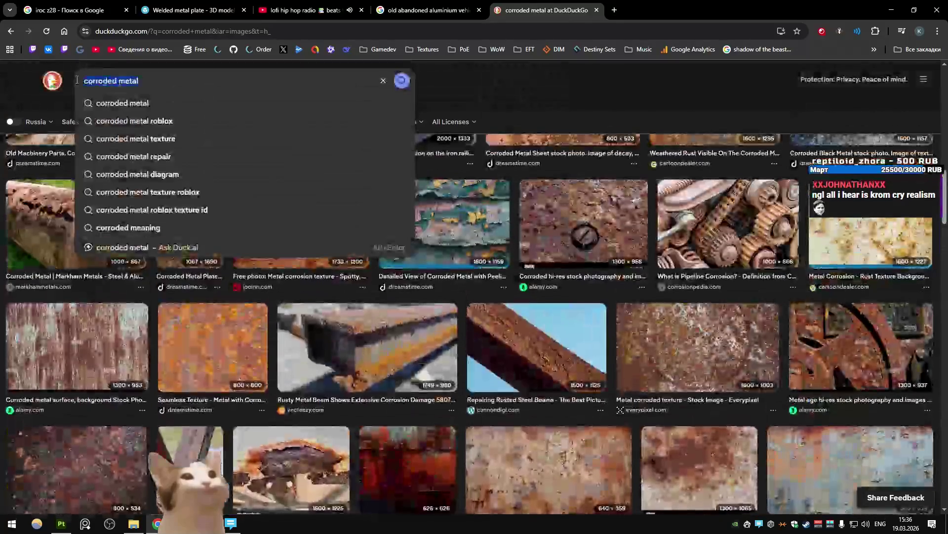
{"action": "type", "text": "corrosion v"}
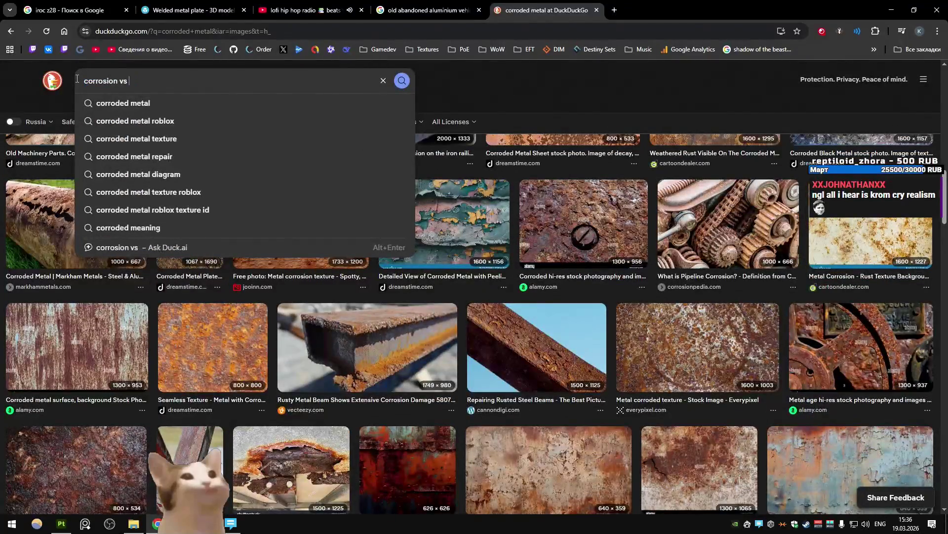
{"action": "type", "text": "st"}
{"action": "key", "text": "Return"}
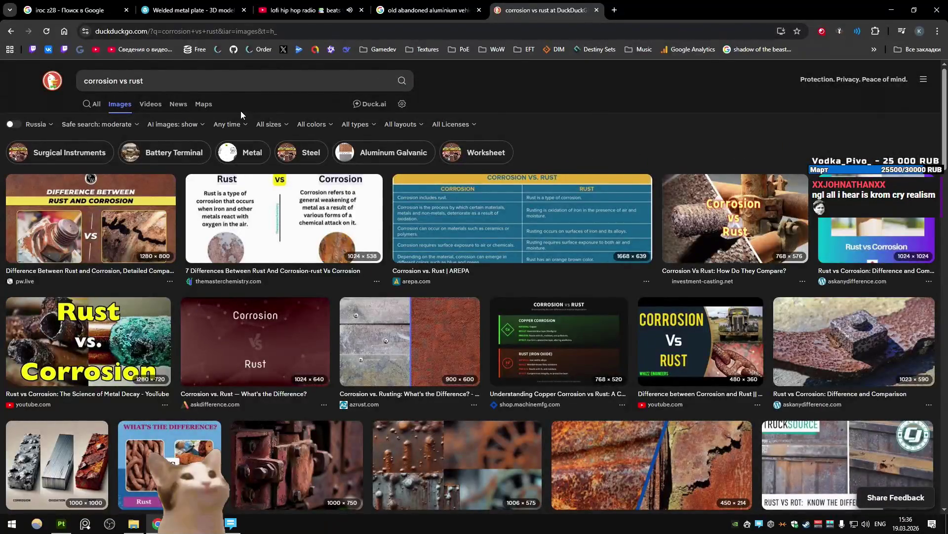
Browse the rust references, recheck Schizm in Unity's vehicle select, then return to Painter.
{"action": "scroll", "coordinate": [348, 143], "scroll_direction": "down", "scroll_amount": 2}
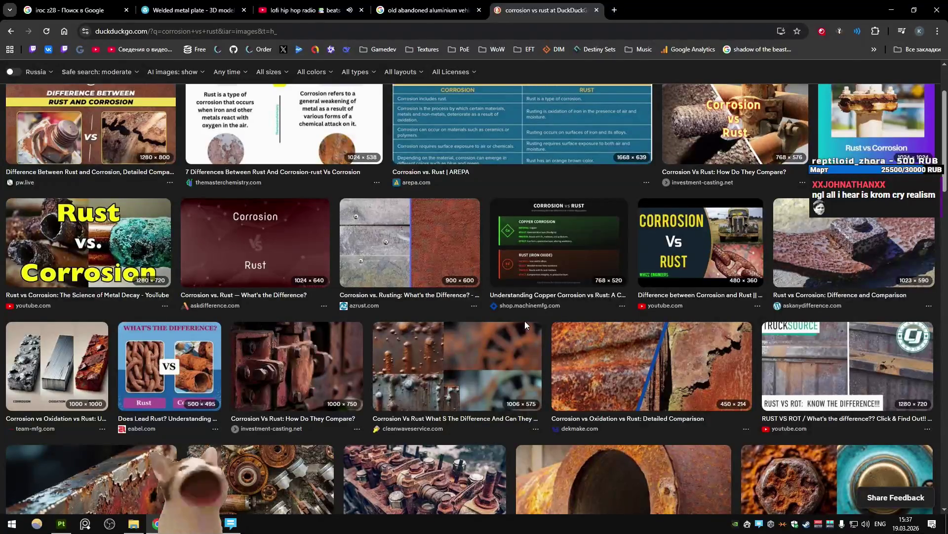
{"action": "scroll", "coordinate": [535, 306], "scroll_direction": "down", "scroll_amount": 6}
{"action": "key", "text": "alt+Tab"}
{"action": "left_click", "coordinate": [344, 440]}
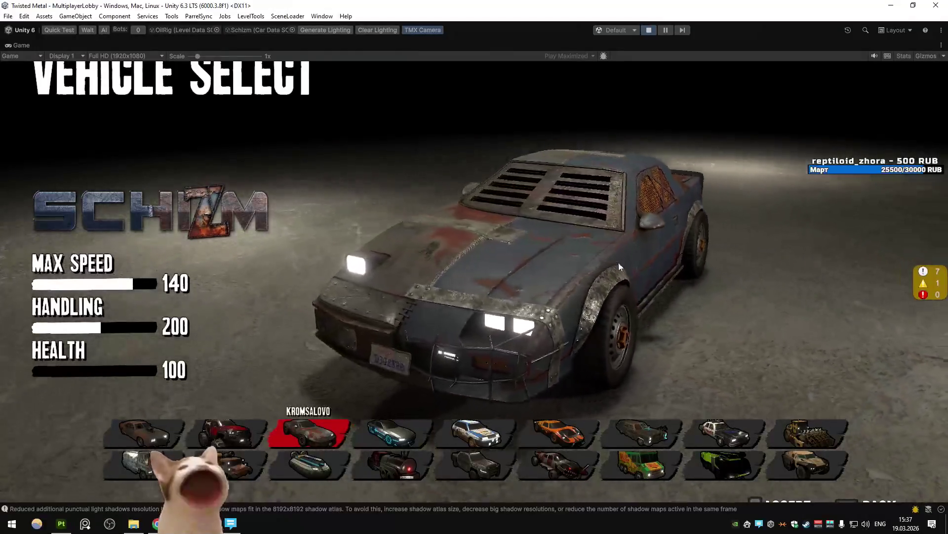
{"action": "key", "text": "alt+Tab"}
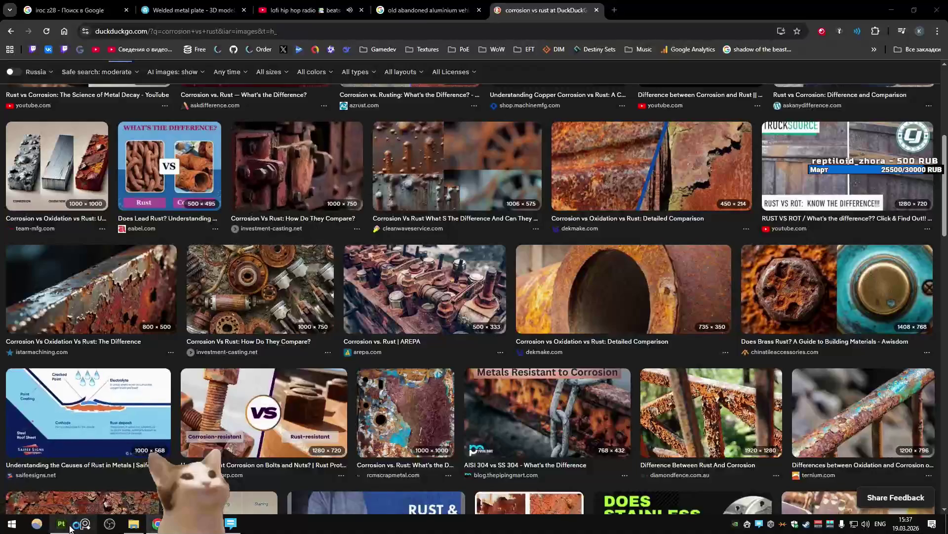
{"action": "left_click", "coordinate": [61, 524]}
Reframe the car and orbit to a front-left three-quarter view.
{"action": "scroll", "coordinate": [835, 251], "scroll_direction": "down", "scroll_amount": 10}
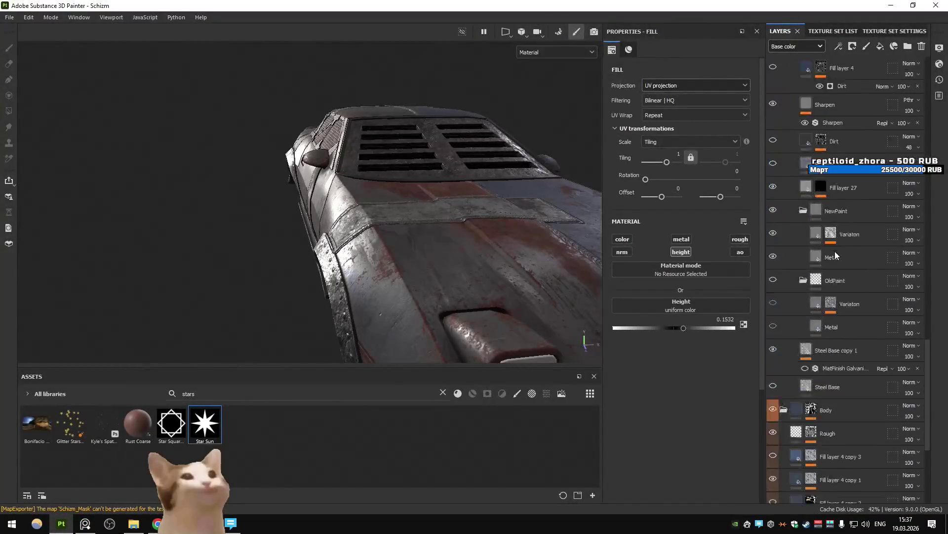
{"action": "mouse_move", "coordinate": [361, 186]}
{"action": "left_mouse_down", "text": "alt"}
{"action": "mouse_move", "coordinate": [451, 205]}
{"action": "mouse_move", "coordinate": [527, 176]}
{"action": "mouse_move", "coordinate": [492, 196]}
{"action": "left_mouse_up", "text": "alt"}
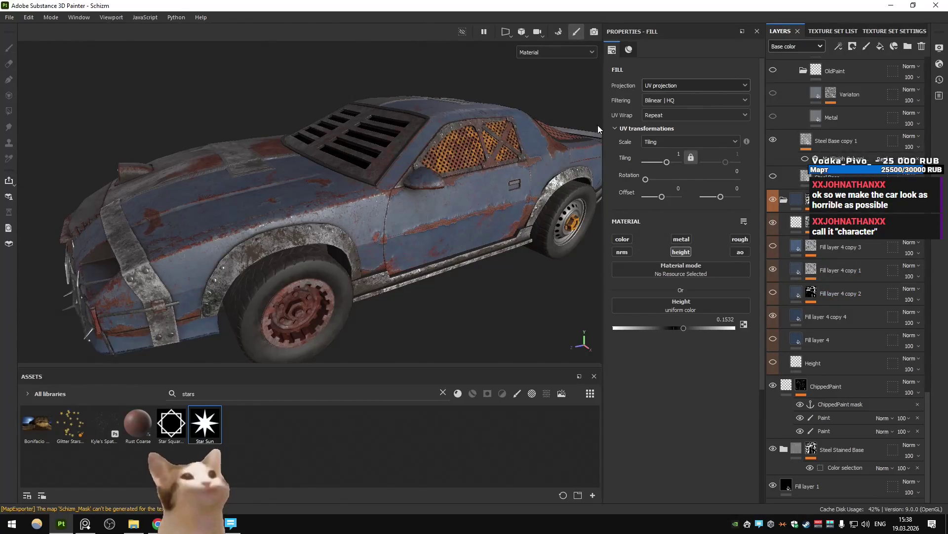
{"action": "key", "text": "f"}
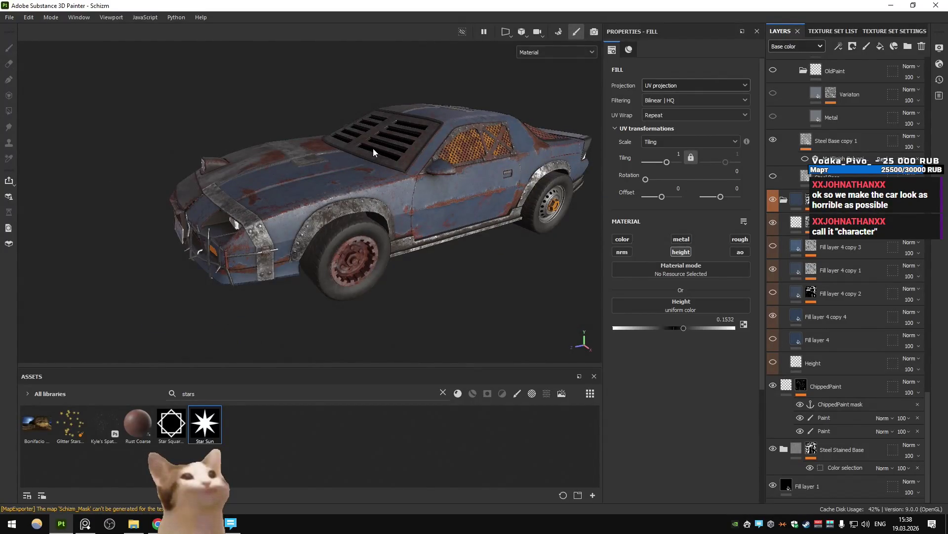
{"action": "key", "text": "f"}
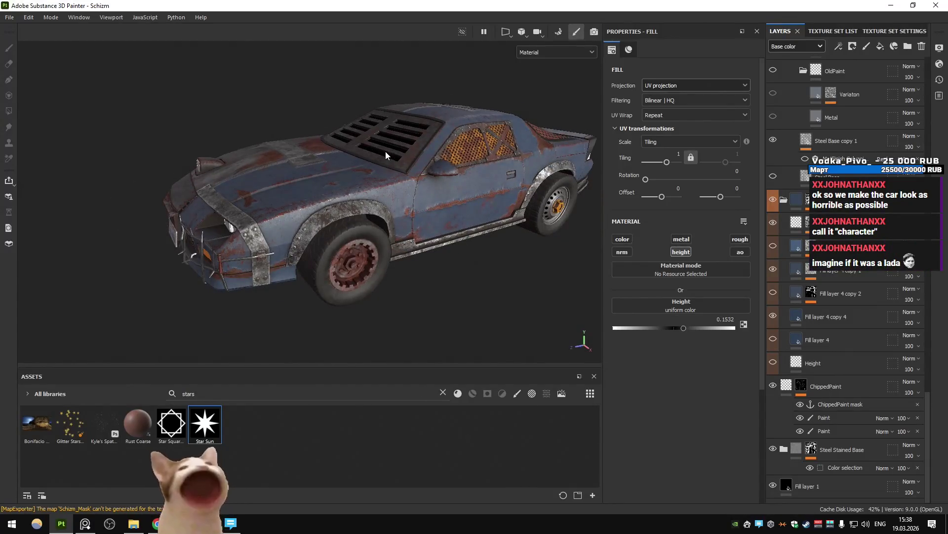
{"action": "mouse_move", "coordinate": [386, 151]}
{"action": "left_mouse_down", "text": "alt"}
{"action": "mouse_move", "coordinate": [391, 206]}
{"action": "mouse_move", "coordinate": [595, 188]}
{"action": "left_mouse_up", "text": "alt"}
{"action": "mouse_move", "coordinate": [505, 186]}
{"action": "left_mouse_down", "text": "alt"}
{"action": "mouse_move", "coordinate": [484, 165]}
{"action": "mouse_move", "coordinate": [515, 164]}
{"action": "left_mouse_up", "text": "alt"}
{"action": "mouse_move", "coordinate": [395, 169]}
{"action": "left_mouse_down", "text": "alt"}
{"action": "mouse_move", "coordinate": [318, 170]}
{"action": "mouse_move", "coordinate": [412, 186]}
{"action": "mouse_move", "coordinate": [318, 218]}
{"action": "mouse_move", "coordinate": [402, 236]}
{"action": "left_mouse_up", "text": "alt"}
{"action": "scroll", "coordinate": [845, 277], "scroll_direction": "down", "scroll_amount": 10}
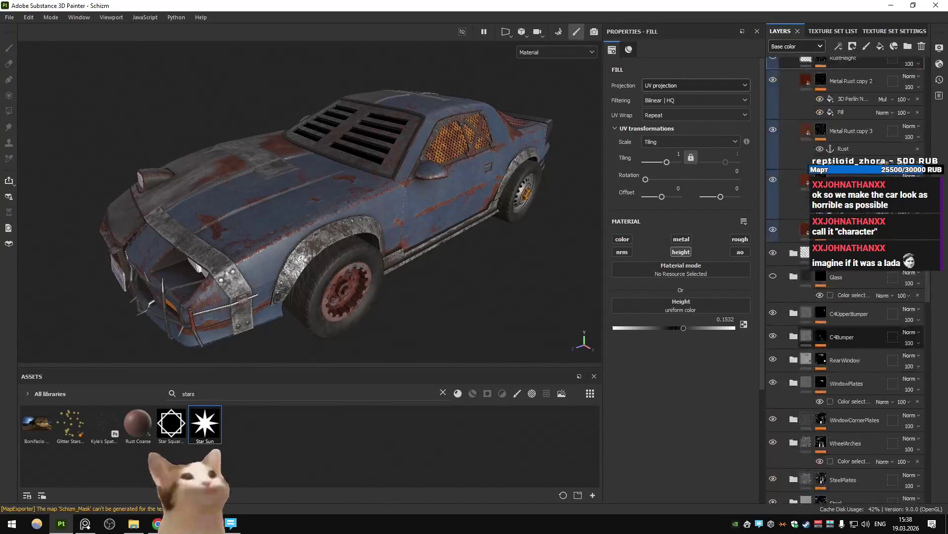
{"action": "scroll", "coordinate": [793, 228], "scroll_direction": "up", "scroll_amount": 10}
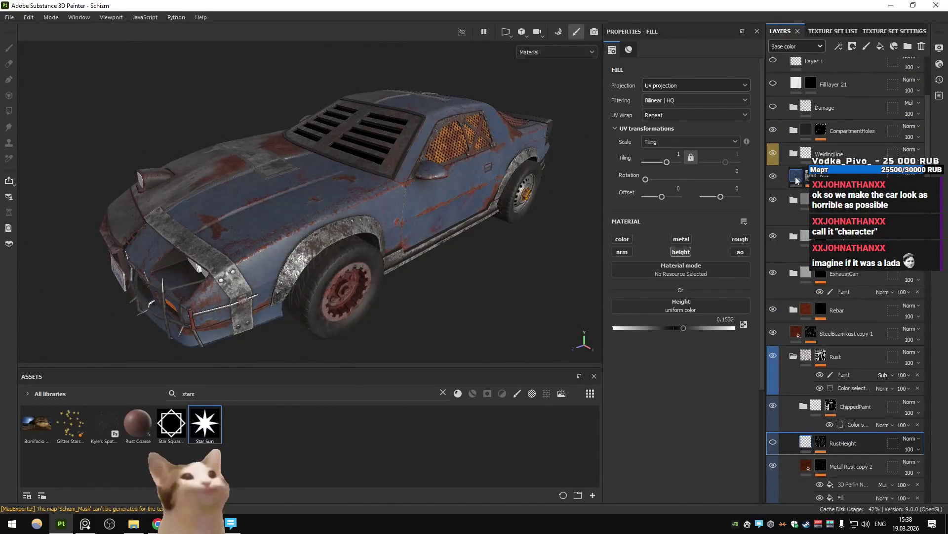
Change the fill layer's base colour to dark brown 251F1A and select its Dirt generator.
{"action": "left_click", "coordinate": [796, 181]}
{"action": "left_click", "coordinate": [674, 319]}
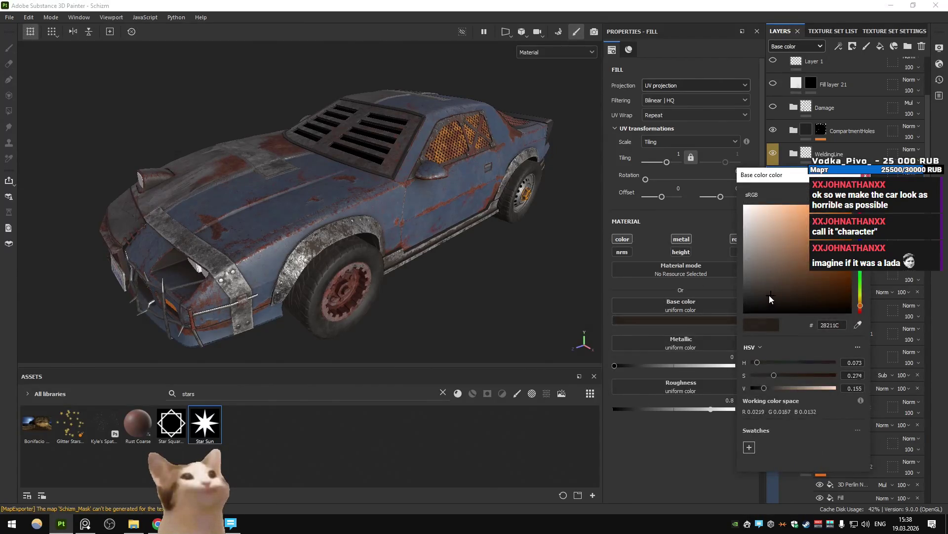
{"action": "mouse_move", "coordinate": [775, 294]}
{"action": "left_mouse_down"}
{"action": "mouse_move", "coordinate": [805, 266]}
{"action": "mouse_move", "coordinate": [775, 296]}
{"action": "left_mouse_up"}
{"action": "key", "text": "Escape"}
{"action": "left_click", "coordinate": [798, 178]}
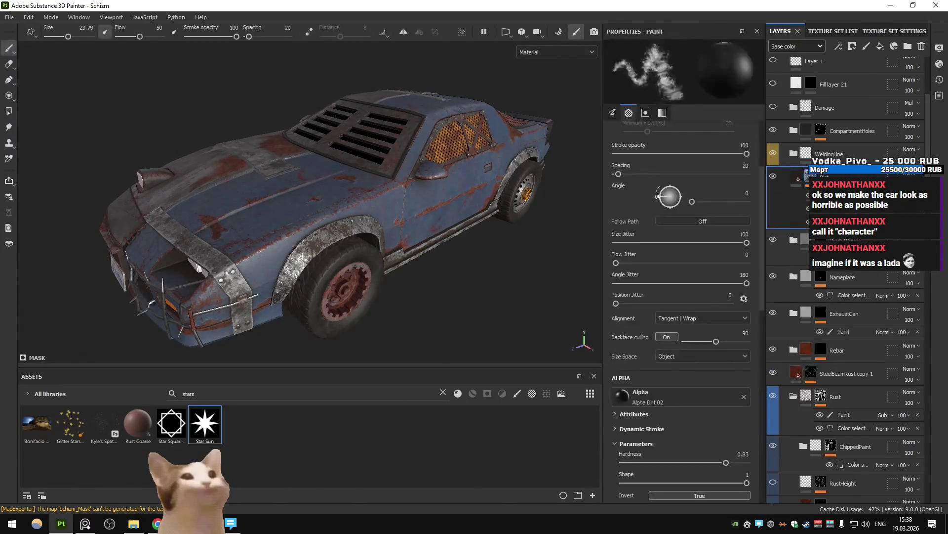
{"action": "left_click", "coordinate": [830, 221]}
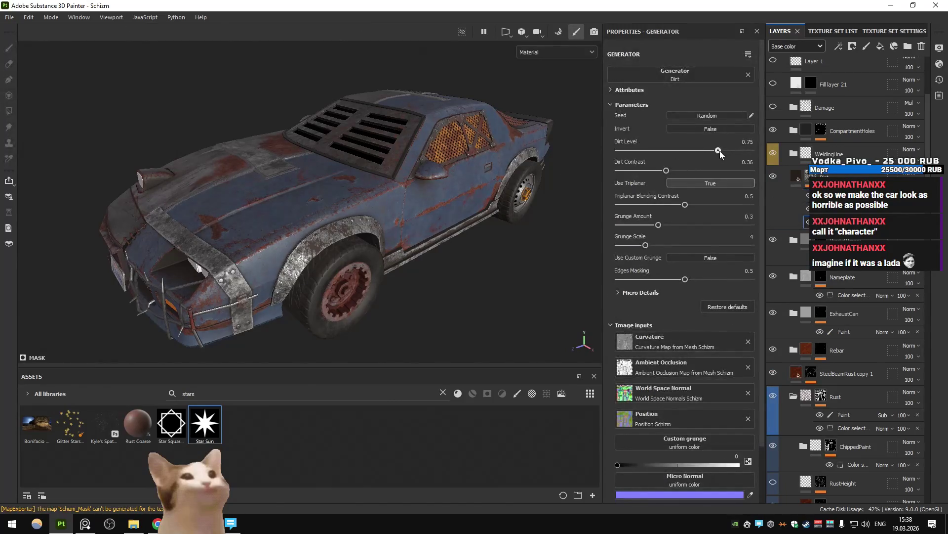
{"action": "mouse_move", "coordinate": [724, 155]}
{"action": "left_mouse_down"}
{"action": "mouse_move", "coordinate": [708, 171]}
{"action": "mouse_move", "coordinate": [723, 151]}
{"action": "mouse_move", "coordinate": [743, 154]}
{"action": "mouse_move", "coordinate": [731, 155]}
{"action": "left_mouse_up"}
{"action": "key", "text": "ctrl+z"}
{"action": "mouse_move", "coordinate": [396, 174]}
{"action": "left_mouse_down", "text": "alt"}
{"action": "mouse_move", "coordinate": [346, 173]}
{"action": "mouse_move", "coordinate": [401, 180]}
{"action": "left_mouse_up", "text": "alt"}
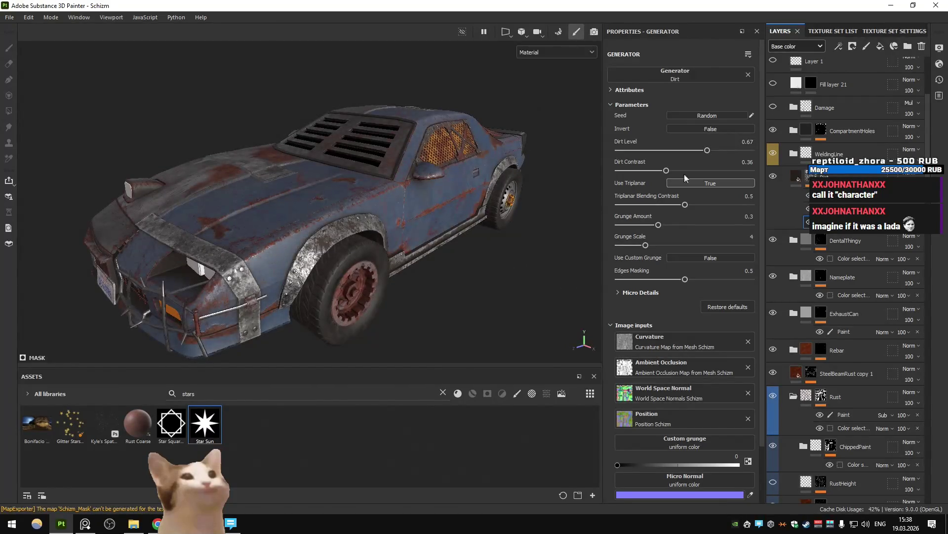
{"action": "left_click_drag", "start_coordinate": [716, 155], "coordinate": [730, 156]}
{"action": "mouse_move", "coordinate": [355, 208]}
{"action": "left_mouse_down", "text": "alt"}
{"action": "mouse_move", "coordinate": [329, 208]}
{"action": "mouse_move", "coordinate": [385, 198]}
{"action": "mouse_move", "coordinate": [341, 176]}
{"action": "left_mouse_up", "text": "alt"}
{"action": "key", "text": "ctrl+z"}
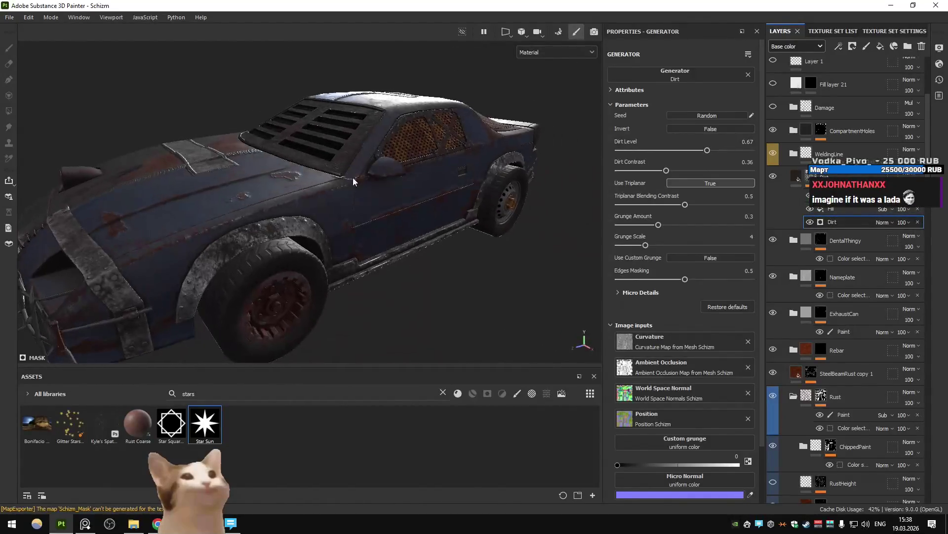
{"action": "left_click_drag", "start_coordinate": [709, 152], "coordinate": [725, 156]}
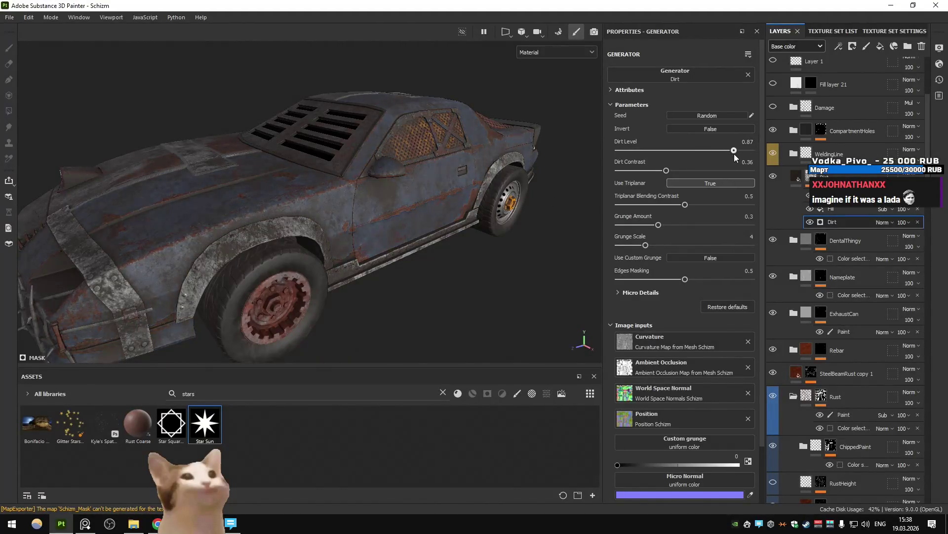
{"action": "key", "text": "ctrl+z"}
{"action": "mouse_move", "coordinate": [502, 158]}
{"action": "left_mouse_down", "text": "alt"}
{"action": "mouse_move", "coordinate": [416, 152]}
{"action": "mouse_move", "coordinate": [411, 164]}
{"action": "mouse_move", "coordinate": [419, 152]}
{"action": "mouse_move", "coordinate": [404, 145]}
{"action": "mouse_move", "coordinate": [319, 154]}
{"action": "mouse_move", "coordinate": [368, 179]}
{"action": "mouse_move", "coordinate": [341, 173]}
{"action": "mouse_move", "coordinate": [433, 188]}
{"action": "mouse_move", "coordinate": [433, 201]}
{"action": "mouse_move", "coordinate": [462, 187]}
{"action": "mouse_move", "coordinate": [453, 191]}
{"action": "mouse_move", "coordinate": [471, 201]}
{"action": "mouse_move", "coordinate": [421, 208]}
{"action": "left_mouse_up", "text": "alt"}
Re-export the Schizm textures, inspect the dirtier car in Unity, then return to Painter's hood view.
{"action": "key", "text": "ctrl+shift+e"}
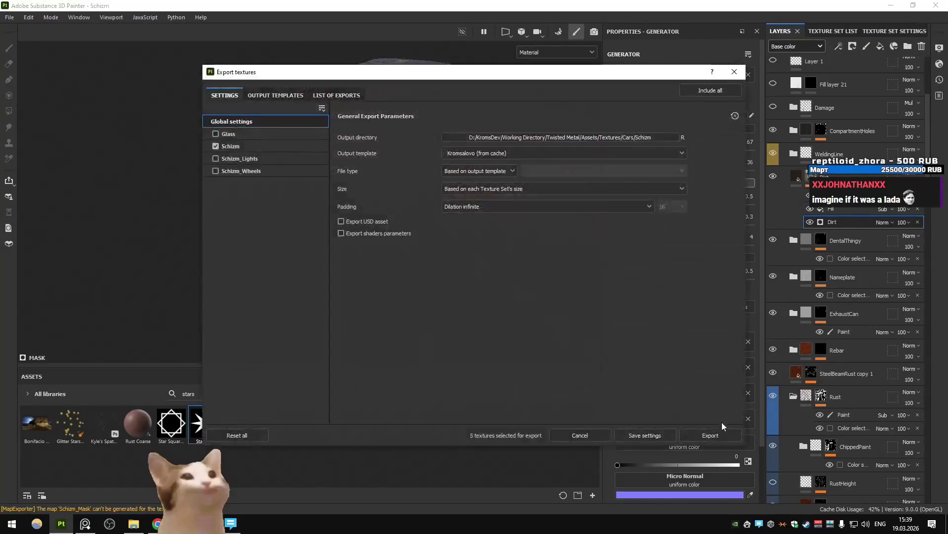
{"action": "left_click", "coordinate": [710, 435]}
{"action": "key", "text": "Escape"}
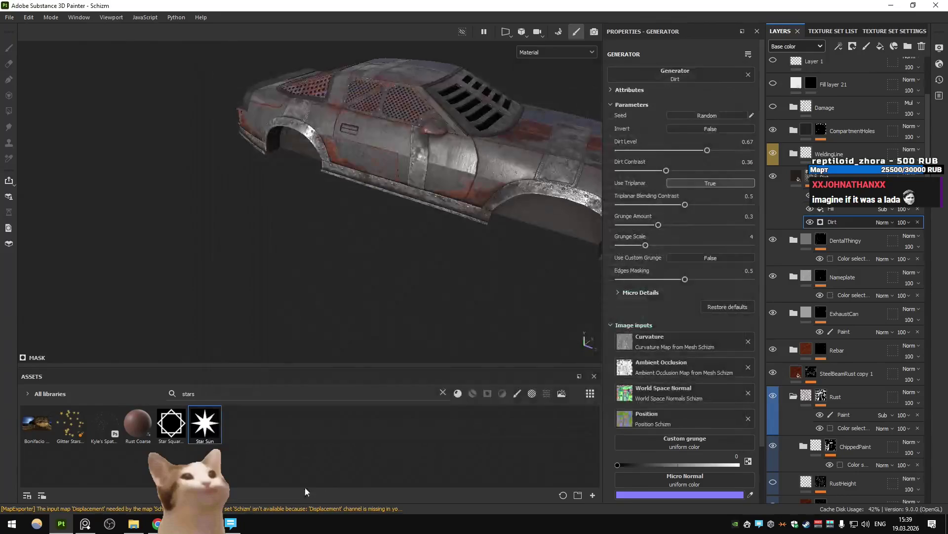
{"action": "key", "text": "alt+Tab"}
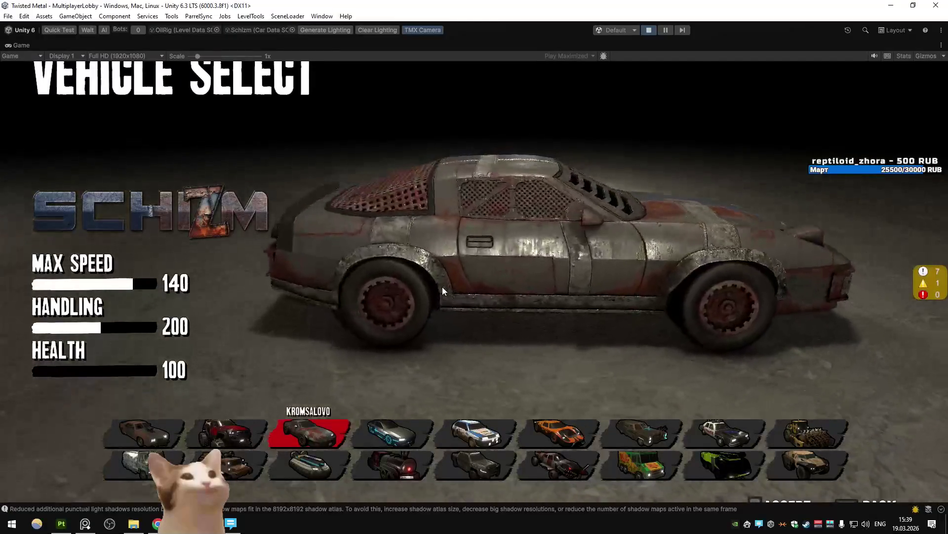
{"action": "key", "text": "alt+Tab"}
{"action": "mouse_move", "coordinate": [366, 211]}
{"action": "left_mouse_down", "text": "alt"}
{"action": "mouse_move", "coordinate": [262, 193]}
{"action": "mouse_move", "coordinate": [280, 206]}
{"action": "left_mouse_up", "text": "alt"}
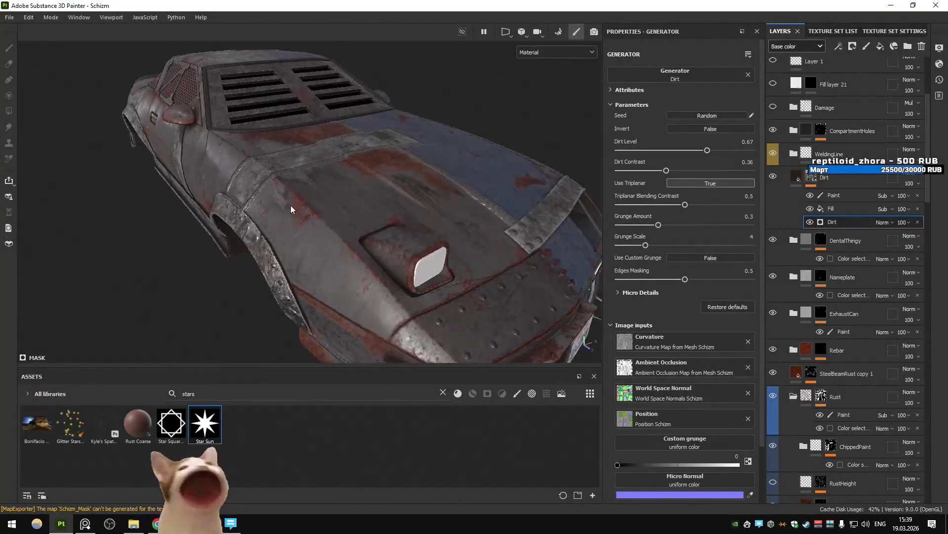
Toggle Fill layer 27 and show Steel Base copy 1 to compare the rust look.
{"action": "scroll", "coordinate": [816, 224], "scroll_direction": "up", "scroll_amount": 3}
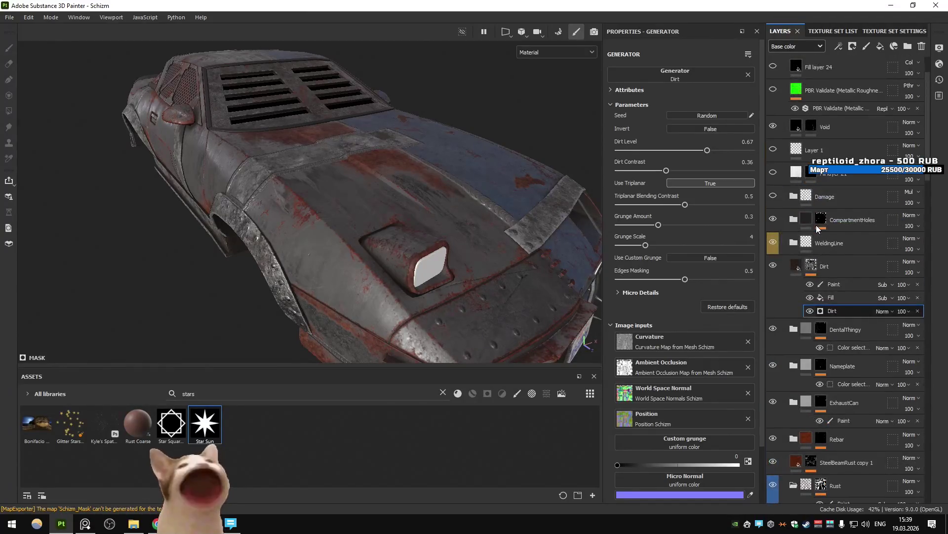
{"action": "scroll", "coordinate": [782, 161], "scroll_direction": "down", "scroll_amount": 15}
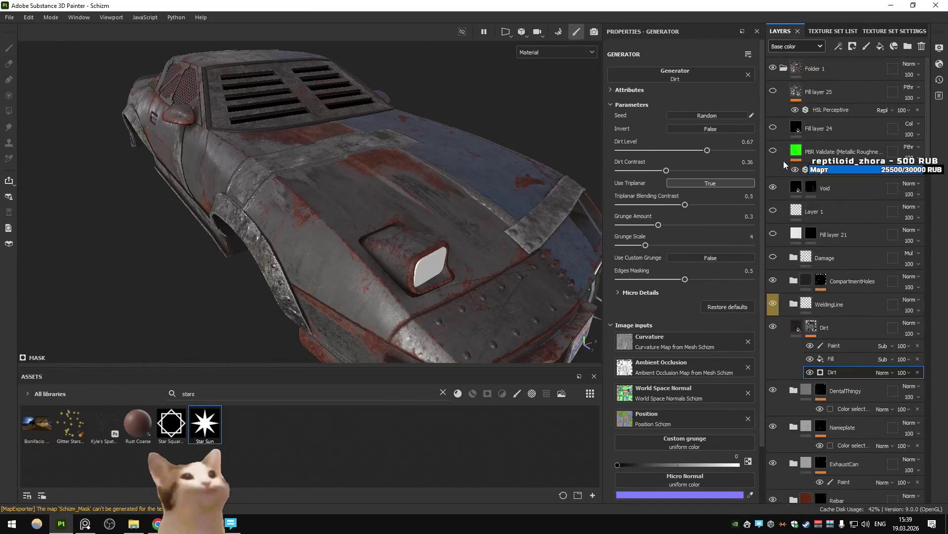
{"action": "scroll", "coordinate": [778, 175], "scroll_direction": "down", "scroll_amount": 5}
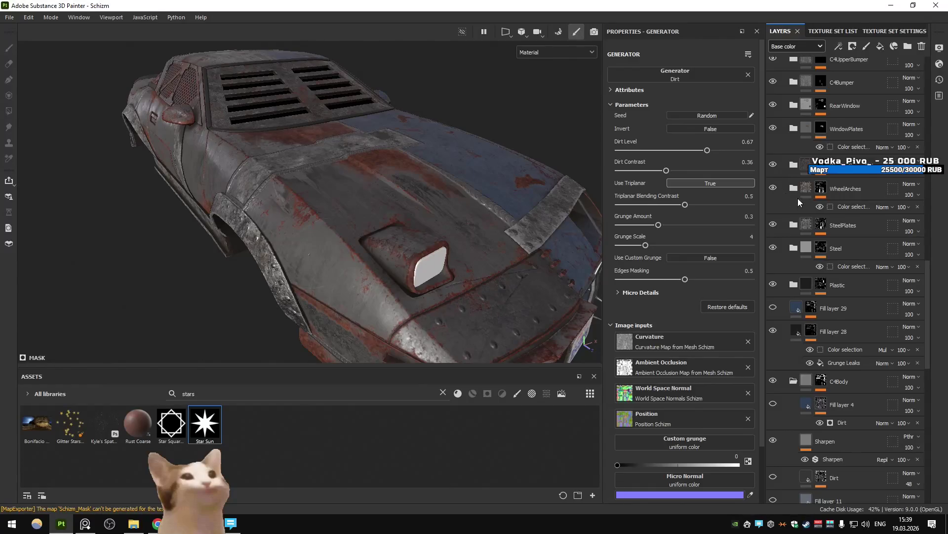
{"action": "scroll", "coordinate": [799, 199], "scroll_direction": "down", "scroll_amount": 14}
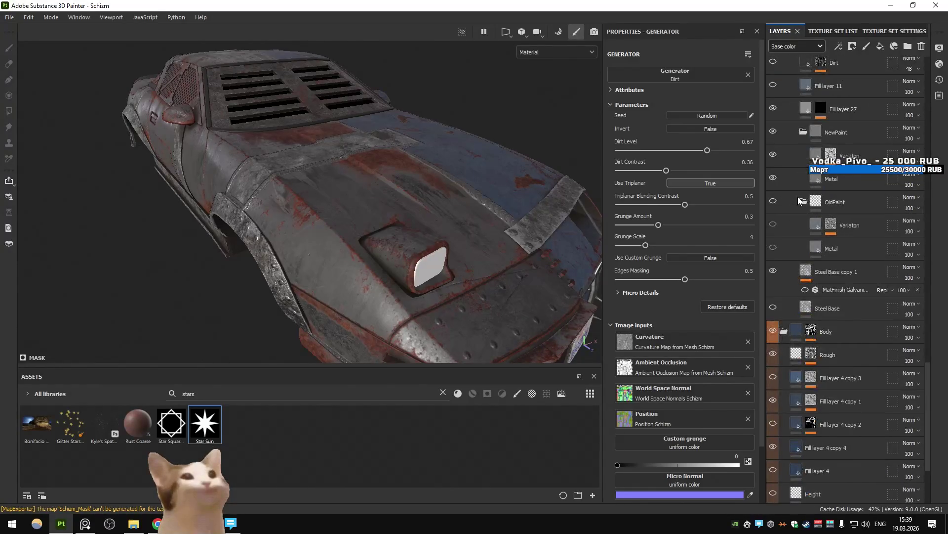
{"action": "scroll", "coordinate": [798, 197], "scroll_direction": "up", "scroll_amount": 7}
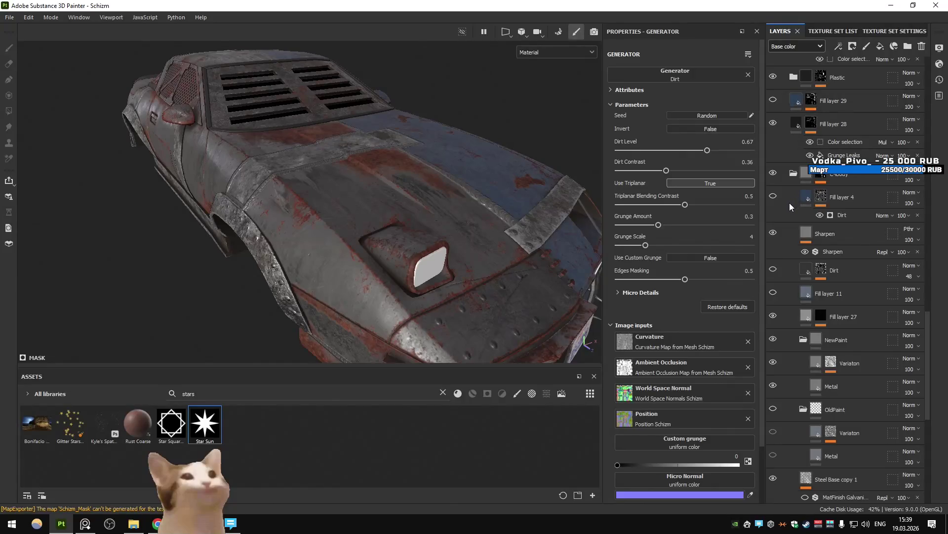
{"action": "scroll", "coordinate": [794, 202], "scroll_direction": "down", "scroll_amount": 2}
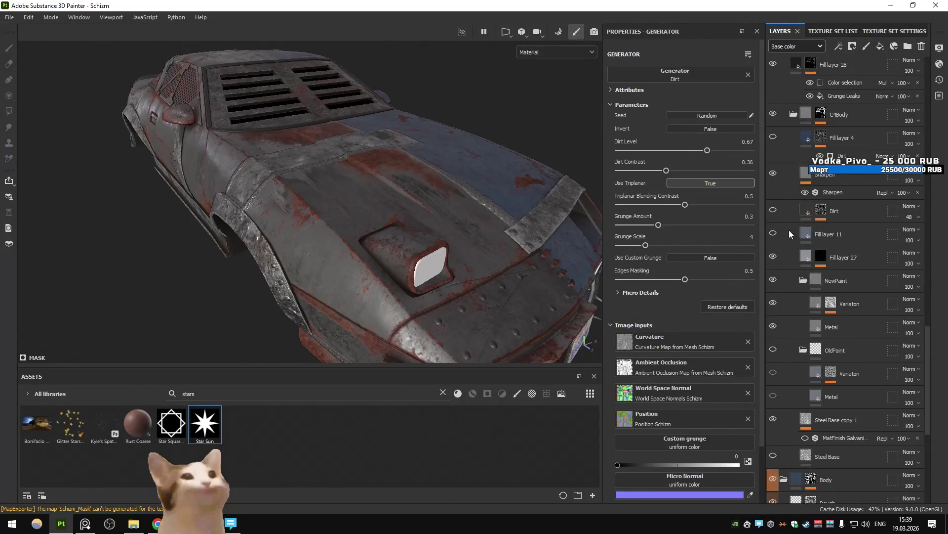
{"action": "left_click", "coordinate": [773, 256]}
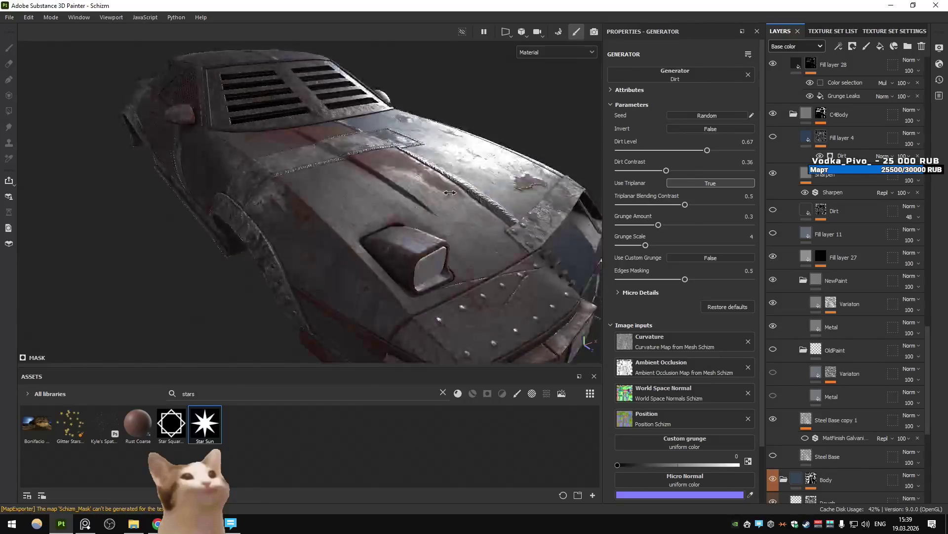
{"action": "scroll", "coordinate": [853, 264], "scroll_direction": "down", "scroll_amount": 4}
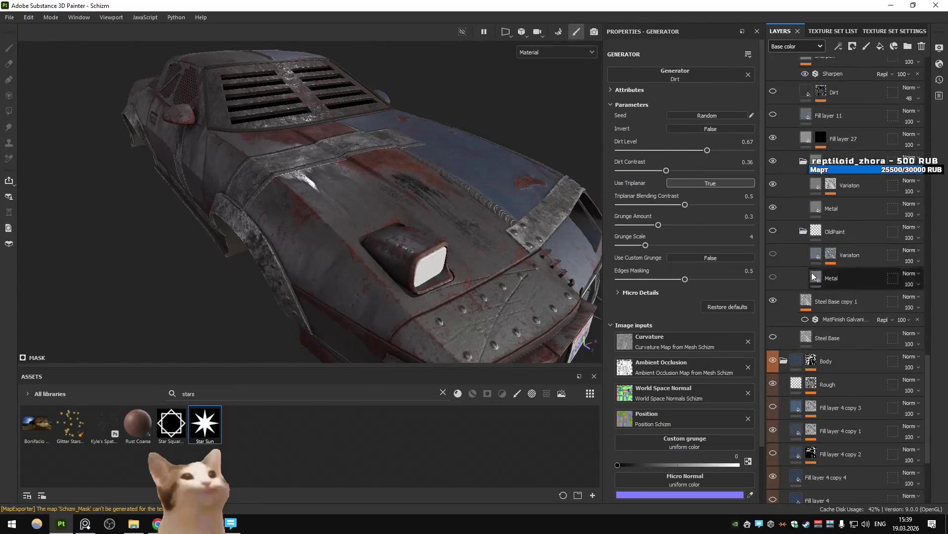
{"action": "left_click", "coordinate": [774, 301]}
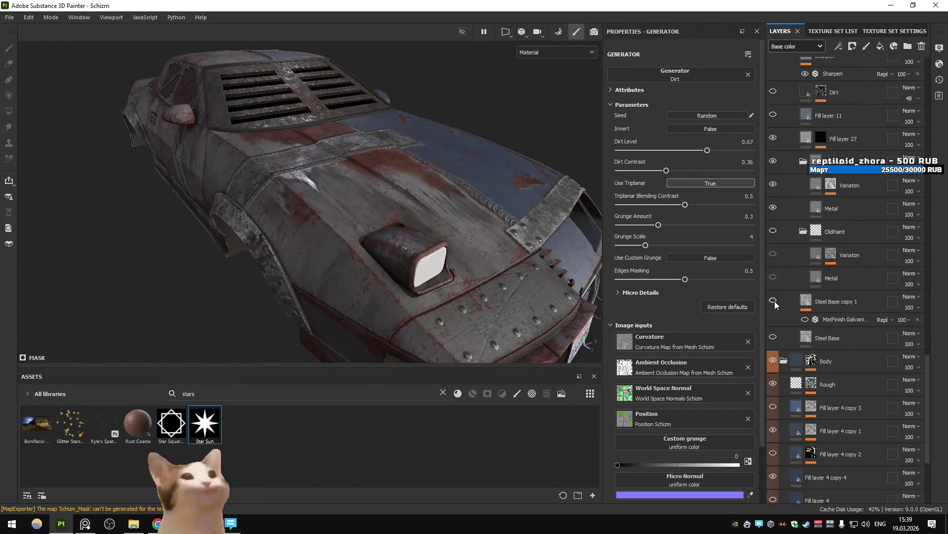
Compare the car with the NewPaint and OldPaint folders hidden and shown.
{"action": "left_click", "coordinate": [773, 163]}
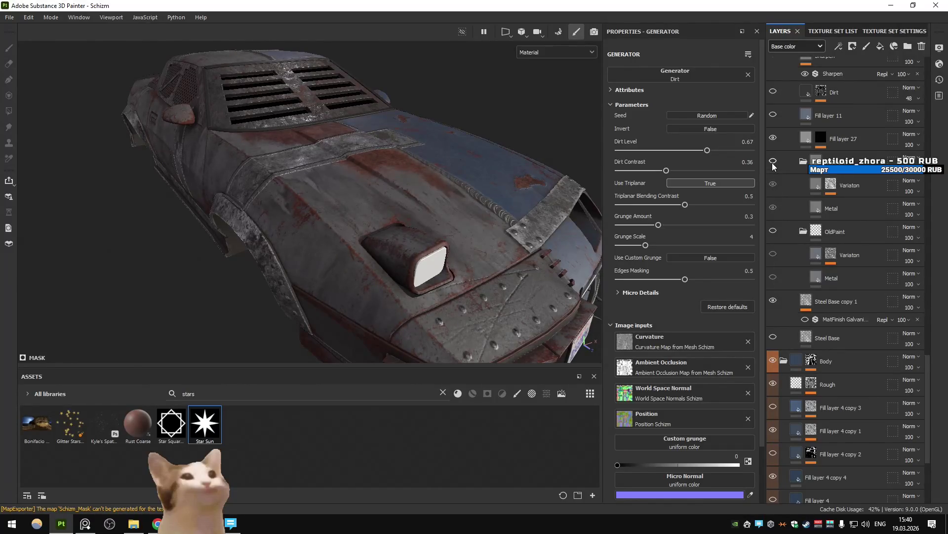
{"action": "left_click", "coordinate": [773, 161]}
{"action": "left_click_drag", "start_coordinate": [534, 166], "coordinate": [458, 176], "text": "alt"}
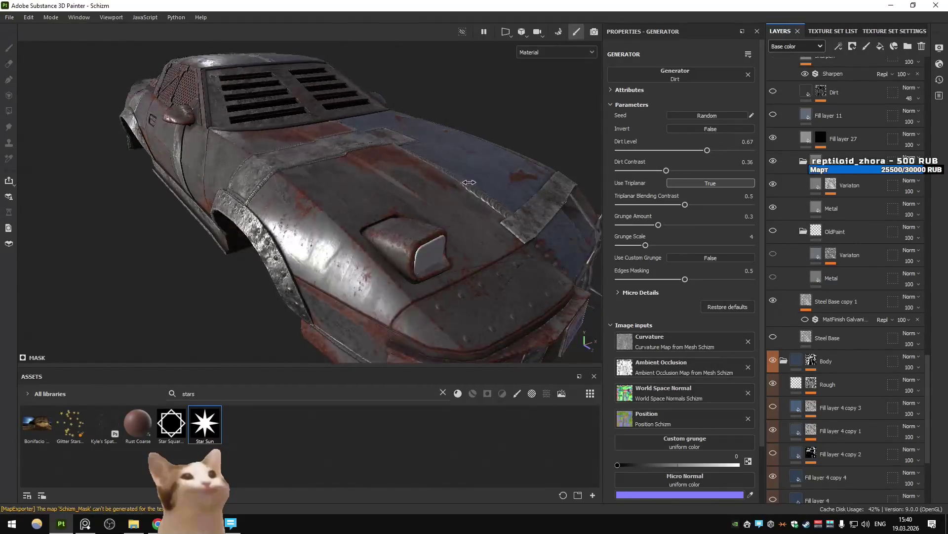
{"action": "left_click", "coordinate": [773, 231]}
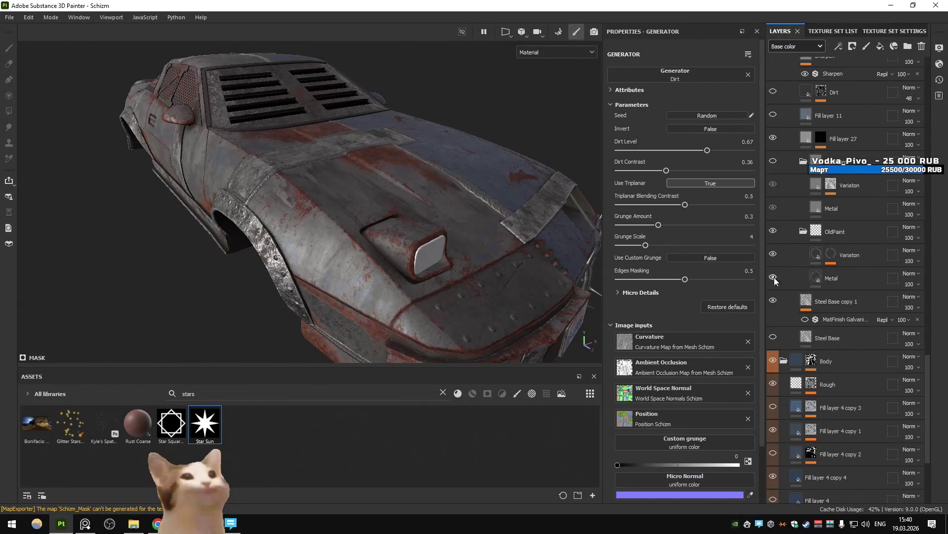
{"action": "left_click", "coordinate": [771, 232]}
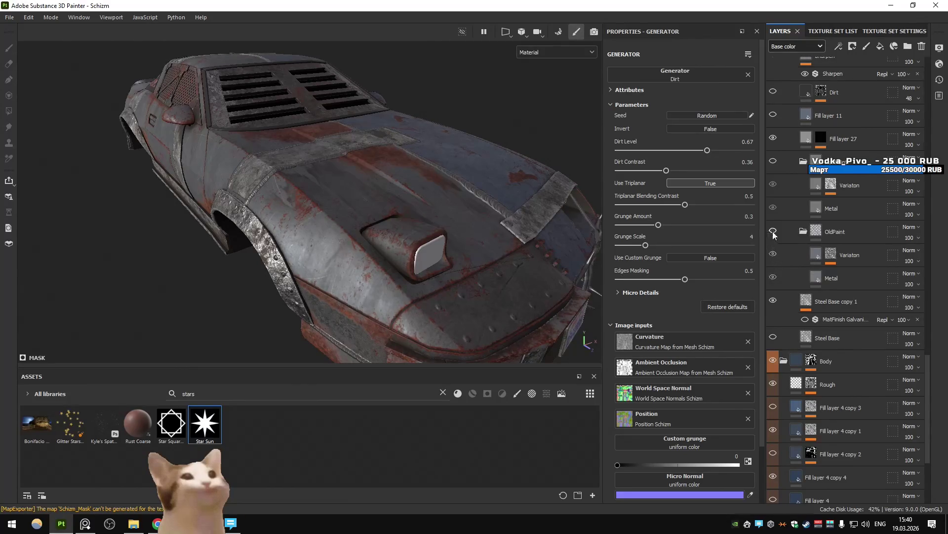
{"action": "left_click", "coordinate": [771, 162]}
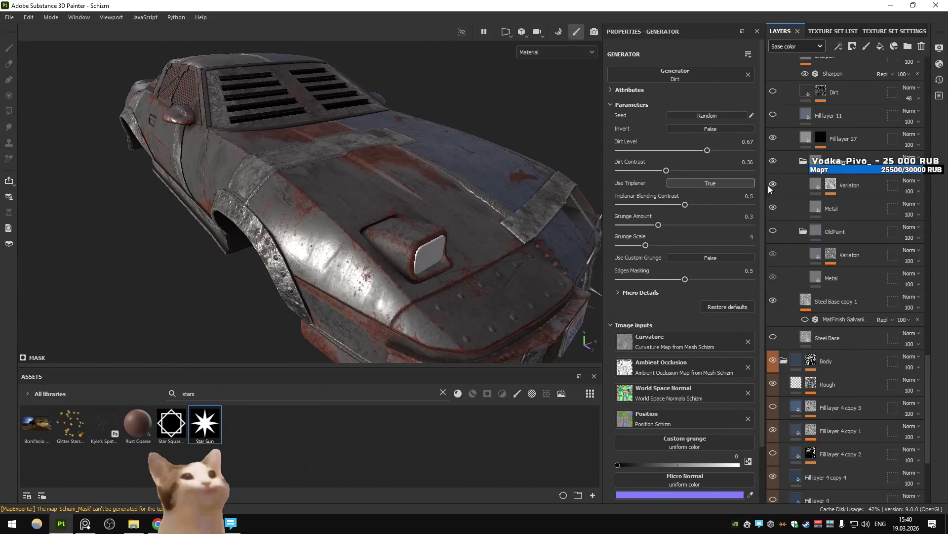
Toggle Fill layer 28 repeatedly to compare hood and side rust, leaving it visible.
{"action": "scroll", "coordinate": [778, 188], "scroll_direction": "up", "scroll_amount": 4}
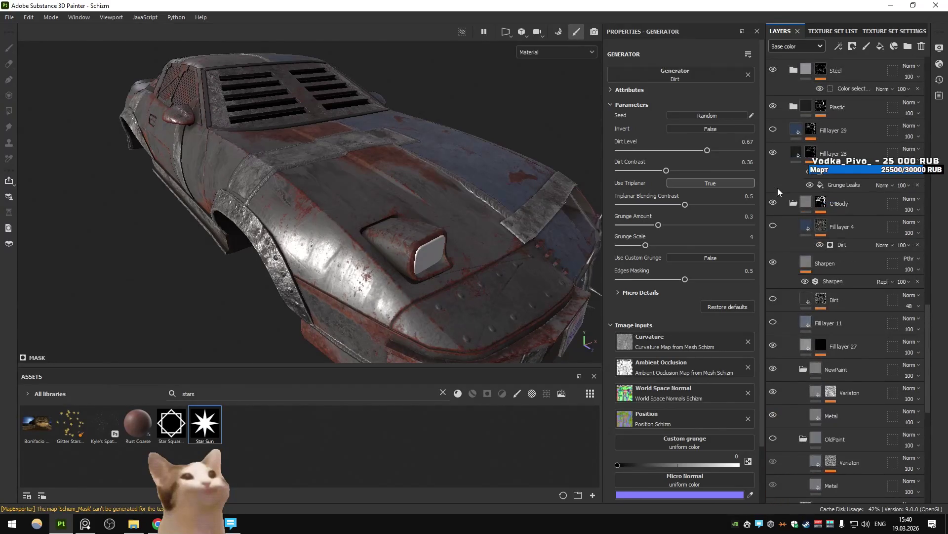
{"action": "left_click", "coordinate": [774, 153]}
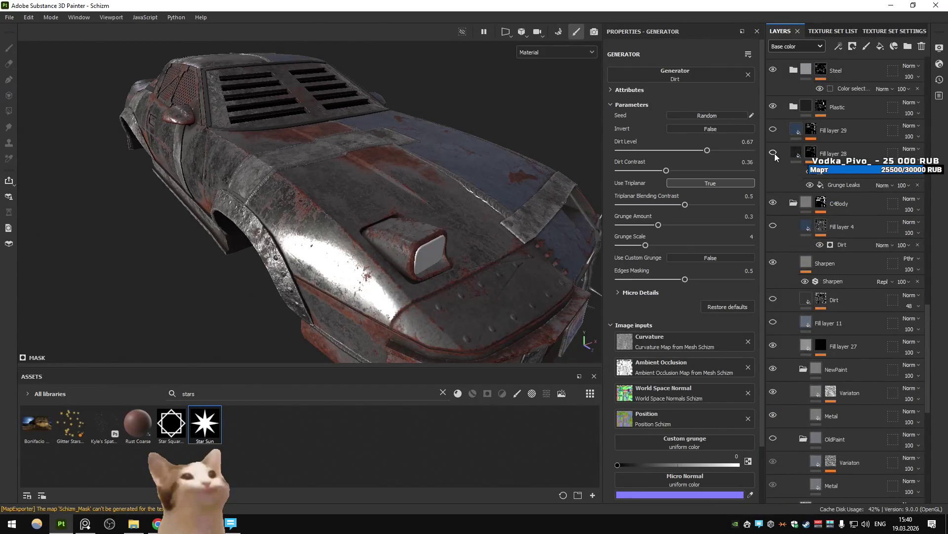
{"action": "left_click", "coordinate": [774, 153]}
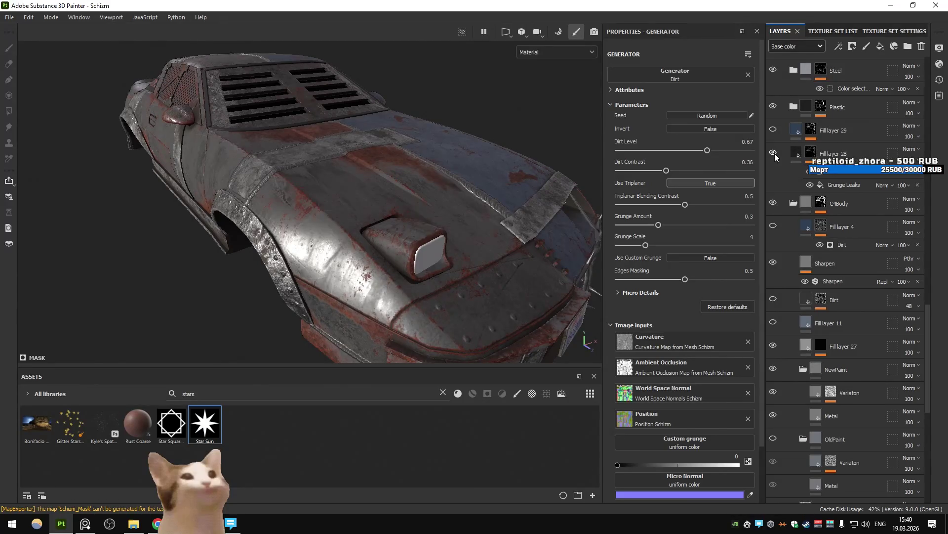
{"action": "left_click", "coordinate": [774, 153]}
{"action": "left_click", "coordinate": [773, 153]}
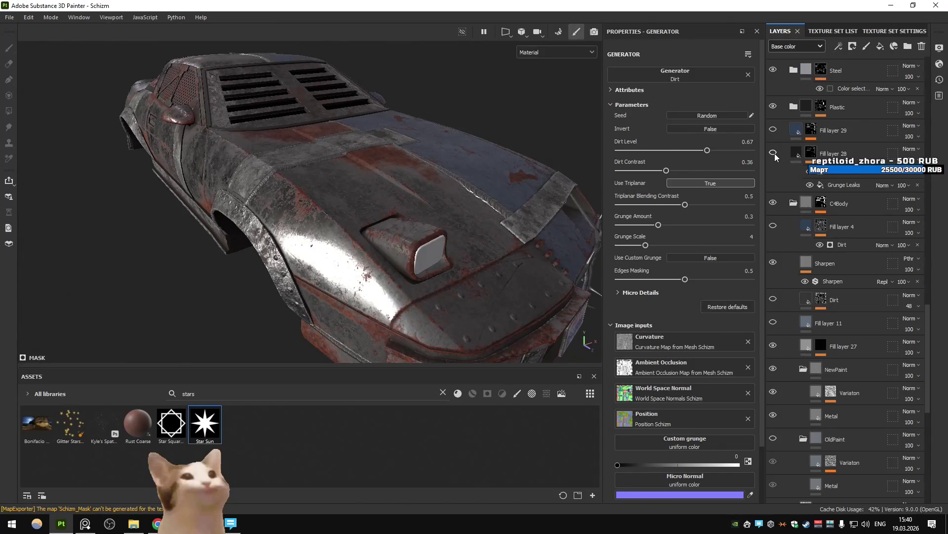
{"action": "left_click", "coordinate": [774, 153]}
{"action": "mouse_move", "coordinate": [380, 131]}
{"action": "left_mouse_down", "text": "alt"}
{"action": "mouse_move", "coordinate": [246, 152]}
{"action": "mouse_move", "coordinate": [407, 148]}
{"action": "mouse_move", "coordinate": [367, 147]}
{"action": "mouse_move", "coordinate": [430, 169]}
{"action": "mouse_move", "coordinate": [598, 181]}
{"action": "left_mouse_up", "text": "alt"}
{"action": "left_click", "coordinate": [771, 155]}
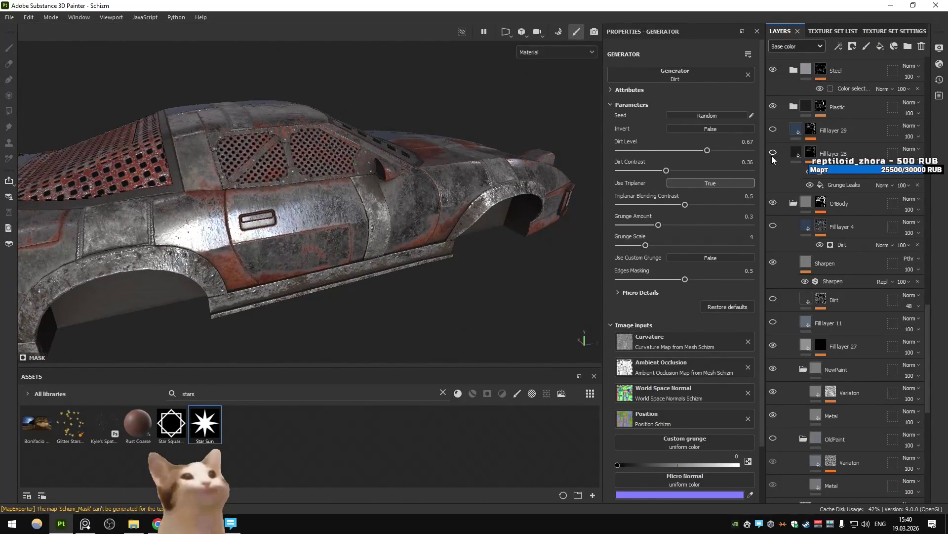
{"action": "left_click", "coordinate": [773, 153]}
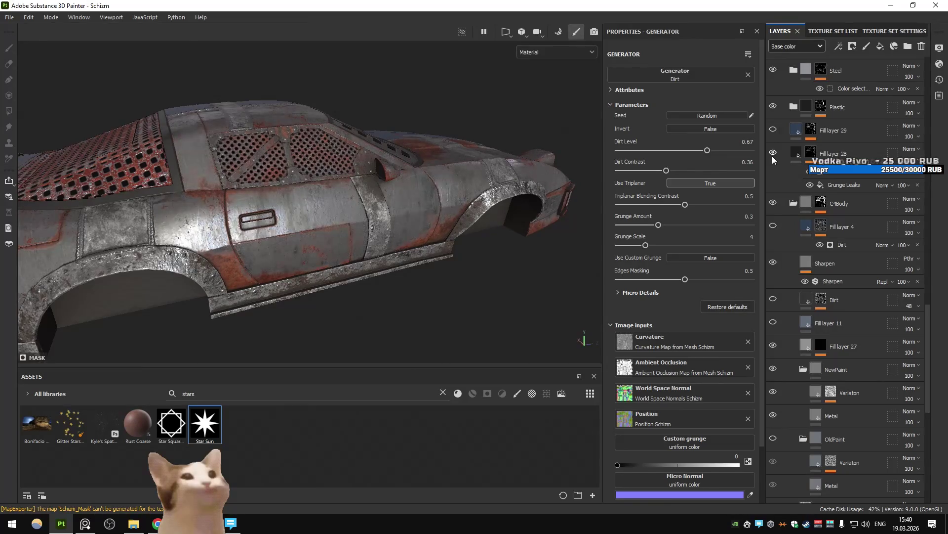
Switch the Dirt layer off after briefly opening and closing the export window.
{"action": "key", "text": "ctrl+shift+e"}
{"action": "key", "text": "Escape"}
{"action": "scroll", "coordinate": [867, 217], "scroll_direction": "up", "scroll_amount": 10}
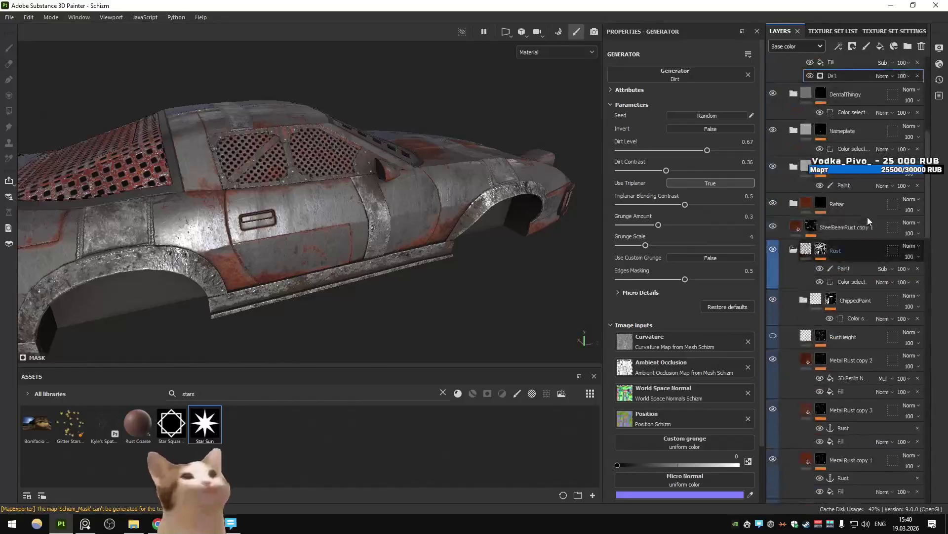
{"action": "left_click", "coordinate": [773, 327]}
{"action": "left_click", "coordinate": [773, 327]}
{"action": "left_click", "coordinate": [774, 327]}
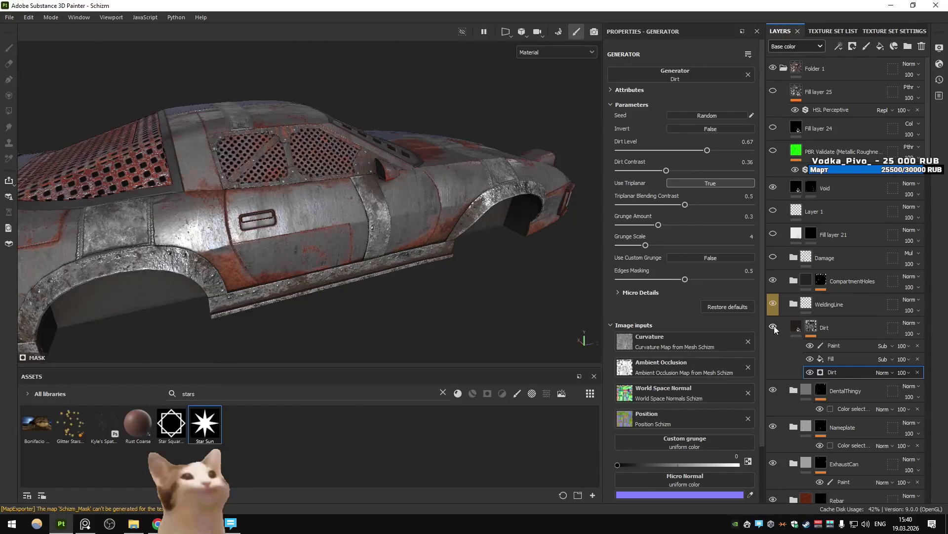
{"action": "scroll", "coordinate": [817, 289], "scroll_direction": "down", "scroll_amount": 15}
{"action": "scroll", "coordinate": [817, 289], "scroll_direction": "up", "scroll_amount": 7}
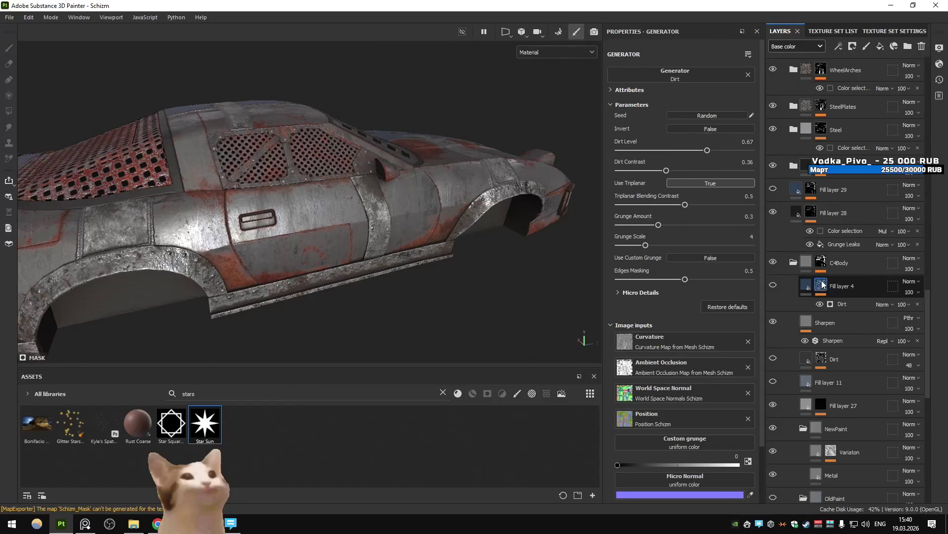
{"action": "mouse_move", "coordinate": [823, 284]}
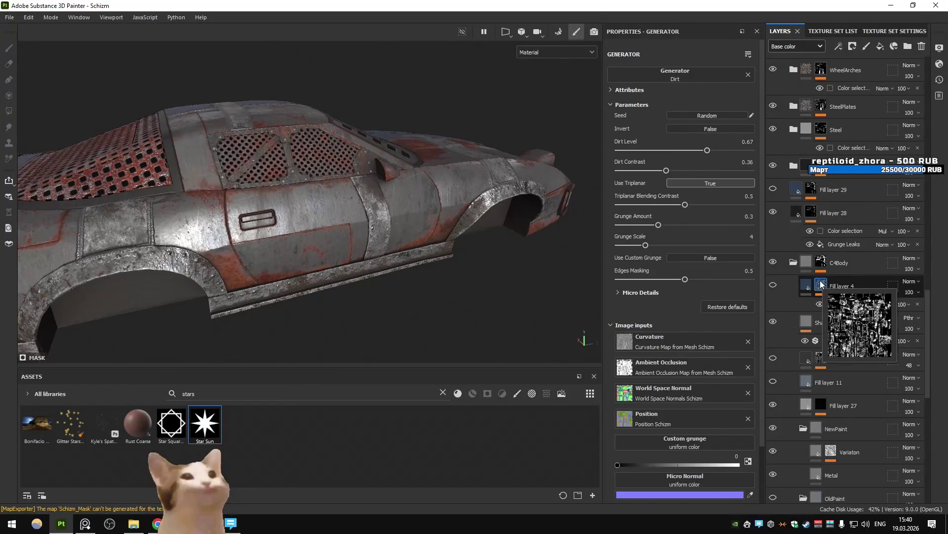
Preview Schizm in Unity's vehicle select, re-export the textures, and check them in-game.
{"action": "key", "text": "alt+Tab"}
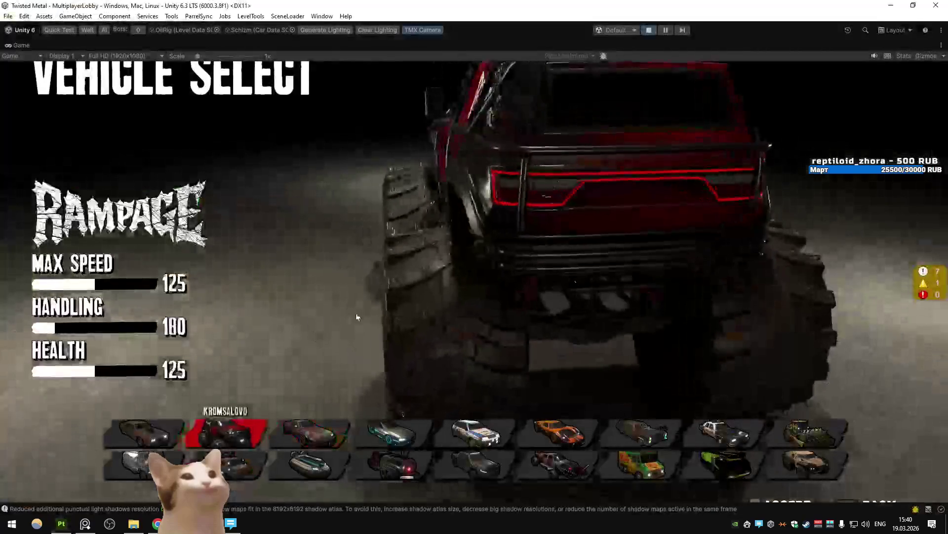
{"action": "left_click", "coordinate": [383, 426]}
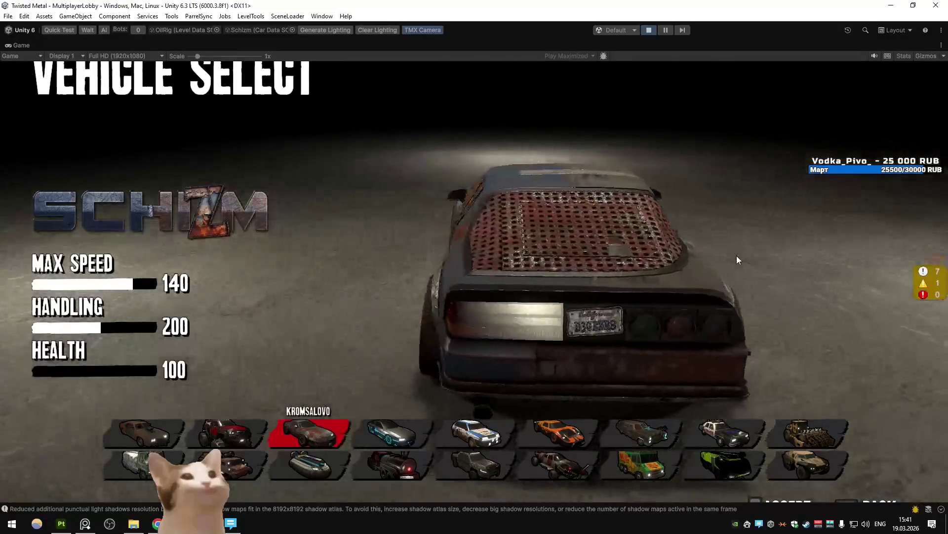
{"action": "key", "text": "alt+Tab"}
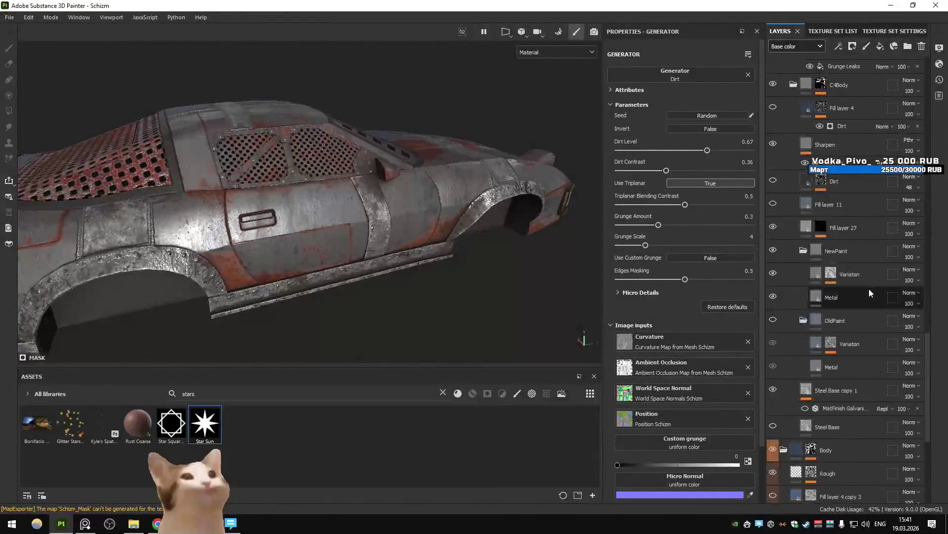
{"action": "scroll", "coordinate": [867, 290], "scroll_direction": "up", "scroll_amount": 3}
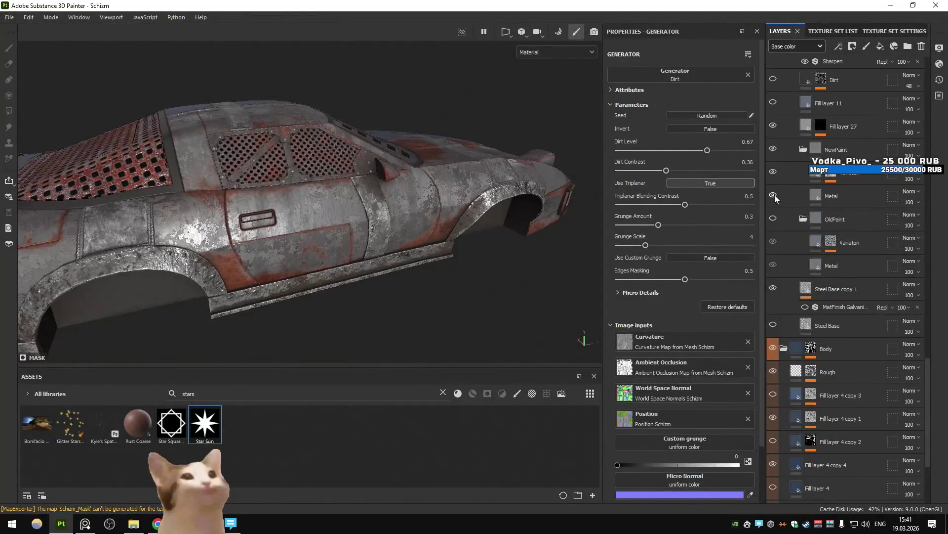
{"action": "mouse_move", "coordinate": [499, 197]}
{"action": "left_mouse_down", "text": "alt"}
{"action": "mouse_move", "coordinate": [474, 192]}
{"action": "mouse_move", "coordinate": [488, 188]}
{"action": "left_mouse_up", "text": "alt"}
{"action": "key", "text": "ctrl+shift+e"}
{"action": "left_click", "coordinate": [716, 435]}
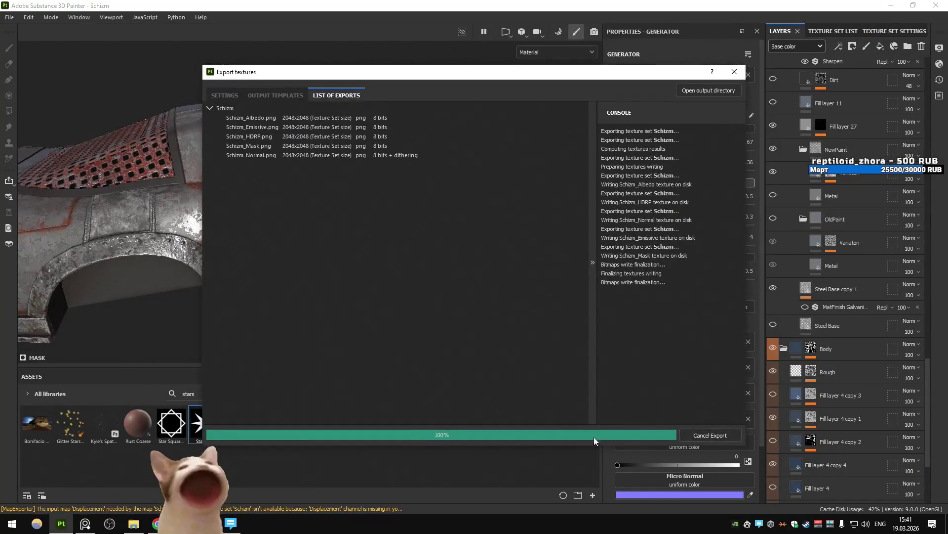
{"action": "key", "text": "alt+Tab"}
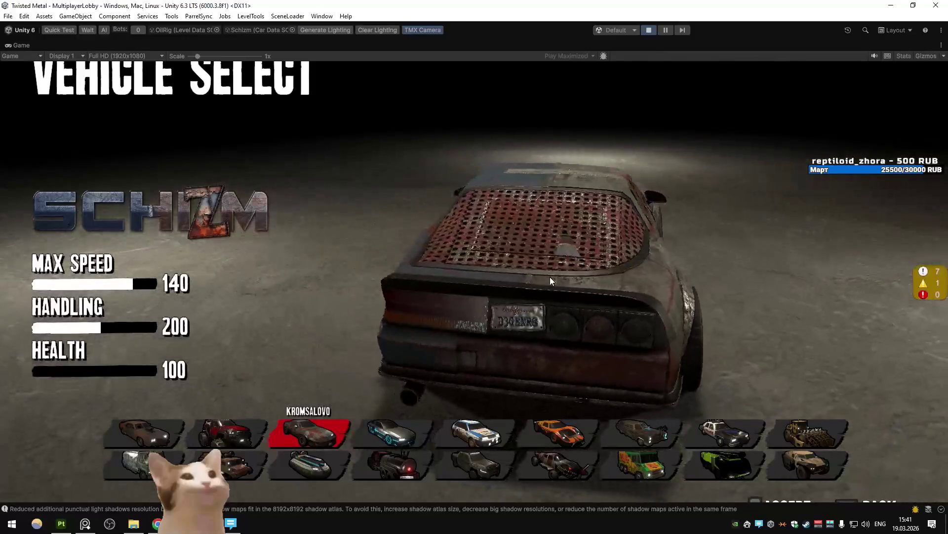
{"action": "key", "text": "alt+Tab"}
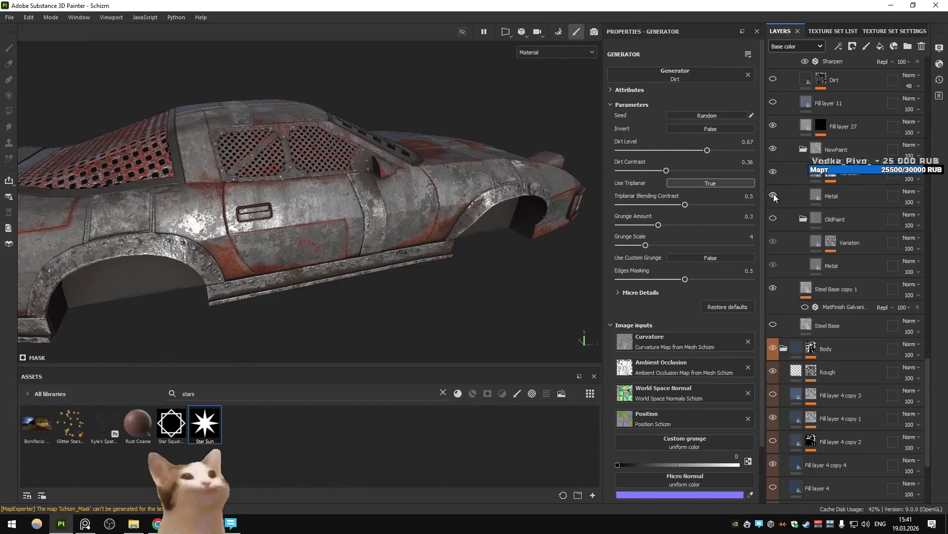
Add a 3D Perlin Noise fill and a filter above it to Variaton's mask.
{"action": "left_click", "coordinate": [833, 174]}
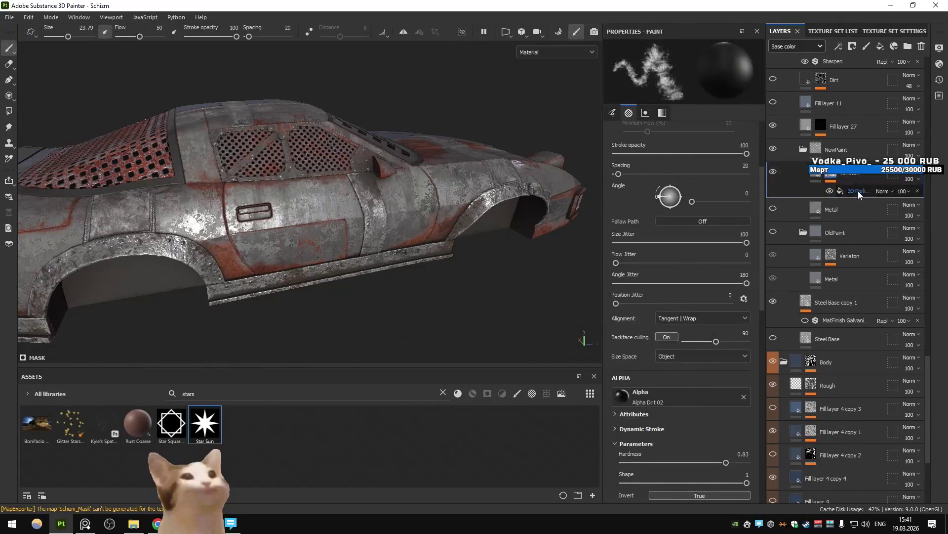
{"action": "left_click", "coordinate": [858, 190]}
{"action": "left_click", "coordinate": [839, 46]}
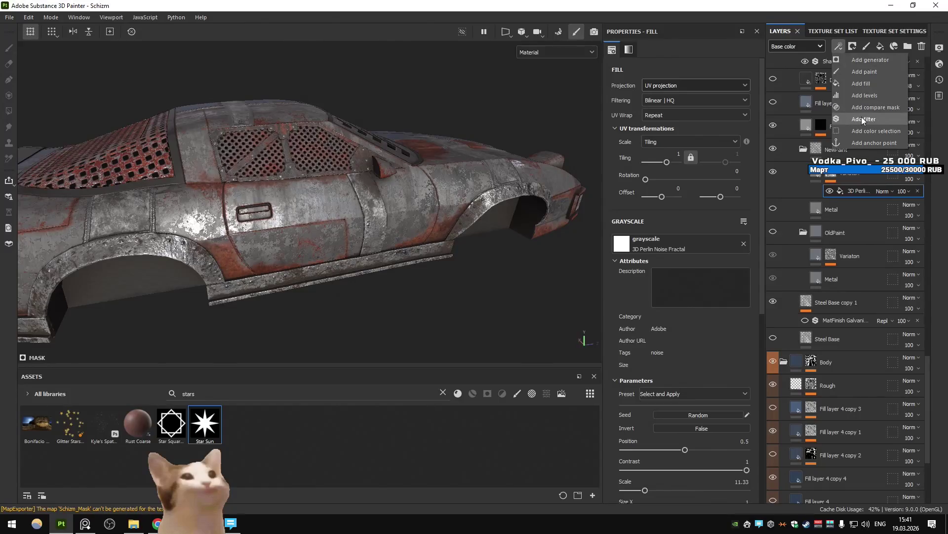
{"action": "left_click", "coordinate": [862, 119]}
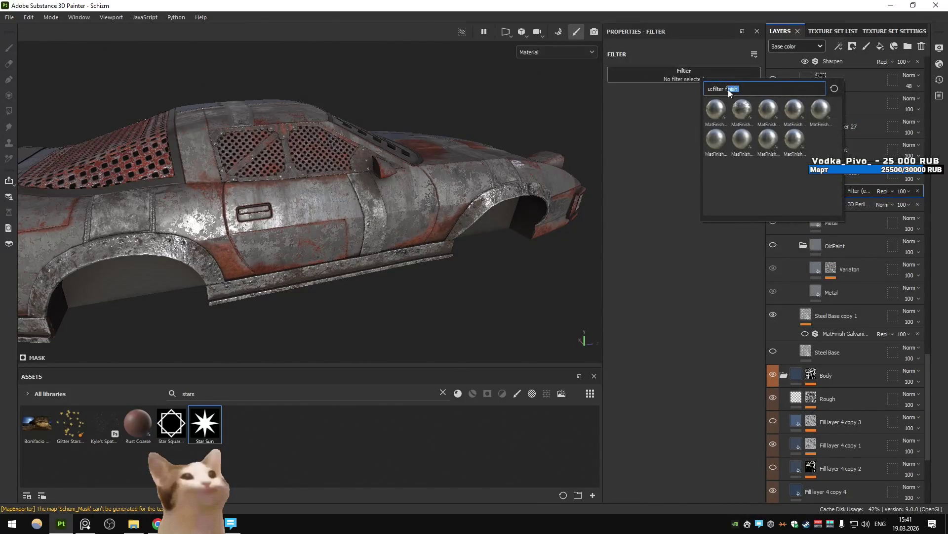
Make the mask filter a Blur at 0.14 intensity and export the textures.
{"action": "type", "text": "blur"}
{"action": "left_click", "coordinate": [717, 109]}
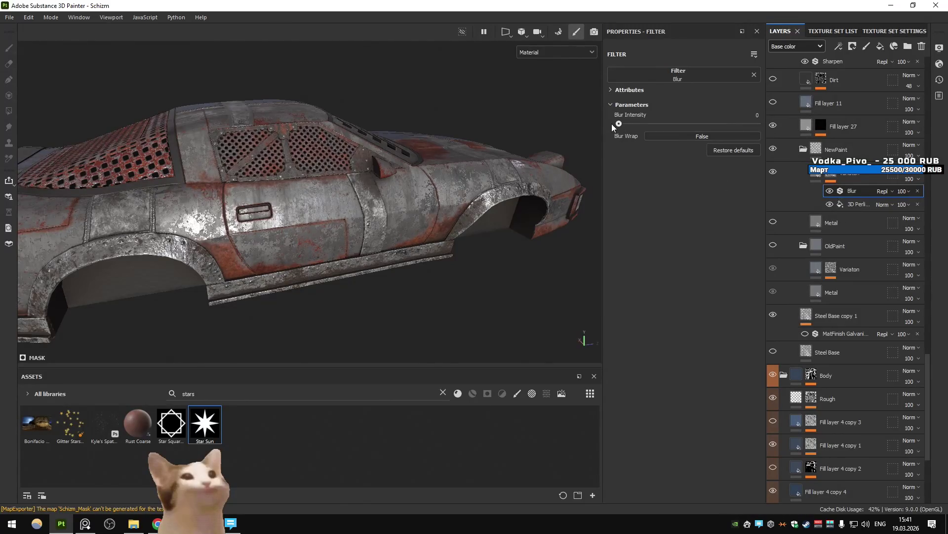
{"action": "left_click_drag", "start_coordinate": [618, 123], "coordinate": [629, 128]}
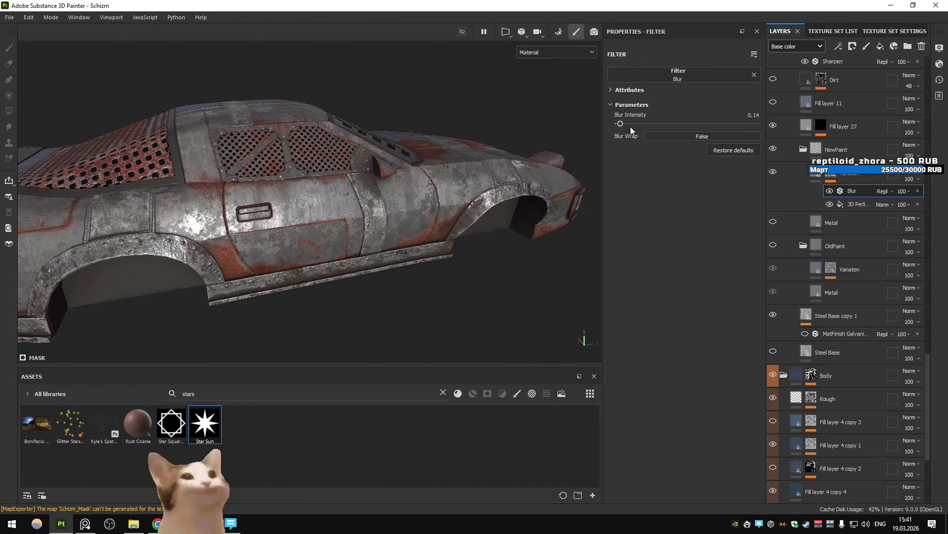
{"action": "scroll", "coordinate": [820, 141], "scroll_direction": "up", "scroll_amount": 3}
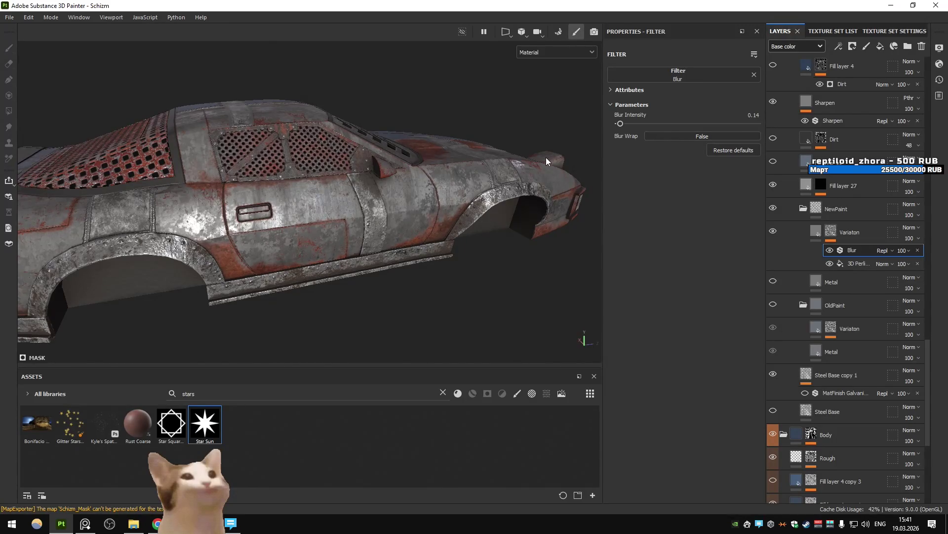
{"action": "key", "text": "ctrl+shift+e"}
{"action": "left_click", "coordinate": [723, 432]}
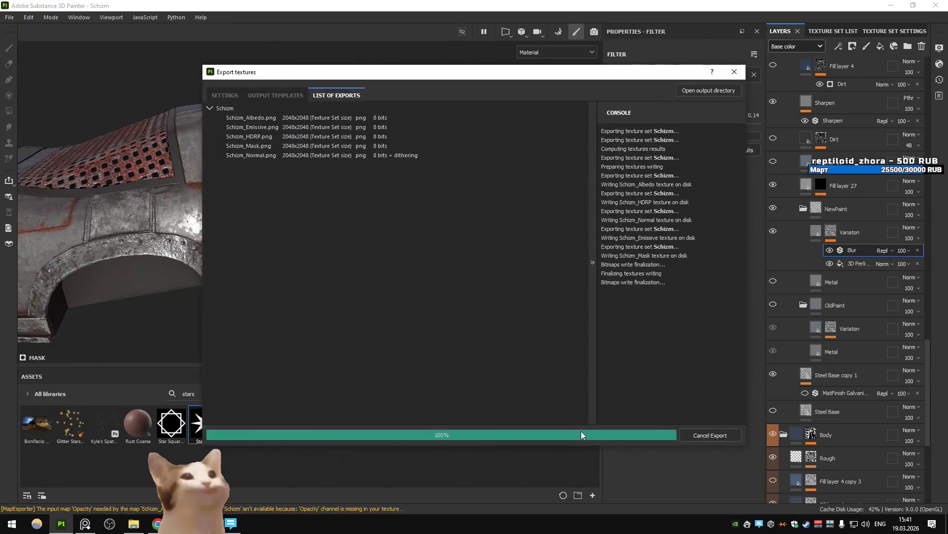
Inspect Schizm in the Unity game, then select the 3D Perlin noise fill back in Painter.
{"action": "key", "text": "alt+Tab"}
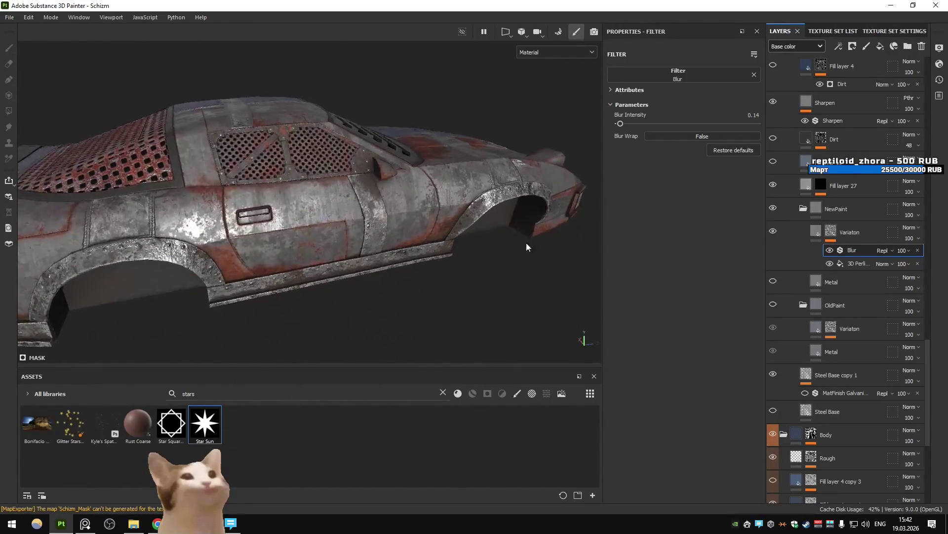
{"action": "left_click", "coordinate": [850, 263]}
Adjust the Perlin noise contrast and rotate the lighting around the car.
{"action": "scroll", "coordinate": [683, 248], "scroll_direction": "down", "scroll_amount": 5}
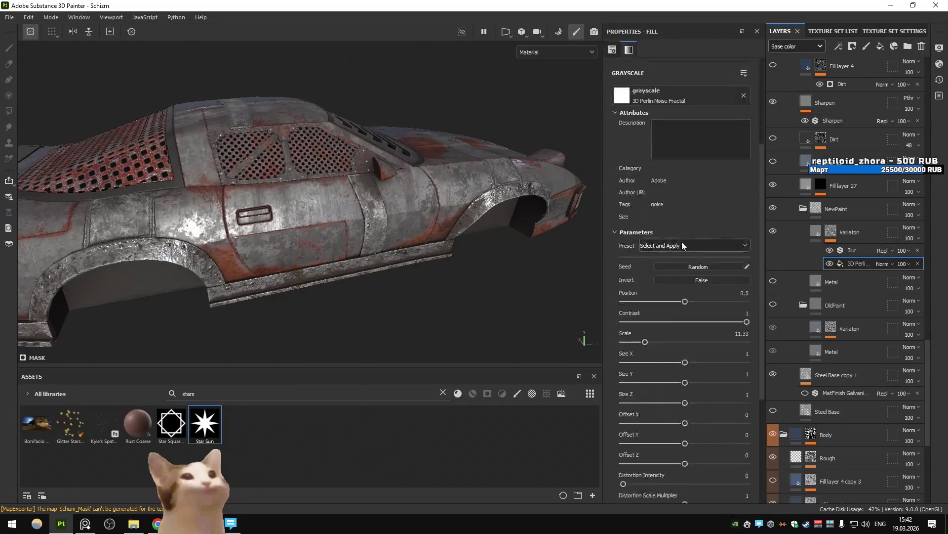
{"action": "left_click", "coordinate": [701, 233]}
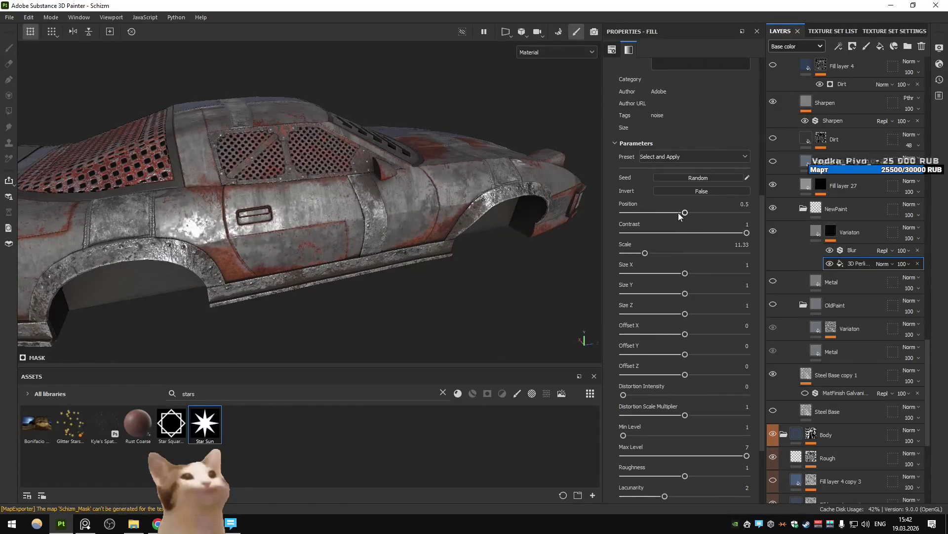
{"action": "mouse_move", "coordinate": [376, 239]}
{"action": "left_mouse_down", "text": "alt"}
{"action": "mouse_move", "coordinate": [328, 253]}
{"action": "mouse_move", "coordinate": [403, 264]}
{"action": "left_mouse_up", "text": "alt"}
{"action": "right_click_drag", "start_coordinate": [402, 265], "coordinate": [470, 276], "text": "shift"}
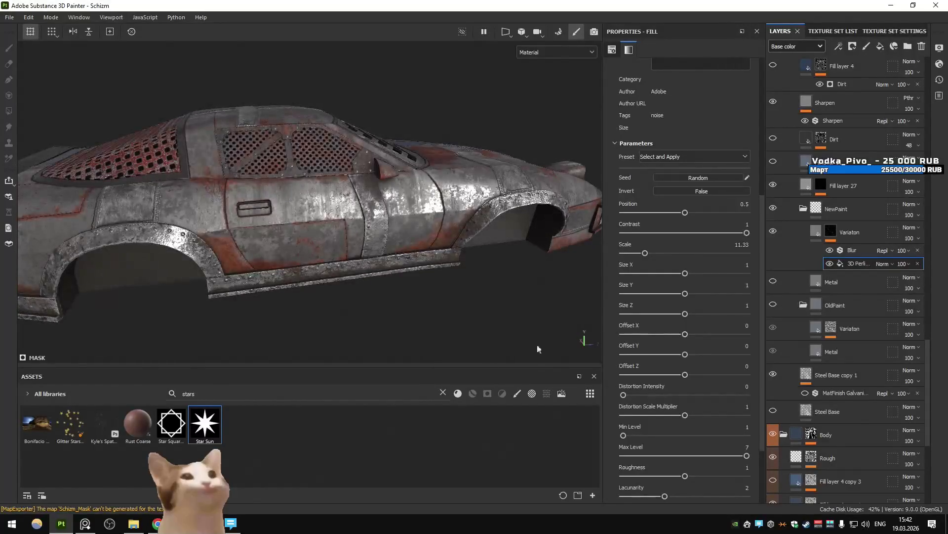
Apply a different Studio environment map and rotate its lighting around the car.
{"action": "left_click", "coordinate": [443, 392]}
{"action": "left_click_drag", "start_coordinate": [186, 298], "coordinate": [192, 296]}
{"action": "mouse_move", "coordinate": [348, 273]}
{"action": "right_mouse_down", "text": "shift"}
{"action": "mouse_move", "coordinate": [315, 284]}
{"action": "mouse_move", "coordinate": [349, 298]}
{"action": "right_mouse_up", "text": "shift"}
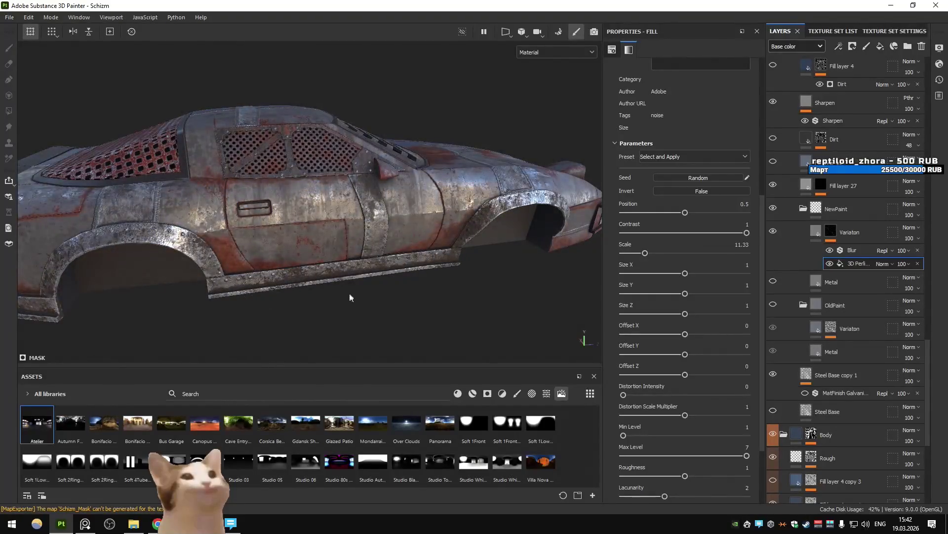
{"action": "left_click", "coordinate": [816, 234]}
{"action": "mouse_move", "coordinate": [366, 233]}
{"action": "right_mouse_down", "text": "shift"}
{"action": "mouse_move", "coordinate": [435, 255]}
{"action": "mouse_move", "coordinate": [420, 263]}
{"action": "right_mouse_up", "text": "shift"}
Toggle a NewPaint layer's visibility, then export the textures again.
{"action": "scroll", "coordinate": [797, 287], "scroll_direction": "down", "scroll_amount": 5}
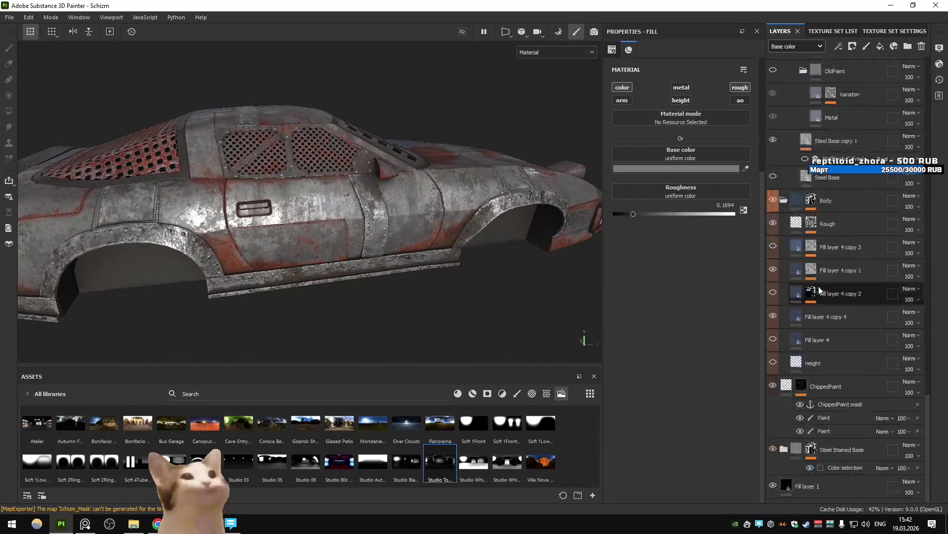
{"action": "scroll", "coordinate": [795, 254], "scroll_direction": "up", "scroll_amount": 6}
{"action": "left_click", "coordinate": [773, 315]}
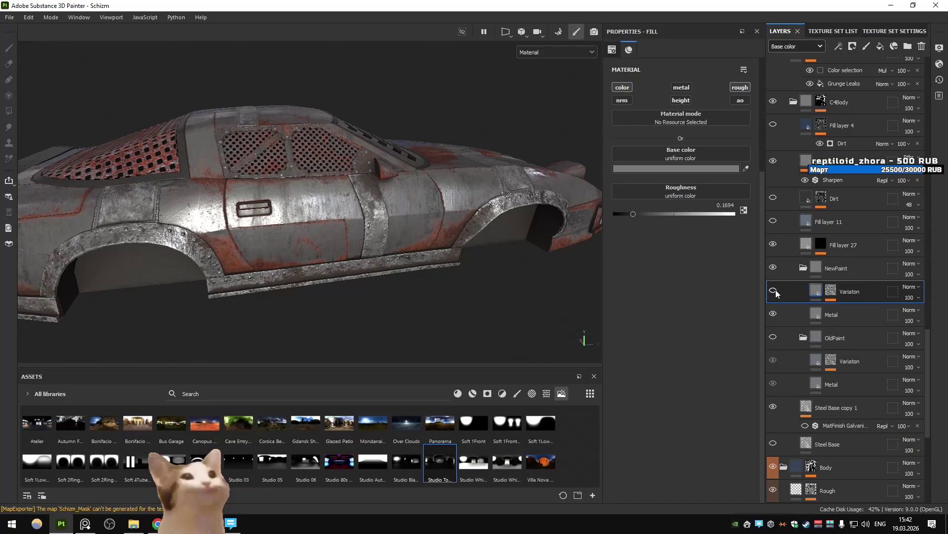
{"action": "key", "text": "ctrl+shift+e"}
{"action": "left_click", "coordinate": [701, 434]}
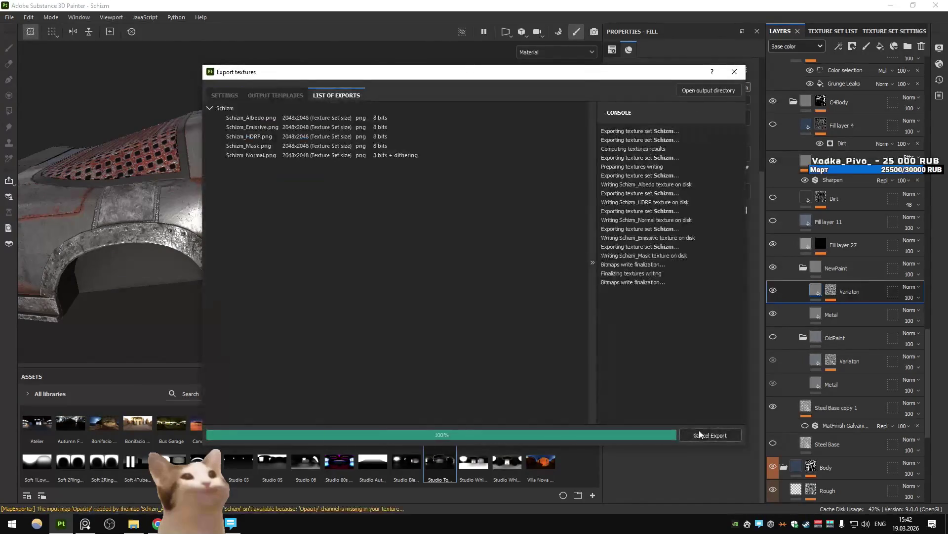
Check the car in Unity, then make the NewPaint layers visible again.
{"action": "key", "text": "Escape"}
{"action": "key", "text": "alt+Tab"}
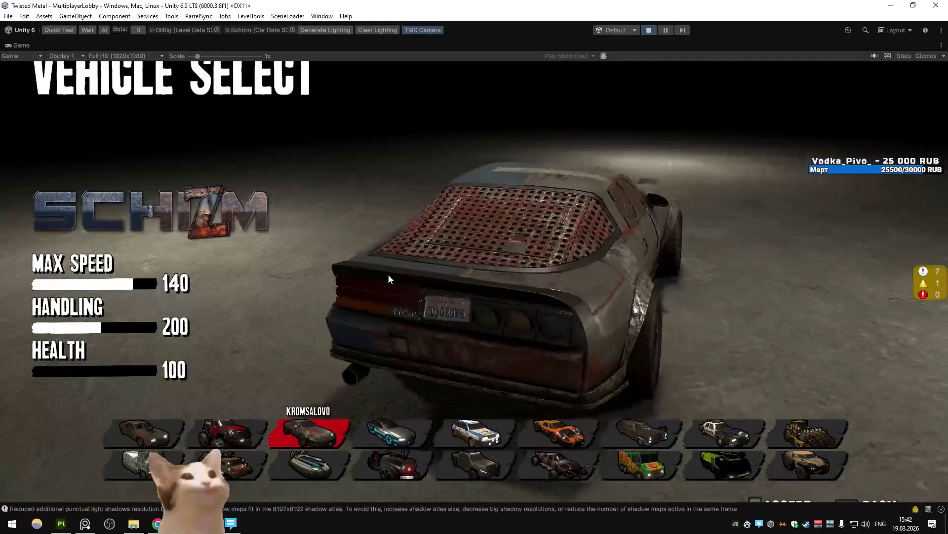
{"action": "key", "text": "alt+Tab"}
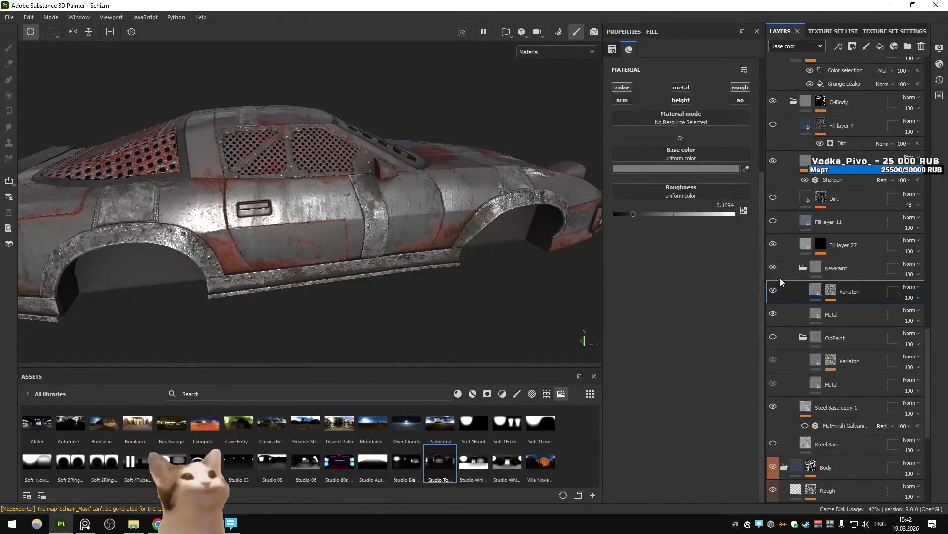
{"action": "left_click", "coordinate": [774, 267]}
{"action": "scroll", "coordinate": [785, 198], "scroll_direction": "up", "scroll_amount": 3}
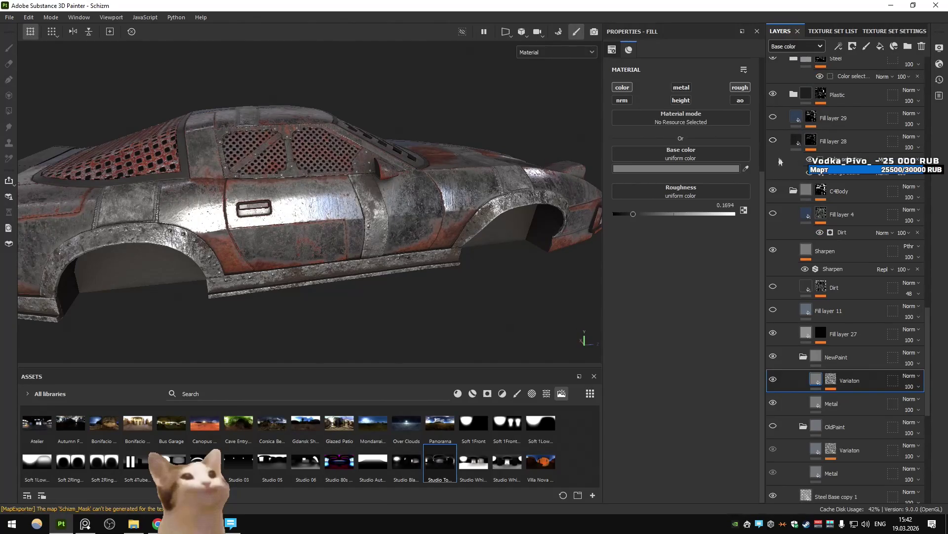
{"action": "scroll", "coordinate": [776, 144], "scroll_direction": "down", "scroll_amount": 4}
Raise the NewPaint Metal layer's roughness to about 0.33.
{"action": "left_click", "coordinate": [819, 286]}
{"action": "left_click_drag", "start_coordinate": [629, 212], "coordinate": [655, 214]}
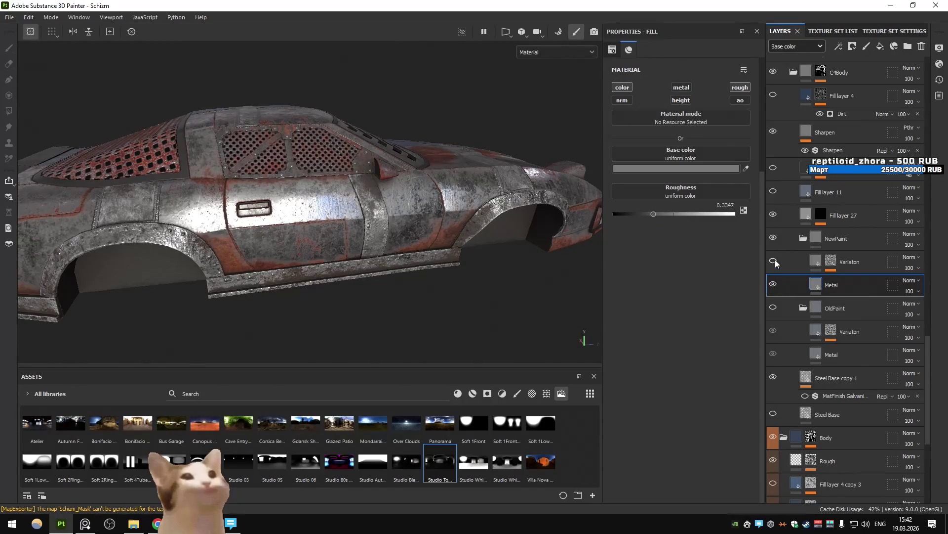
{"action": "mouse_move", "coordinate": [645, 213]}
{"action": "left_mouse_down"}
{"action": "mouse_move", "coordinate": [635, 210]}
{"action": "mouse_move", "coordinate": [666, 212]}
{"action": "mouse_move", "coordinate": [653, 214]}
{"action": "left_mouse_up"}
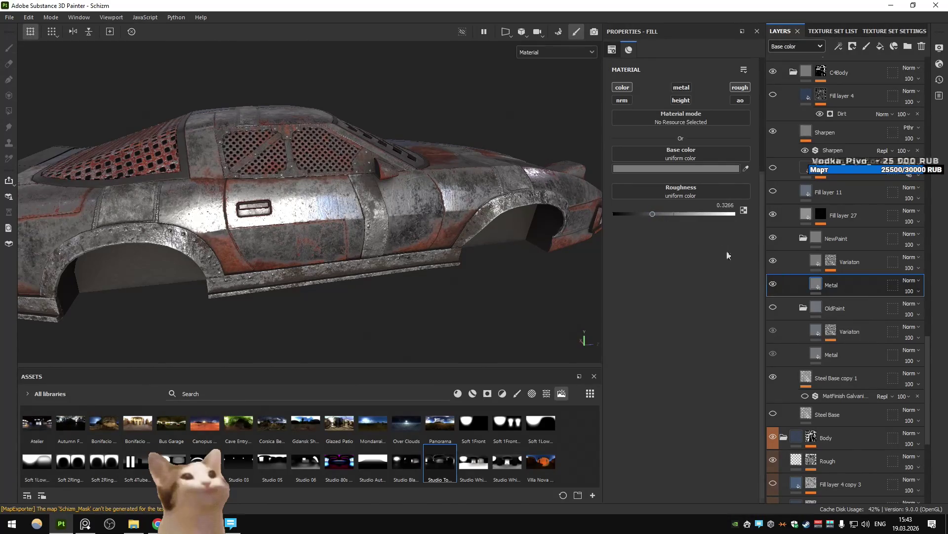
{"action": "left_click", "coordinate": [738, 87]}
{"action": "left_click", "coordinate": [738, 88]}
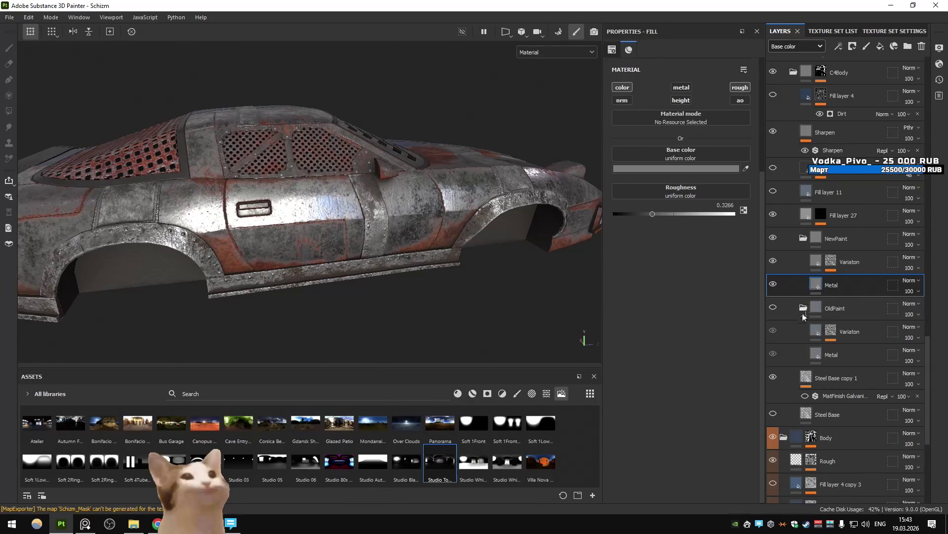
Raise the Variaton layer's roughness to about 0.42 and export the textures.
{"action": "left_click", "coordinate": [780, 271]}
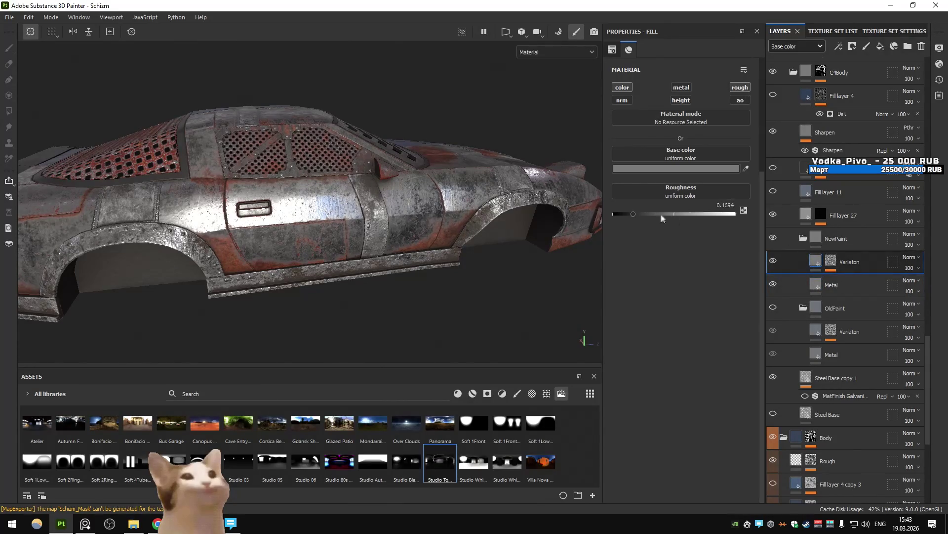
{"action": "left_click_drag", "start_coordinate": [648, 214], "coordinate": [670, 220]}
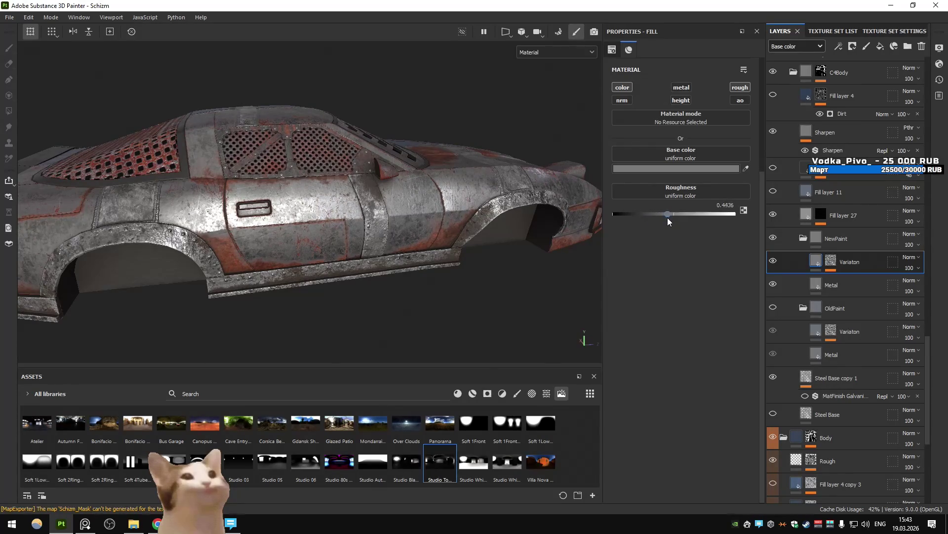
{"action": "mouse_move", "coordinate": [496, 213]}
{"action": "left_mouse_down", "text": "alt"}
{"action": "mouse_move", "coordinate": [422, 211]}
{"action": "mouse_move", "coordinate": [444, 212]}
{"action": "left_mouse_up", "text": "alt"}
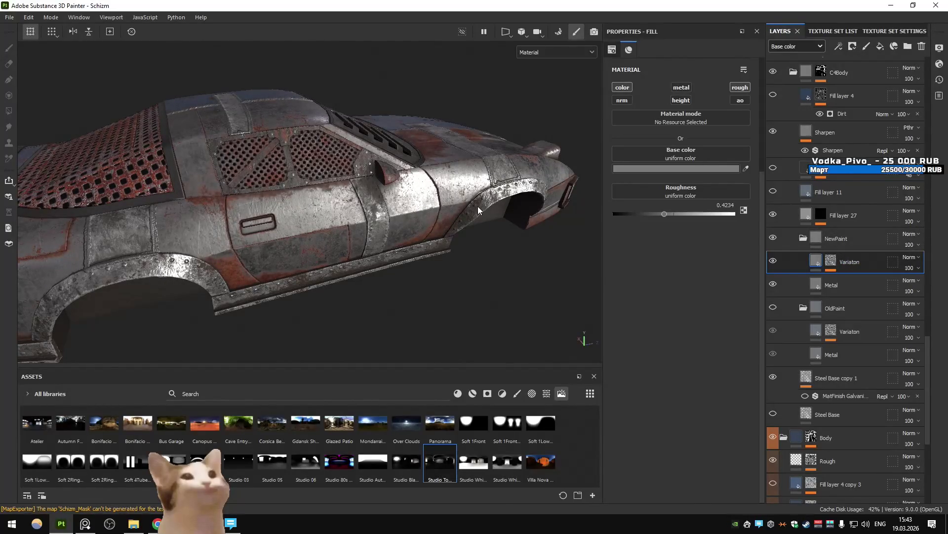
{"action": "key", "text": "ctrl+shift+e"}
{"action": "left_click", "coordinate": [711, 435]}
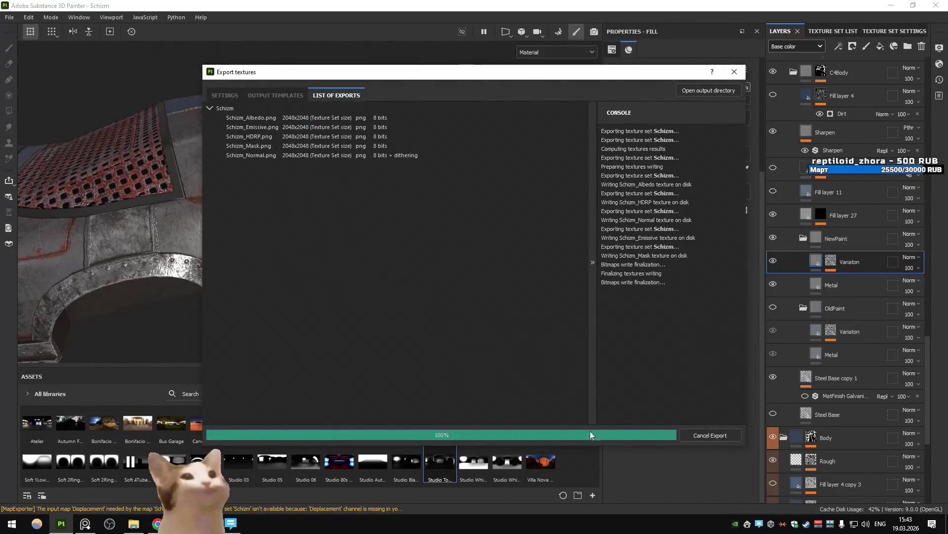
Switch to Unity Play mode to see Schizm with the rougher textures.
{"action": "key", "text": "alt+Tab"}
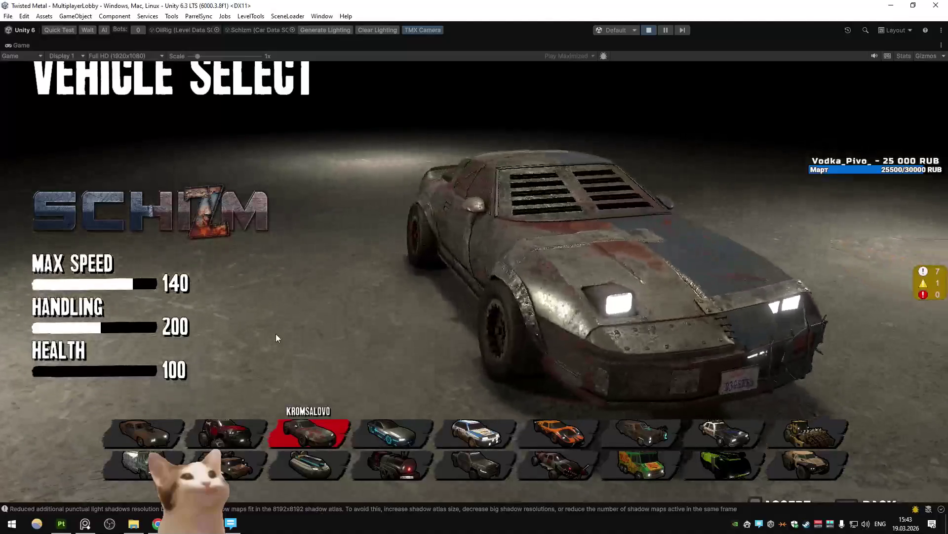
Start with Schizm and load the TexasFields level from the console.
{"action": "key", "text": "Return"}
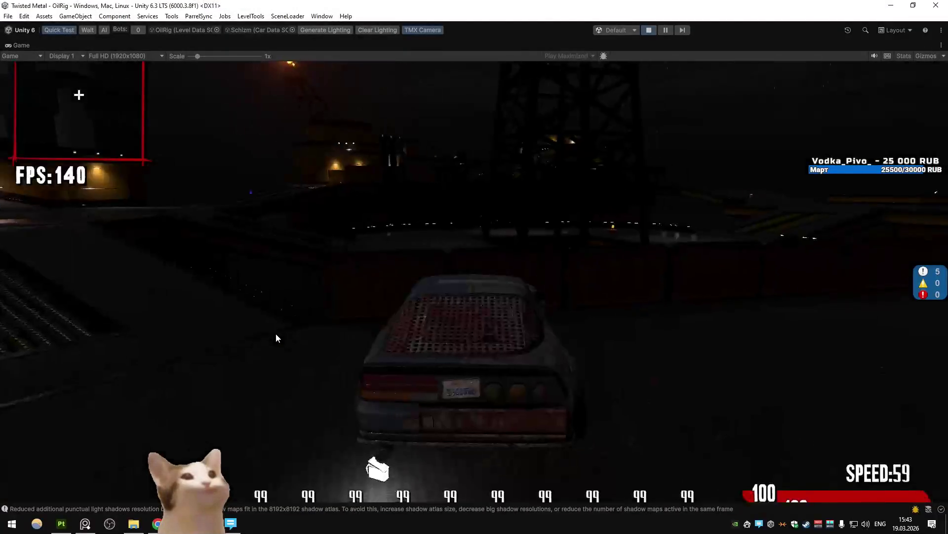
{"action": "key", "text": "grave"}
{"action": "type", "text": "pl"}
{"action": "key", "text": "Tab"}
{"action": "key", "text": "Return"}
Drive Schizm through the cornfield, boosting and steering left and right.
{"action": "key", "text": "w"}
{"action": "key", "text": "d"}
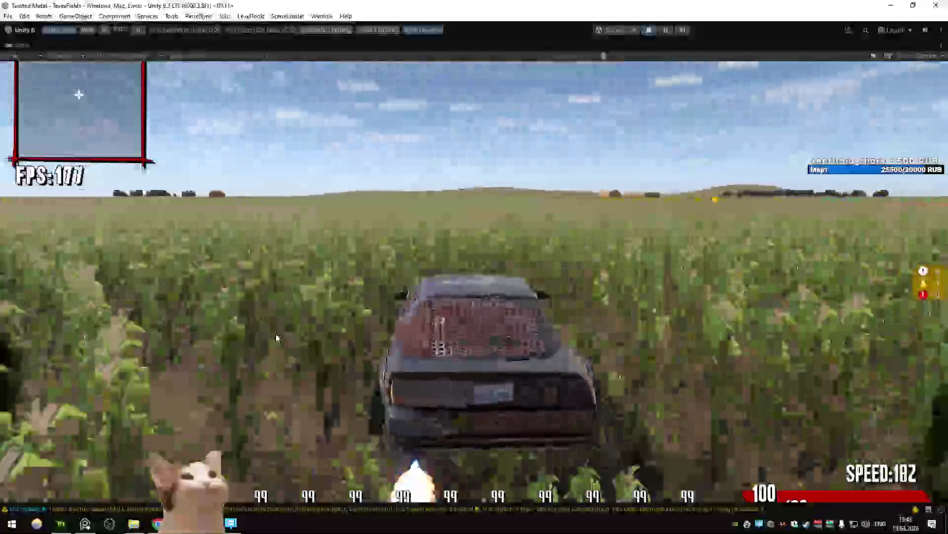
{"action": "key", "text": "d"}
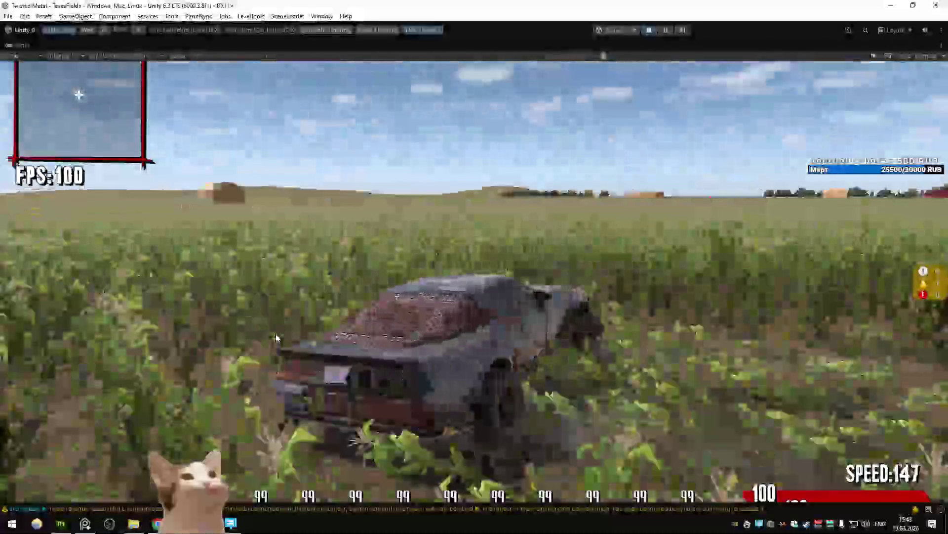
{"action": "key", "text": "w"}
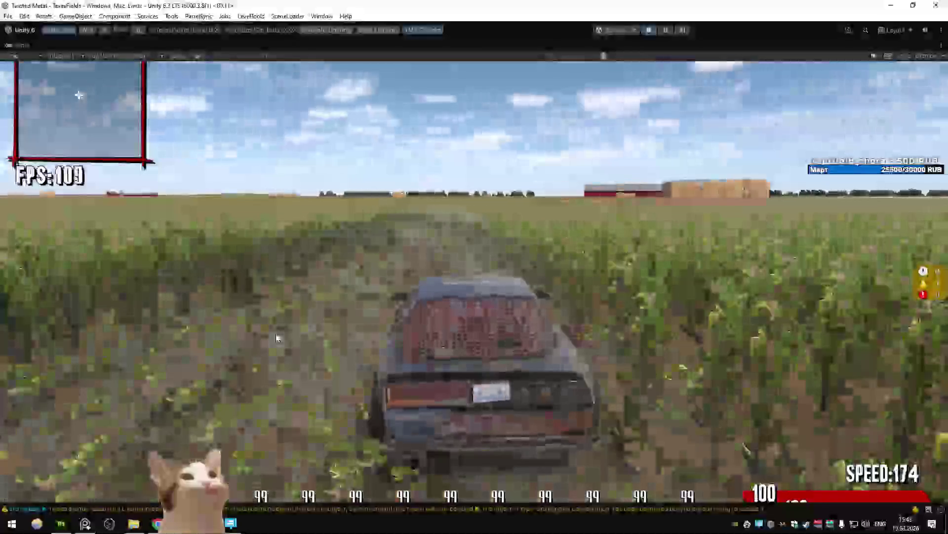
{"action": "key", "text": "a"}
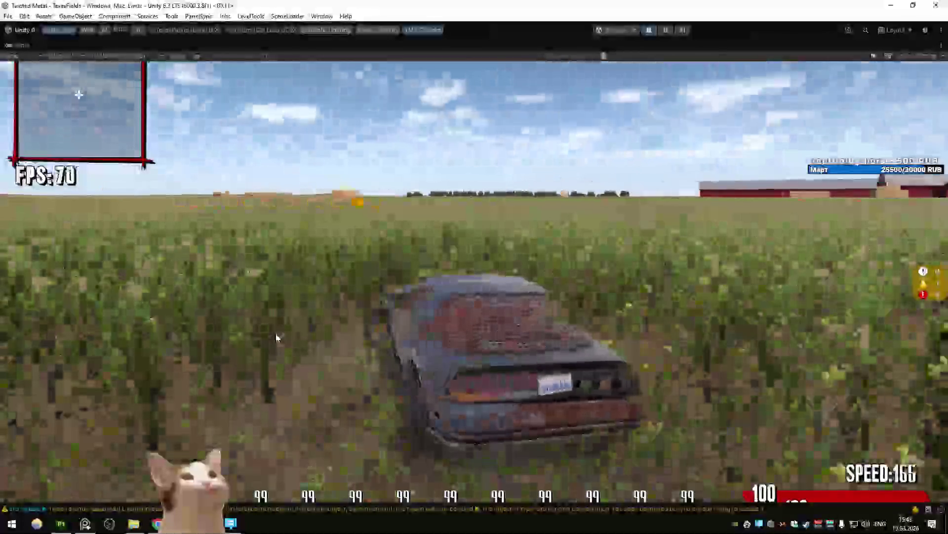
{"action": "key", "text": "d"}
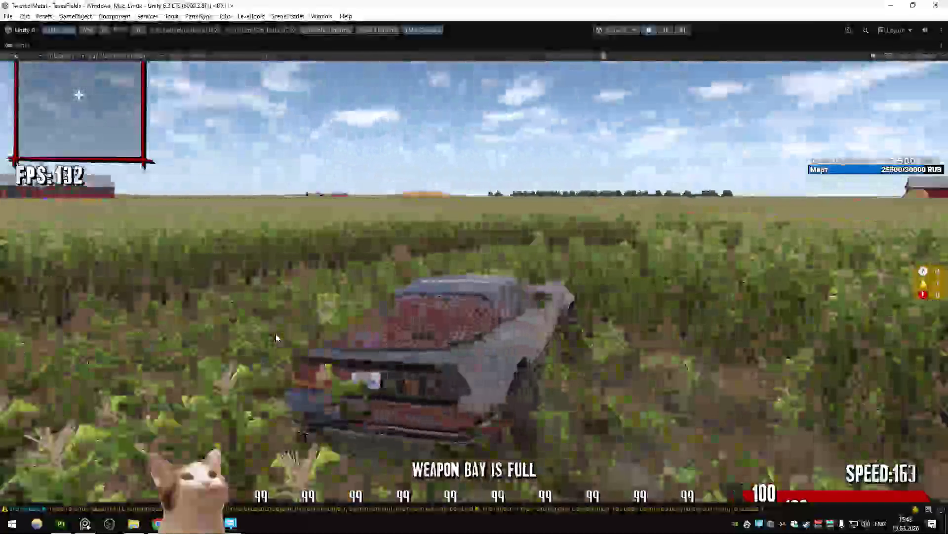
{"action": "key", "text": "d"}
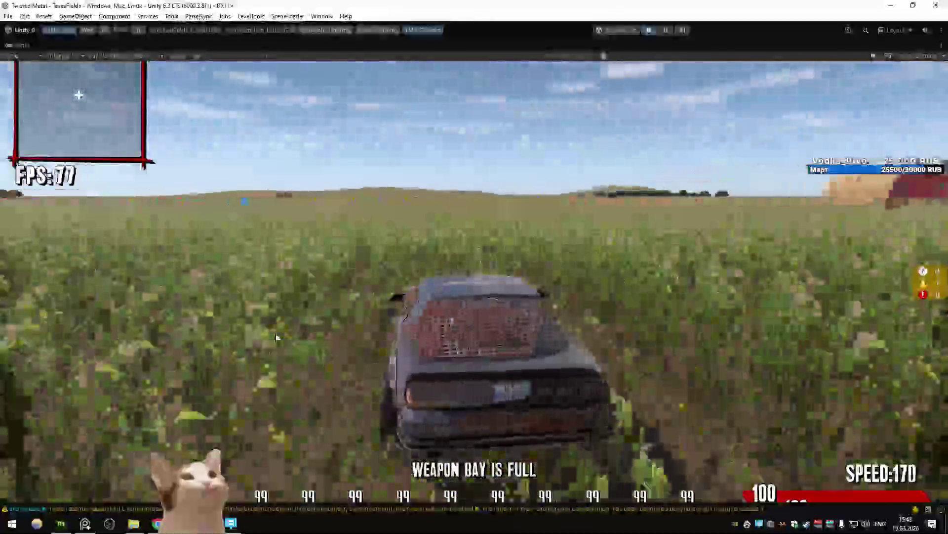
{"action": "key", "text": "d"}
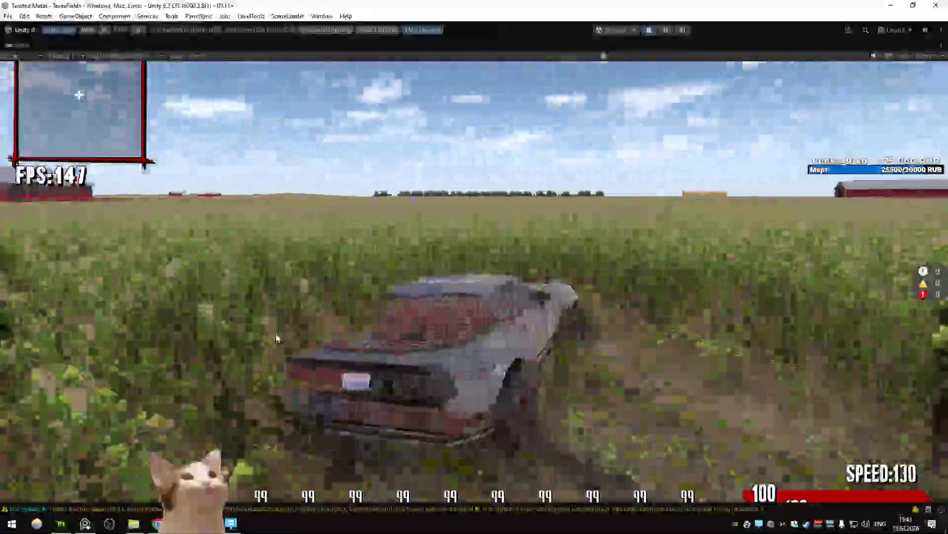
{"action": "key", "text": "d"}
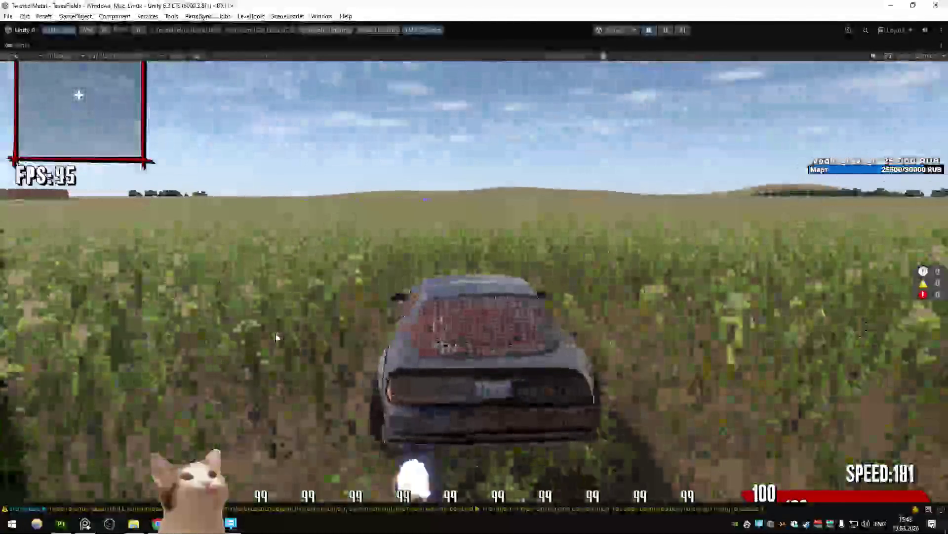
{"action": "key", "text": "a"}
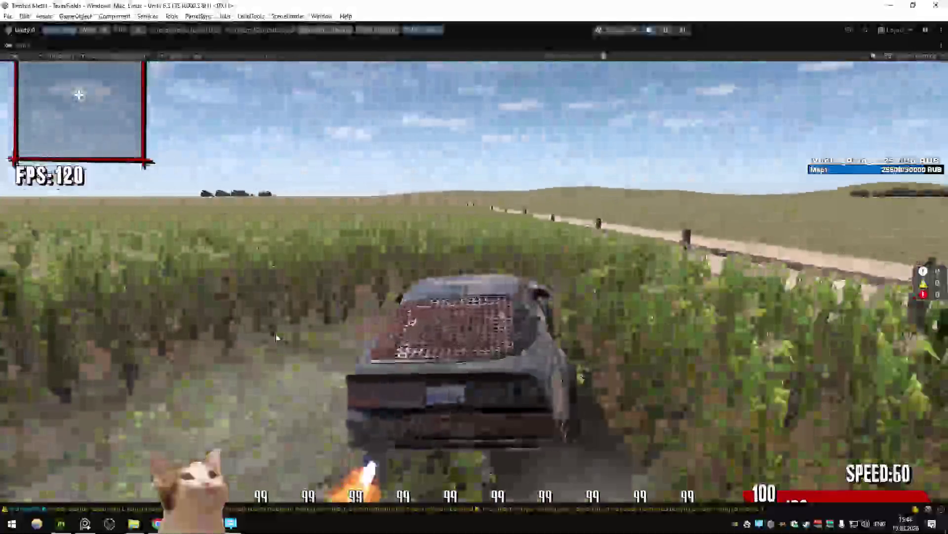
{"action": "key", "text": "a"}
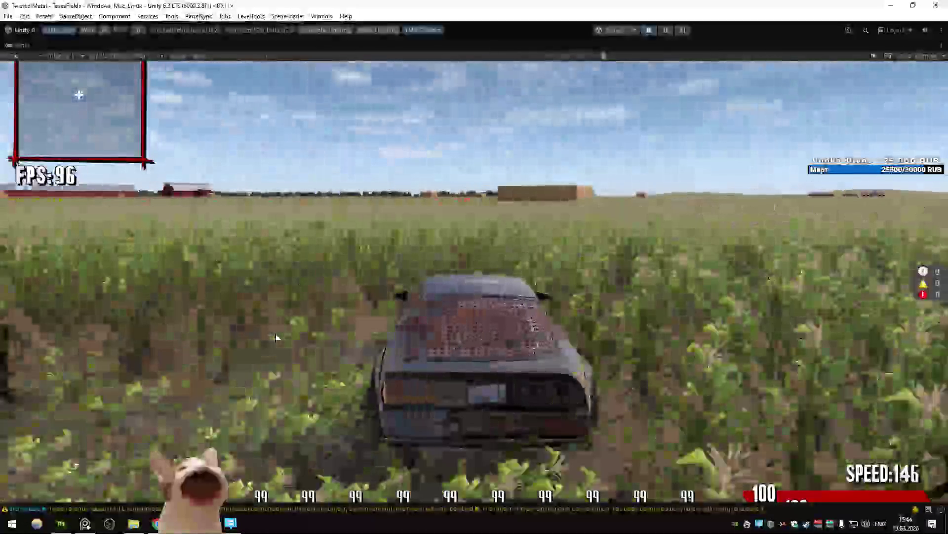
{"action": "key", "text": "grave"}
Load the City level, then BlackMesa via ChangeLevel, drive, and return to Painter.
{"action": "type", "text": "ChangeLevel"}
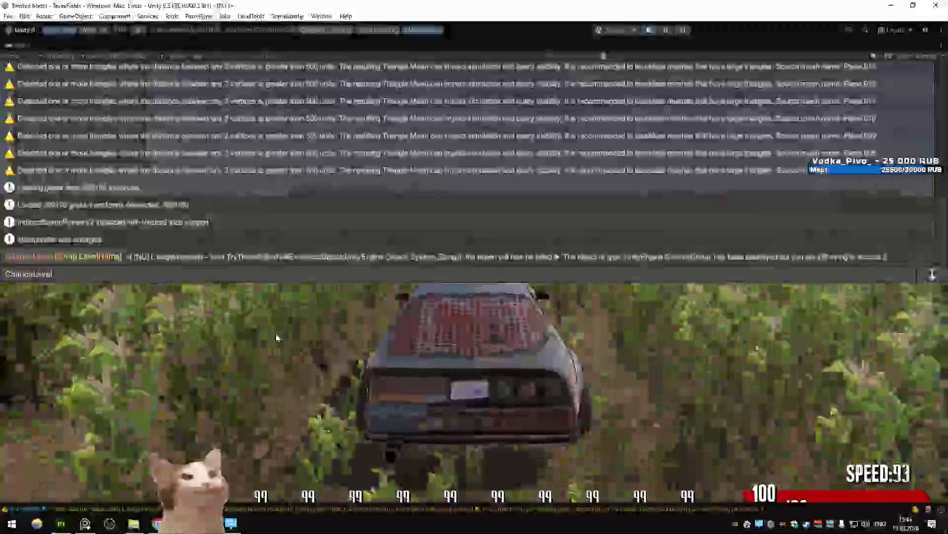
{"action": "key", "text": "Return"}
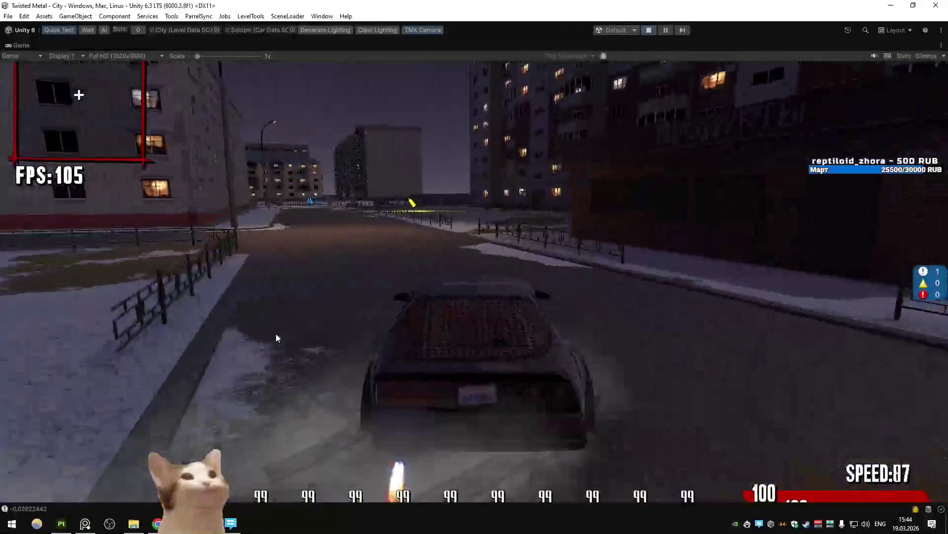
{"action": "key", "text": "grave"}
{"action": "type", "text": "ChangeLevel MultiplayerStuff"}
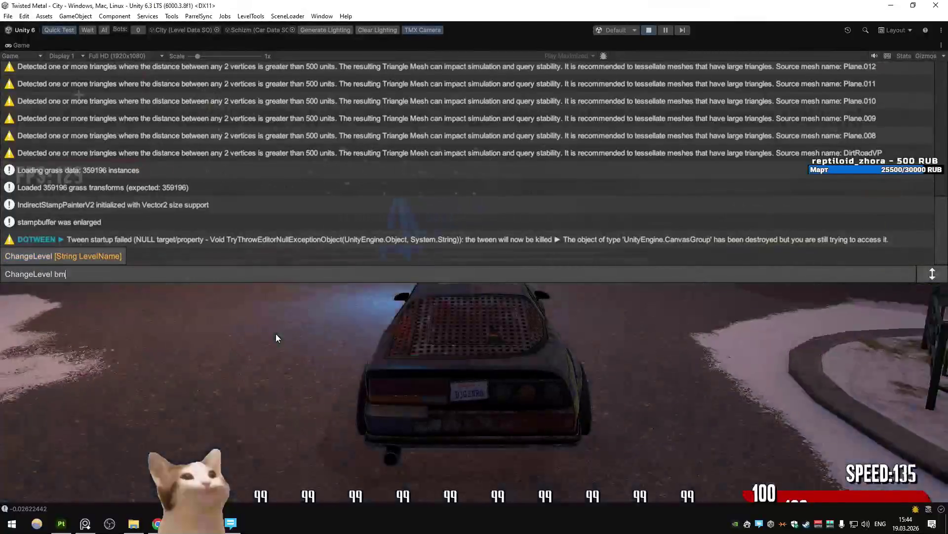
{"action": "key", "text": "Return"}
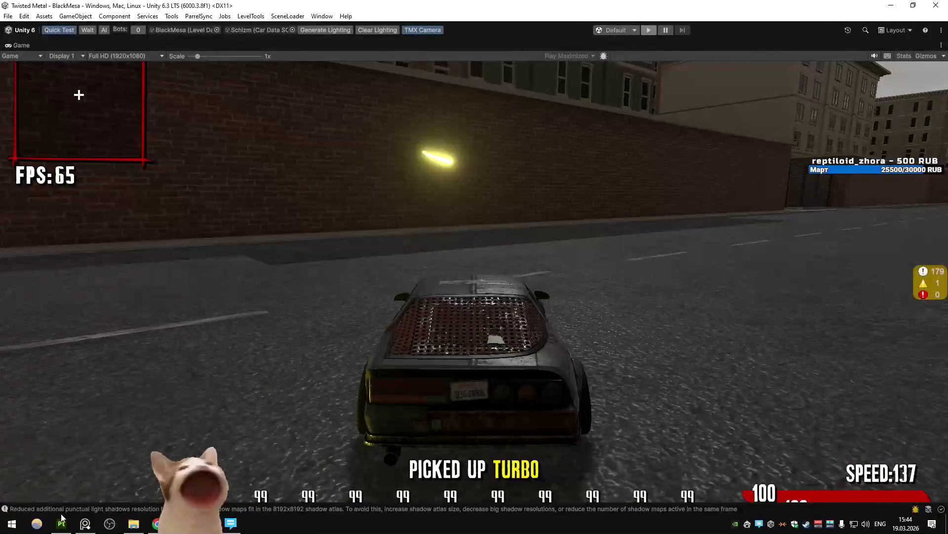
{"action": "left_click", "coordinate": [61, 517]}
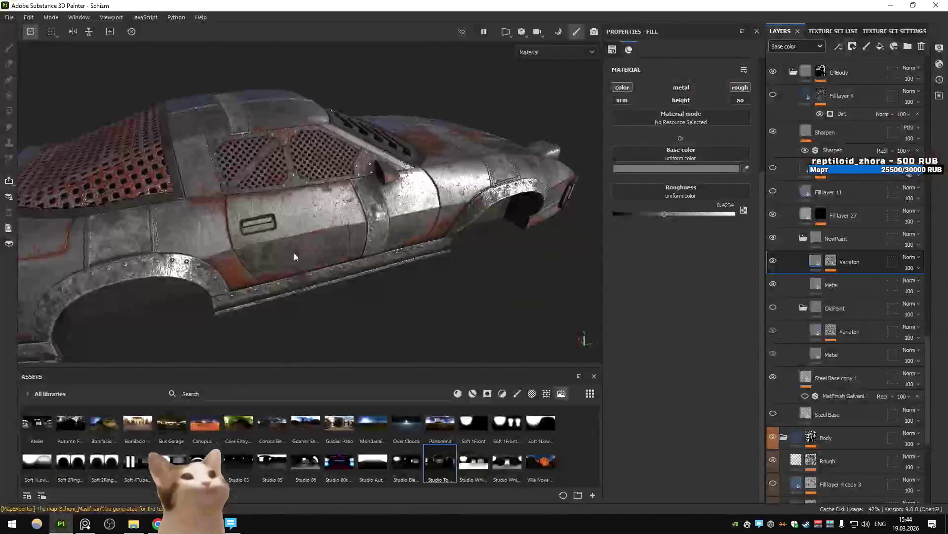
Orbit to head-on and front-left views of the car while rotating the environment light.
{"action": "mouse_move", "coordinate": [330, 201]}
{"action": "left_mouse_down", "text": "alt"}
{"action": "mouse_move", "coordinate": [85, 163]}
{"action": "mouse_move", "coordinate": [308, 228]}
{"action": "left_mouse_up", "text": "alt"}
{"action": "mouse_move", "coordinate": [308, 229]}
{"action": "right_mouse_down", "text": "shift"}
{"action": "mouse_move", "coordinate": [296, 230]}
{"action": "mouse_move", "coordinate": [330, 236]}
{"action": "right_mouse_up", "text": "shift"}
{"action": "left_click_drag", "start_coordinate": [330, 236], "coordinate": [229, 219], "text": "alt"}
{"action": "mouse_move", "coordinate": [372, 230]}
{"action": "left_mouse_down", "text": "alt"}
{"action": "mouse_move", "coordinate": [435, 233]}
{"action": "mouse_move", "coordinate": [339, 229]}
{"action": "mouse_move", "coordinate": [444, 252]}
{"action": "mouse_move", "coordinate": [348, 261]}
{"action": "mouse_move", "coordinate": [381, 245]}
{"action": "left_mouse_up", "text": "alt"}
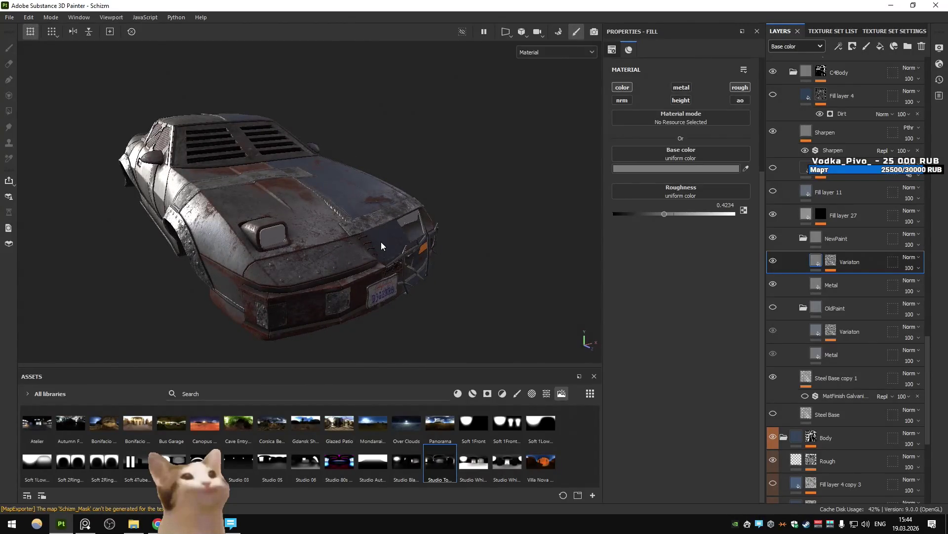
{"action": "key", "text": "alt+Tab"}
{"action": "key", "text": "alt+Tab"}
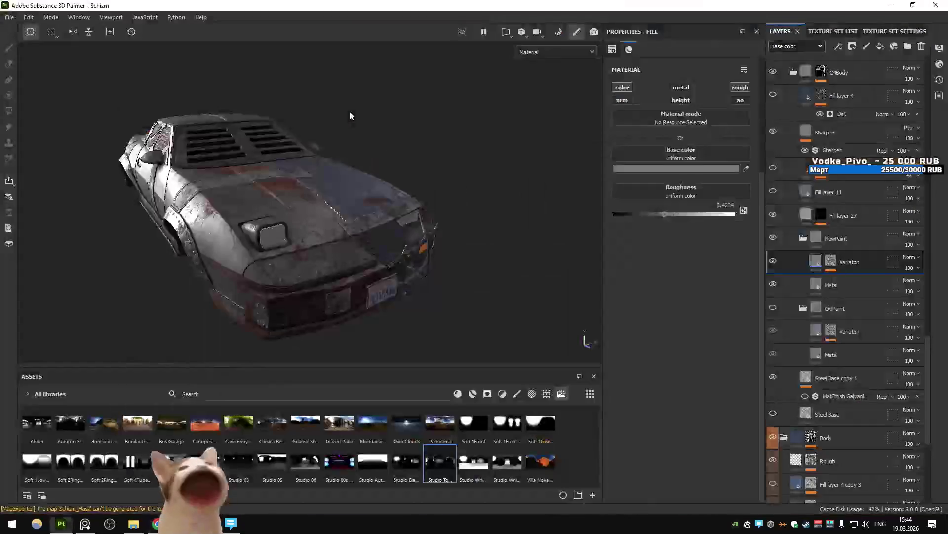
Toggle Fill layer 24's visibility and turn on the PBR Validate check.
{"action": "mouse_move", "coordinate": [322, 155]}
{"action": "left_mouse_down", "text": "alt"}
{"action": "mouse_move", "coordinate": [335, 176]}
{"action": "mouse_move", "coordinate": [349, 158]}
{"action": "mouse_move", "coordinate": [442, 199]}
{"action": "left_mouse_up", "text": "alt"}
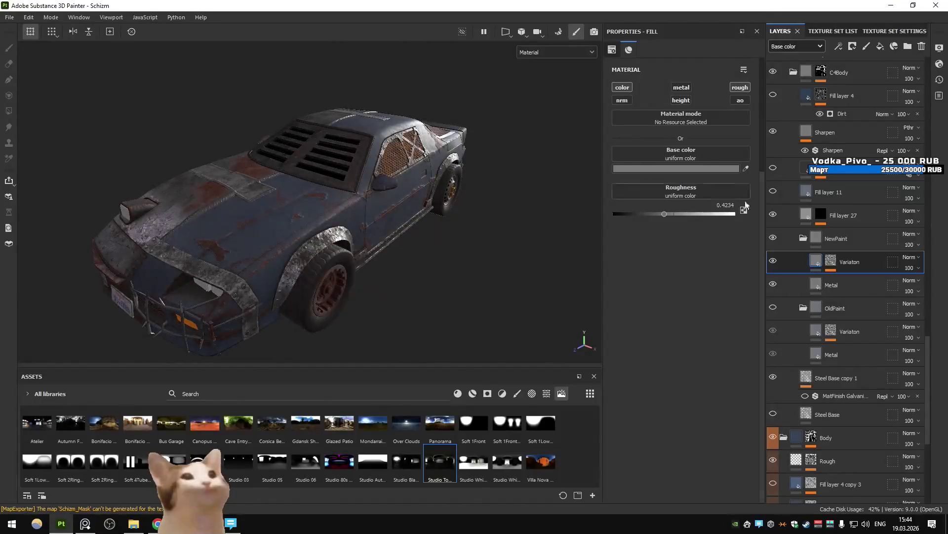
{"action": "scroll", "coordinate": [867, 179], "scroll_direction": "up", "scroll_amount": 10}
{"action": "scroll", "coordinate": [792, 102], "scroll_direction": "up", "scroll_amount": 10}
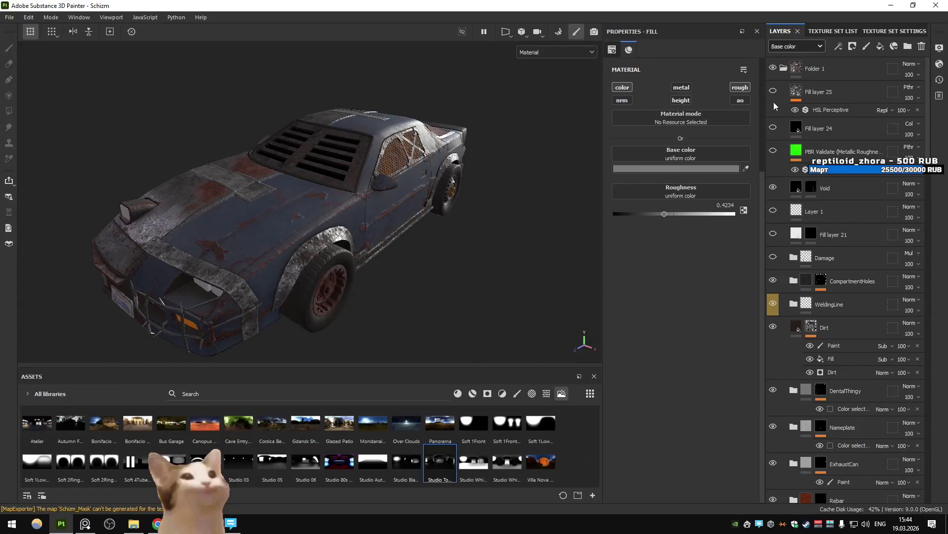
{"action": "left_click", "coordinate": [773, 128]}
{"action": "left_click", "coordinate": [774, 151]}
{"action": "left_click", "coordinate": [773, 127]}
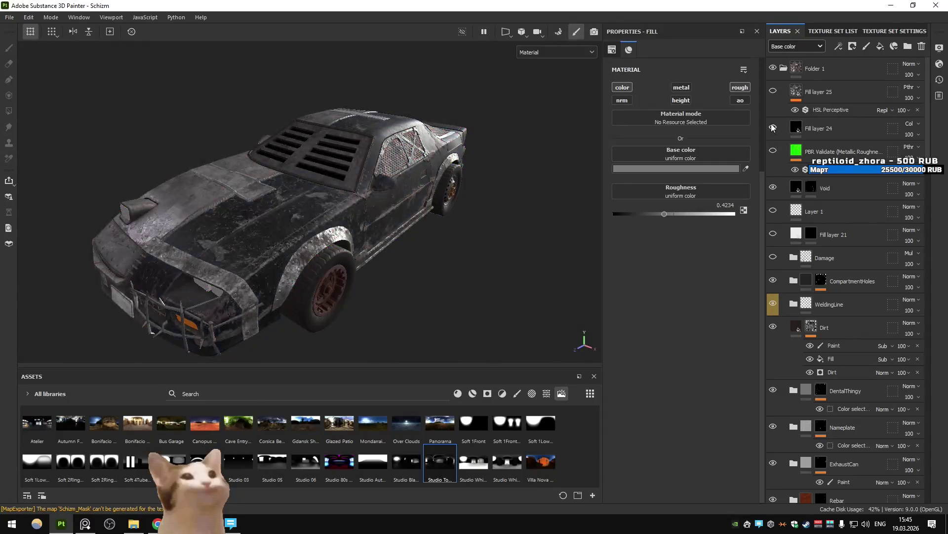
Test Fill layer 24's metallic and colour channels, then turn off its roughness channel.
{"action": "left_click", "coordinate": [682, 87]}
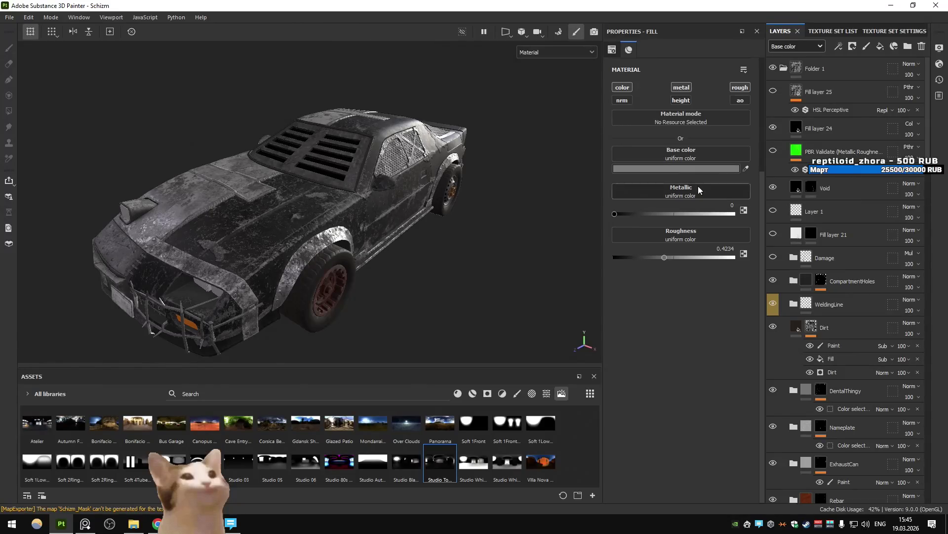
{"action": "left_click", "coordinate": [681, 87]}
{"action": "left_click", "coordinate": [630, 87]}
{"action": "left_click", "coordinate": [630, 88]}
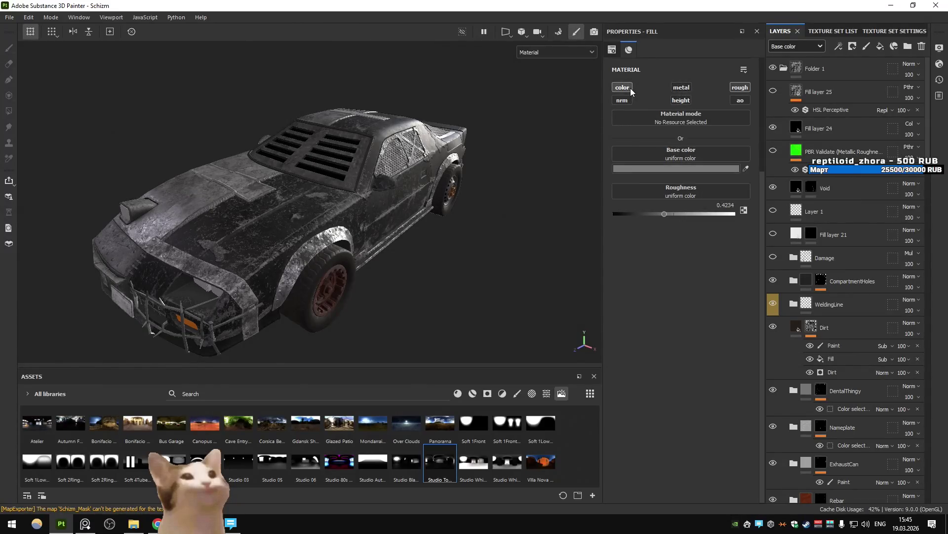
{"action": "left_click", "coordinate": [741, 88]}
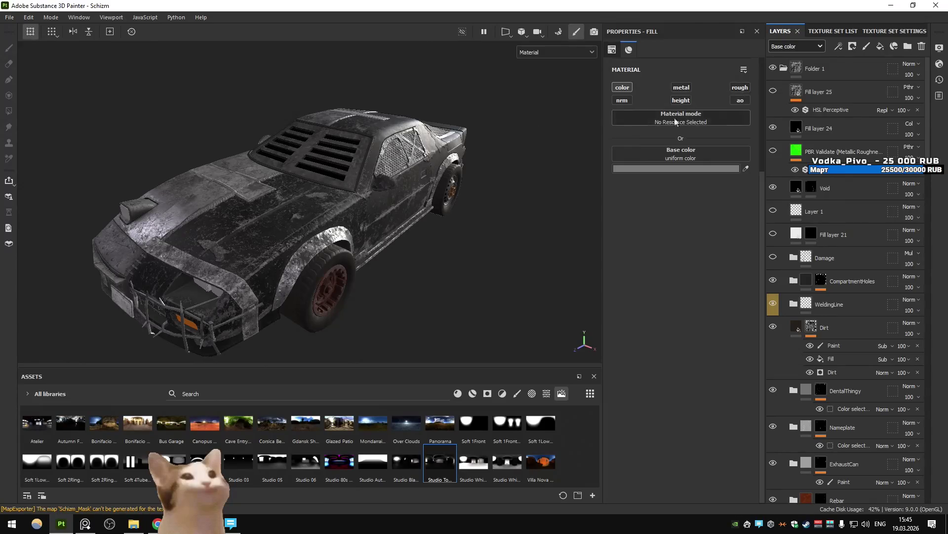
Compare the car with Folder 1 hidden, hide Fill layer 24, and select Fill layer 25.
{"action": "left_click", "coordinate": [773, 69]}
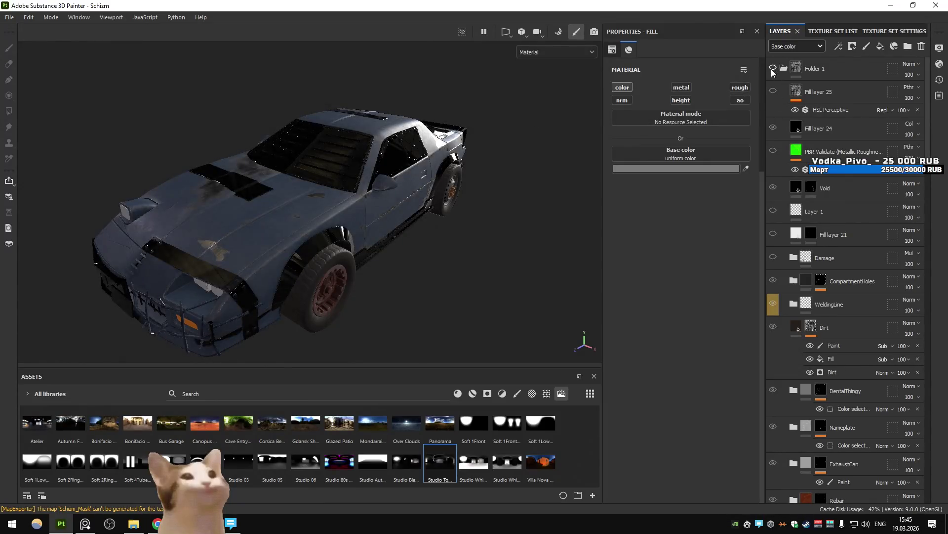
{"action": "left_click", "coordinate": [773, 68]}
{"action": "left_click", "coordinate": [773, 127]}
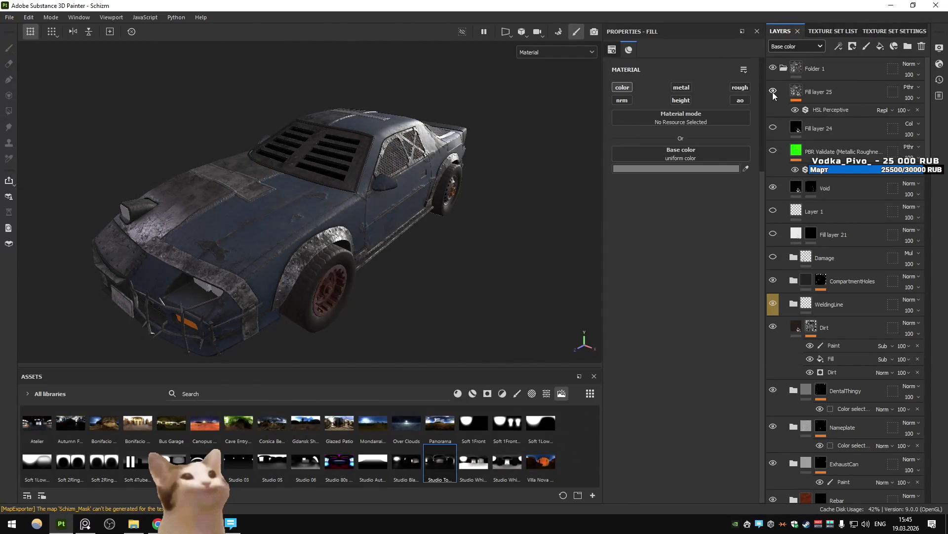
{"action": "left_click", "coordinate": [793, 96]}
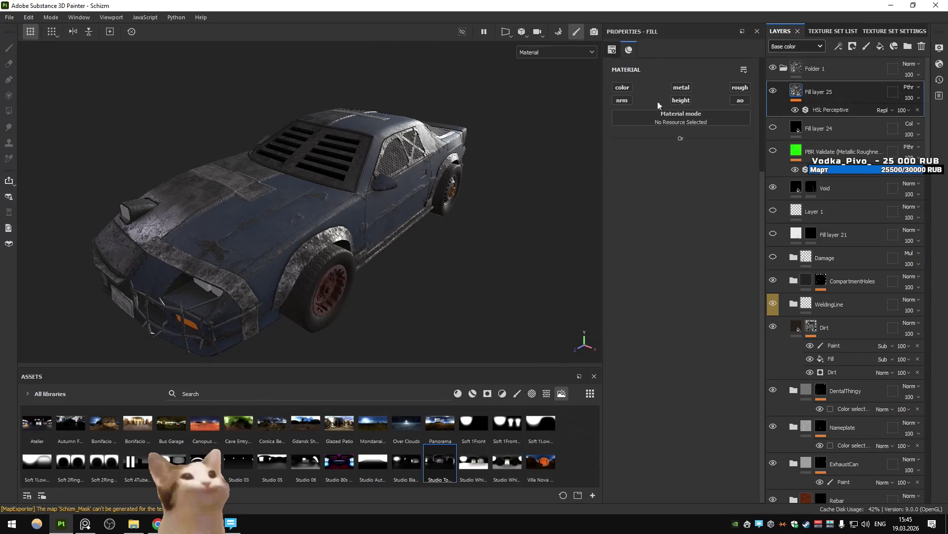
Move Fill layer 25 above Folder 1 with Fill layer 24 directly beneath it, then scroll to Body.
{"action": "left_click_drag", "start_coordinate": [432, 140], "coordinate": [494, 137], "text": "alt"}
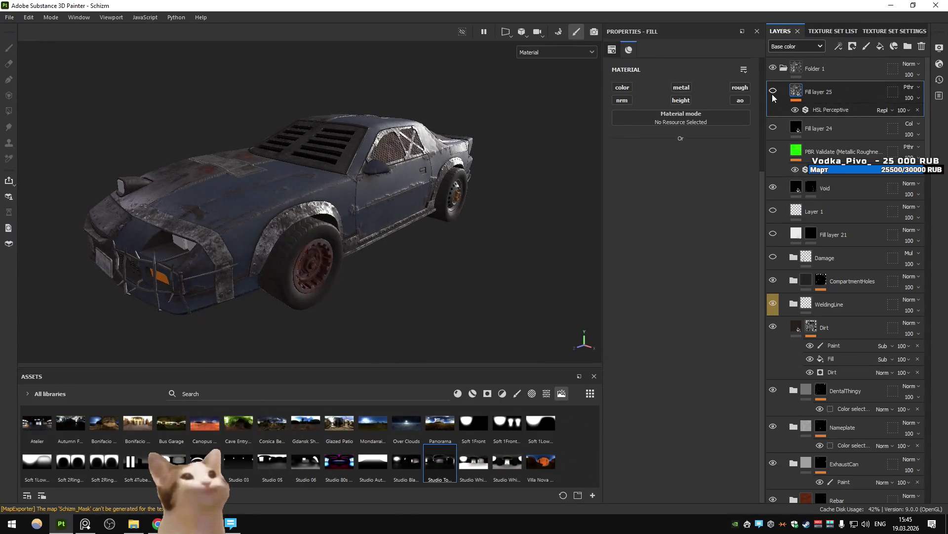
{"action": "left_click_drag", "start_coordinate": [498, 116], "coordinate": [500, 139], "text": "alt"}
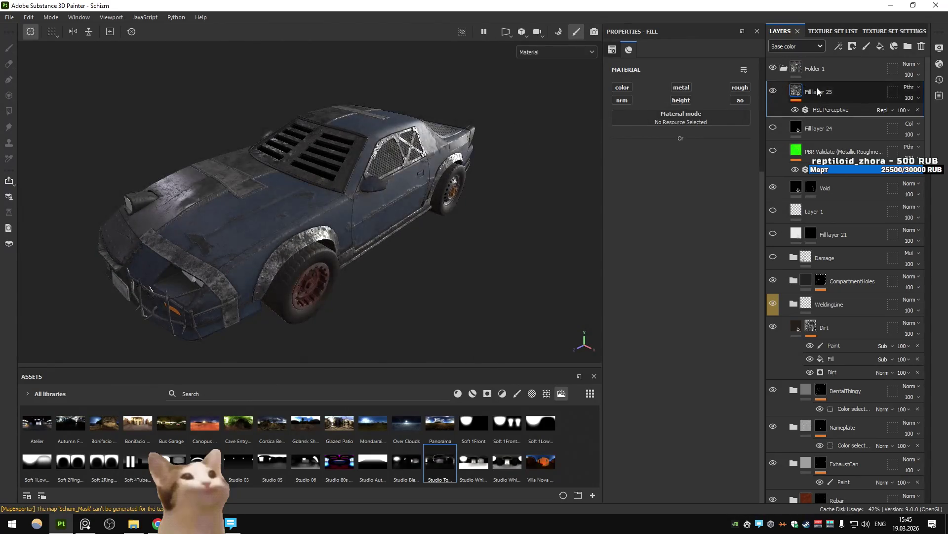
{"action": "left_click_drag", "start_coordinate": [822, 91], "coordinate": [825, 61]}
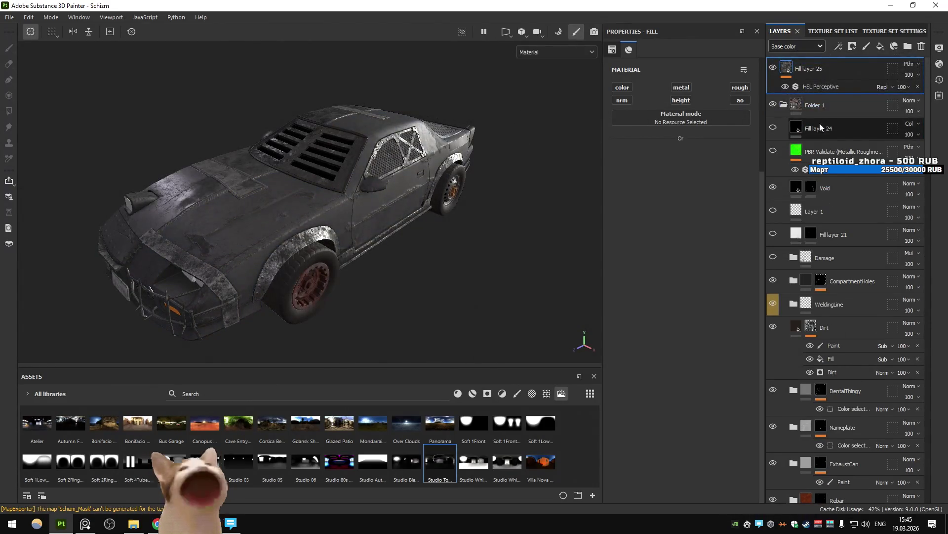
{"action": "left_click_drag", "start_coordinate": [831, 128], "coordinate": [843, 84]}
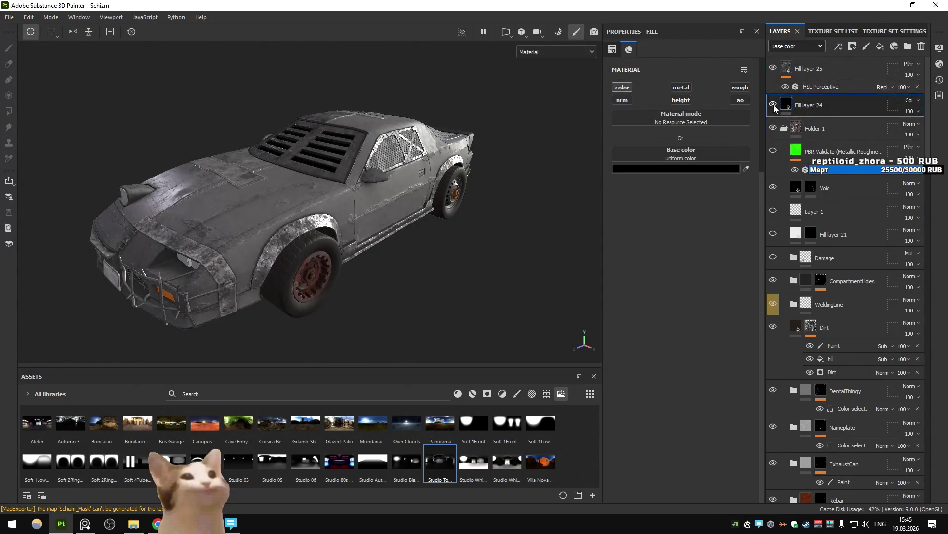
{"action": "left_click_drag", "start_coordinate": [391, 117], "coordinate": [413, 122], "text": "alt"}
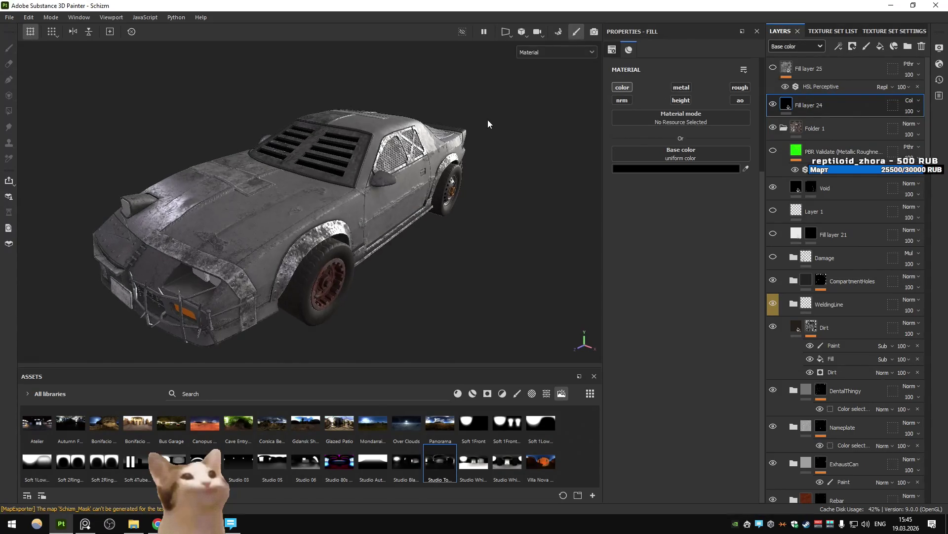
{"action": "scroll", "coordinate": [793, 253], "scroll_direction": "down", "scroll_amount": 10}
{"action": "scroll", "coordinate": [801, 255], "scroll_direction": "down", "scroll_amount": 5}
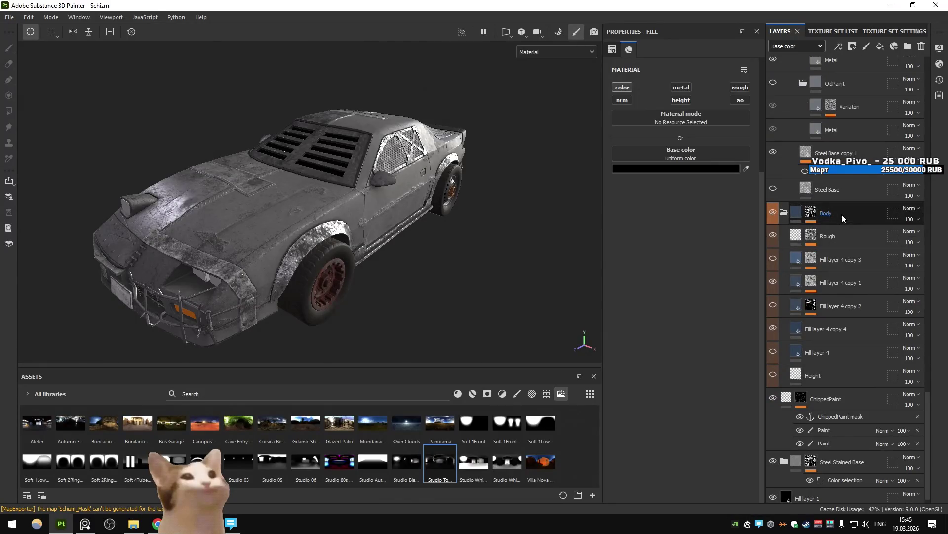
Show Fill layer 4 copy 3, duplicate Fill layer 4 copy 4, and rename the original Base.
{"action": "left_click", "coordinate": [774, 257]}
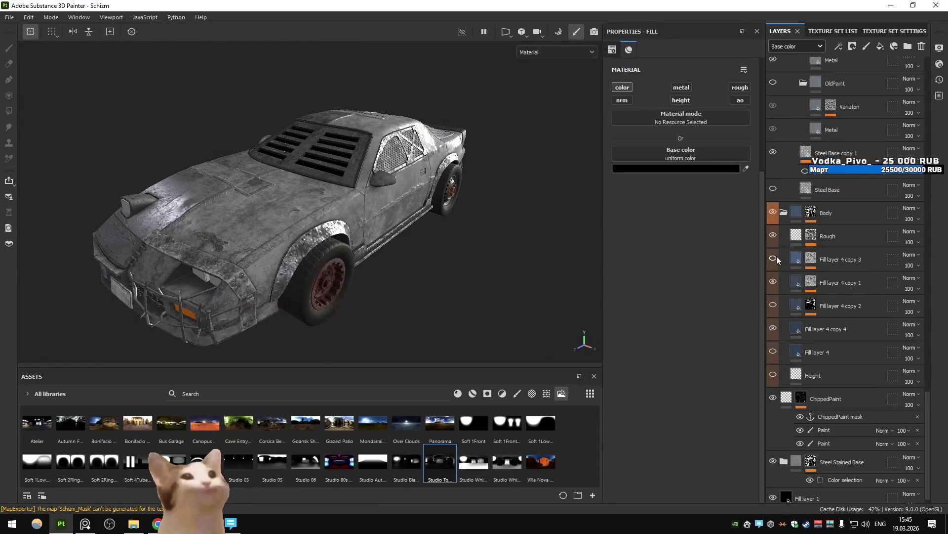
{"action": "left_click", "coordinate": [829, 328]}
{"action": "key", "text": "ctrl+d"}
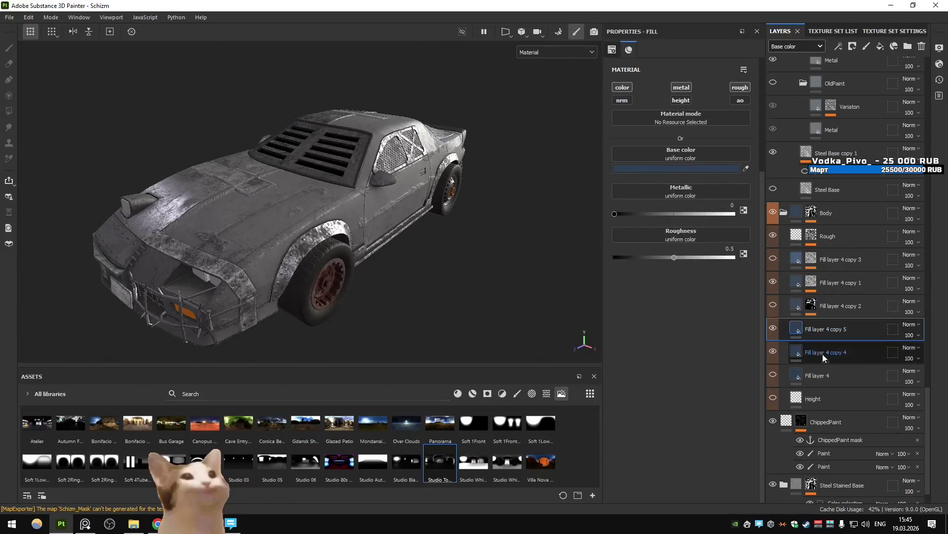
{"action": "left_click", "coordinate": [818, 365]}
{"action": "left_click", "coordinate": [821, 351]}
{"action": "double_click", "coordinate": [823, 353]}
{"action": "type", "text": "Base"}
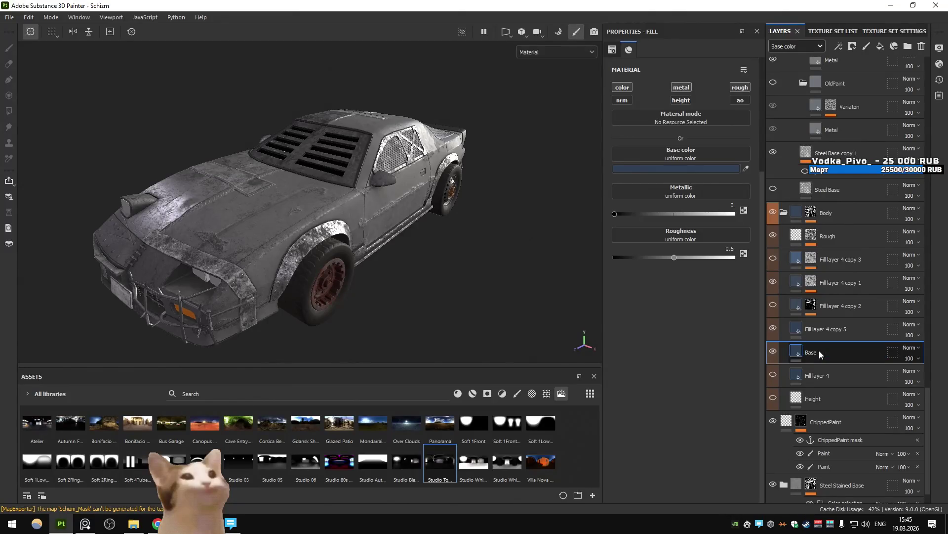
Set Fill layer 4 copy 5's base colour to a deep navy blue, 0B223F.
{"action": "left_click", "coordinate": [798, 328]}
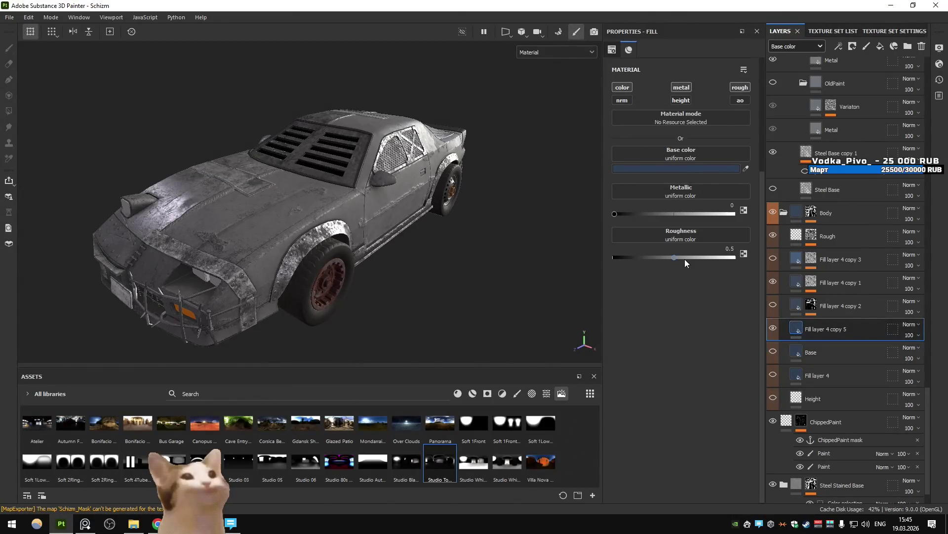
{"action": "left_click", "coordinate": [662, 168]}
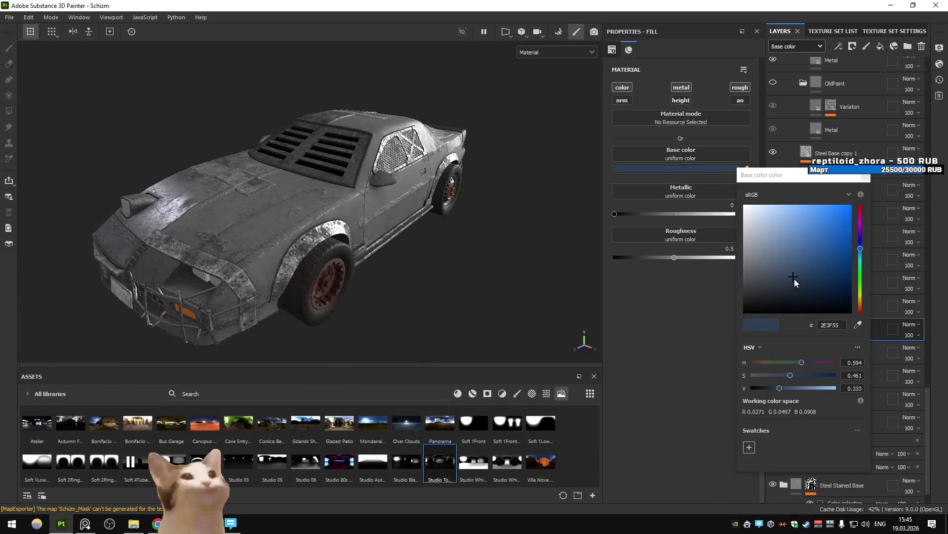
{"action": "left_click_drag", "start_coordinate": [794, 278], "coordinate": [831, 290]}
{"action": "left_click", "coordinate": [865, 177]}
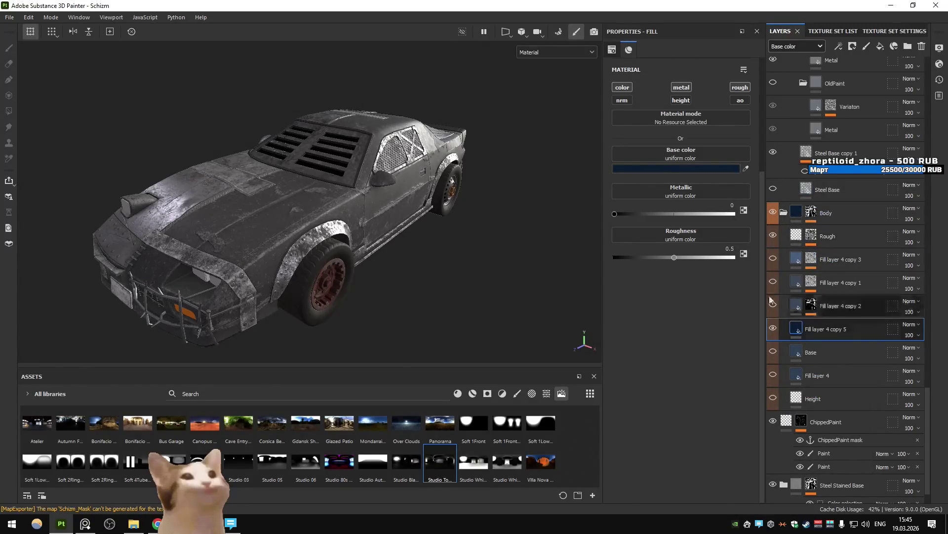
{"action": "left_click", "coordinate": [684, 171]}
{"action": "mouse_move", "coordinate": [817, 296]}
{"action": "left_mouse_down"}
{"action": "mouse_move", "coordinate": [810, 283]}
{"action": "mouse_move", "coordinate": [836, 289]}
{"action": "mouse_move", "coordinate": [822, 287]}
{"action": "left_mouse_up"}
{"action": "left_click", "coordinate": [865, 176]}
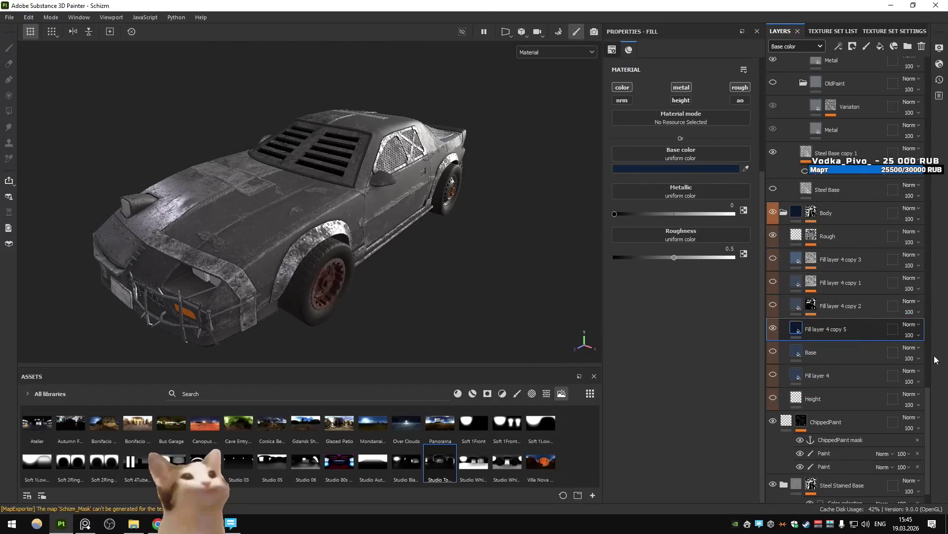
{"action": "left_click_drag", "start_coordinate": [929, 404], "coordinate": [929, 69]}
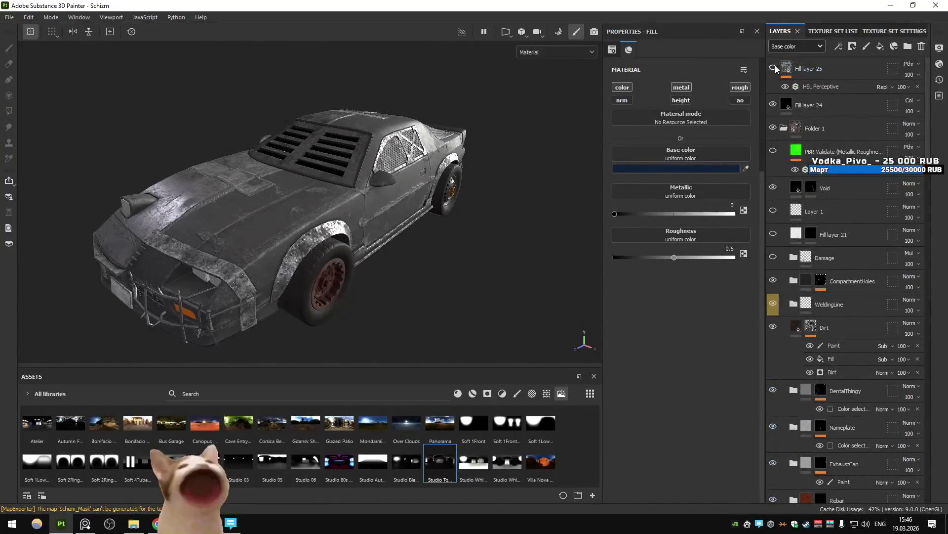
Hide Fill layers 24 and 25 and try greyer and darker blue base colours.
{"action": "left_click", "coordinate": [772, 105]}
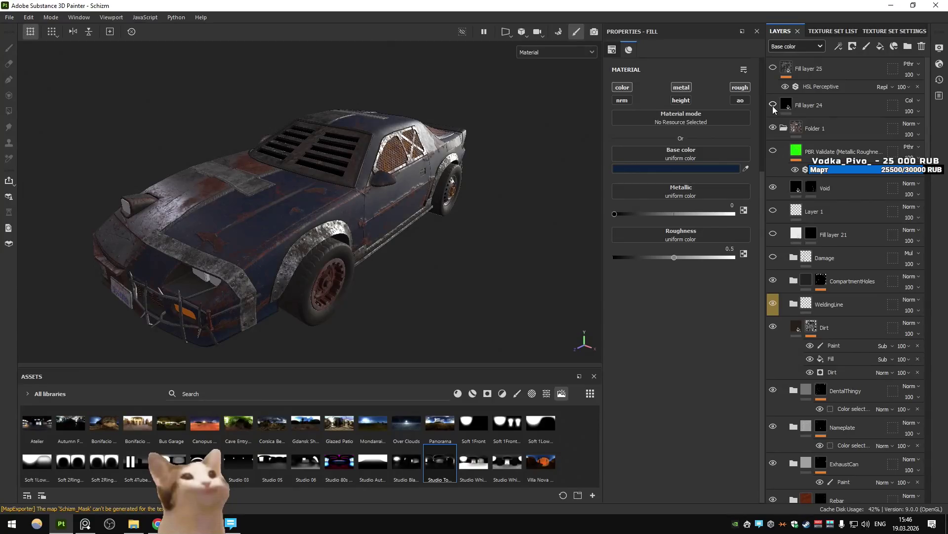
{"action": "left_click", "coordinate": [689, 170]}
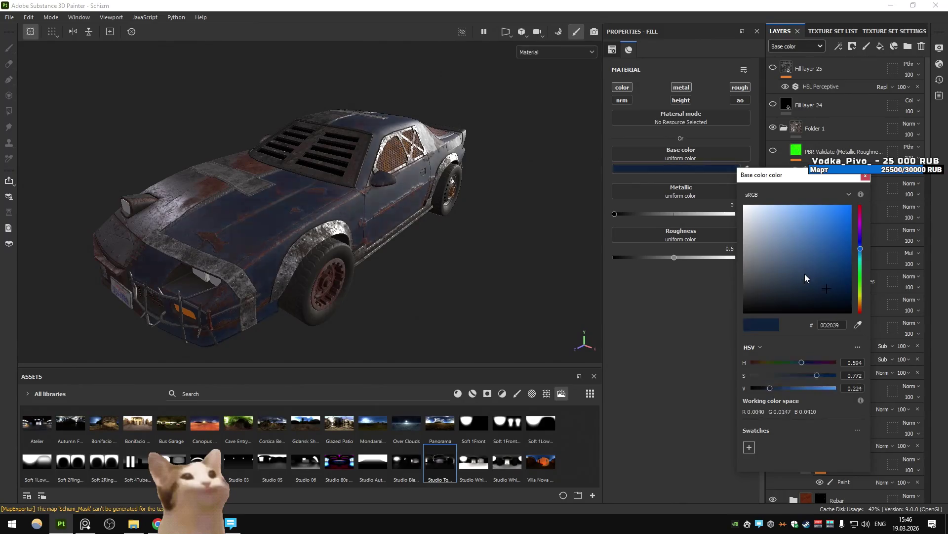
{"action": "left_click", "coordinate": [866, 176]}
{"action": "left_click", "coordinate": [773, 68]}
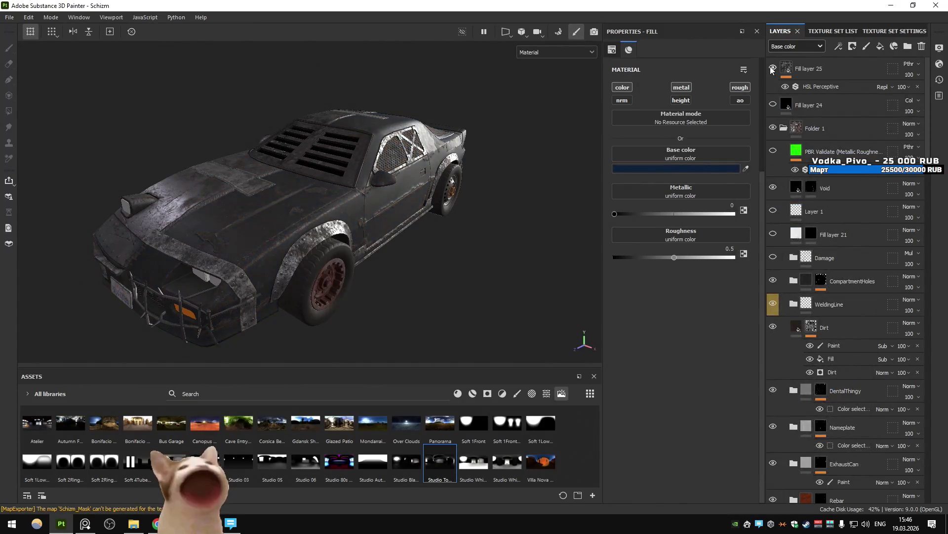
{"action": "left_click", "coordinate": [656, 171]}
{"action": "mouse_move", "coordinate": [814, 279]}
{"action": "left_mouse_down"}
{"action": "mouse_move", "coordinate": [799, 277]}
{"action": "mouse_move", "coordinate": [830, 280]}
{"action": "mouse_move", "coordinate": [844, 184]}
{"action": "left_mouse_up"}
{"action": "left_click", "coordinate": [774, 68]}
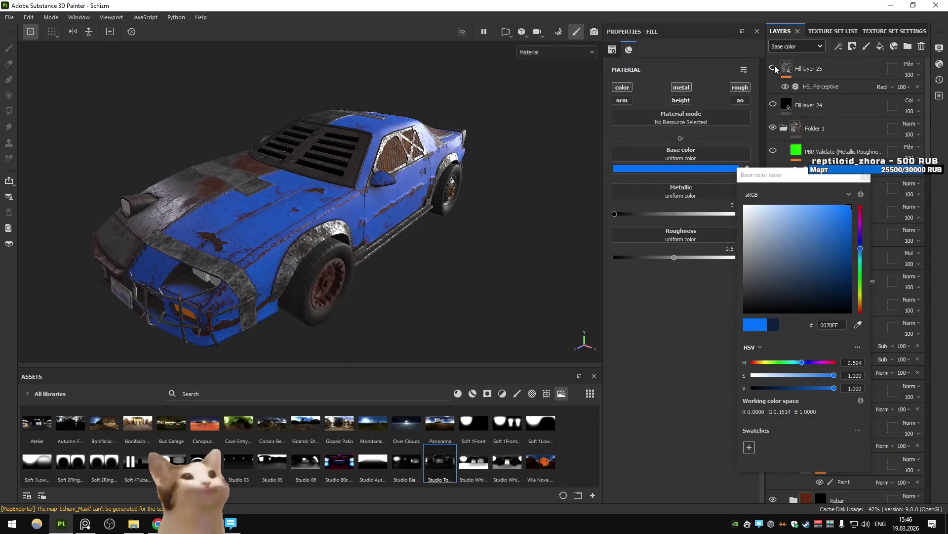
{"action": "mouse_move", "coordinate": [847, 213]}
{"action": "left_mouse_down"}
{"action": "mouse_move", "coordinate": [855, 254]}
{"action": "mouse_move", "coordinate": [825, 244]}
{"action": "mouse_move", "coordinate": [803, 267]}
{"action": "left_mouse_up"}
{"action": "left_click", "coordinate": [774, 68]}
{"action": "left_click", "coordinate": [773, 69]}
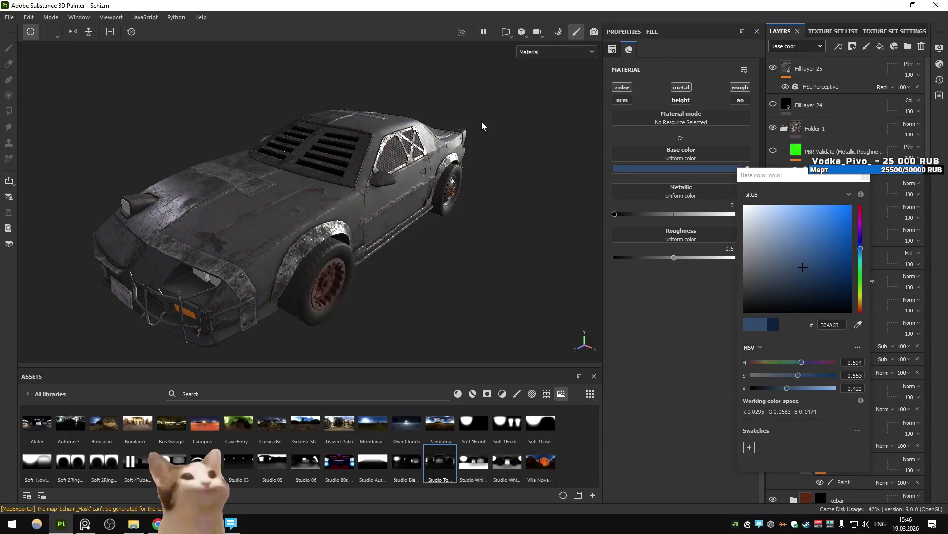
Undo the colour changes and the layer reordering, restoring Folder 1's position.
{"action": "key", "text": "ctrl+z"}
{"action": "key", "text": "ctrl+z"}
{"action": "key", "text": "ctrl+z"}
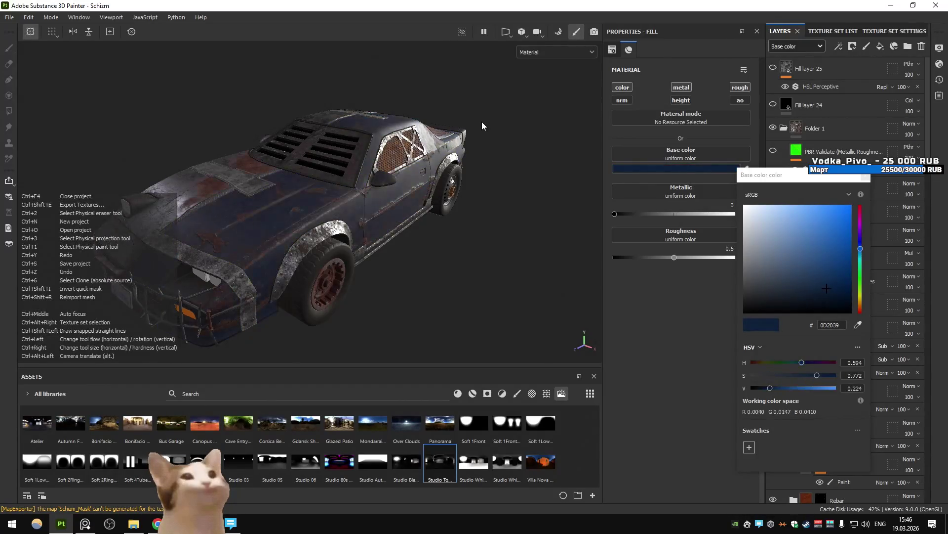
{"action": "key", "text": "ctrl+z"}
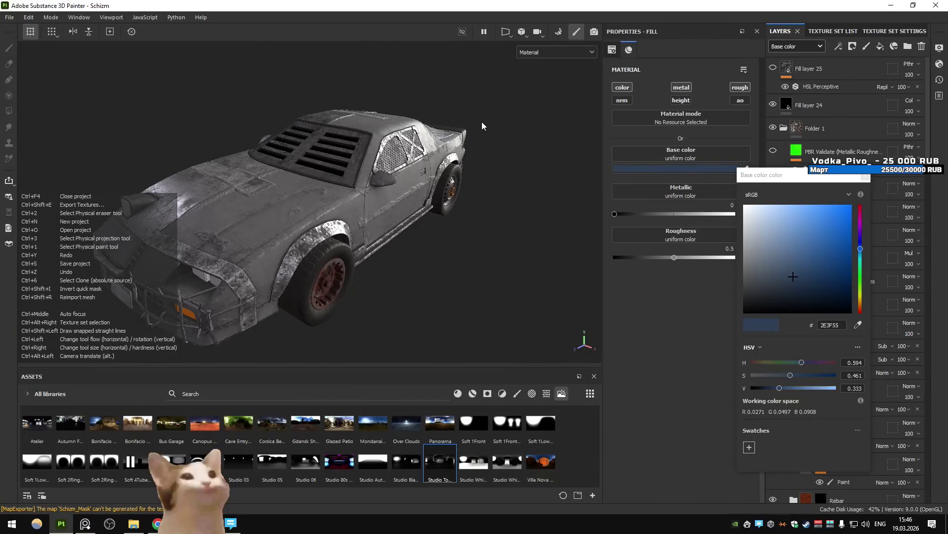
{"action": "key", "text": "ctrl+z"}
{"action": "key", "text": "ctrl+z"}
{"action": "key", "text": "ctrl+z"}
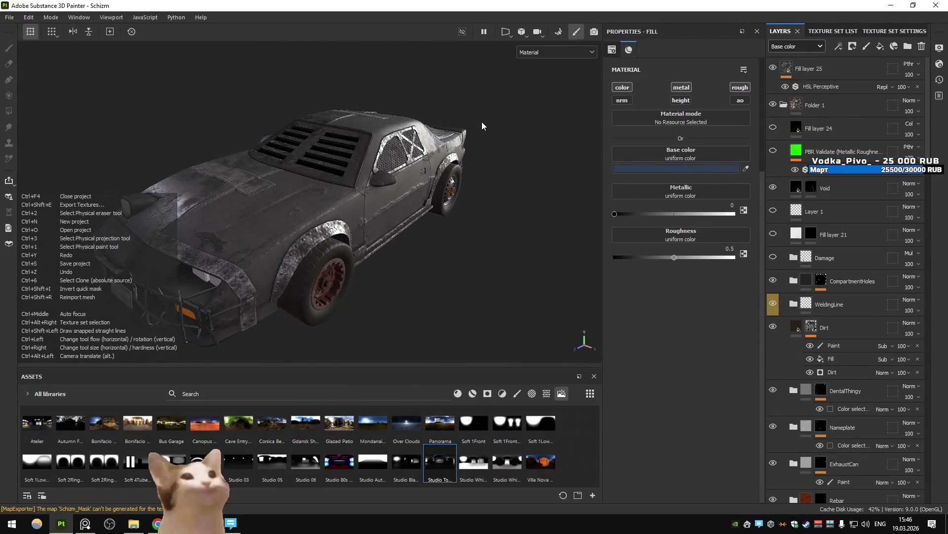
{"action": "key", "text": "ctrl+z"}
Toggle Fill layer 4 copy 1's visibility while viewing the car from the side.
{"action": "left_click_drag", "start_coordinate": [482, 126], "coordinate": [419, 158], "text": "alt"}
{"action": "scroll", "coordinate": [790, 163], "scroll_direction": "down", "scroll_amount": 10}
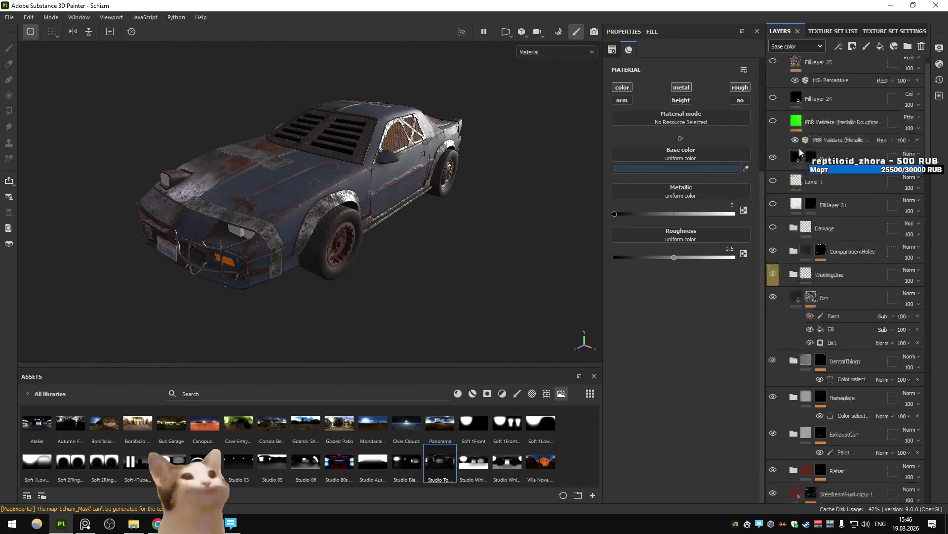
{"action": "scroll", "coordinate": [798, 187], "scroll_direction": "down", "scroll_amount": 10}
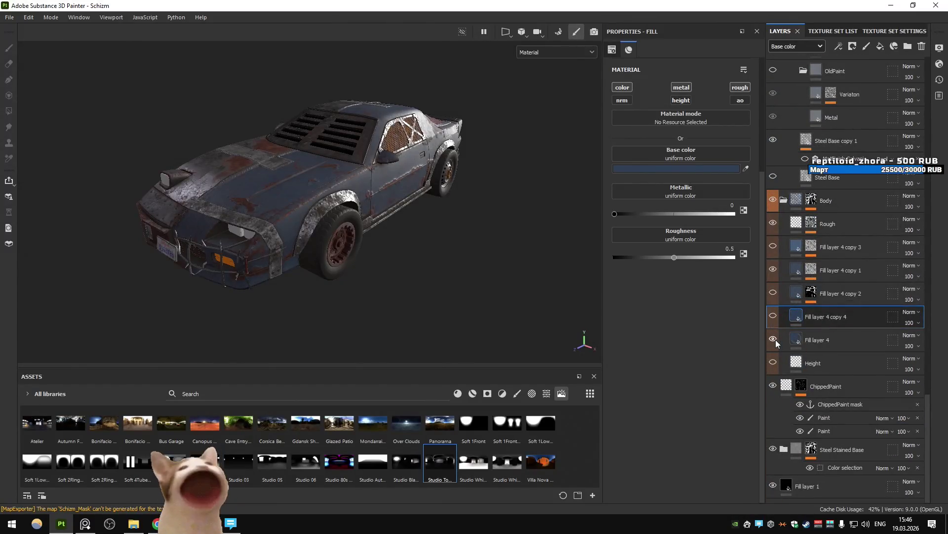
{"action": "left_click", "coordinate": [774, 293]}
{"action": "scroll", "coordinate": [774, 294], "scroll_direction": "up", "scroll_amount": 2}
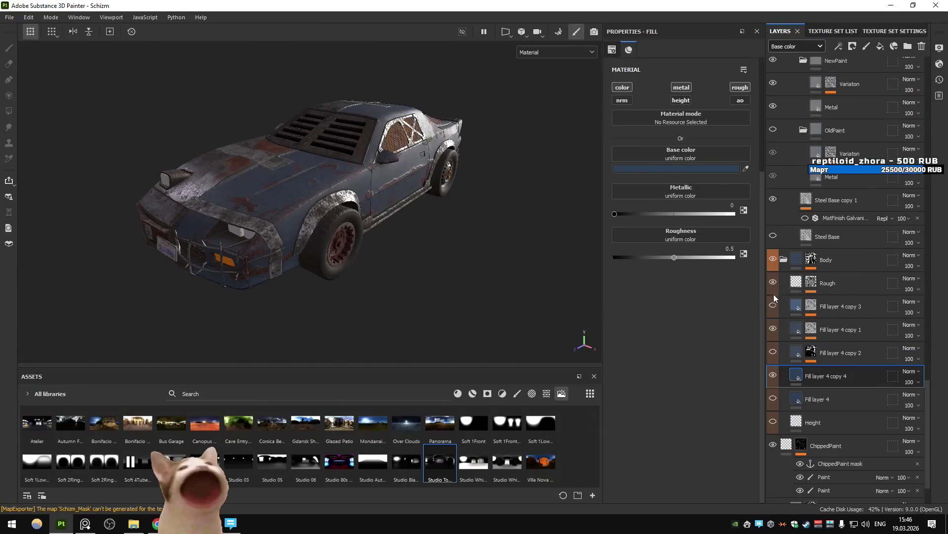
{"action": "mouse_move", "coordinate": [514, 247]}
{"action": "left_mouse_down", "text": "alt"}
{"action": "mouse_move", "coordinate": [363, 228]}
{"action": "mouse_move", "coordinate": [432, 254]}
{"action": "mouse_move", "coordinate": [428, 225]}
{"action": "mouse_move", "coordinate": [437, 245]}
{"action": "left_mouse_up", "text": "alt"}
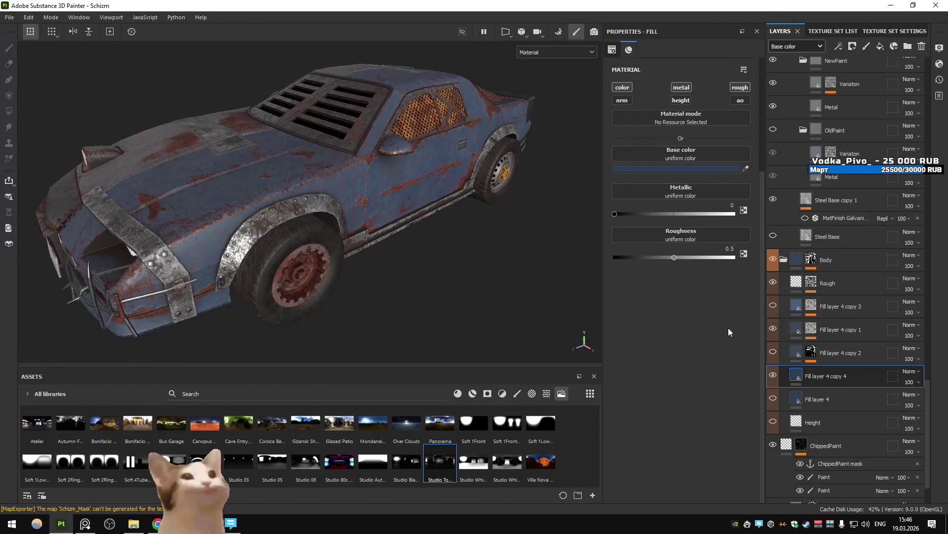
{"action": "left_click", "coordinate": [769, 325]}
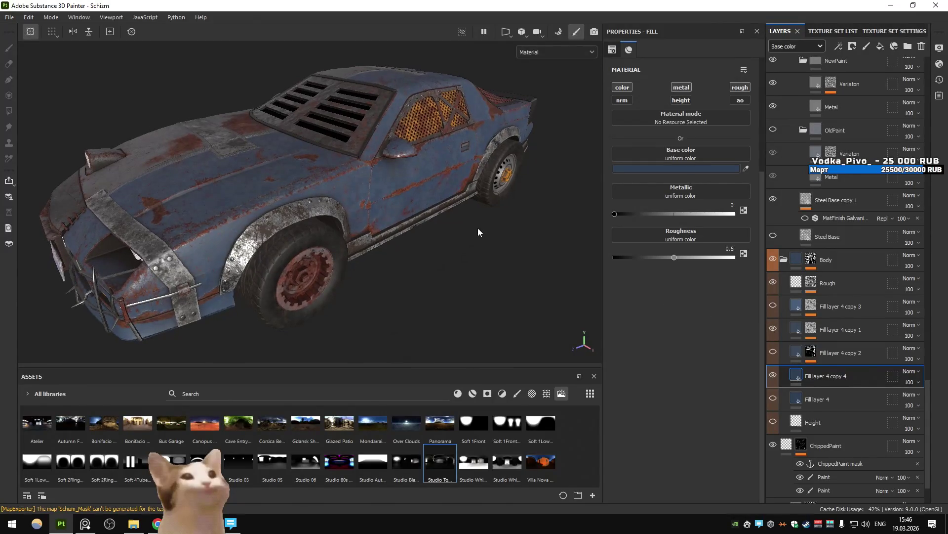
Export the Schizm textures with Ctrl+Shift+E and switch to the Unity editor.
{"action": "key", "text": "ctrl+shift+e"}
{"action": "left_click", "coordinate": [701, 434]}
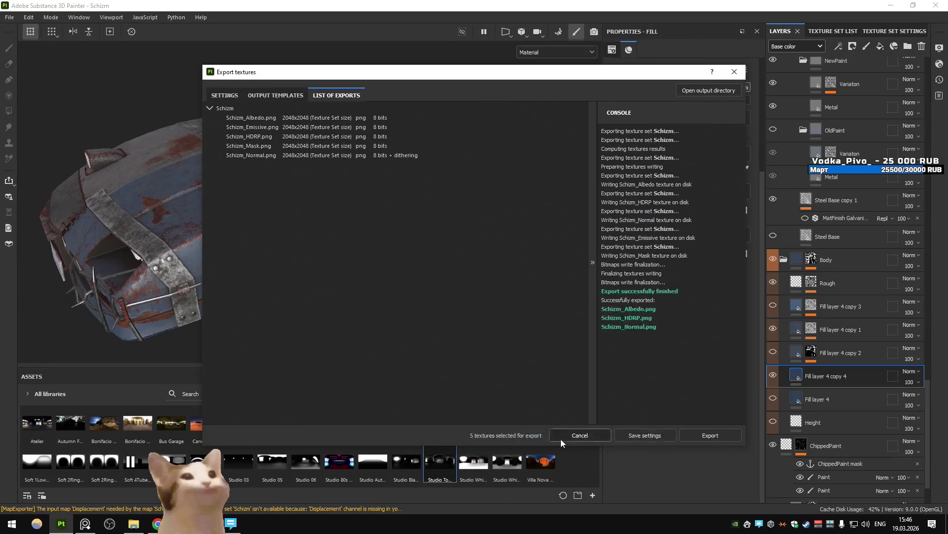
{"action": "key", "text": "Escape"}
{"action": "left_click", "coordinate": [230, 523]}
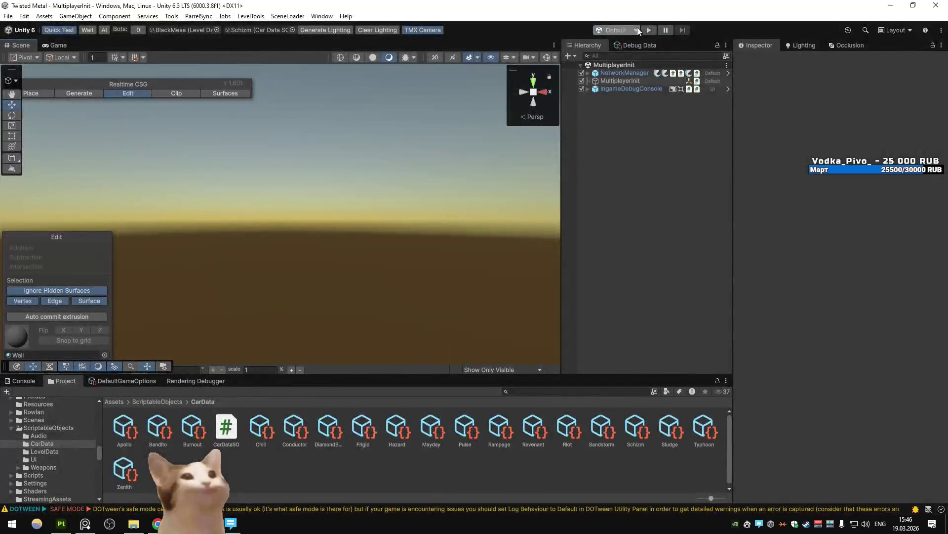
Enter Play mode and drive the Schizm car forward with W in the BlackMesa level.
{"action": "left_click", "coordinate": [644, 28]}
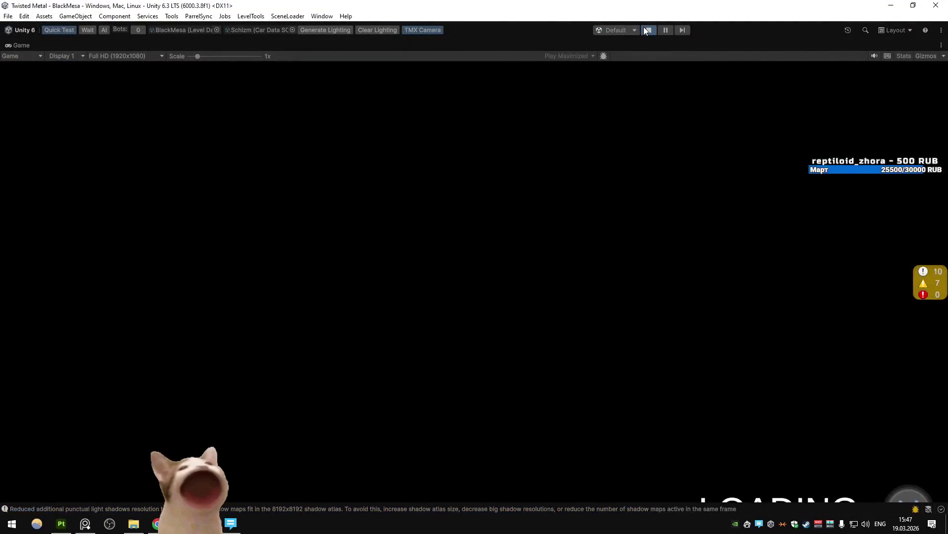
{"action": "key", "text": "w"}
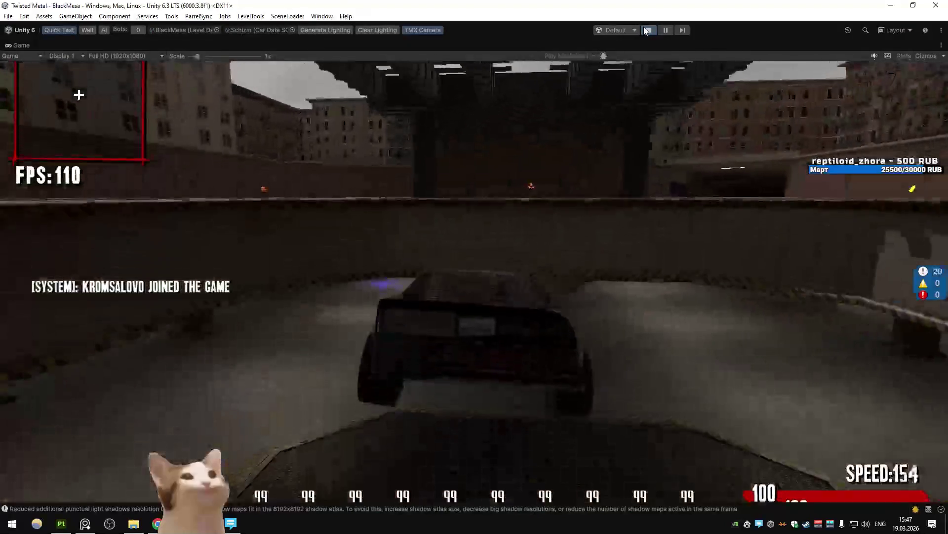
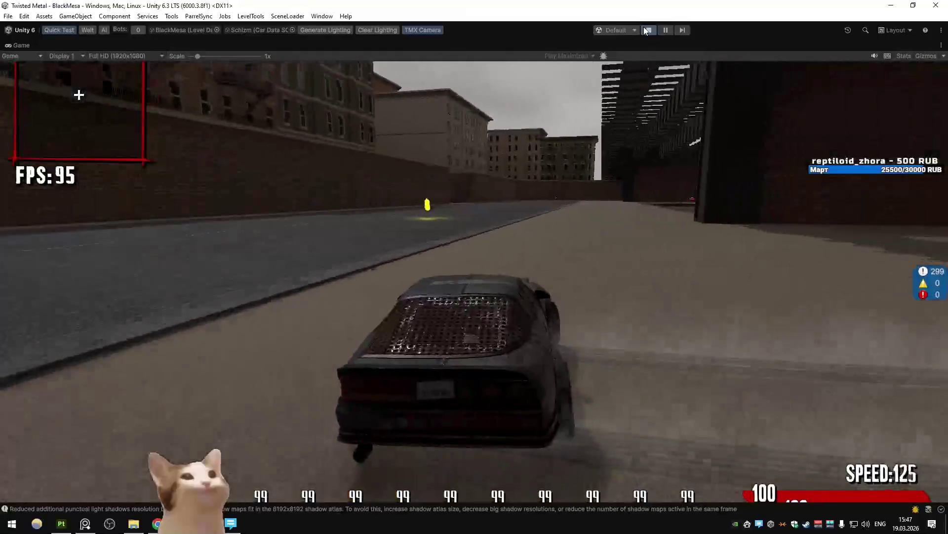
Steer left for the turbo and boost through the dark tunnel into the side corridor.
{"action": "key", "text": "a"}
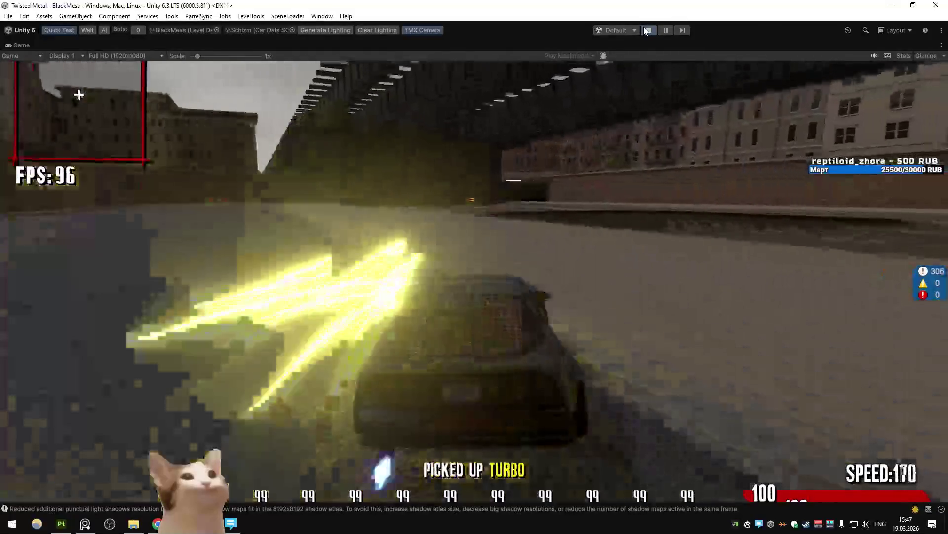
{"action": "key", "text": "d"}
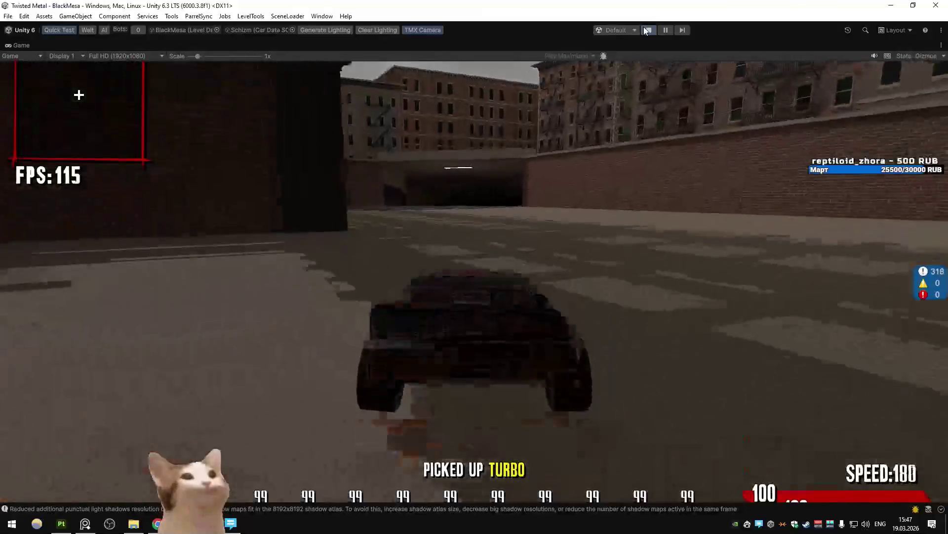
{"action": "key", "text": "shift"}
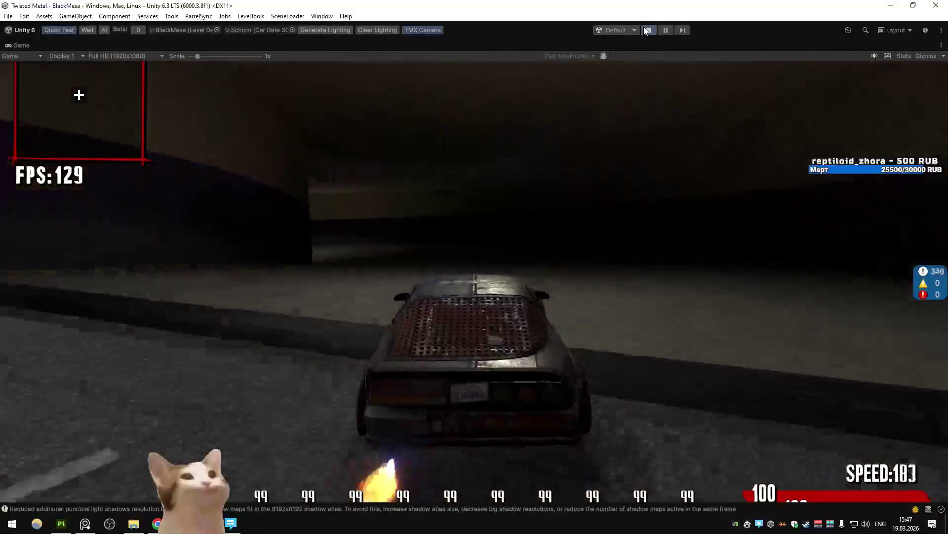
{"action": "key", "text": "a"}
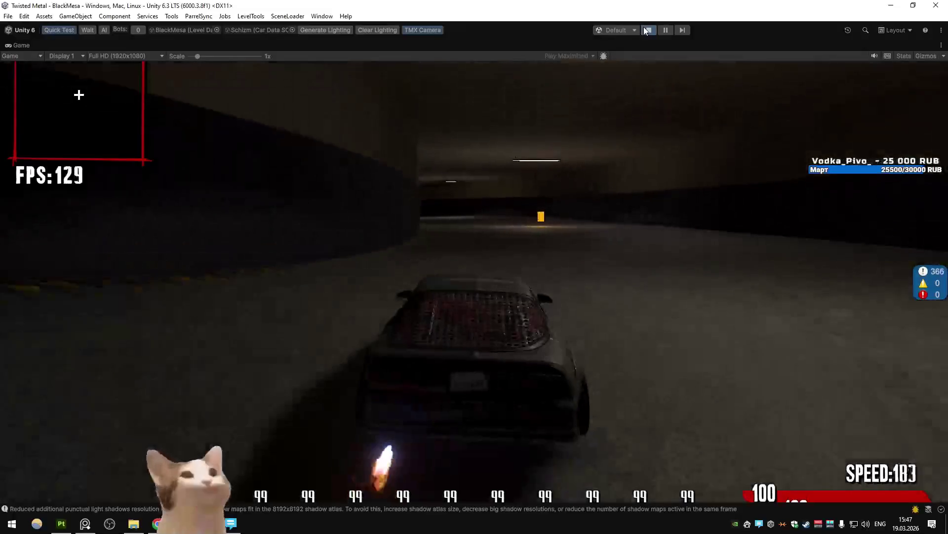
Drive over the yellow pickup into the parking garage, brake to a stop, and switch to Substance Painter.
{"action": "key", "text": "w"}
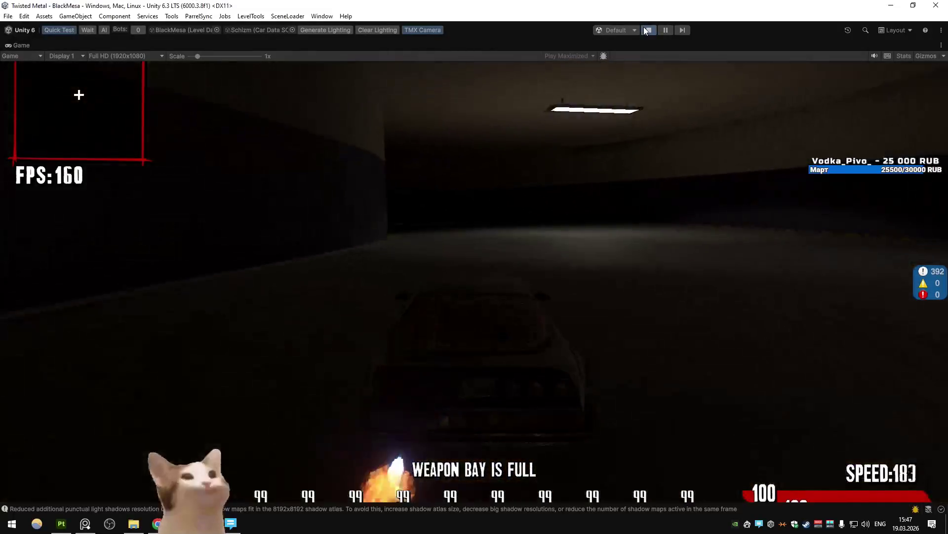
{"action": "key", "text": "d"}
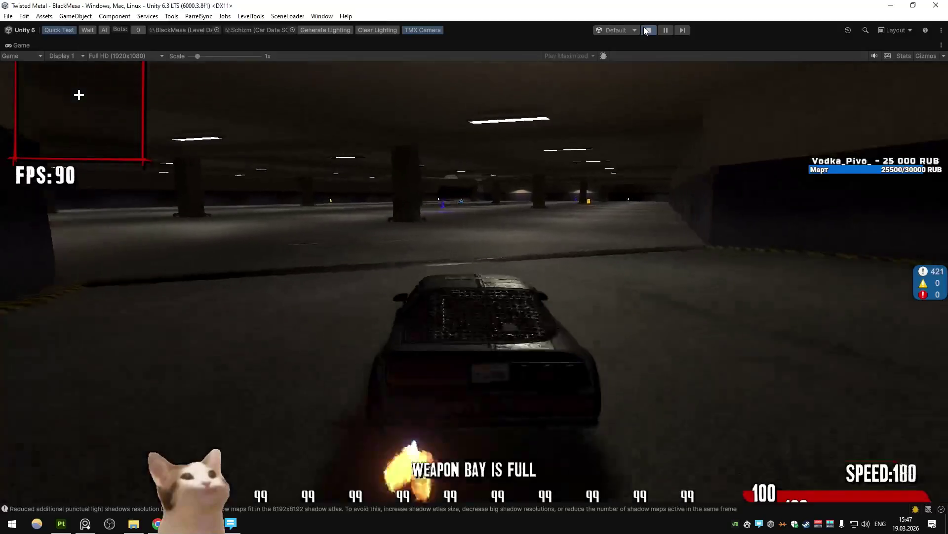
{"action": "key", "text": "w"}
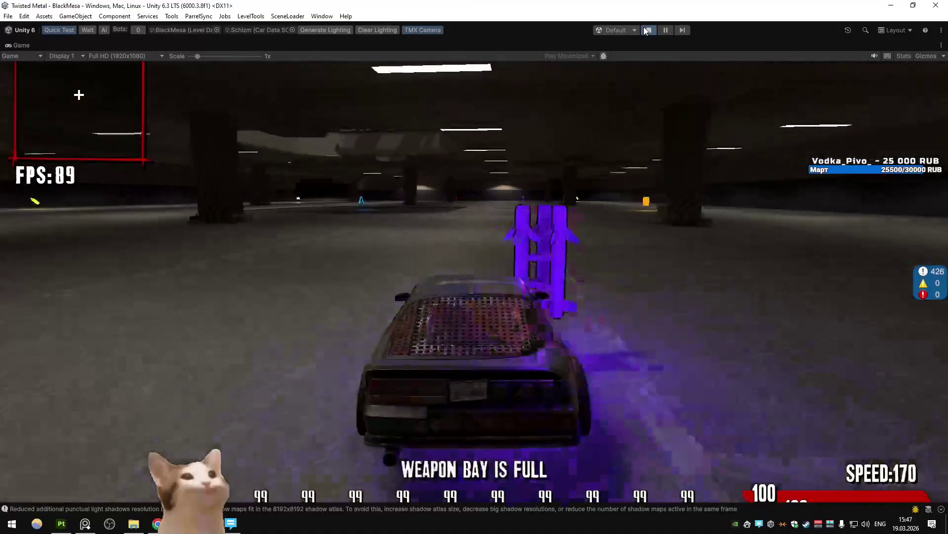
{"action": "key", "text": "s"}
{"action": "key", "text": "alt+Tab"}
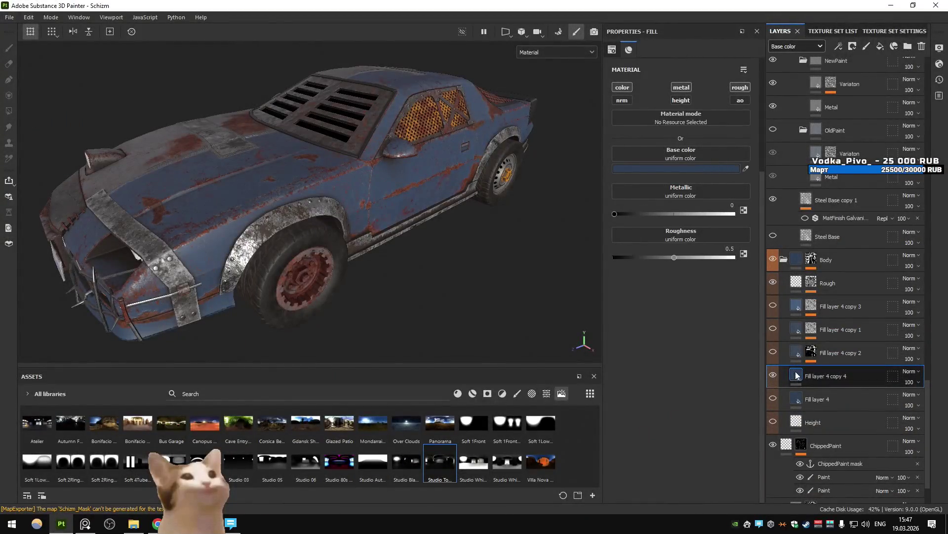
Raise the paint base colour's saturation to 0.570.
{"action": "left_click", "coordinate": [699, 168]}
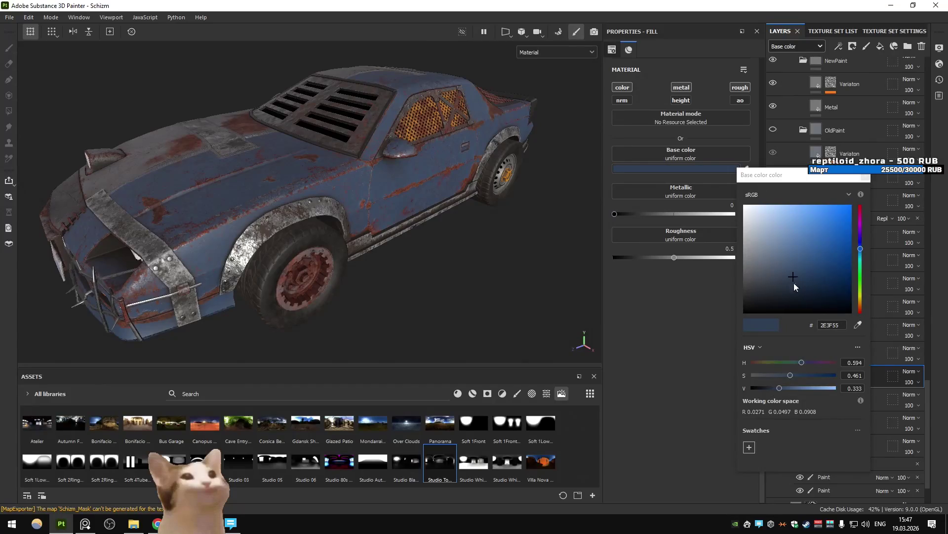
{"action": "left_click_drag", "start_coordinate": [794, 374], "coordinate": [774, 387]}
{"action": "left_click", "coordinate": [869, 176]}
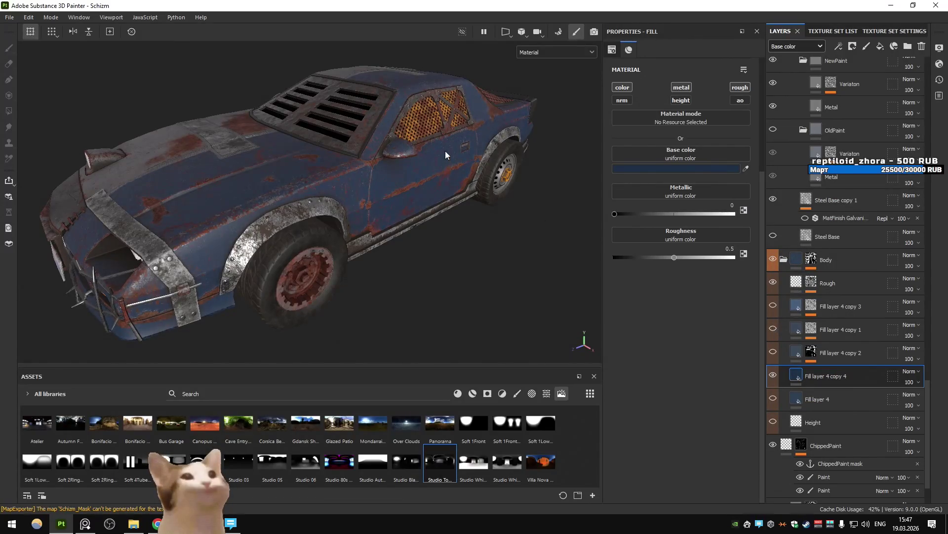
Export the Schizm textures and return to the running game in Unity.
{"action": "key", "text": "ctrl+shift+e"}
{"action": "left_click", "coordinate": [711, 435]}
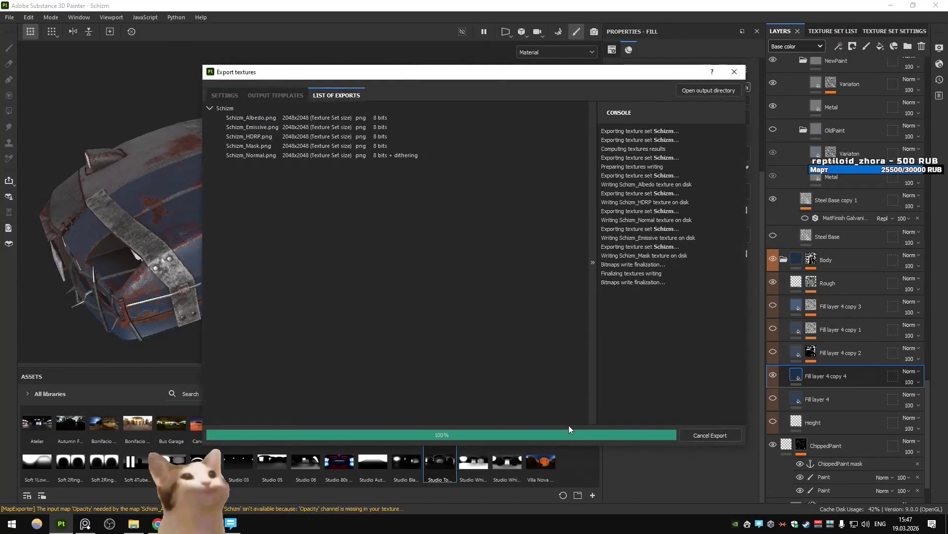
{"action": "left_click", "coordinate": [547, 431]}
{"action": "key", "text": "alt+Tab"}
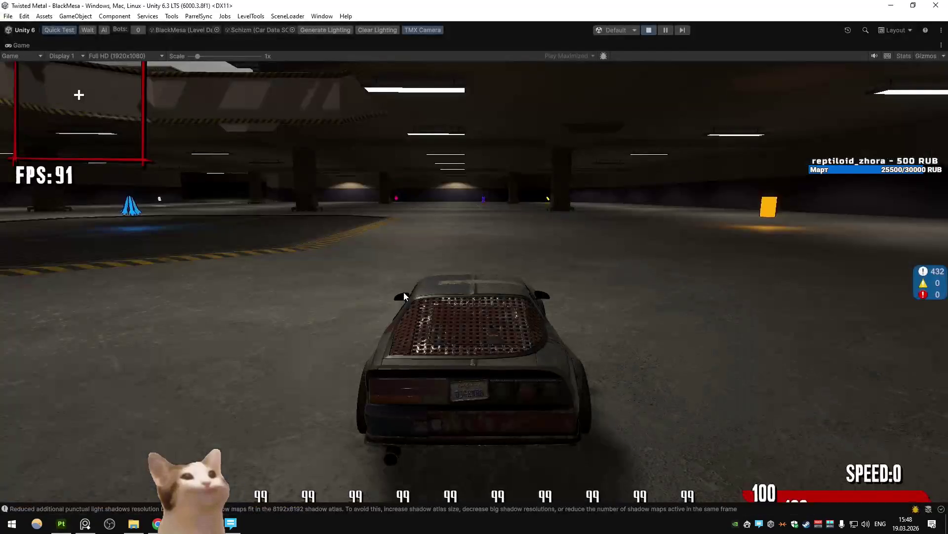
Drive right past the garage pillar, up the ramp into daylight, brake, then return to Substance Painter.
{"action": "key", "text": "w"}
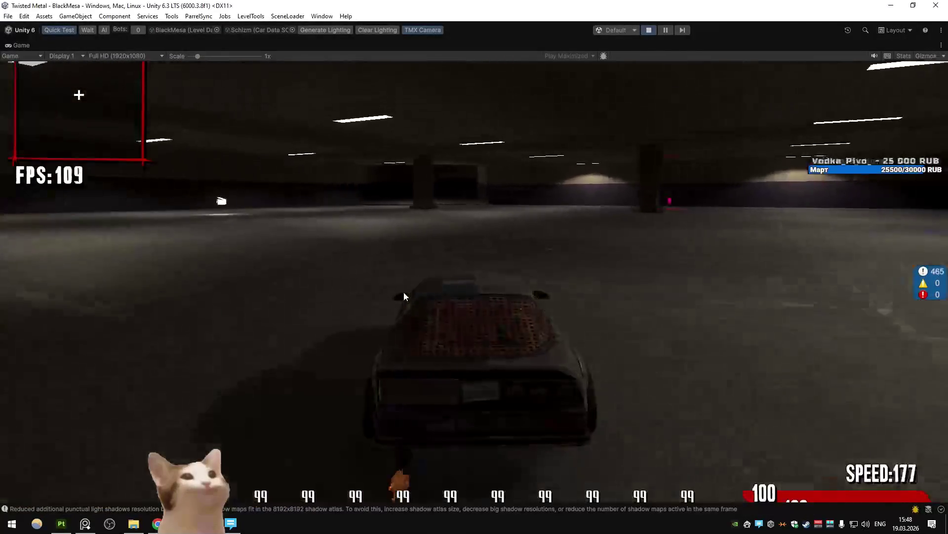
{"action": "key", "text": "d"}
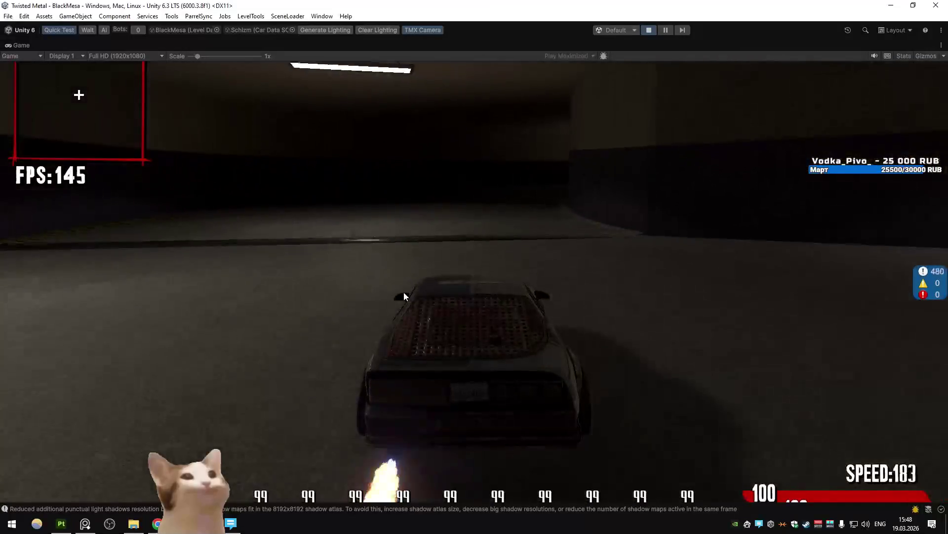
{"action": "key", "text": "d"}
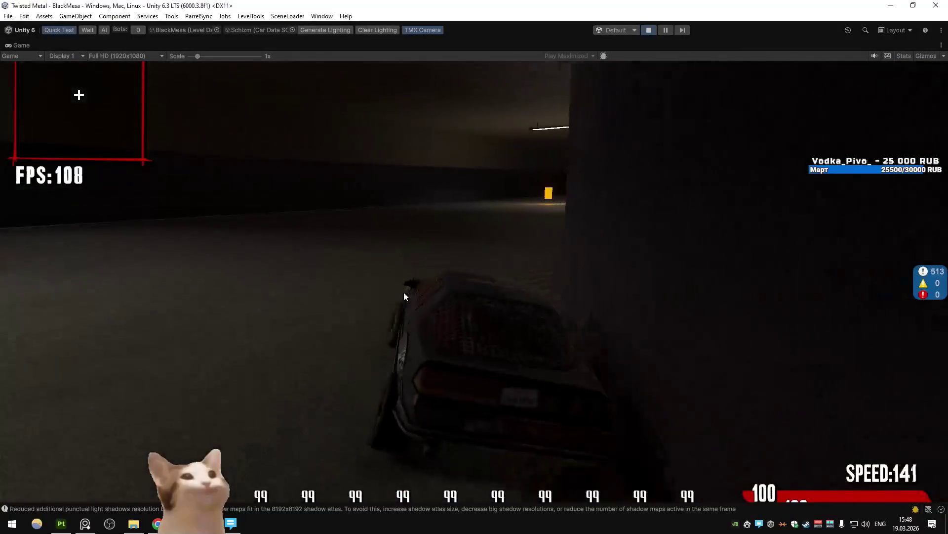
{"action": "key", "text": "w"}
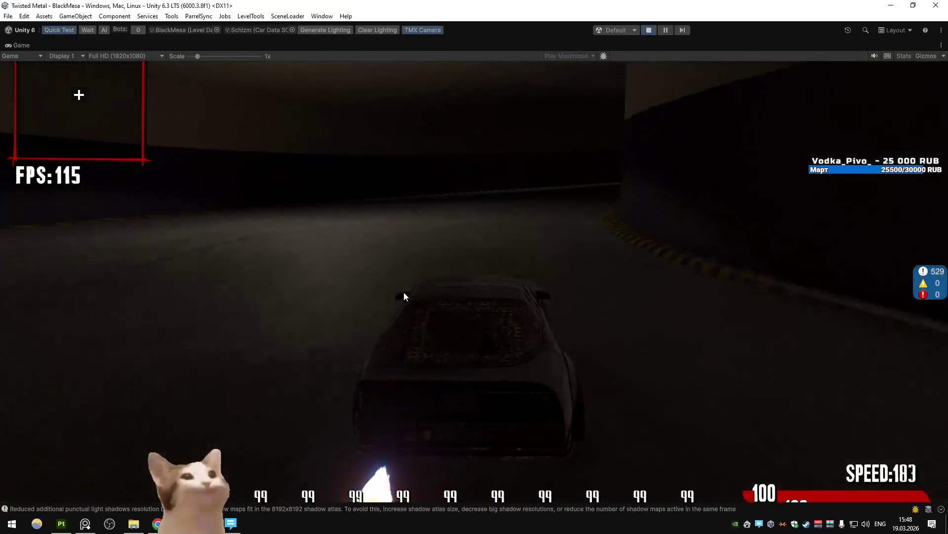
{"action": "key", "text": "d"}
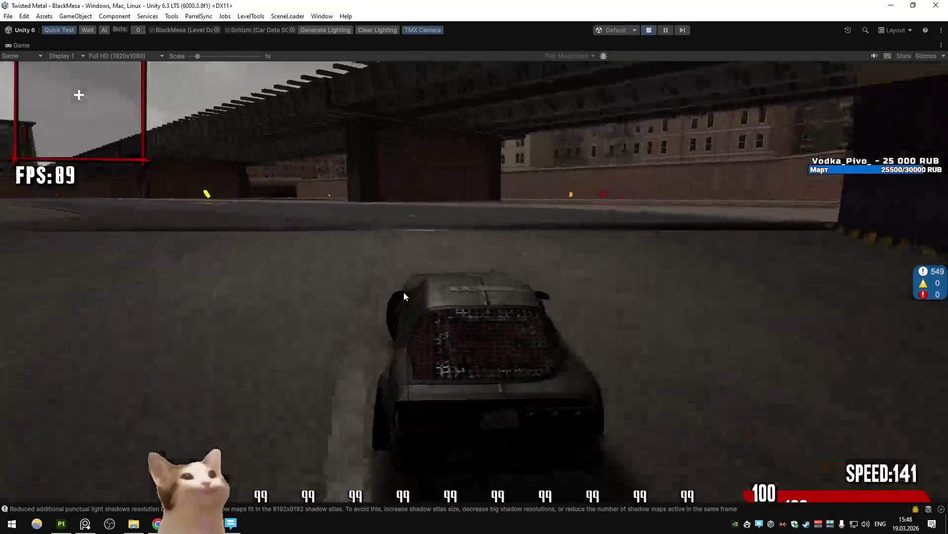
{"action": "key", "text": "s"}
{"action": "key", "text": "alt+Tab"}
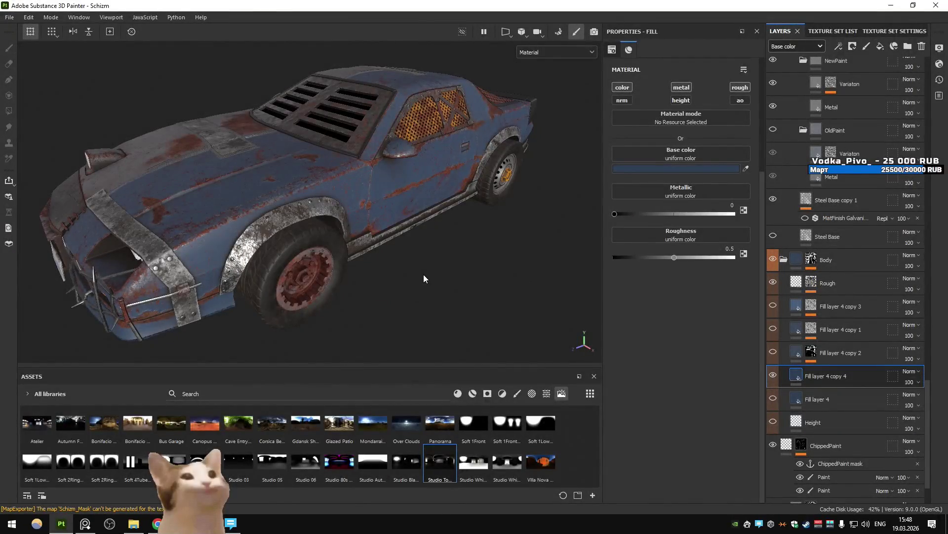
Hide and re-show the Fill layer 4 copy 4 blue paint to compare.
{"action": "key", "text": "ctrl"}
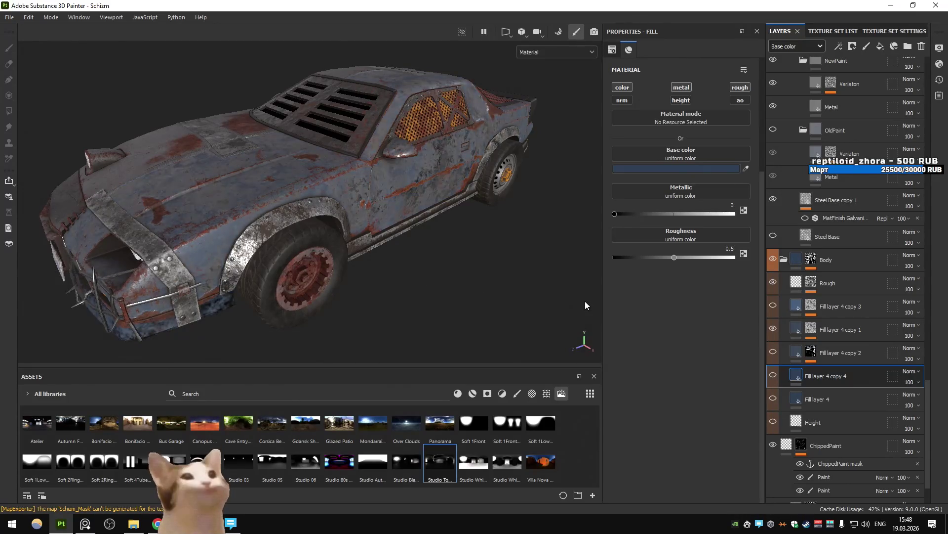
{"action": "key", "text": "ctrl"}
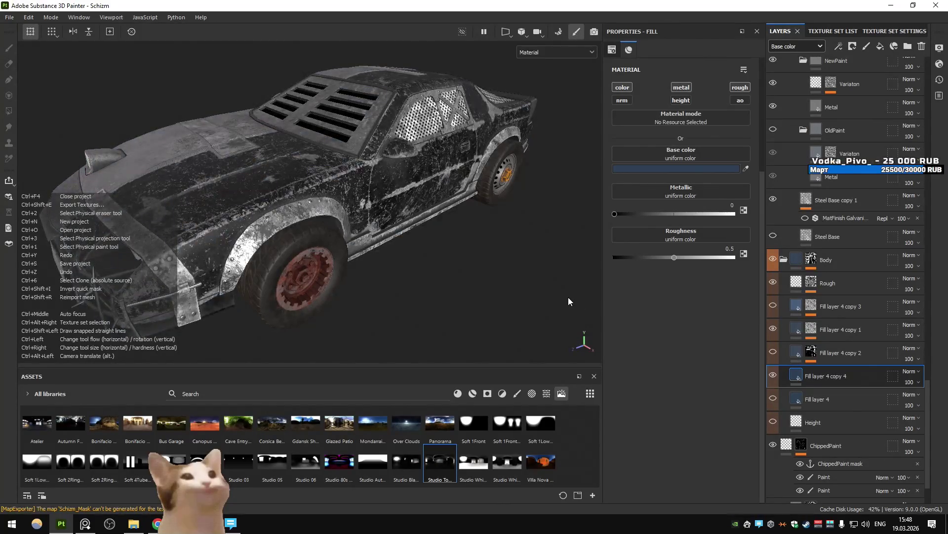
{"action": "key", "text": "ctrl"}
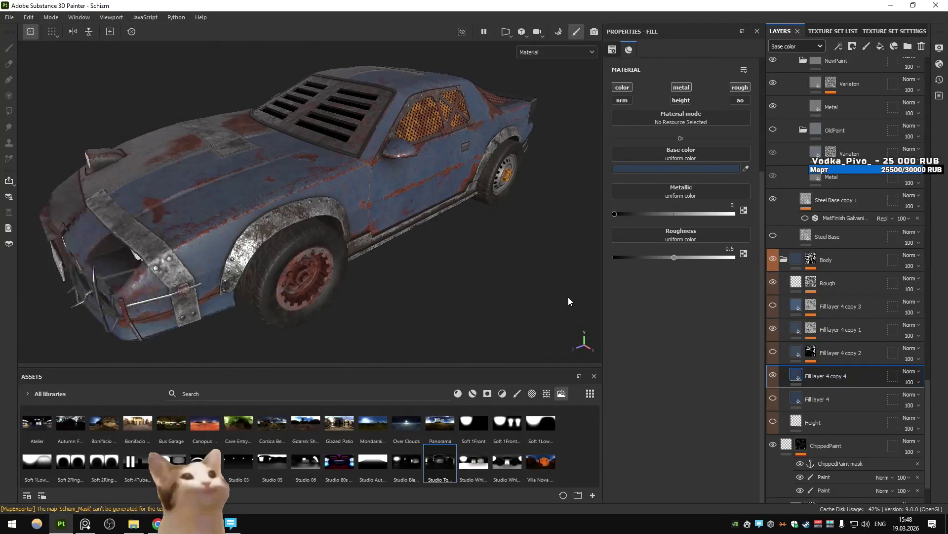
{"action": "left_click", "coordinate": [773, 352]}
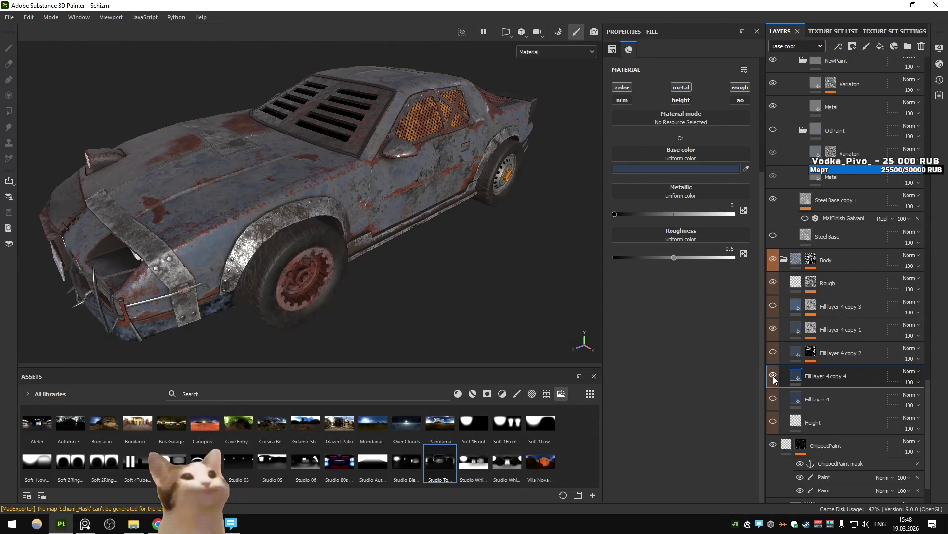
{"action": "left_click", "coordinate": [773, 375]}
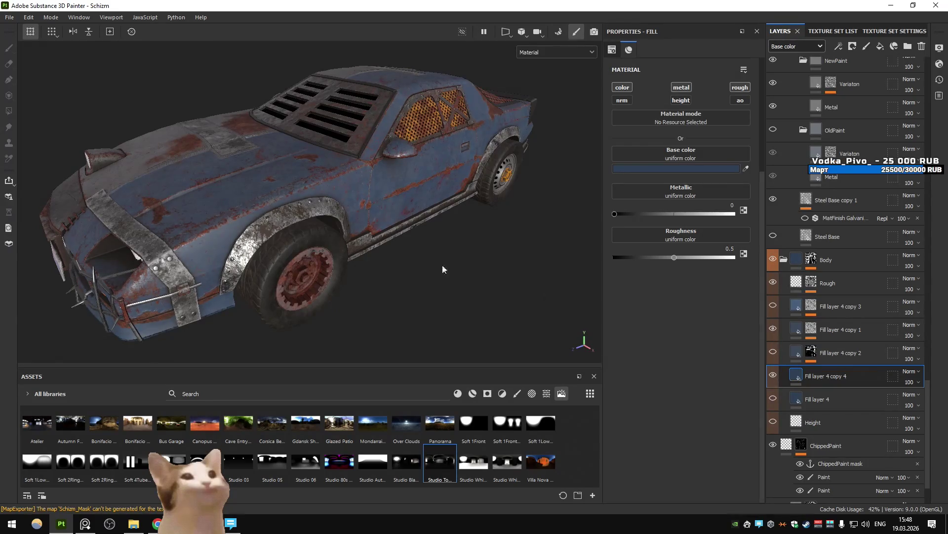
{"action": "scroll", "coordinate": [462, 276], "scroll_direction": "up", "scroll_amount": 10}
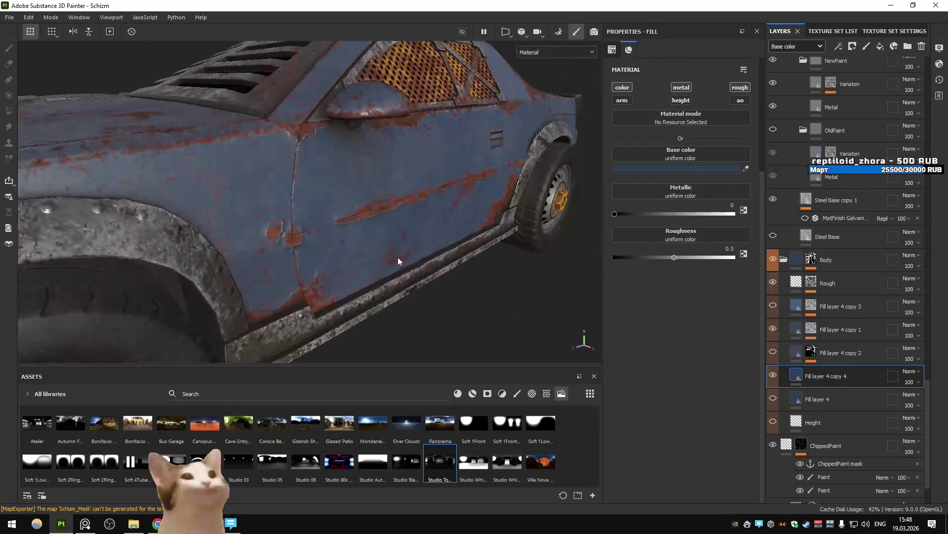
{"action": "scroll", "coordinate": [402, 256], "scroll_direction": "down", "scroll_amount": 10}
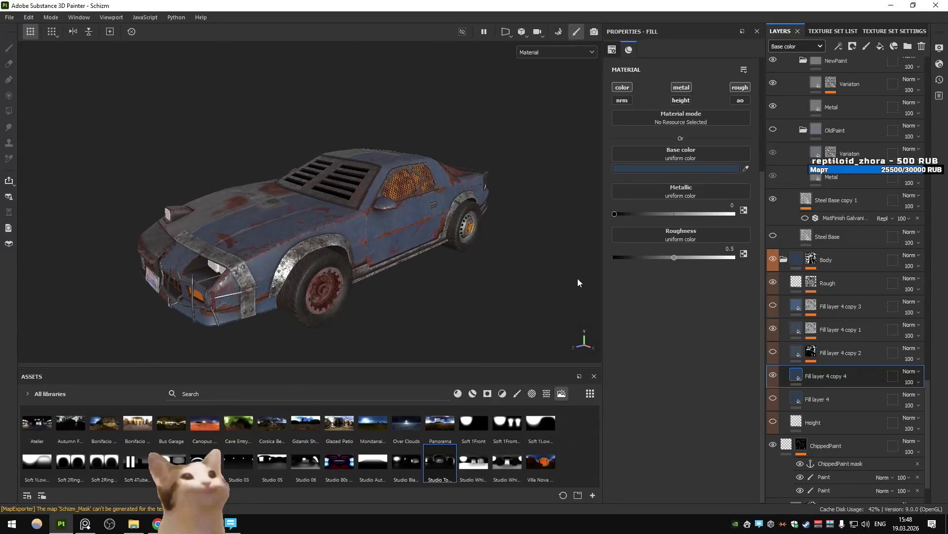
Undo and redo paint changes to compare, keeping the blue paint with rust patches and orange grille.
{"action": "left_click", "coordinate": [689, 168]}
{"action": "left_click", "coordinate": [667, 169]}
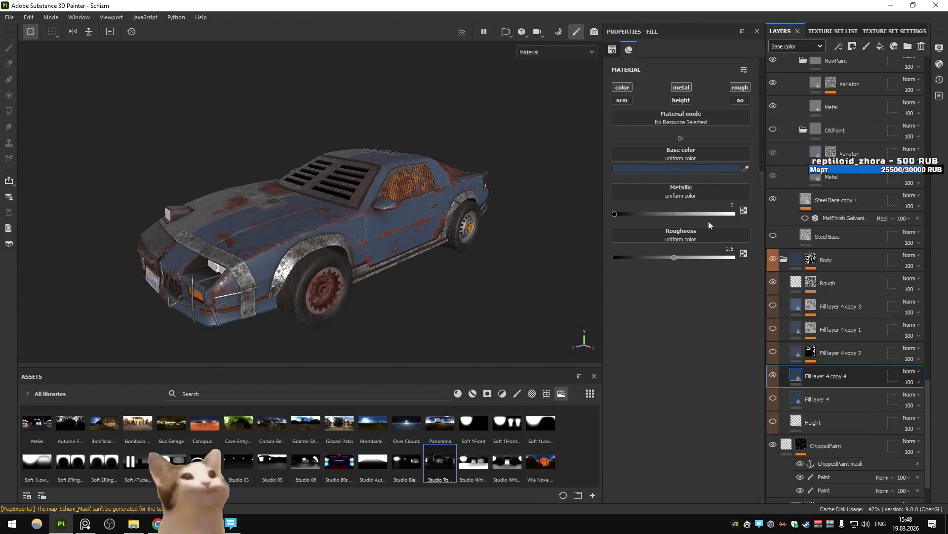
{"action": "key", "text": "ctrl"}
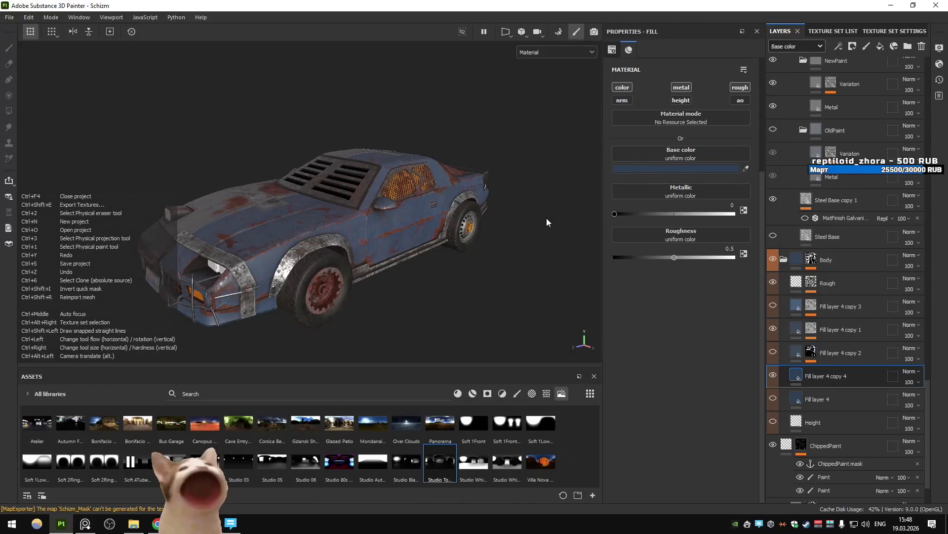
{"action": "key", "text": "ctrl+z"}
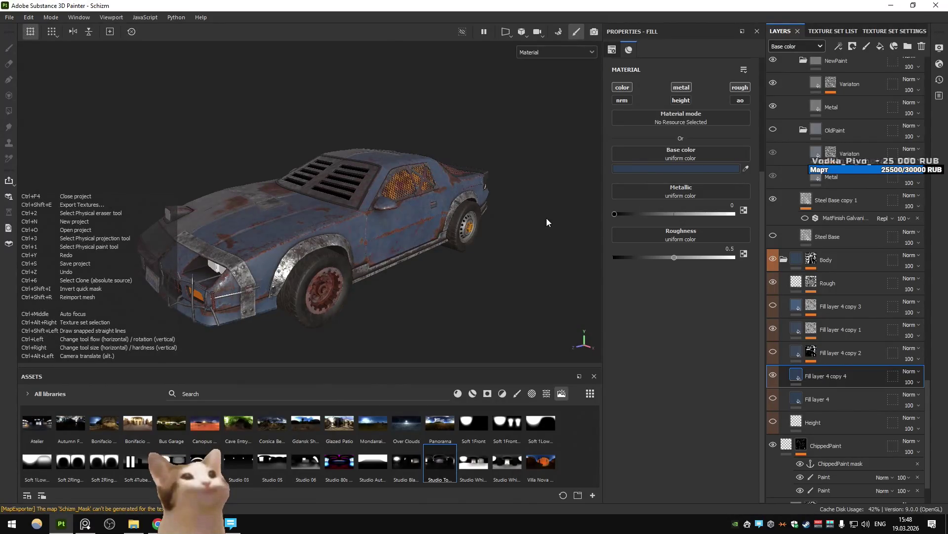
{"action": "key", "text": "ctrl+z"}
{"action": "key", "text": "ctrl+z"}
{"action": "key", "text": "ctrl+z"}
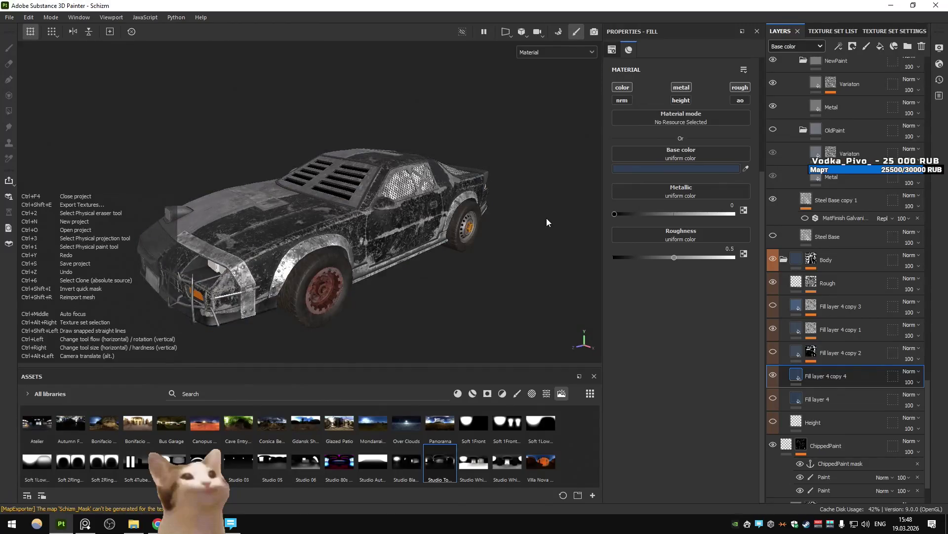
{"action": "key", "text": "ctrl+y"}
{"action": "key", "text": "ctrl+y"}
{"action": "key", "text": "ctrl+y"}
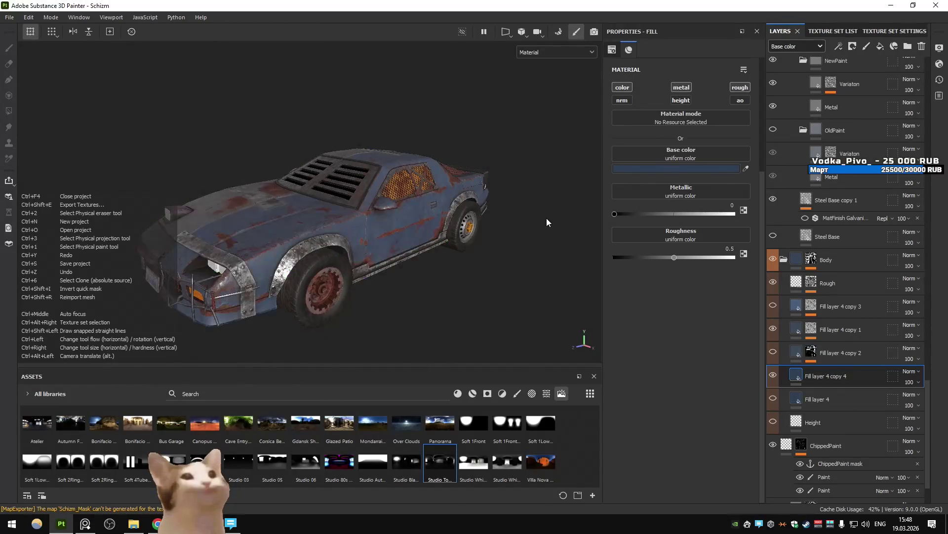
{"action": "key", "text": "ctrl+y"}
{"action": "key", "text": "ctrl+z"}
{"action": "key", "text": "ctrl+y"}
Export the Schizm texture maps as 2048×2048 PNGs and return to the game.
{"action": "key", "text": "ctrl+shift+e"}
{"action": "left_click", "coordinate": [712, 437]}
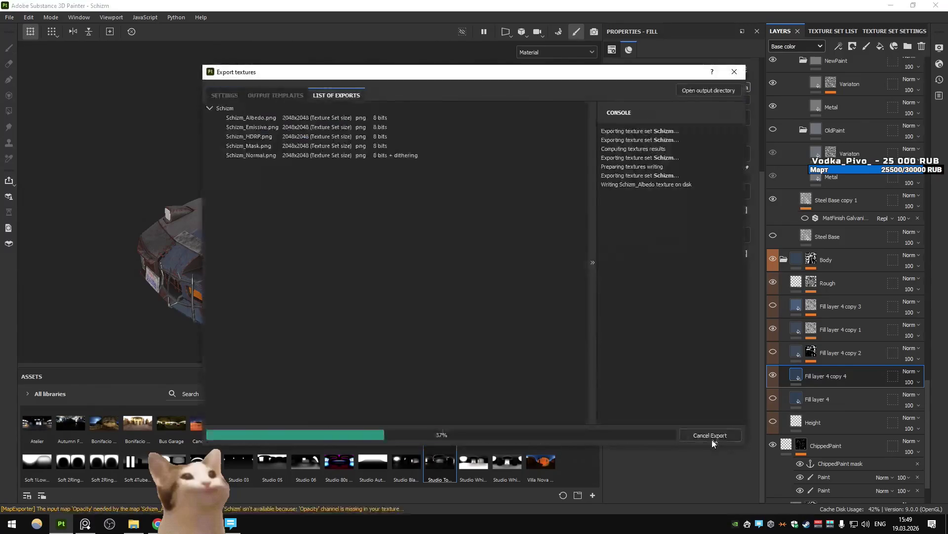
{"action": "left_click", "coordinate": [604, 432]}
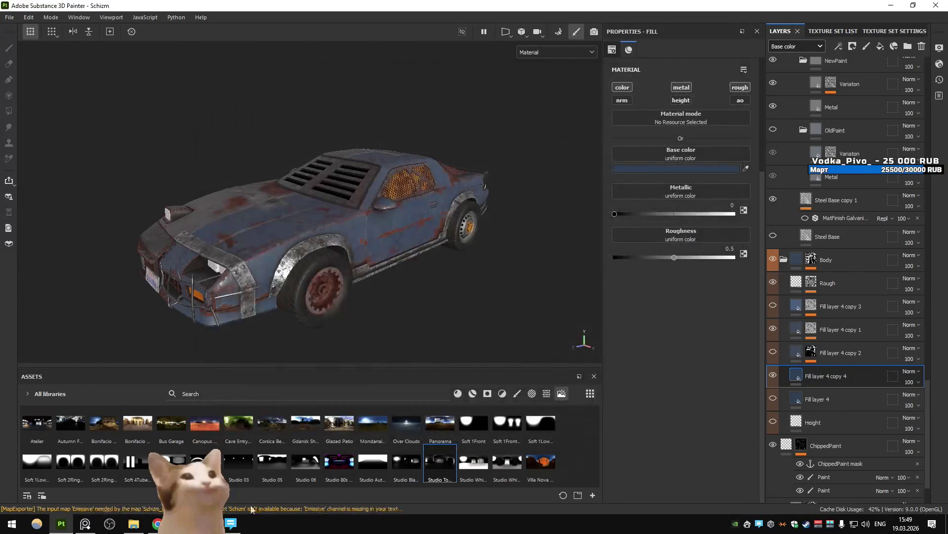
{"action": "key", "text": "alt+Tab"}
Drift along the road, then run ChangeLevel OilRig in the in-game console.
{"action": "key", "text": "w"}
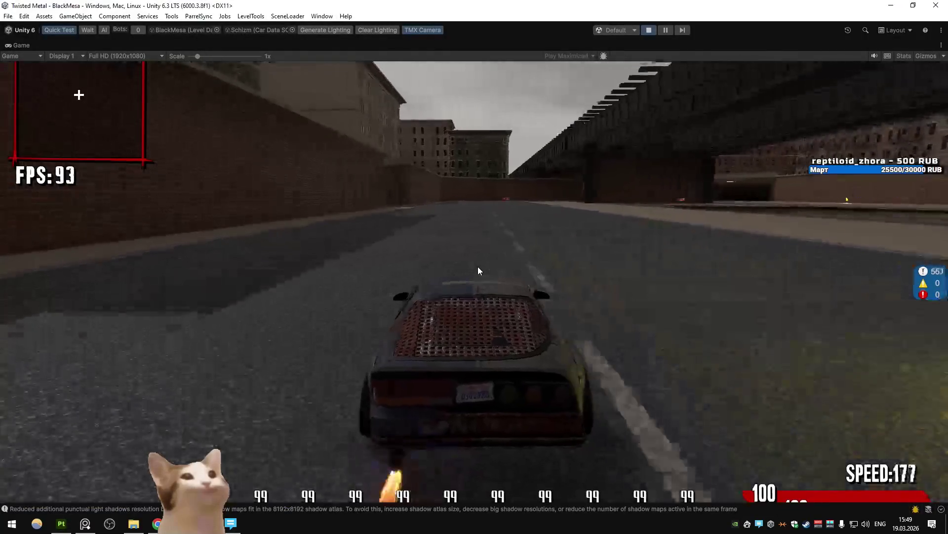
{"action": "key", "text": "d"}
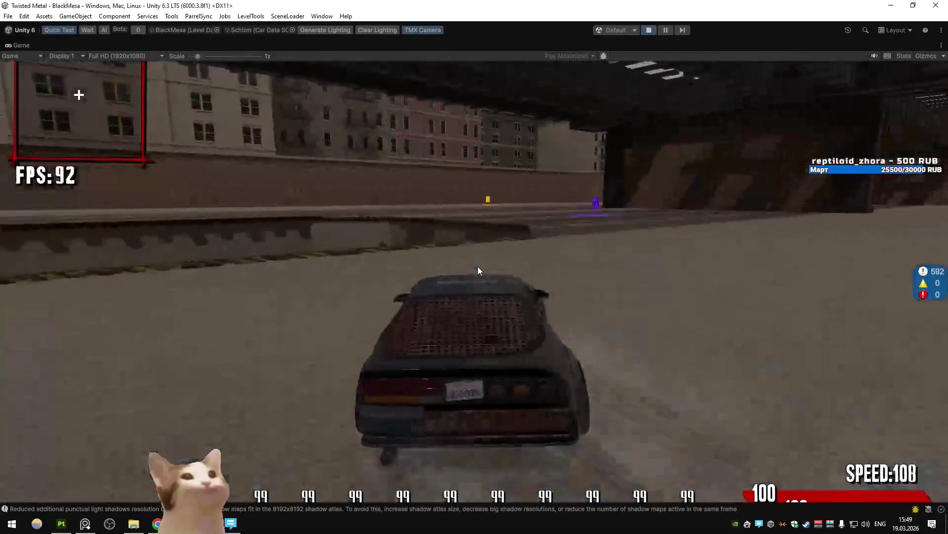
{"action": "key", "text": "a"}
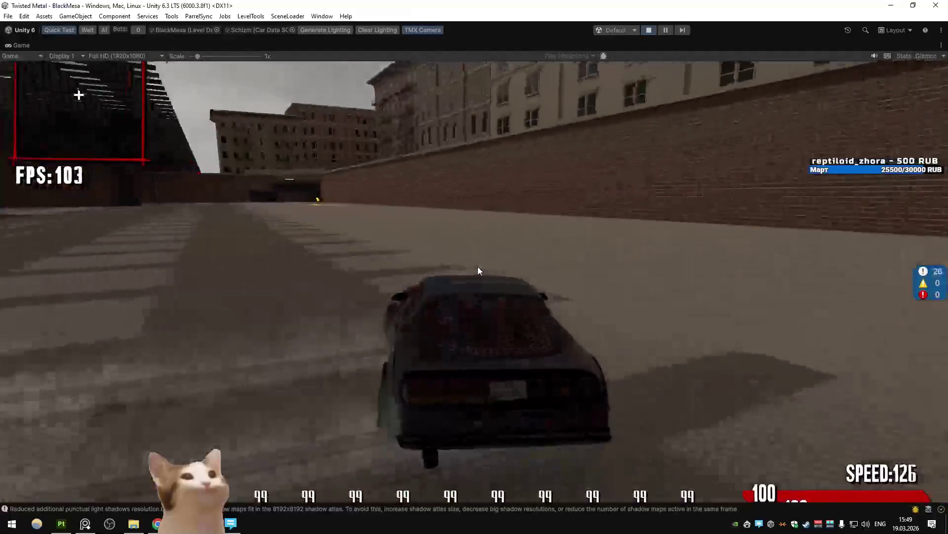
{"action": "key", "text": "grave"}
{"action": "type", "text": "ch"}
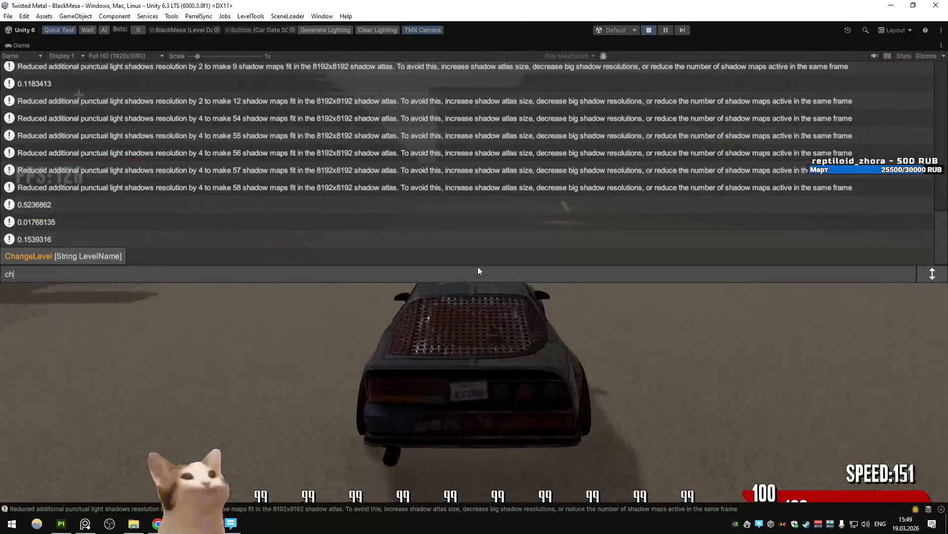
{"action": "key", "text": "Tab"}
{"action": "type", "text": "or"}
{"action": "key", "text": "Return"}
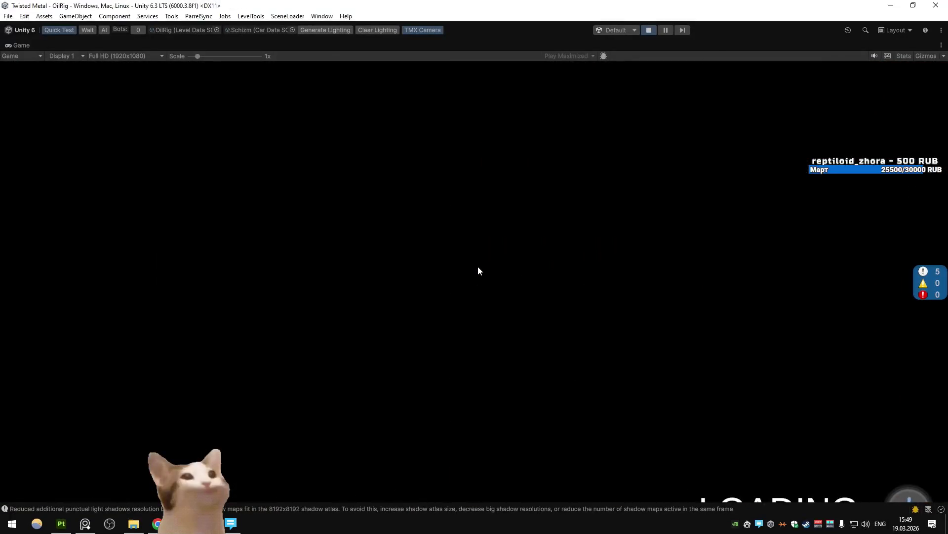
Drive around OilRig grabbing turbo and a Satellite, then zoom onto the car's hood in Substance Painter.
{"action": "key", "text": "d"}
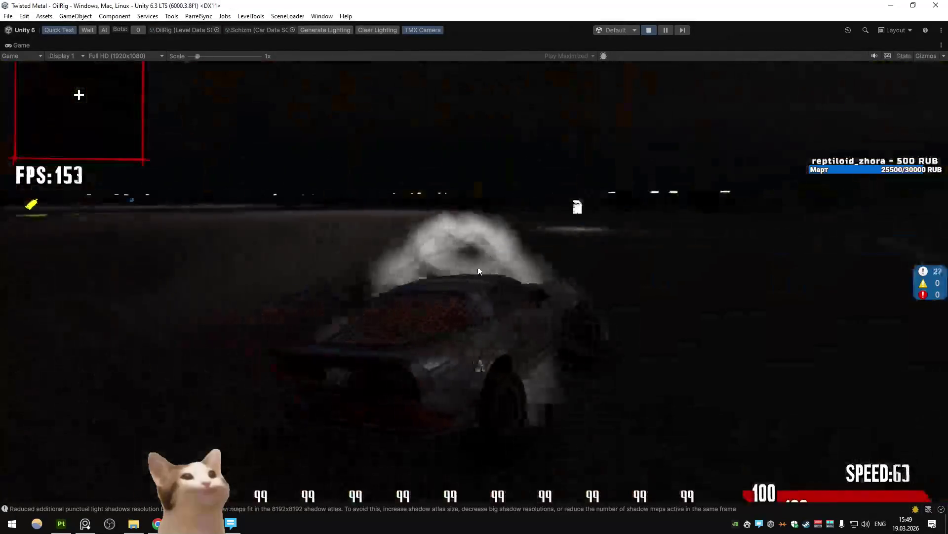
{"action": "key", "text": "d"}
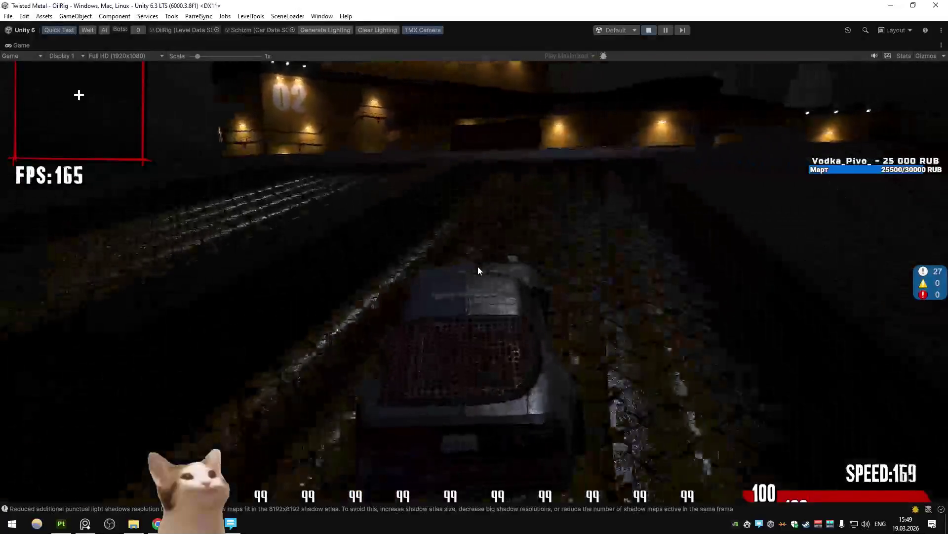
{"action": "key", "text": "d"}
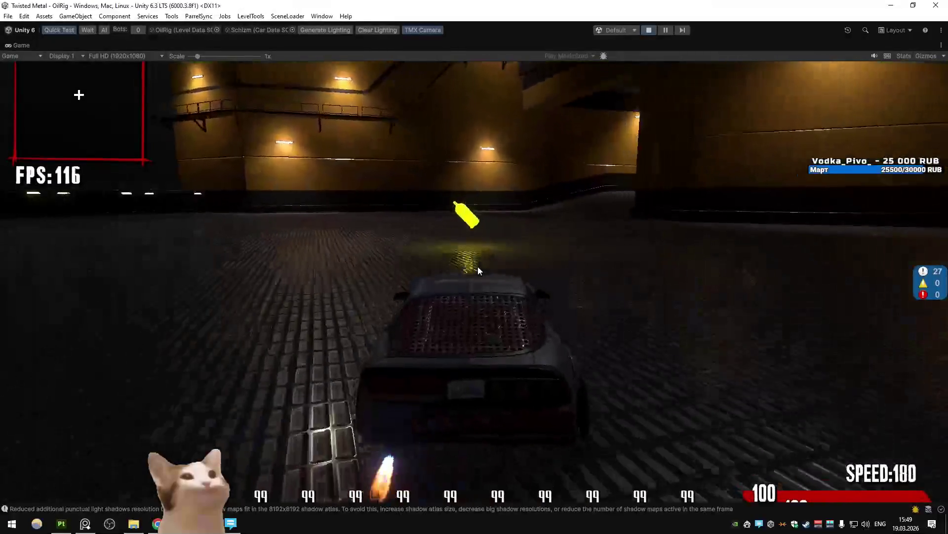
{"action": "key", "text": "d"}
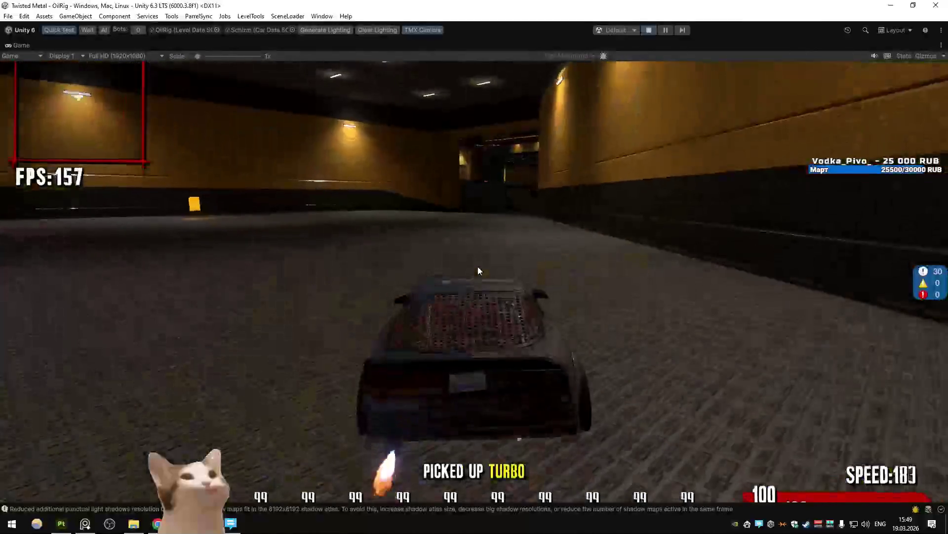
{"action": "key", "text": "w"}
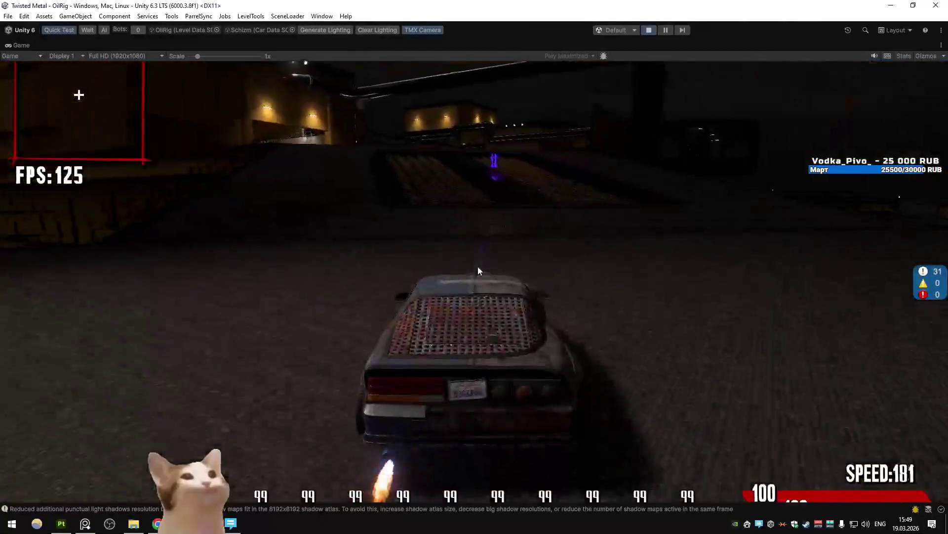
{"action": "key", "text": "w"}
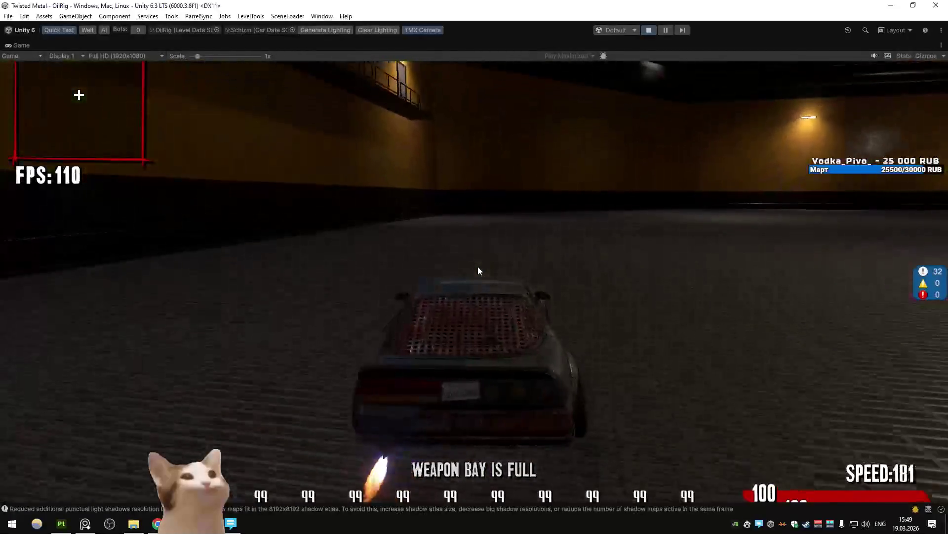
{"action": "key", "text": "a"}
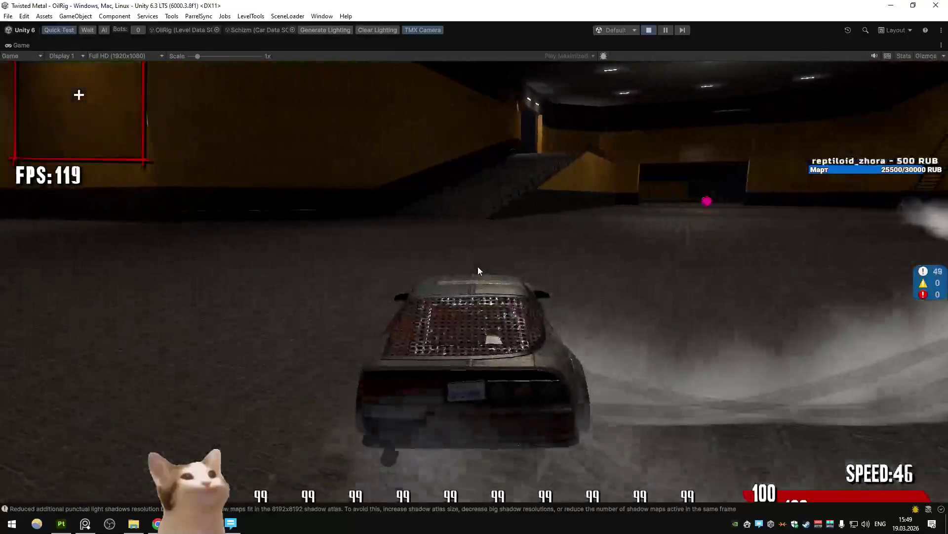
{"action": "key", "text": "w"}
{"action": "key", "text": "s"}
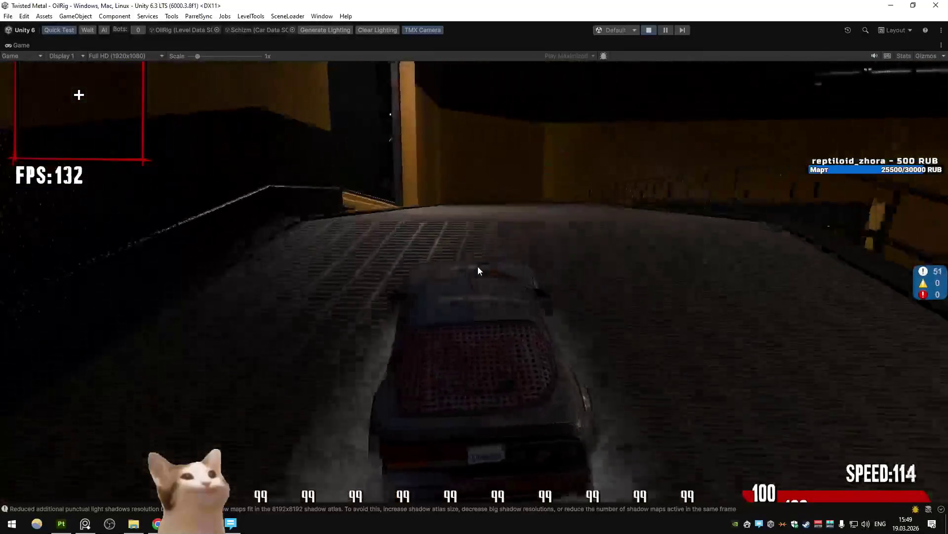
{"action": "key", "text": "w"}
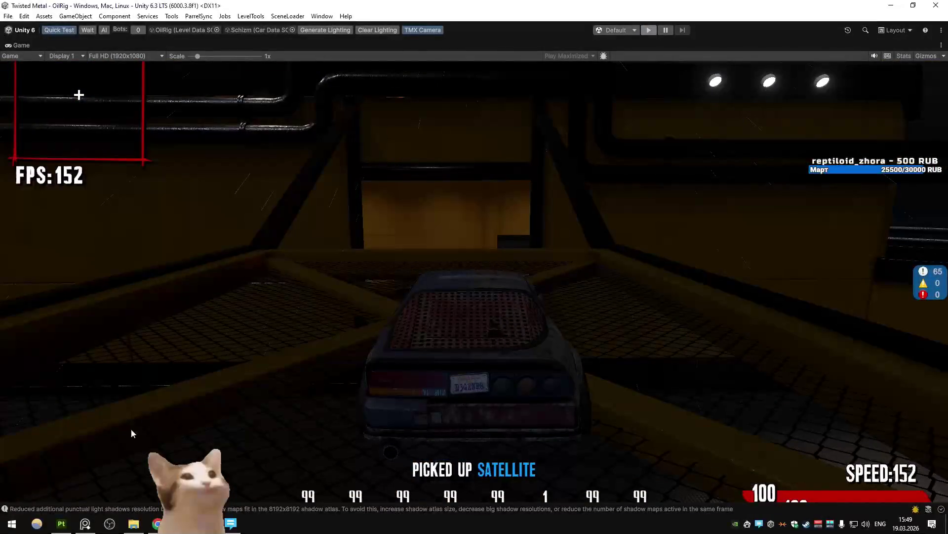
{"action": "key", "text": "alt+Tab"}
{"action": "mouse_move", "coordinate": [366, 237]}
{"action": "left_mouse_down", "text": "alt"}
{"action": "mouse_move", "coordinate": [378, 224]}
{"action": "mouse_move", "coordinate": [396, 262]}
{"action": "mouse_move", "coordinate": [306, 291]}
{"action": "mouse_move", "coordinate": [240, 265]}
{"action": "mouse_move", "coordinate": [342, 218]}
{"action": "mouse_move", "coordinate": [328, 265]}
{"action": "mouse_move", "coordinate": [404, 272]}
{"action": "mouse_move", "coordinate": [333, 186]}
{"action": "mouse_move", "coordinate": [403, 206]}
{"action": "mouse_move", "coordinate": [308, 281]}
{"action": "left_mouse_up", "text": "alt"}
{"action": "right_click_drag", "start_coordinate": [308, 280], "coordinate": [246, 286], "text": "shift"}
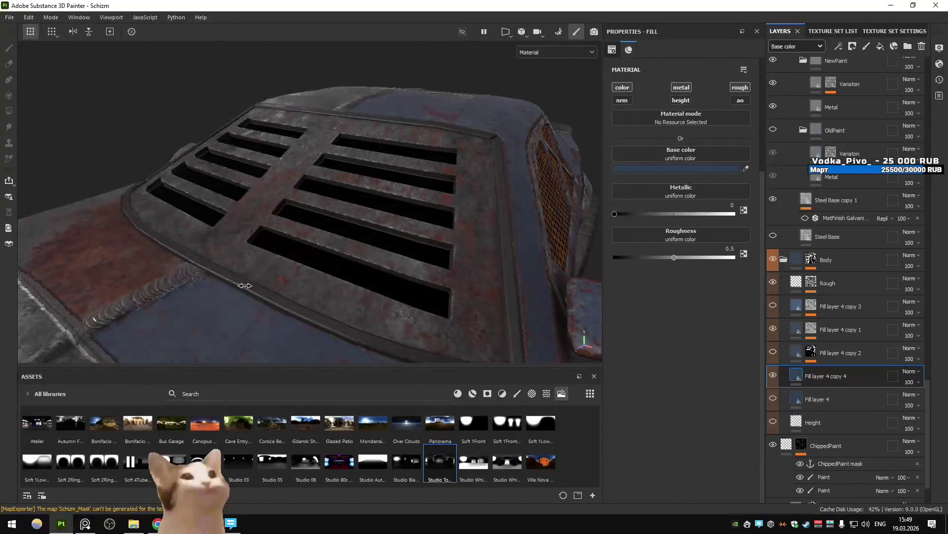
{"action": "scroll", "coordinate": [251, 293], "scroll_direction": "down", "scroll_amount": 3}
{"action": "mouse_move", "coordinate": [252, 294]}
{"action": "left_mouse_down", "text": "alt"}
{"action": "mouse_move", "coordinate": [250, 305]}
{"action": "mouse_move", "coordinate": [242, 259]}
{"action": "mouse_move", "coordinate": [312, 276]}
{"action": "left_mouse_up", "text": "alt"}
{"action": "right_click_drag", "start_coordinate": [311, 276], "coordinate": [320, 277], "text": "shift"}
{"action": "left_click_drag", "start_coordinate": [305, 238], "coordinate": [316, 270], "text": "alt"}
{"action": "key", "text": "alt+Tab"}
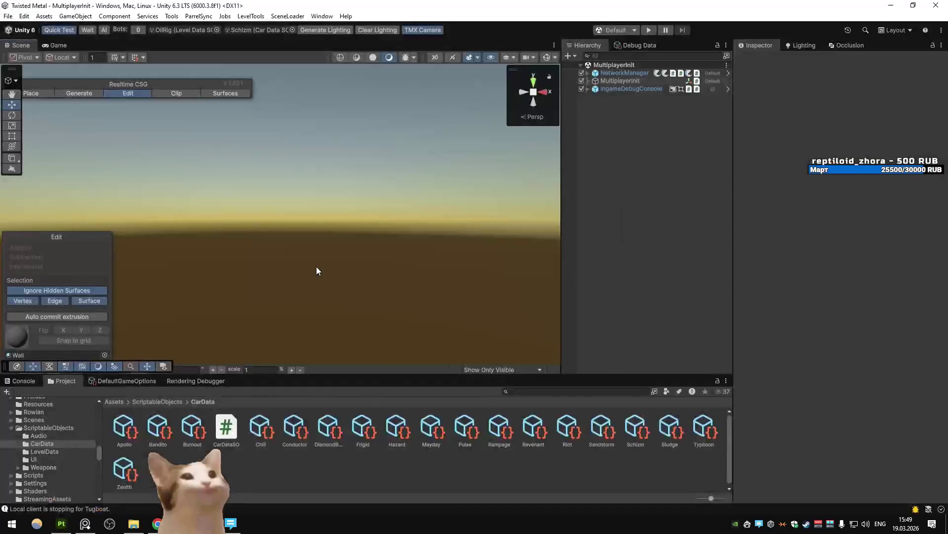
Bring Unity to the front, start Play mode, and drive into the lit building for a weapon.
{"action": "key", "text": "alt+Tab"}
{"action": "key", "text": "alt+Tab"}
{"action": "left_click", "coordinate": [369, 240]}
{"action": "left_click", "coordinate": [644, 31]}
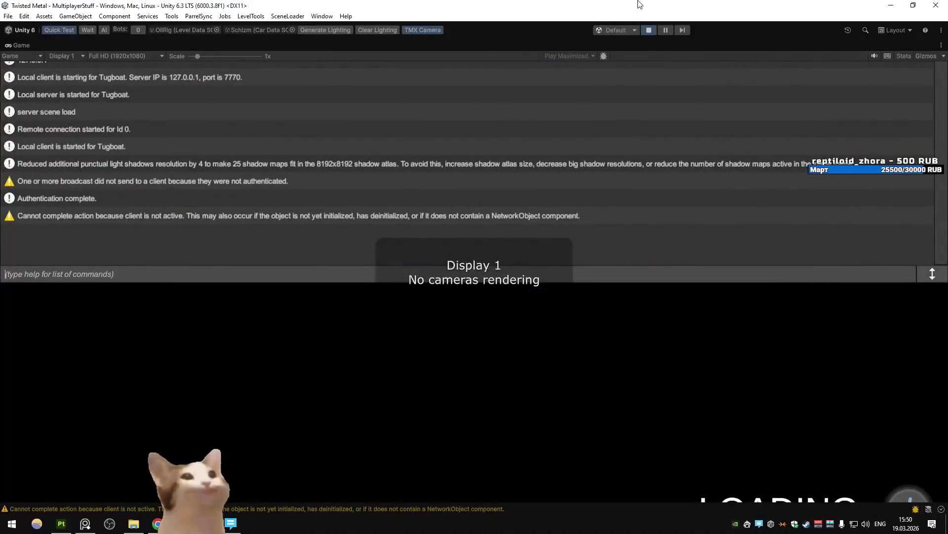
{"action": "key", "text": "w"}
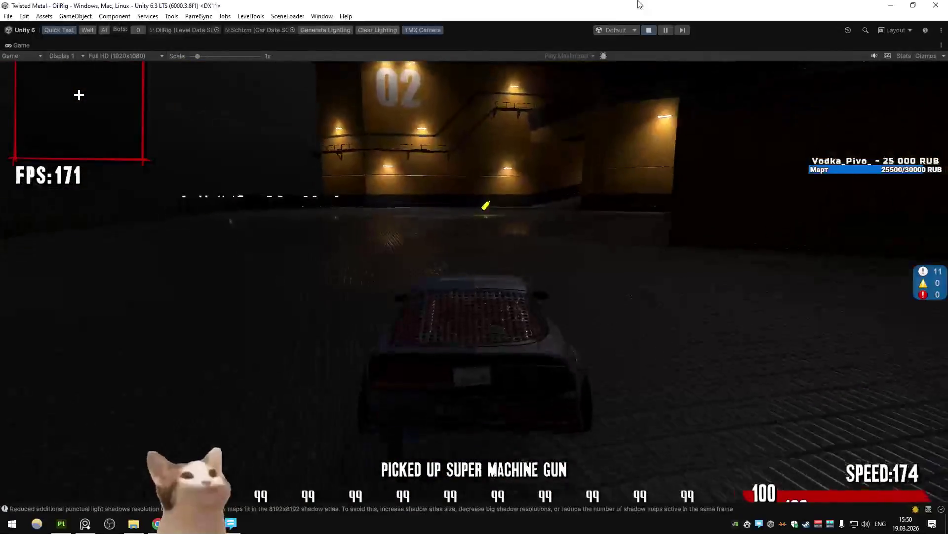
Collect the turbo by the wall, drift through a turn, and grab a Satellite in the hall.
{"action": "key", "text": "d"}
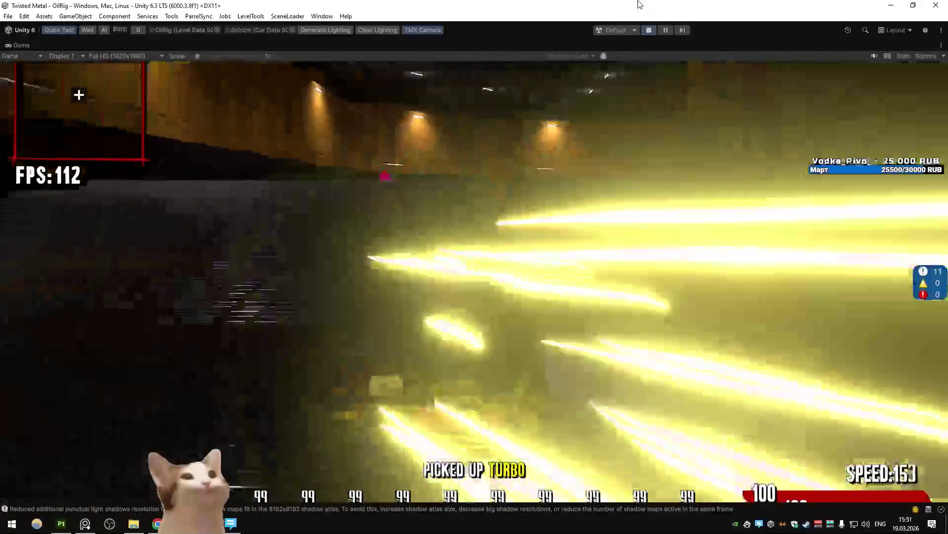
{"action": "key", "text": "w"}
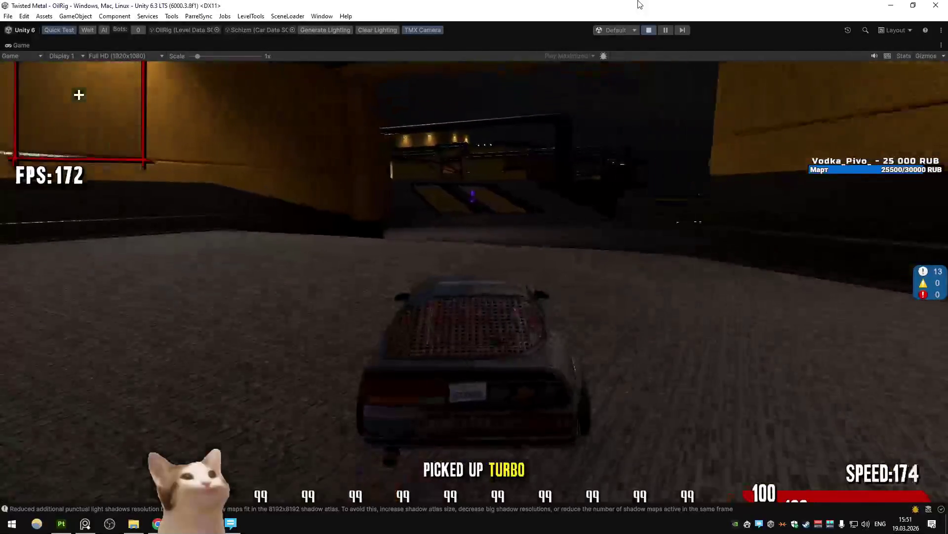
{"action": "key", "text": "w"}
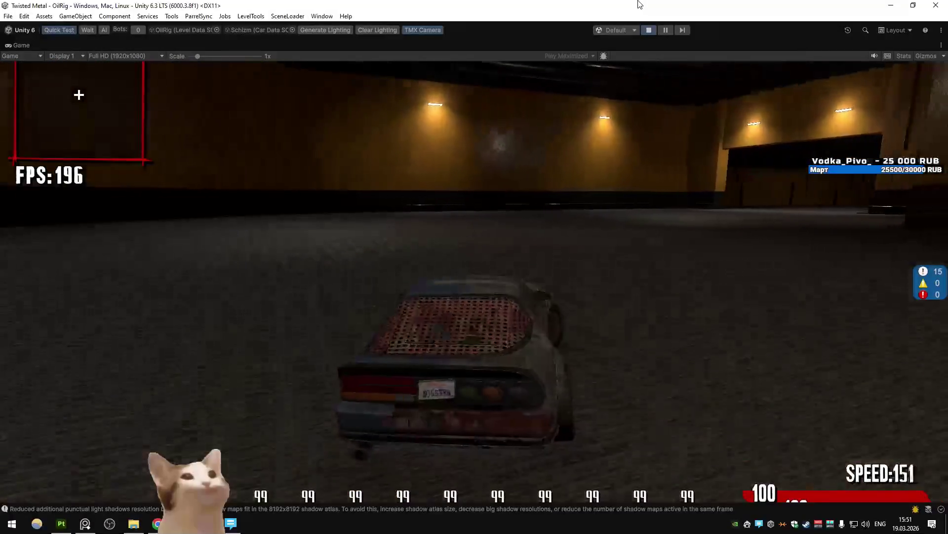
{"action": "key", "text": "space"}
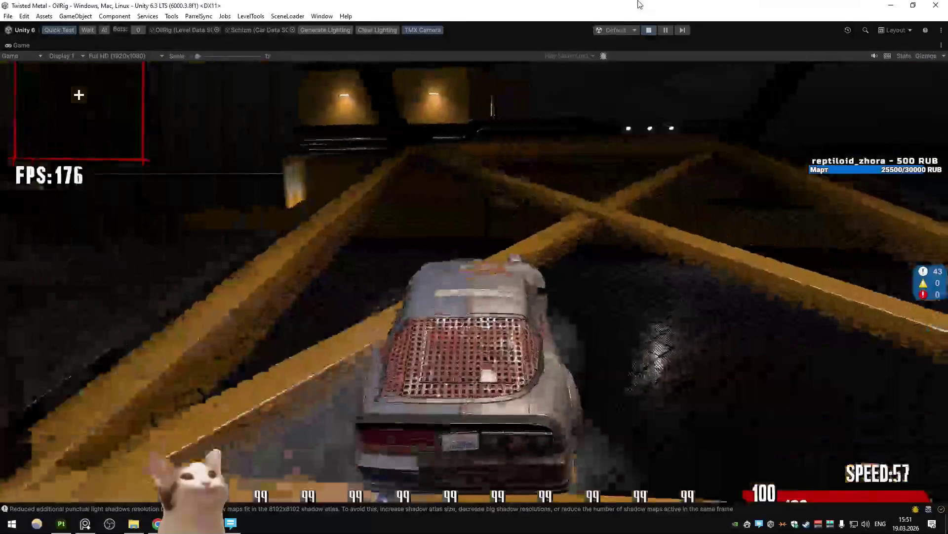
{"action": "key", "text": "w"}
{"action": "key", "text": "w"}
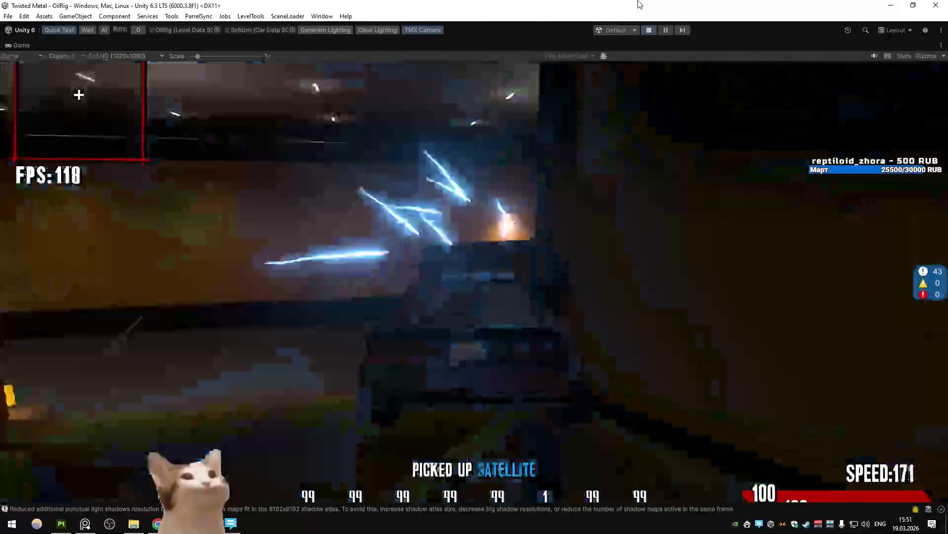
{"action": "key", "text": "w"}
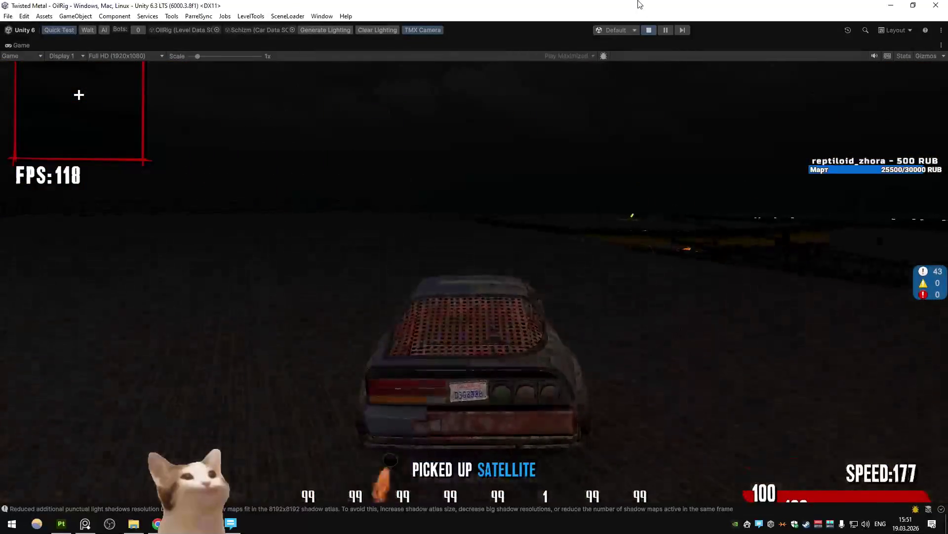
{"action": "key", "text": "w"}
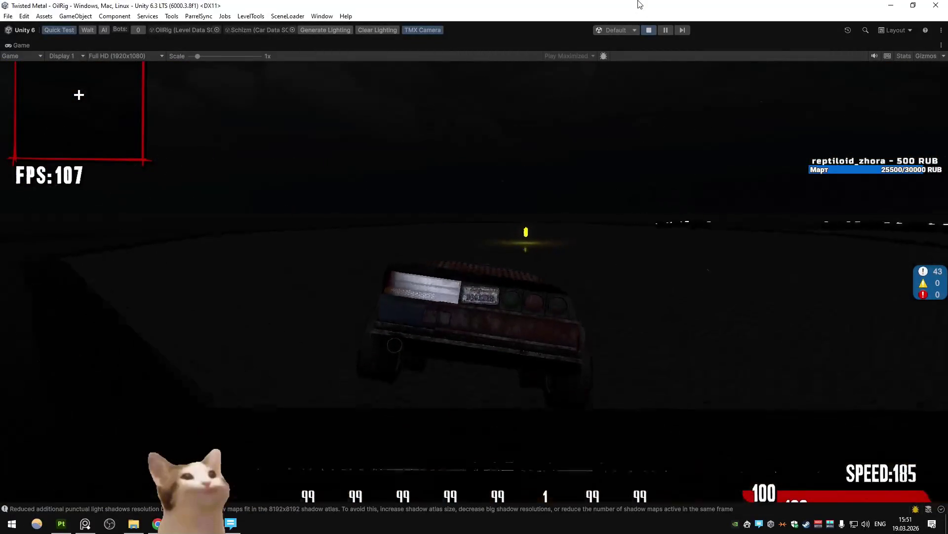
{"action": "key", "text": "w"}
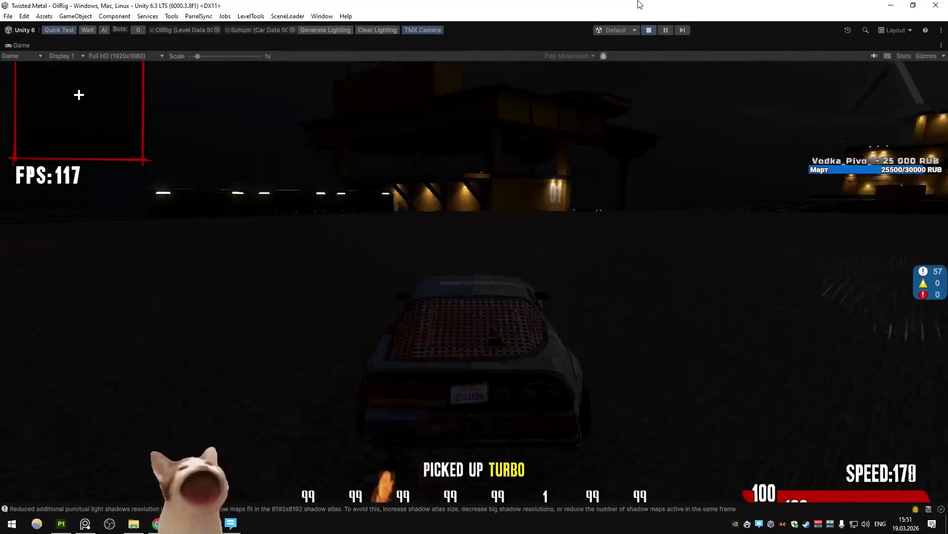
Drift through sharp turns around the arena and head to the lit building, firing.
{"action": "key", "text": "a"}
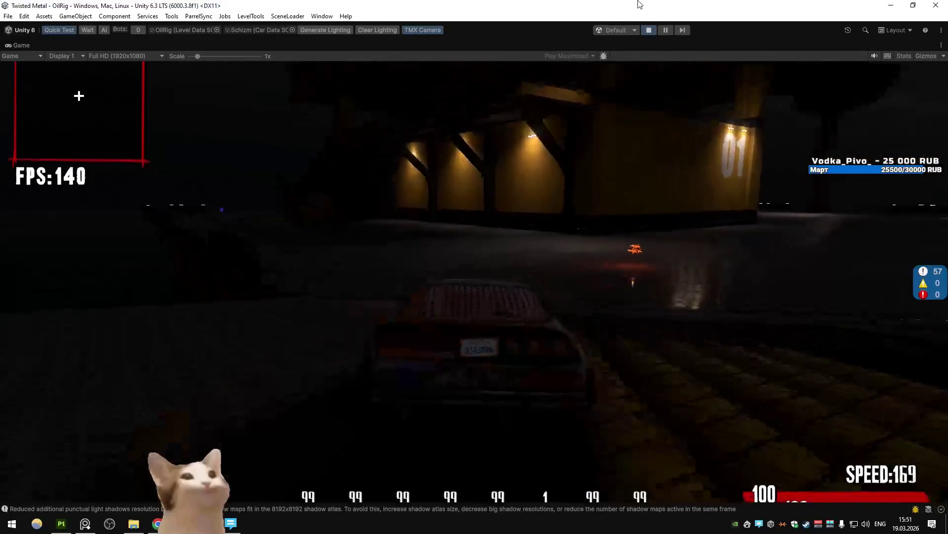
{"action": "key", "text": "w"}
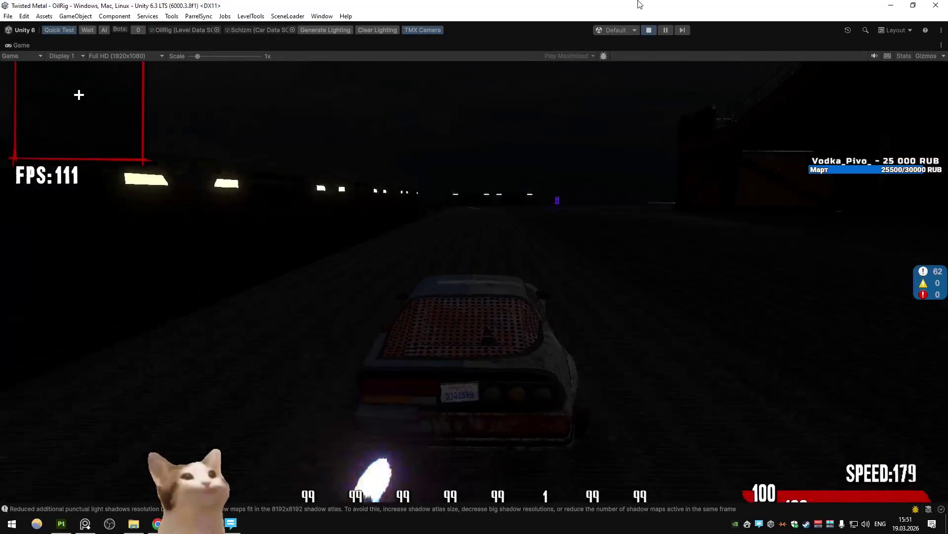
{"action": "key", "text": "d"}
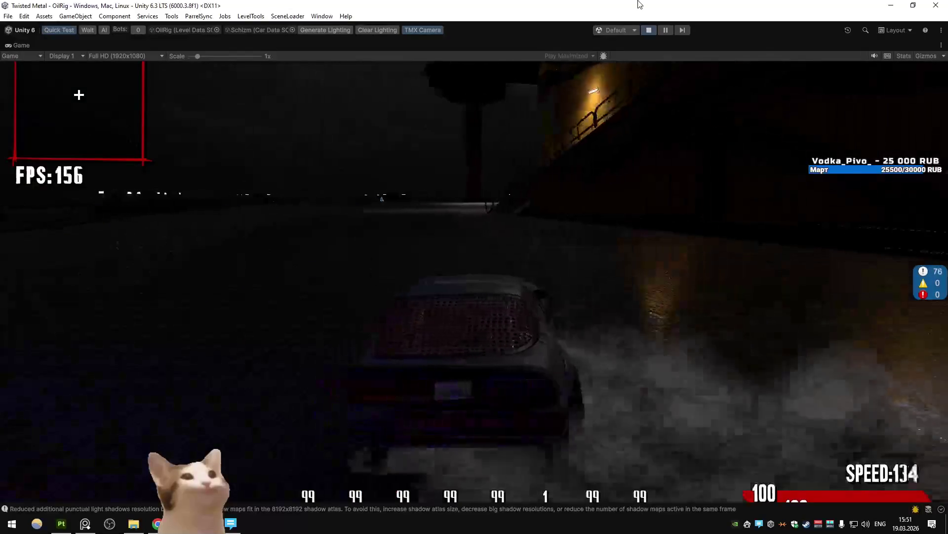
{"action": "key", "text": "d"}
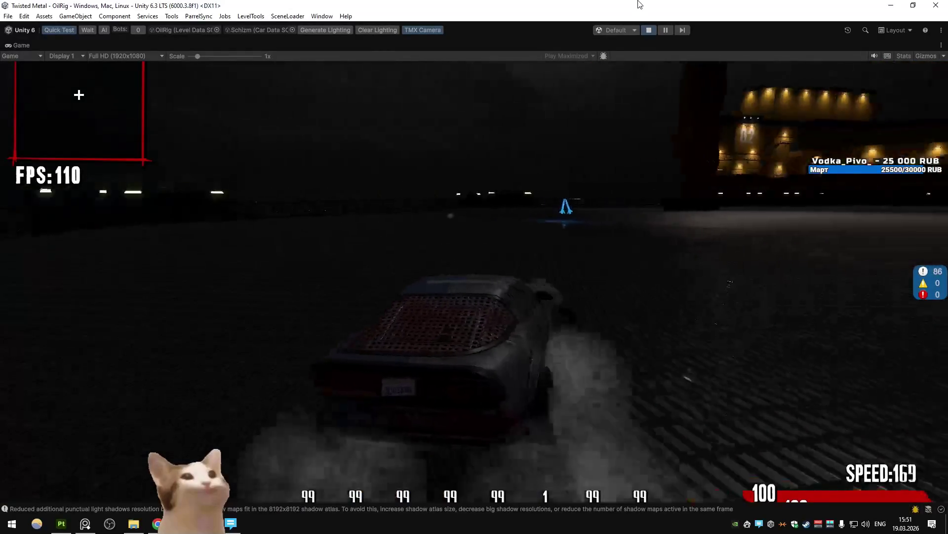
{"action": "key", "text": "w"}
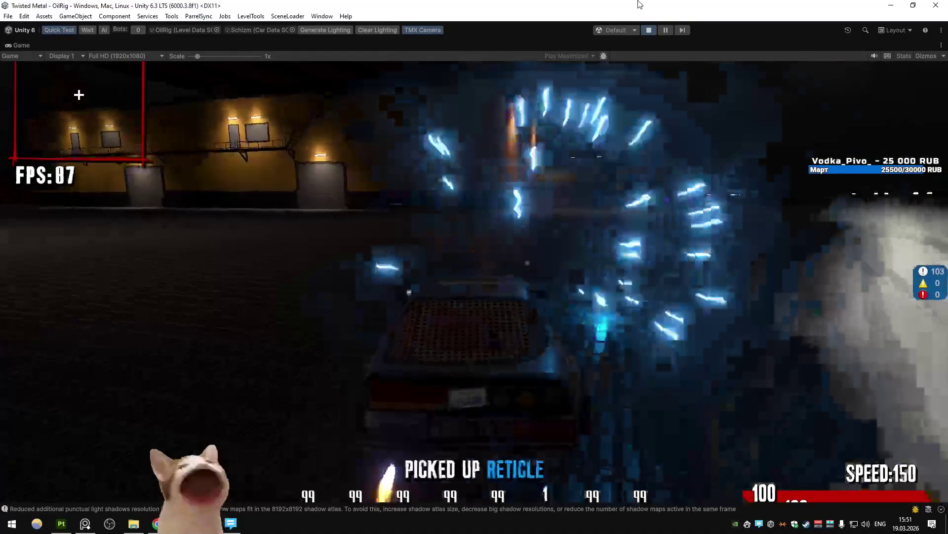
{"action": "key", "text": "a"}
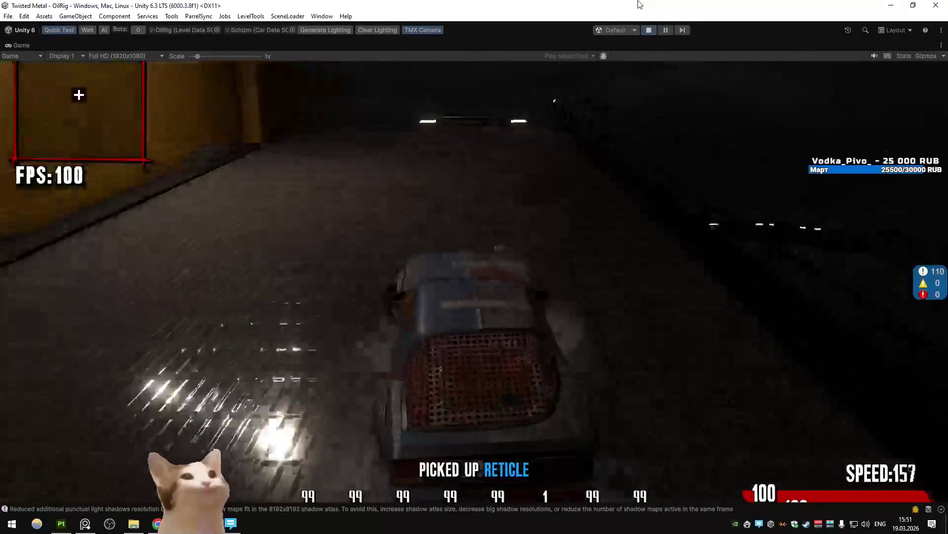
{"action": "key", "text": "w"}
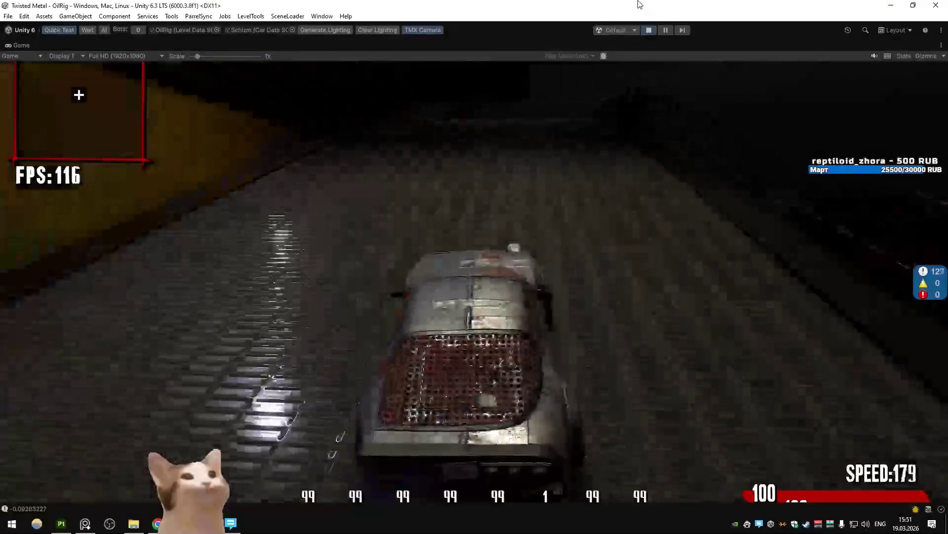
{"action": "key", "text": "w"}
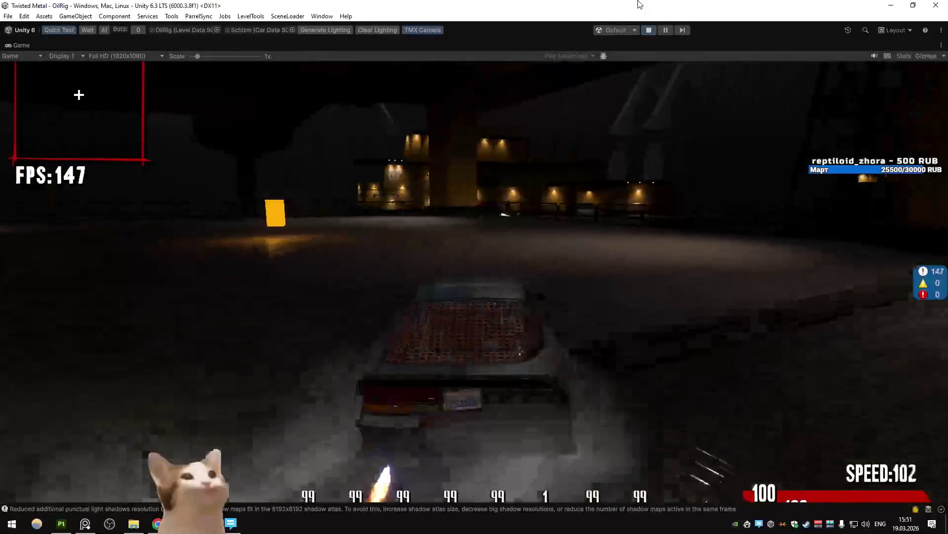
{"action": "key", "text": "w"}
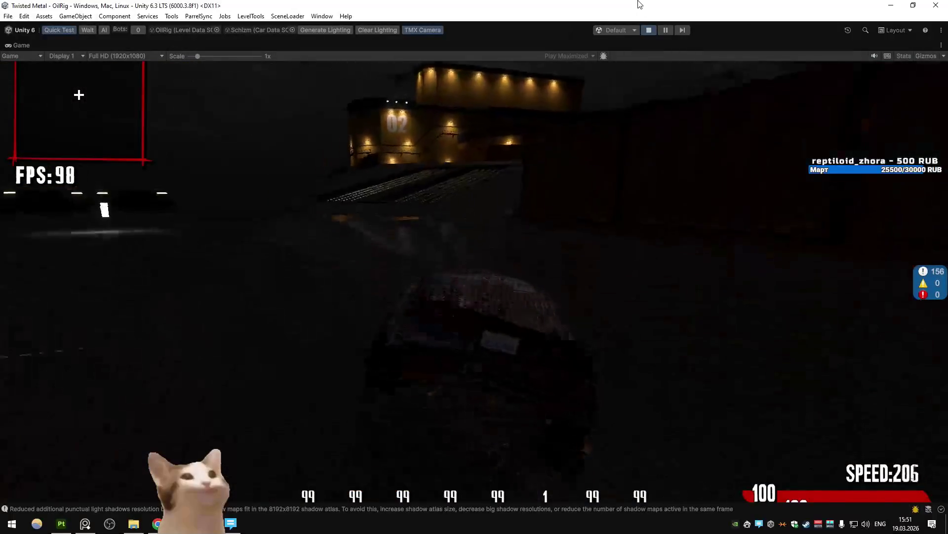
{"action": "key", "text": "w"}
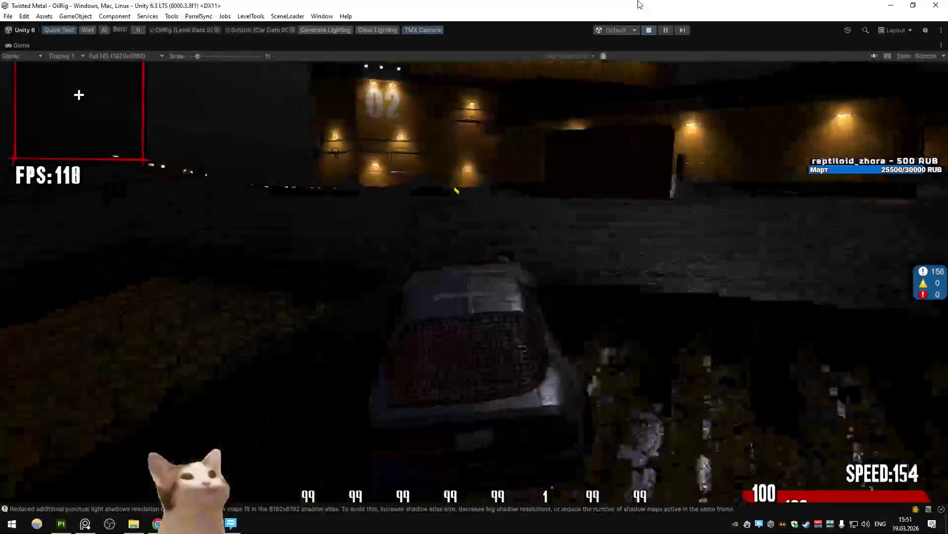
{"action": "key", "text": "w"}
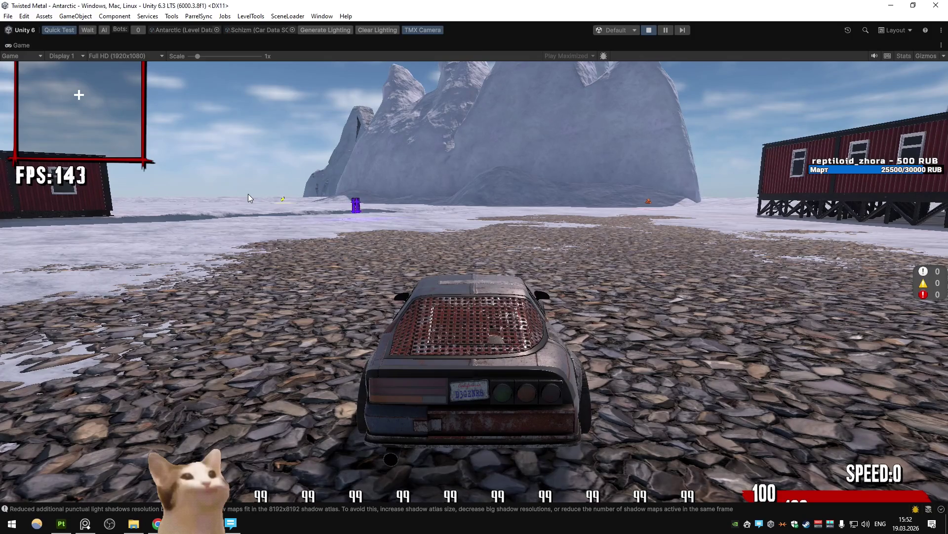
Drive onto the Antarctic snow, then minimize Unity, Chrome and Blender and close PureRef.
{"action": "key", "text": "s"}
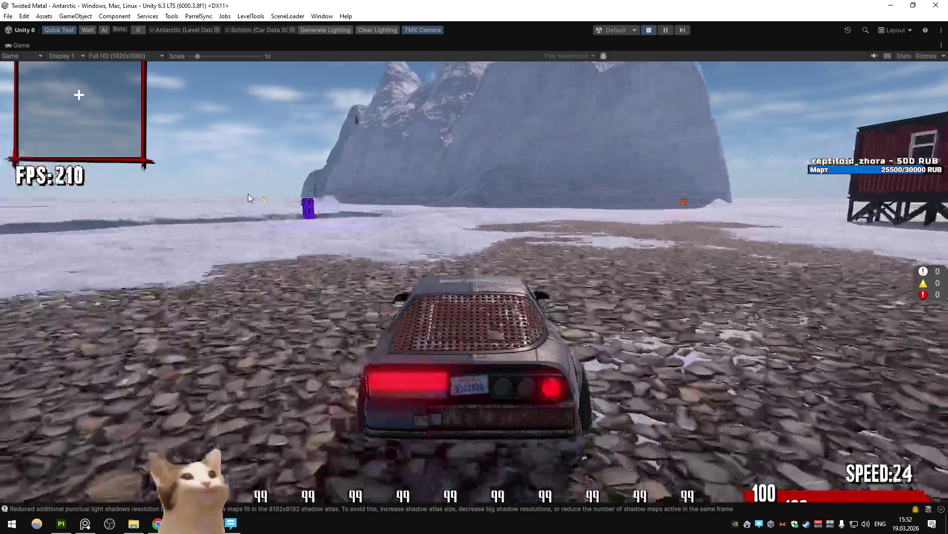
{"action": "key", "text": "a"}
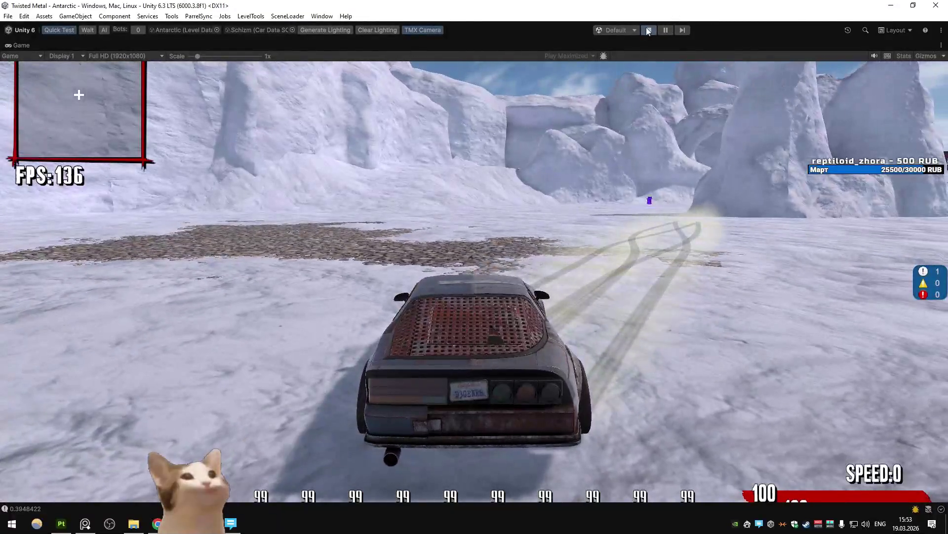
{"action": "left_click", "coordinate": [894, 6]}
{"action": "left_click", "coordinate": [893, 6]}
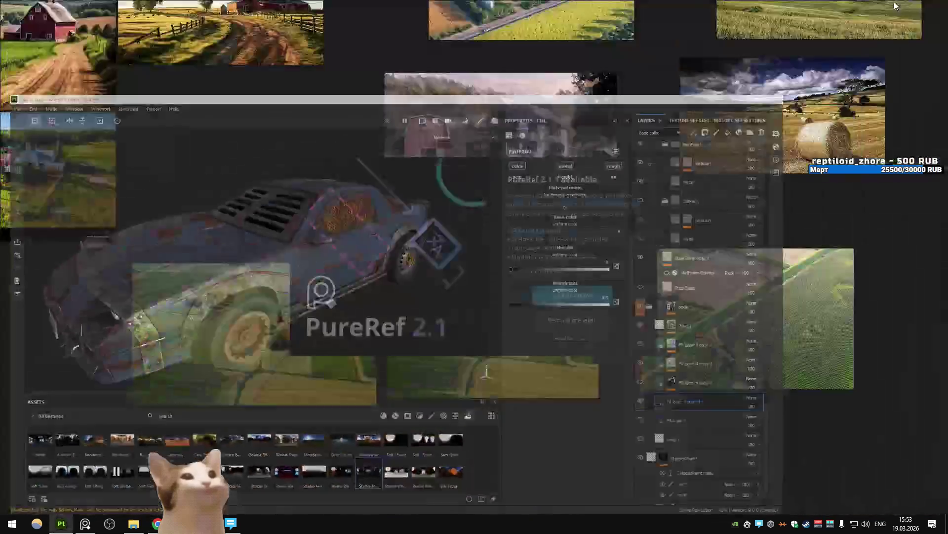
{"action": "left_click", "coordinate": [941, 7]}
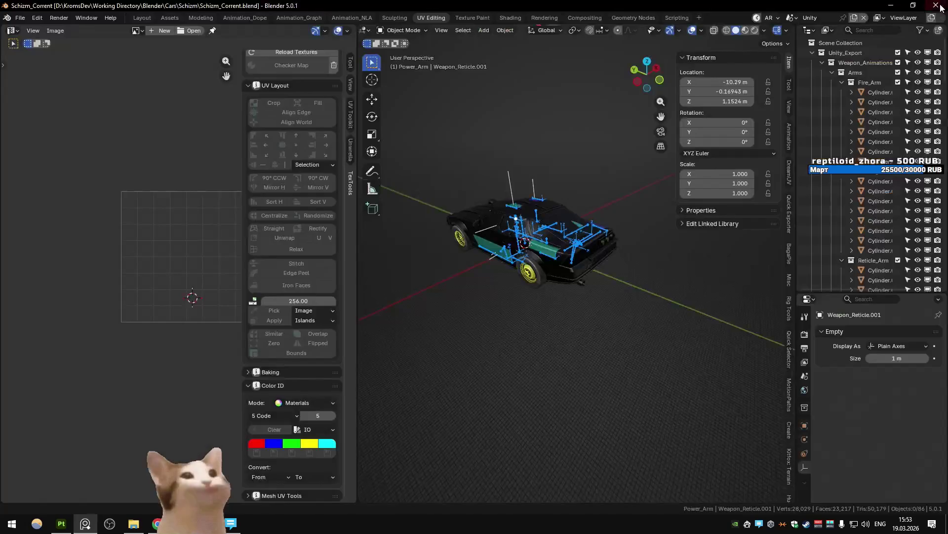
{"action": "left_click", "coordinate": [891, 5]}
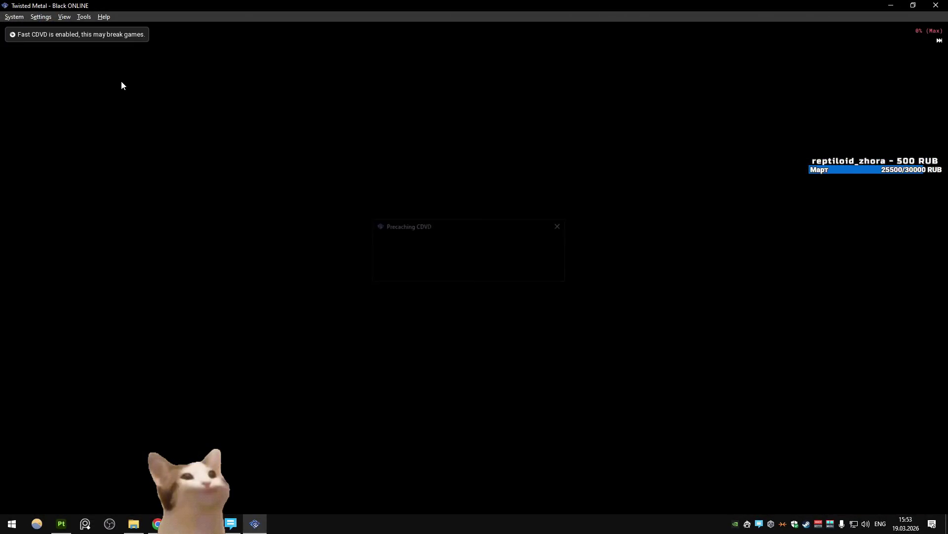
Fast-forward through the car list to Spectre, confirm it, and start the deathmatch at normal speed.
{"action": "key", "text": "Return"}
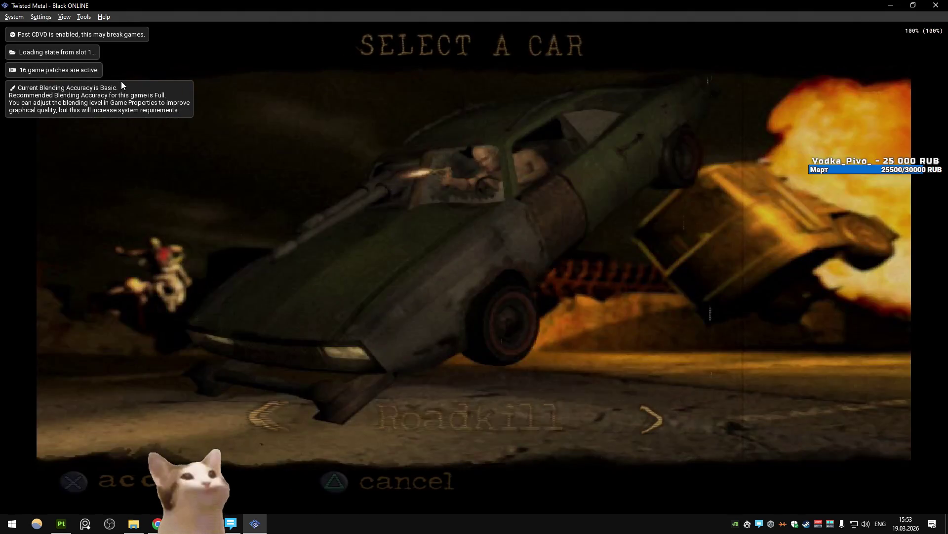
{"action": "key", "text": "Right"}
{"action": "key", "text": "Tab"}
{"action": "key", "text": "Right"}
{"action": "key", "text": "Right"}
{"action": "key", "text": "Right"}
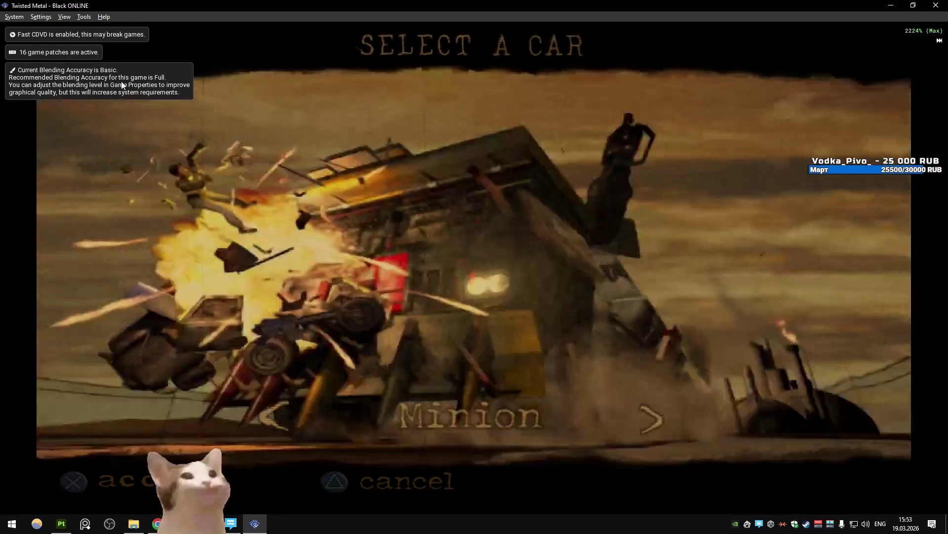
{"action": "key", "text": "Right"}
{"action": "key", "text": "Right"}
{"action": "key", "text": "Right"}
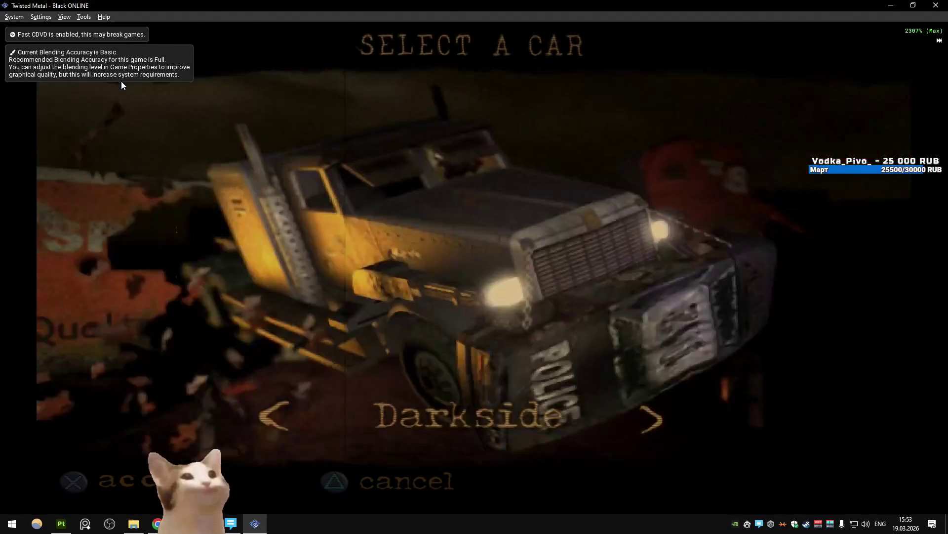
{"action": "key", "text": "Return"}
{"action": "key", "text": "Return"}
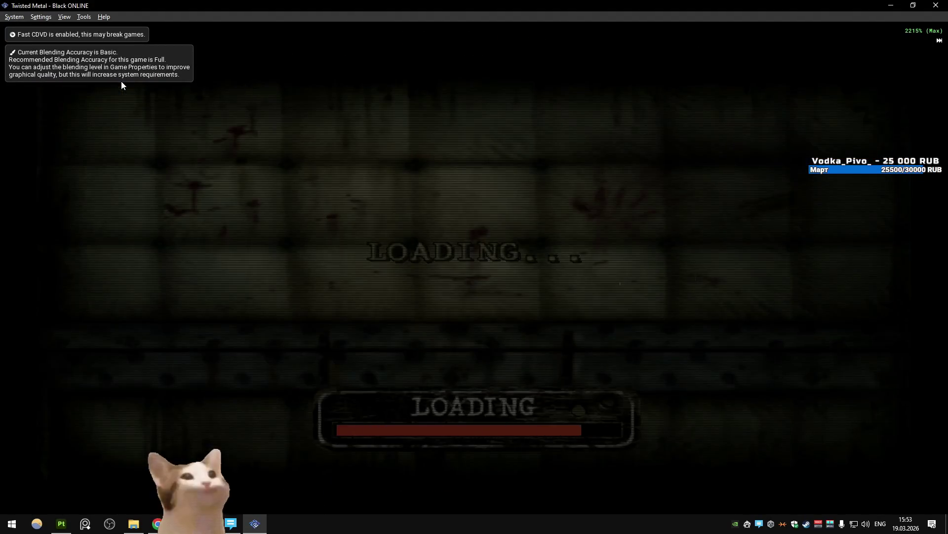
{"action": "key", "text": "Tab"}
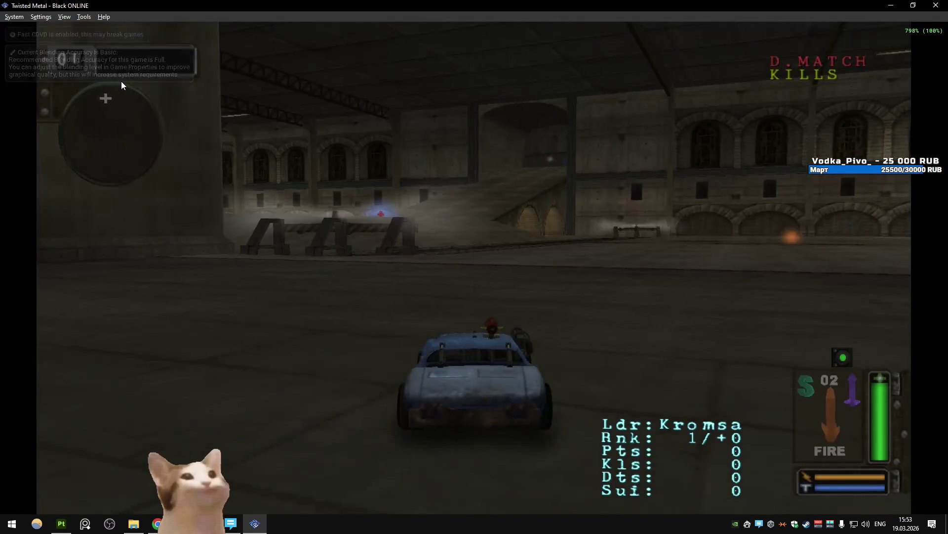
Drive the blue armored car through the arena, low tunnel and submarine hangar with the arrow keys.
{"action": "key", "text": "Left"}
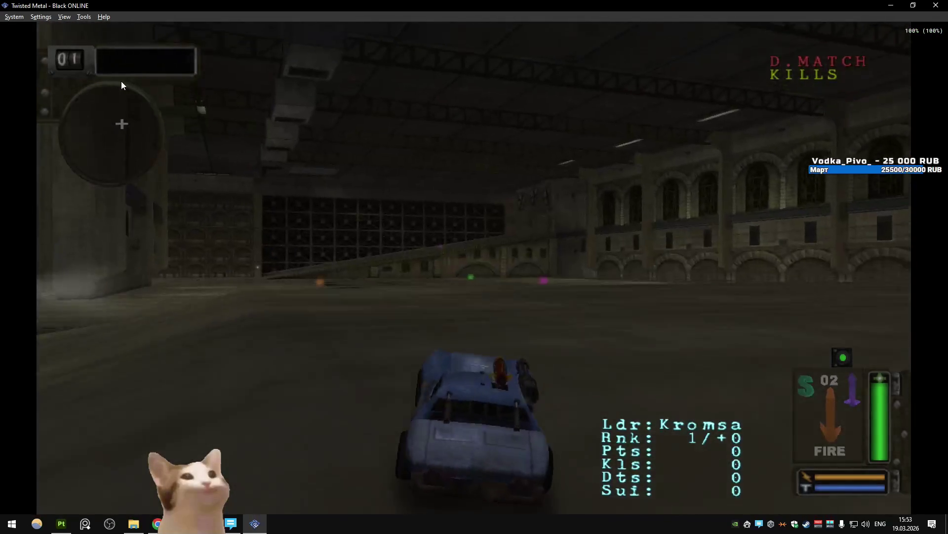
{"action": "key", "text": "Left"}
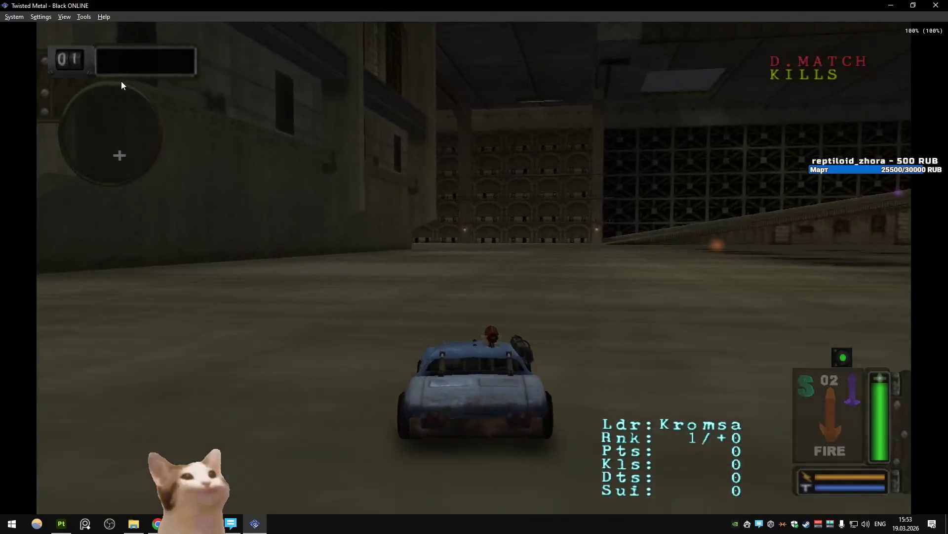
{"action": "key", "text": "Left"}
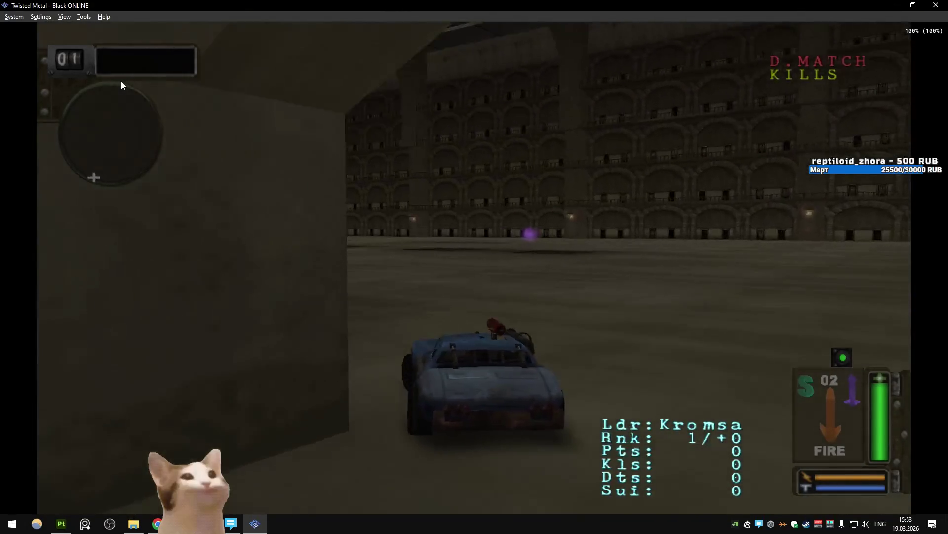
{"action": "key", "text": "Left"}
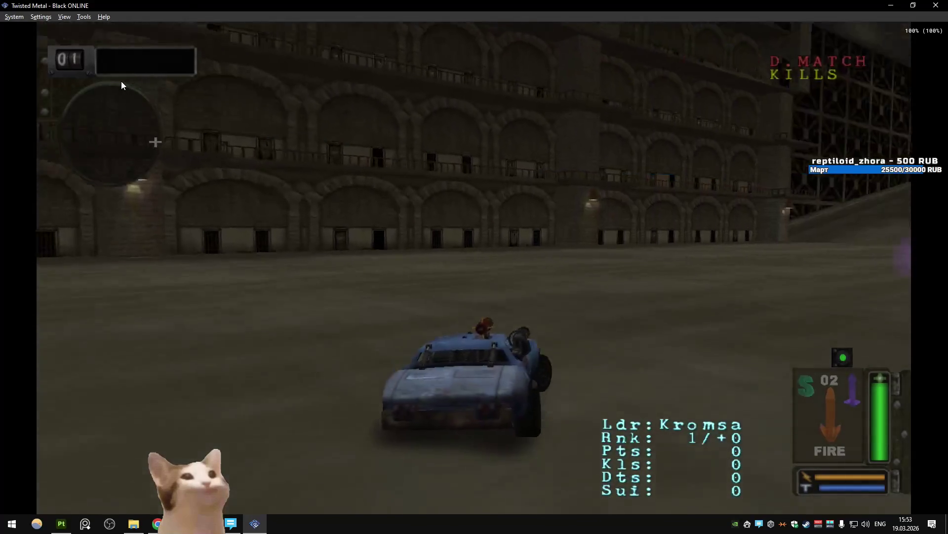
{"action": "key", "text": "Right"}
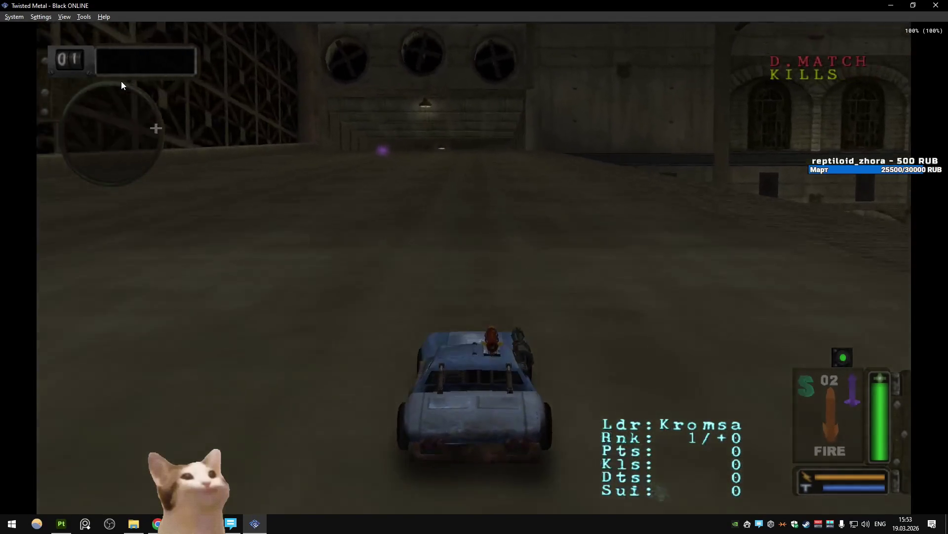
{"action": "key", "text": "Up"}
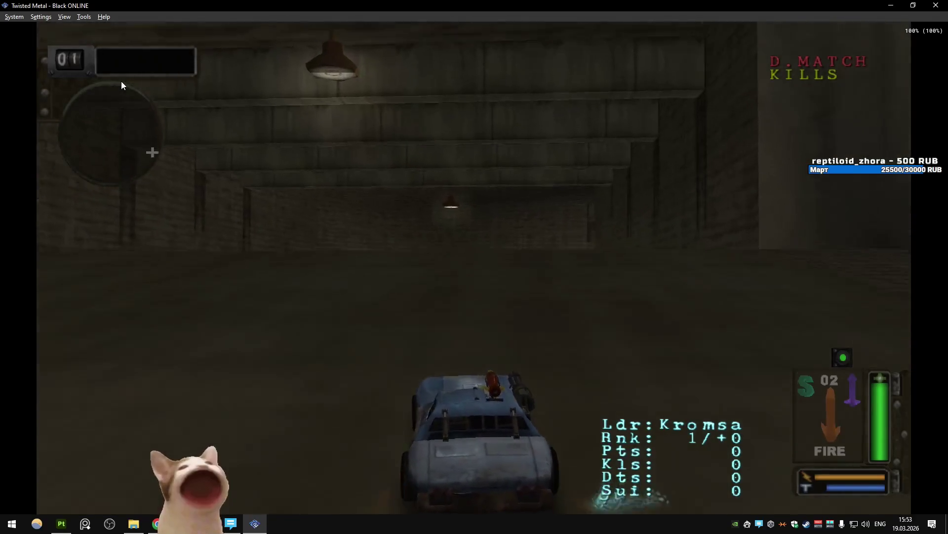
{"action": "key", "text": "Up"}
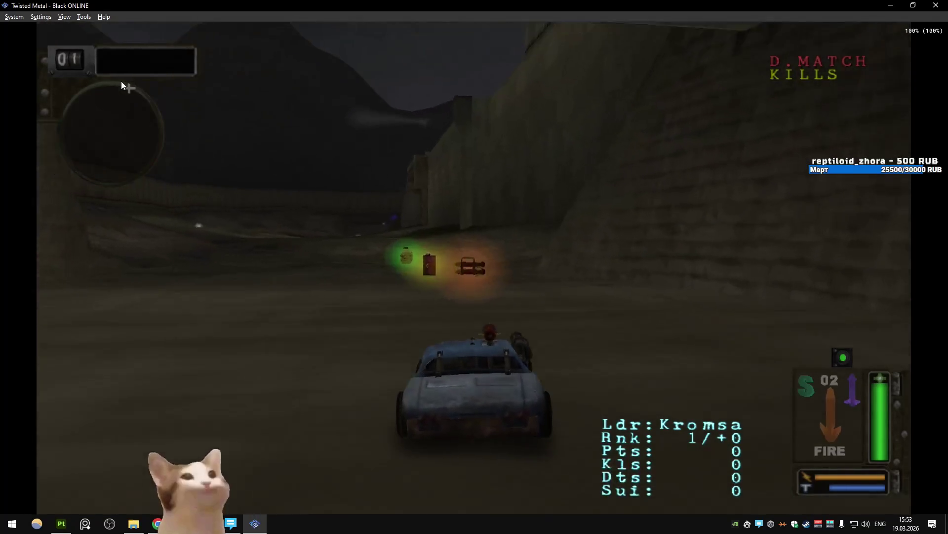
{"action": "key", "text": "Left"}
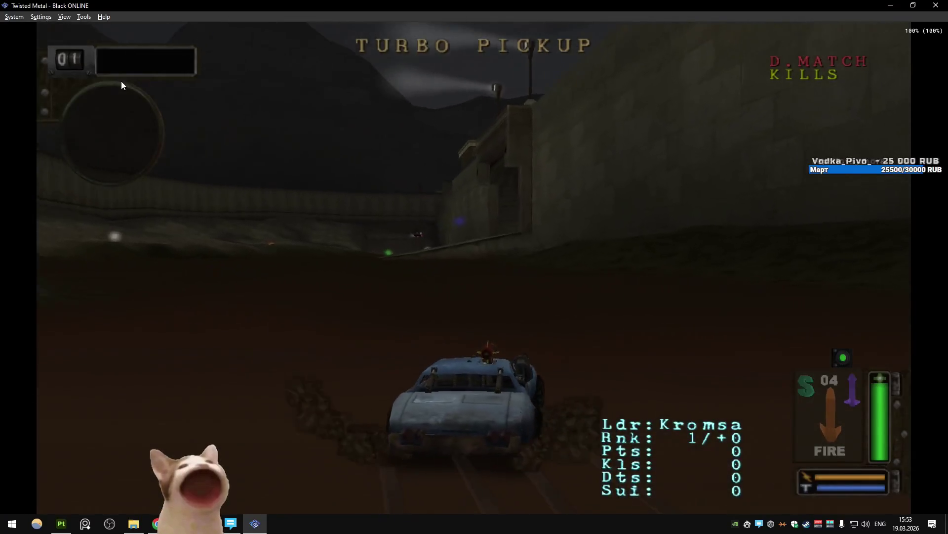
{"action": "key", "text": "Right"}
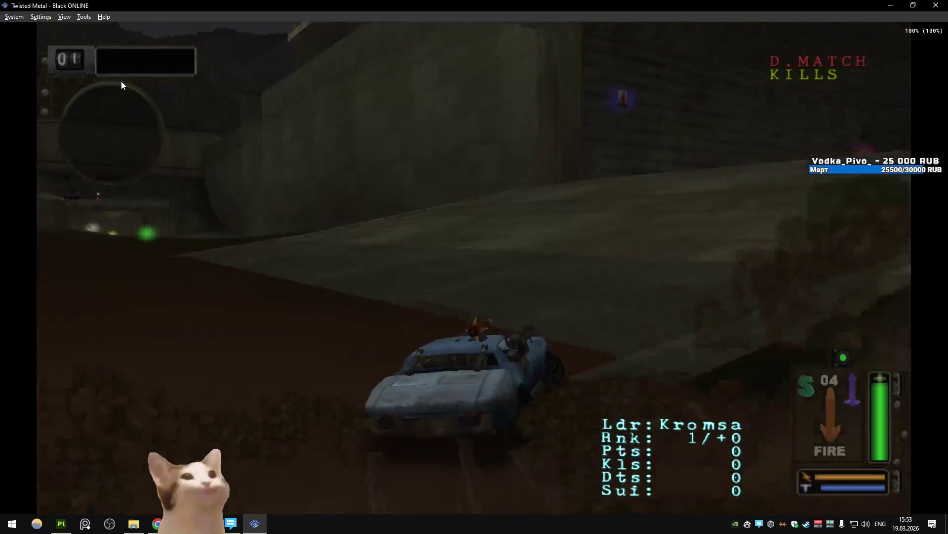
{"action": "key", "text": "Up"}
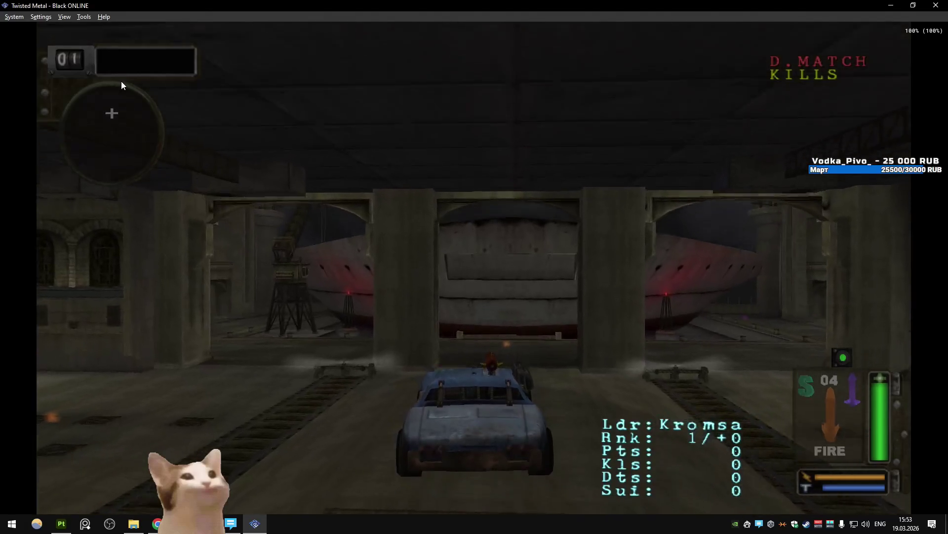
{"action": "key", "text": "Left"}
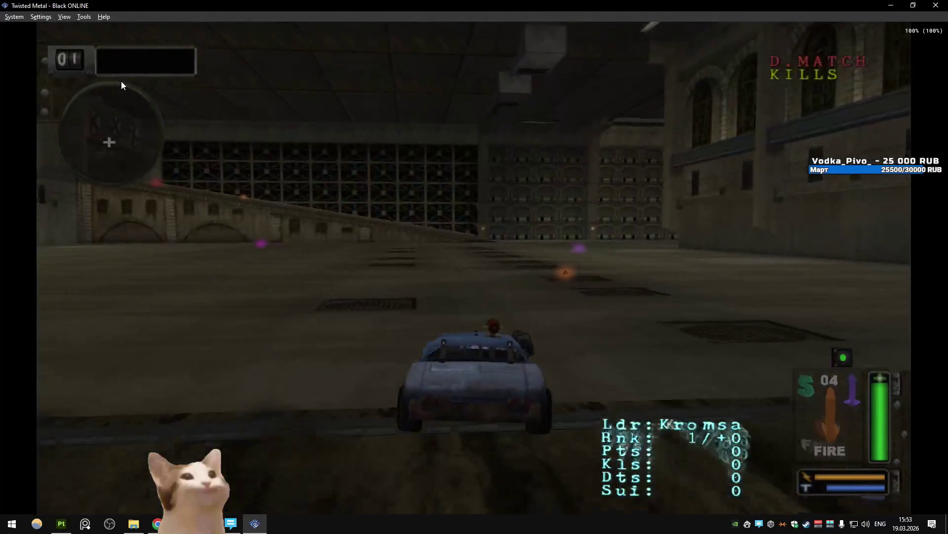
{"action": "key", "text": "Right"}
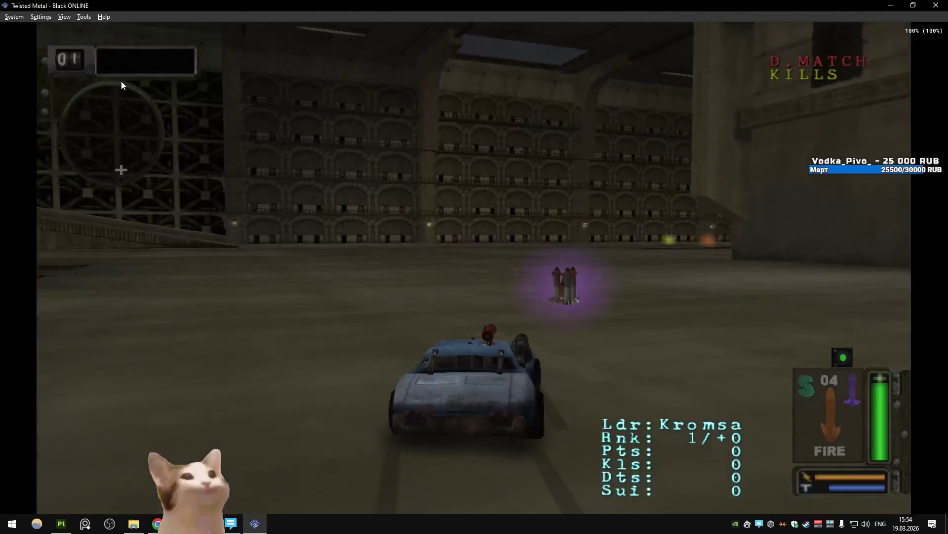
{"action": "key", "text": "Up"}
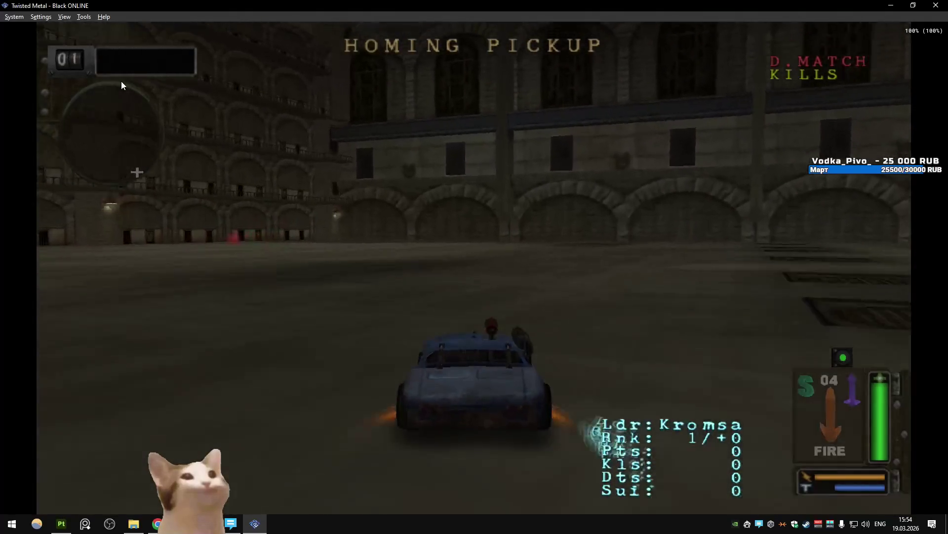
{"action": "key", "text": "Left"}
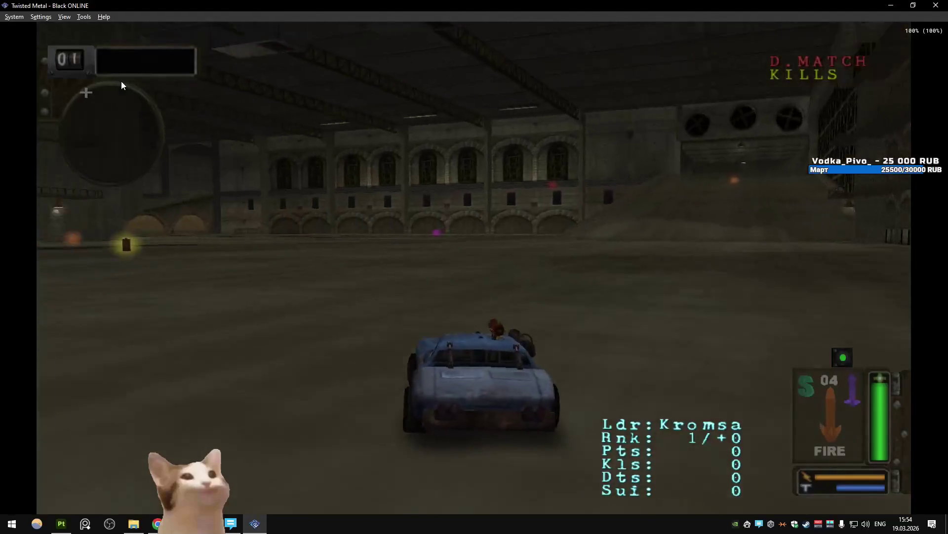
{"action": "key", "text": "Right"}
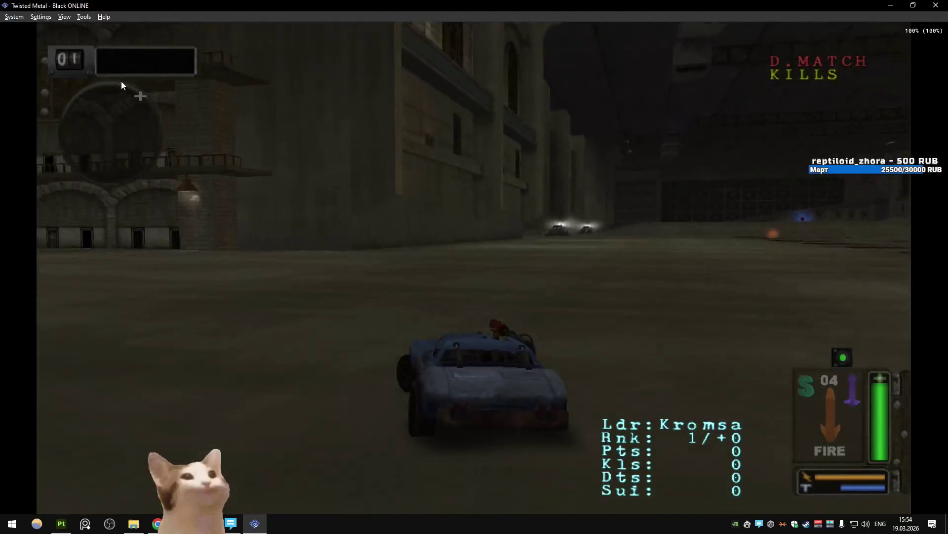
{"action": "key", "text": "Right"}
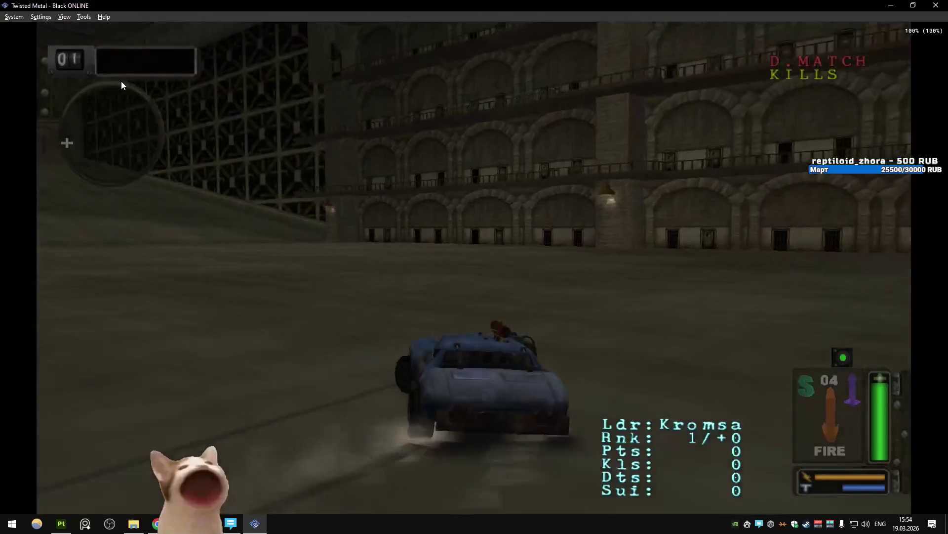
{"action": "key", "text": "Left"}
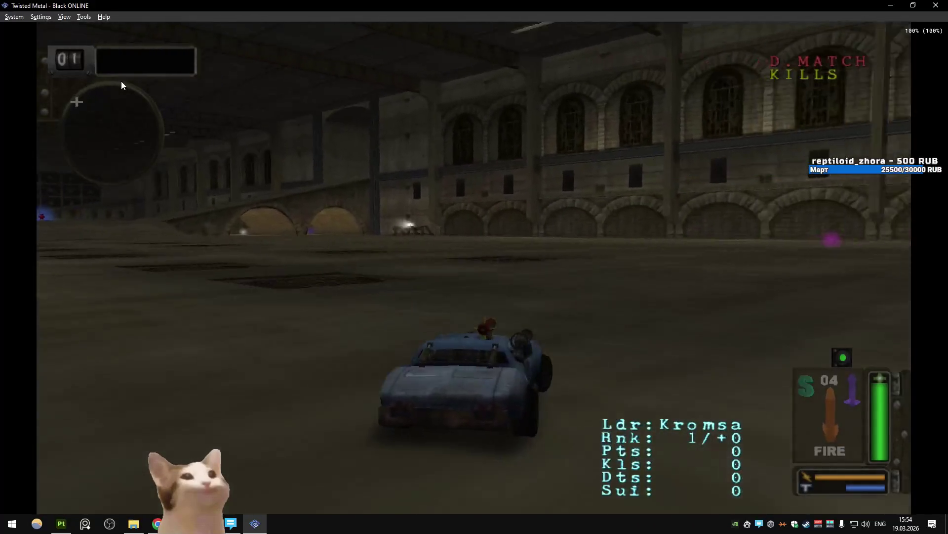
{"action": "key", "text": "Right"}
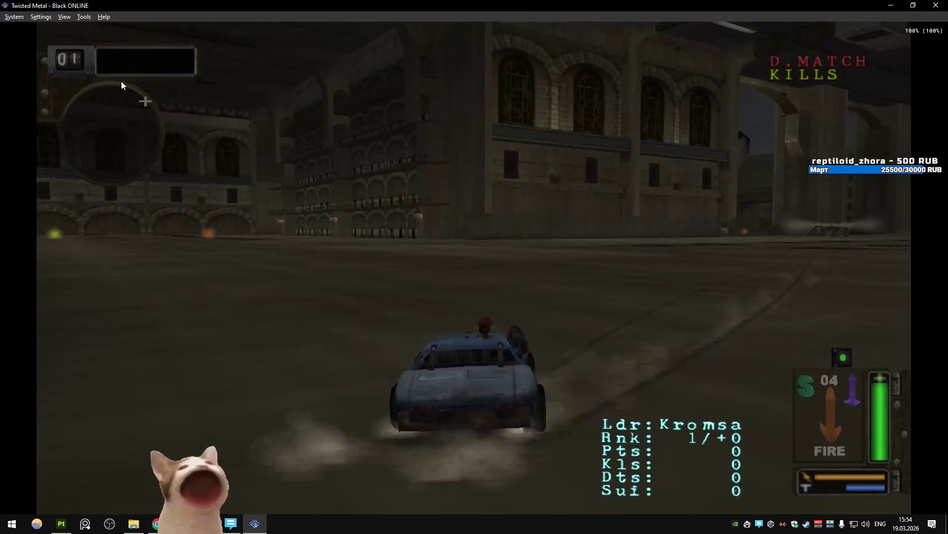
{"action": "key", "text": "Right"}
{"action": "key", "text": "Right"}
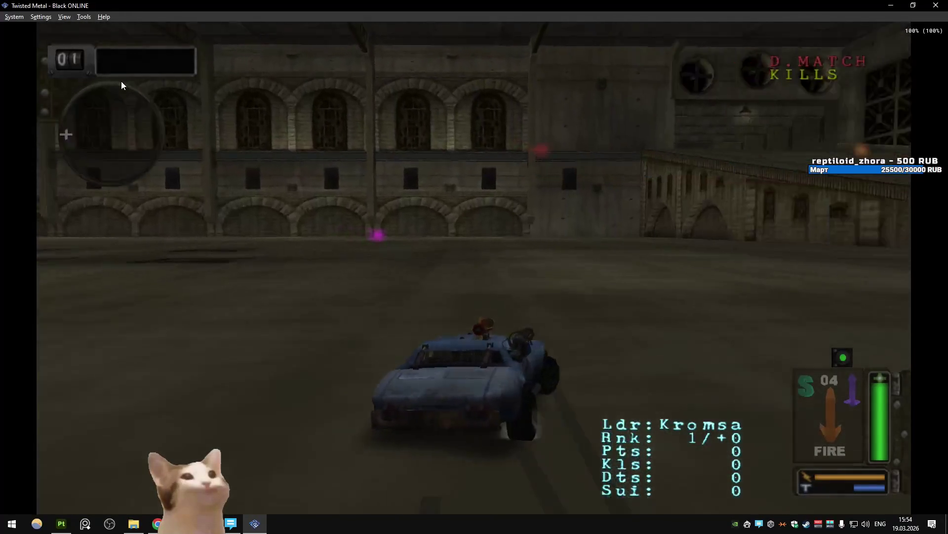
{"action": "key", "text": "Right"}
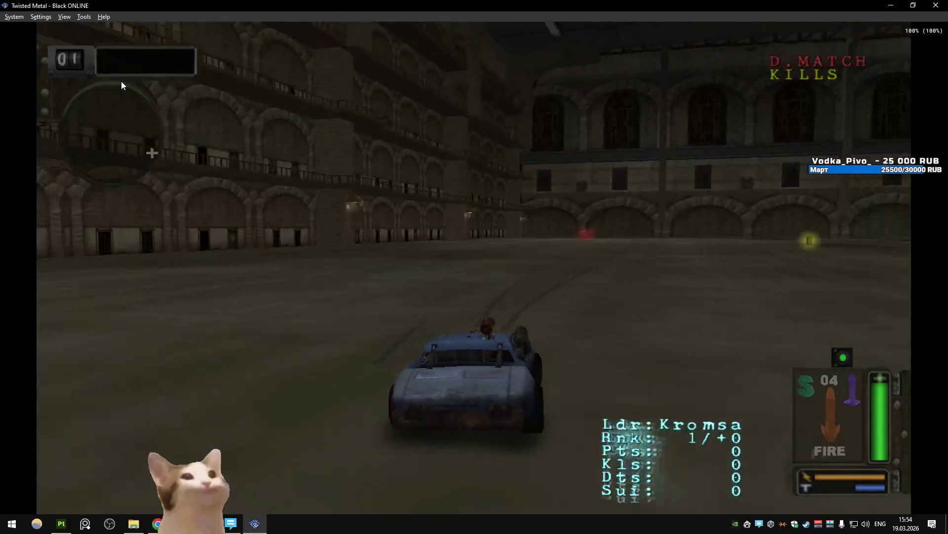
{"action": "key", "text": "Right"}
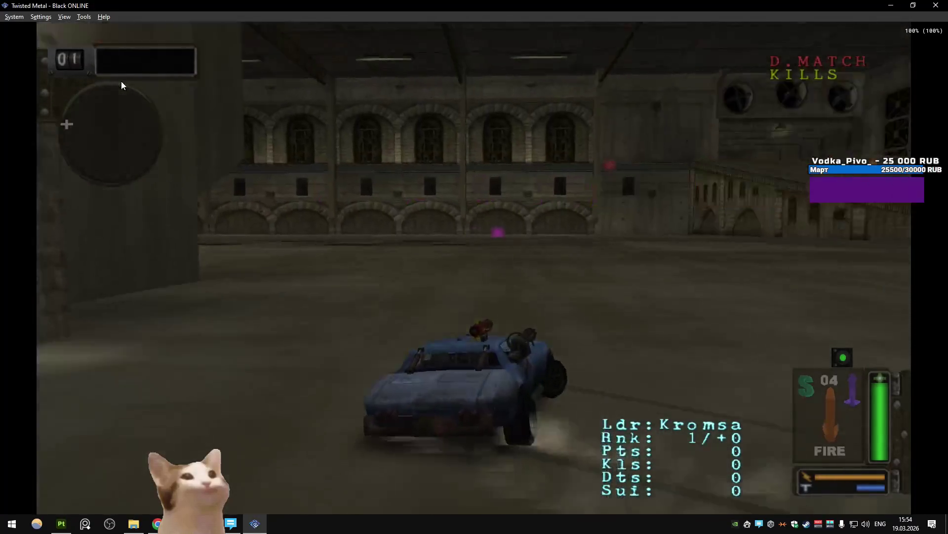
{"action": "key", "text": "Left"}
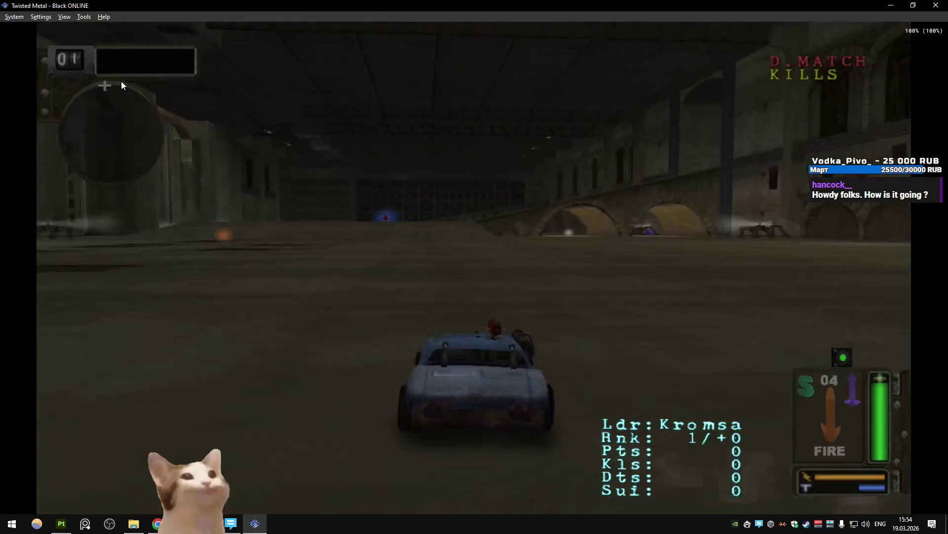
{"action": "key", "text": "Left"}
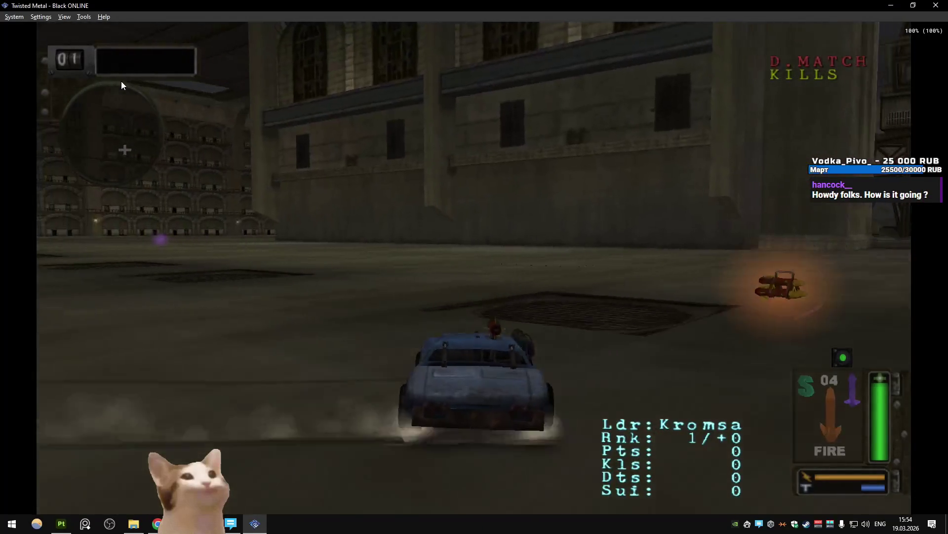
Keep driving to grab fire, turbo and power pickups, exiting through the brick corridor.
{"action": "key", "text": "Right"}
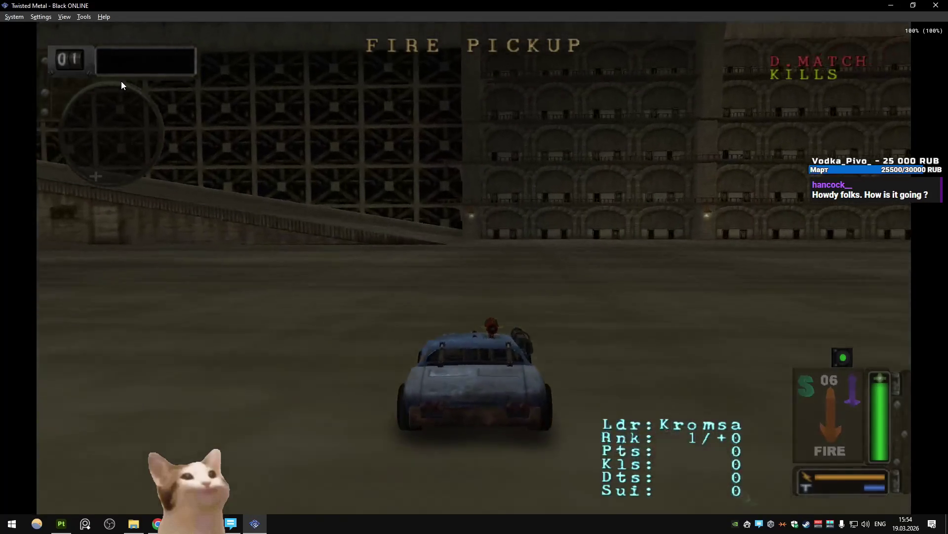
{"action": "key", "text": "Left"}
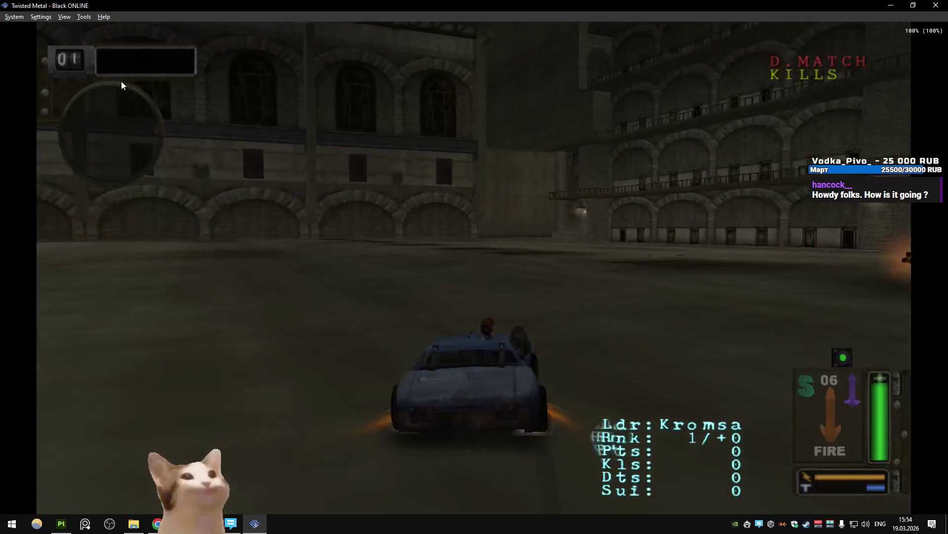
{"action": "key", "text": "Left"}
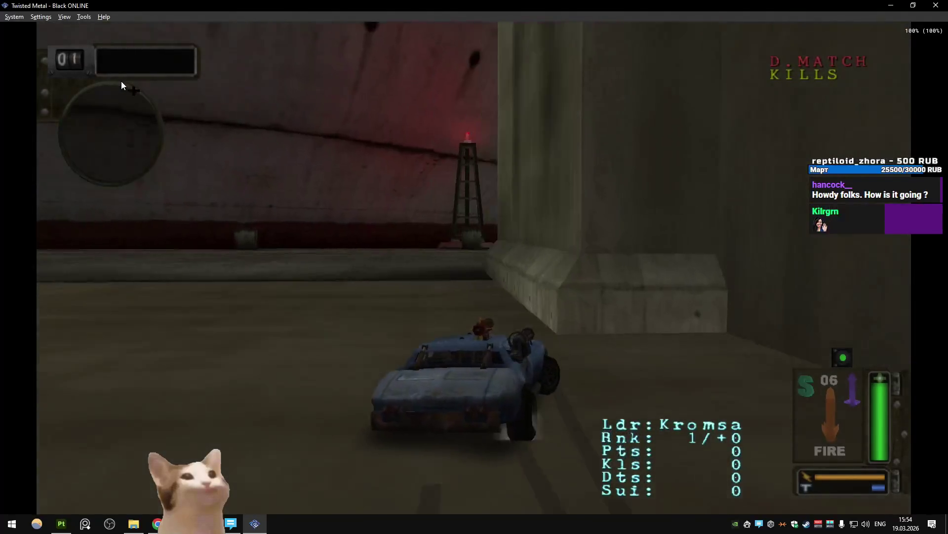
{"action": "key", "text": "Right"}
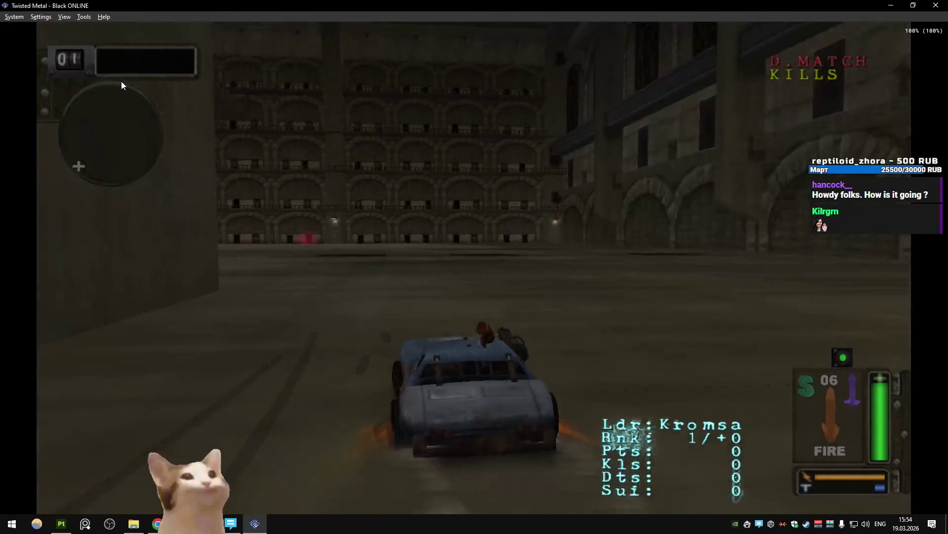
{"action": "key", "text": "Right"}
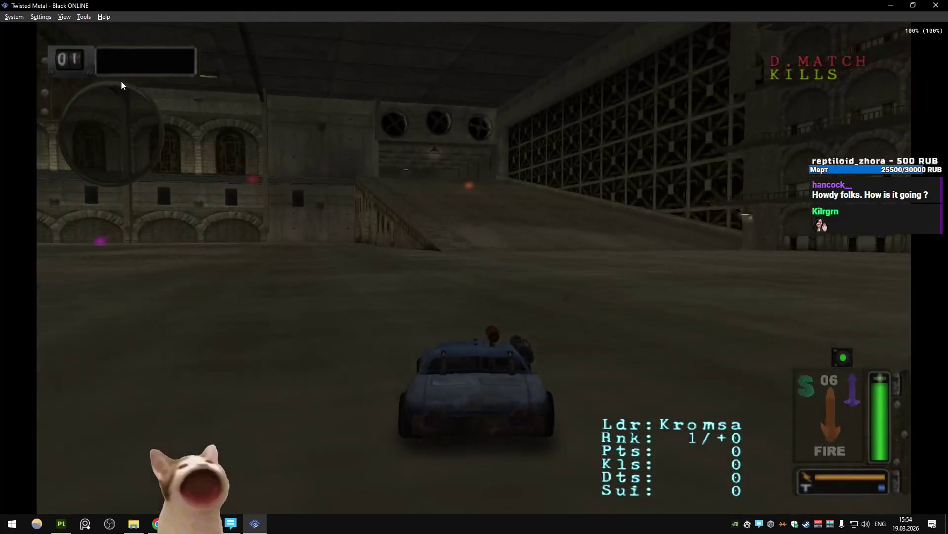
{"action": "key", "text": "Up"}
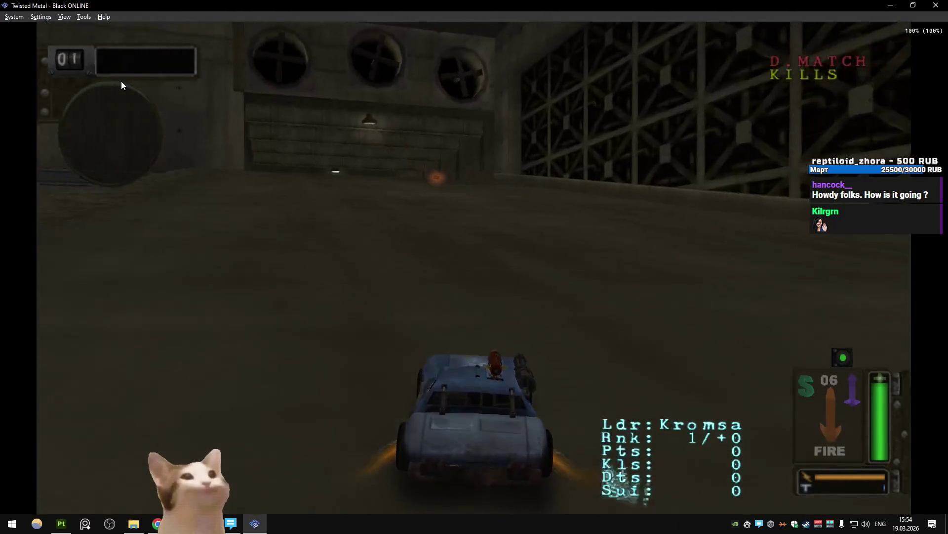
{"action": "key", "text": "Up"}
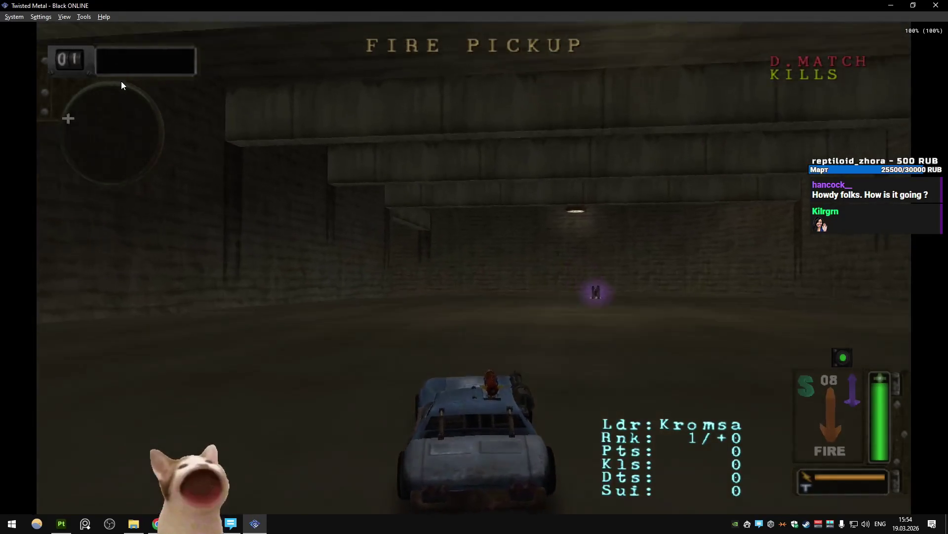
{"action": "key", "text": "Left"}
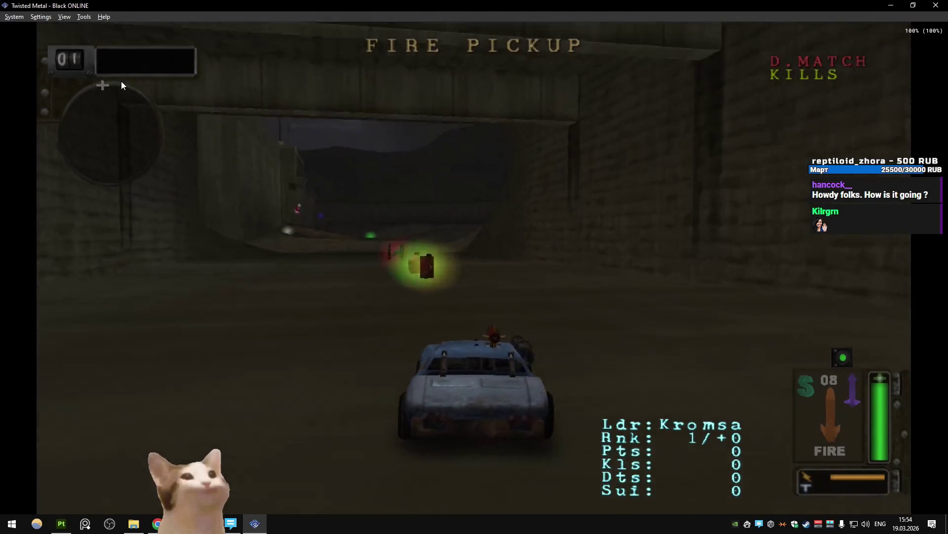
{"action": "key", "text": "Up"}
{"action": "key", "text": "Left"}
{"action": "key", "text": "Up"}
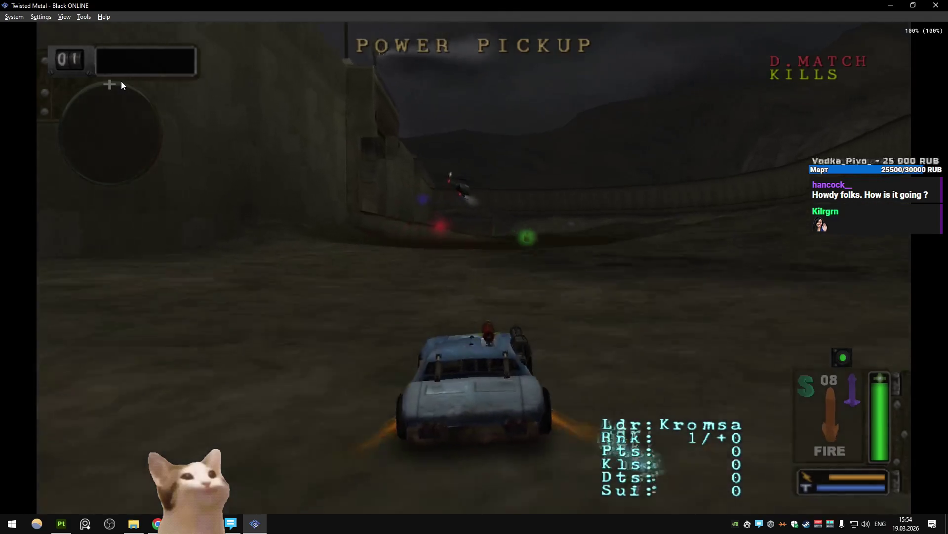
{"action": "key", "text": "Right"}
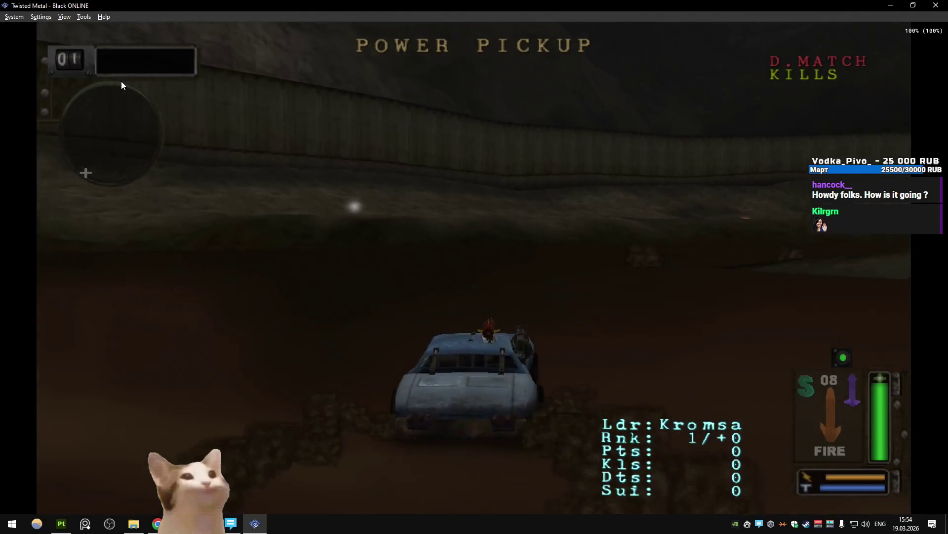
{"action": "key", "text": "Left"}
{"action": "key", "text": "Right"}
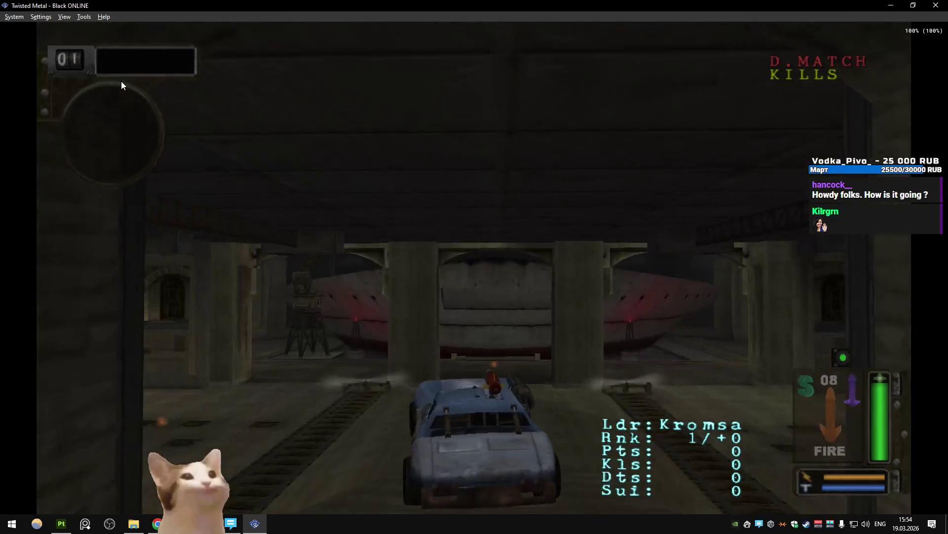
{"action": "key", "text": "Left"}
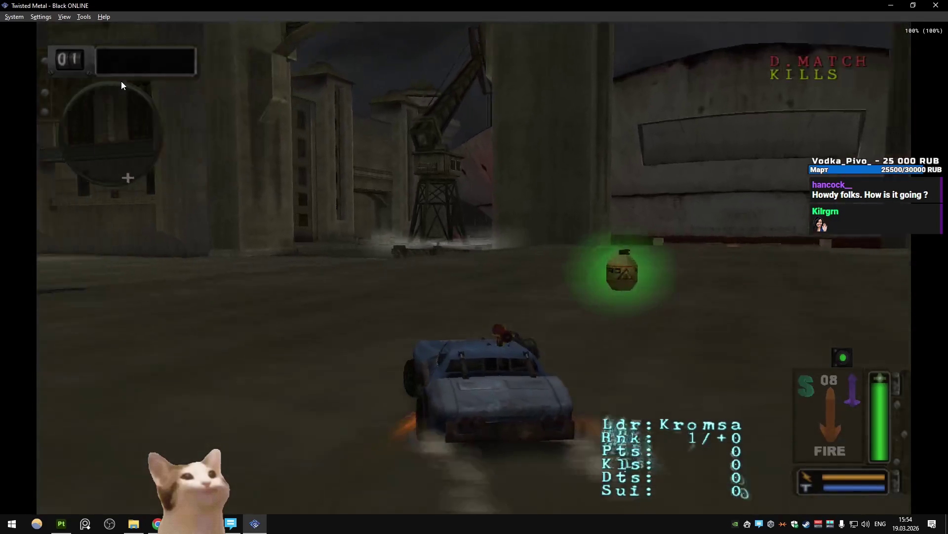
{"action": "key", "text": "Left"}
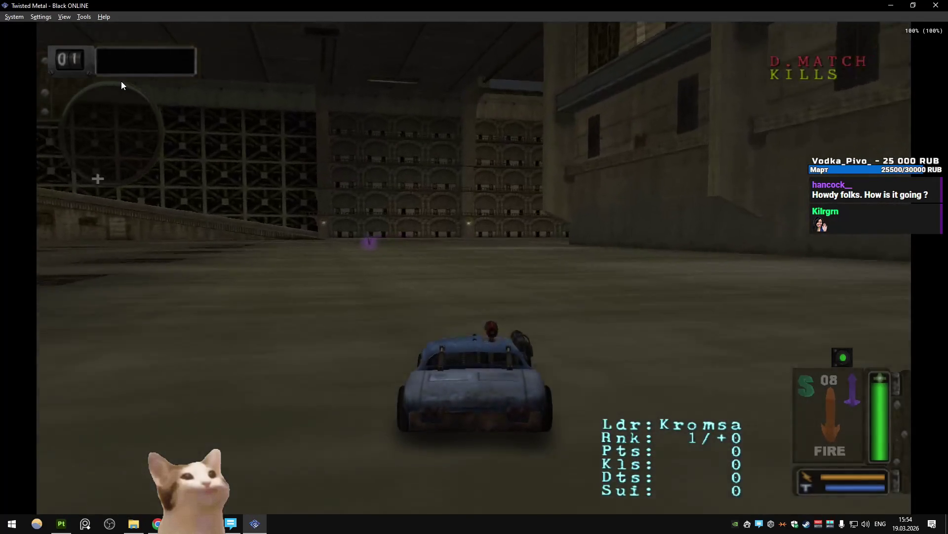
{"action": "key", "text": "Left"}
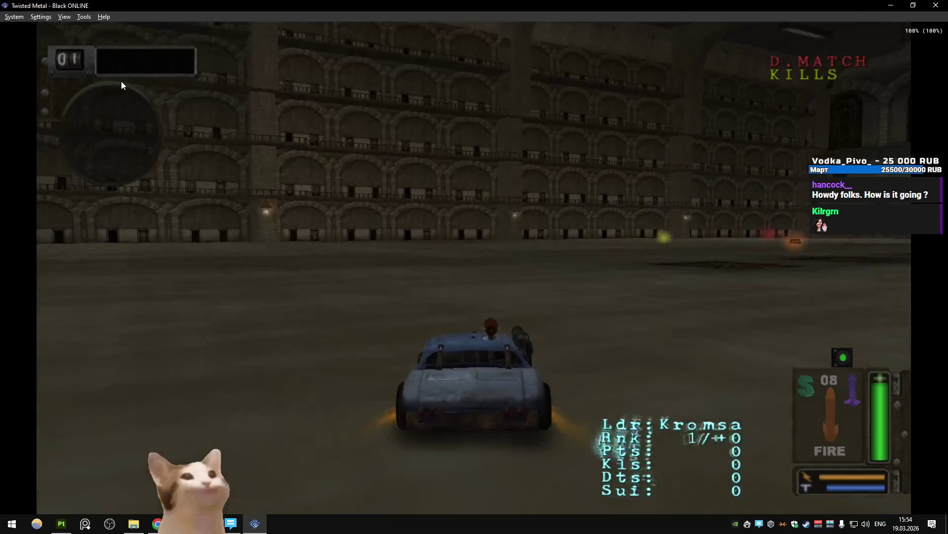
{"action": "key", "text": "Left"}
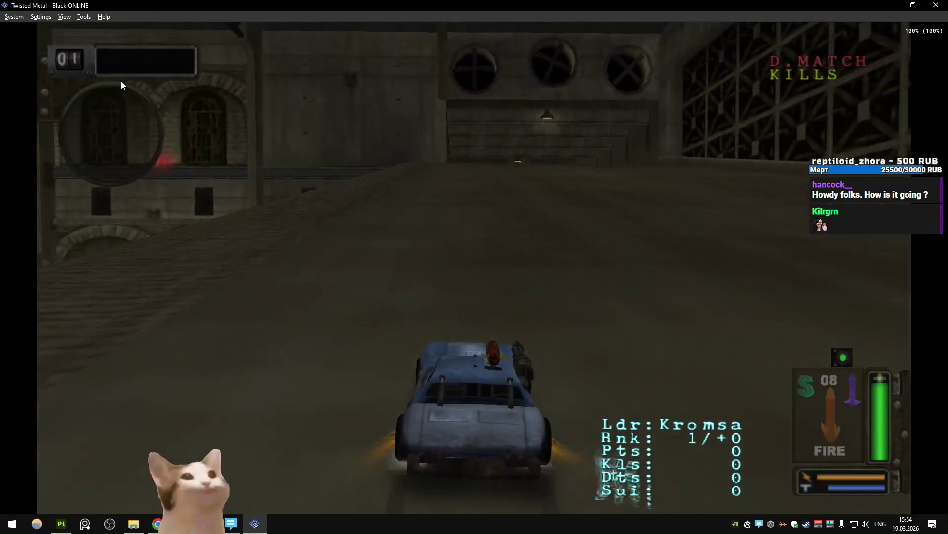
{"action": "key", "text": "Left"}
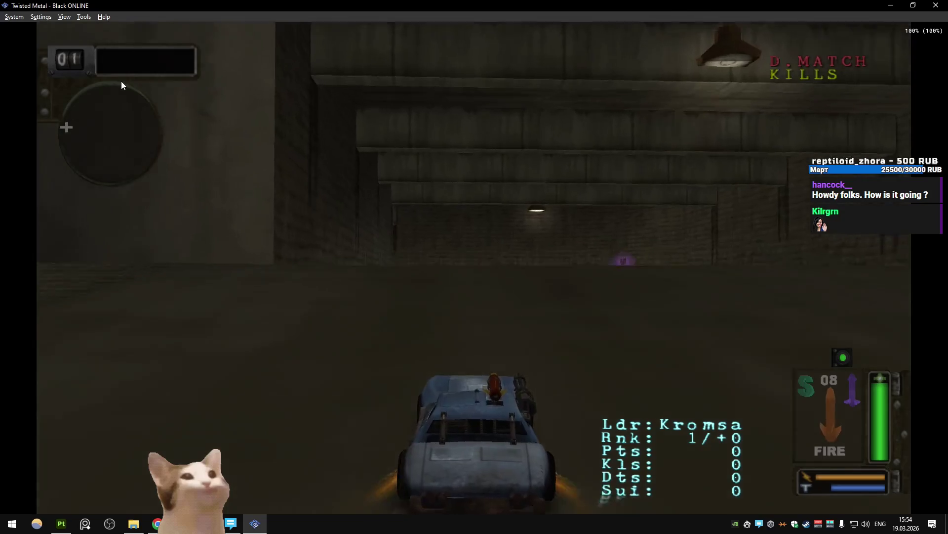
{"action": "key", "text": "Left"}
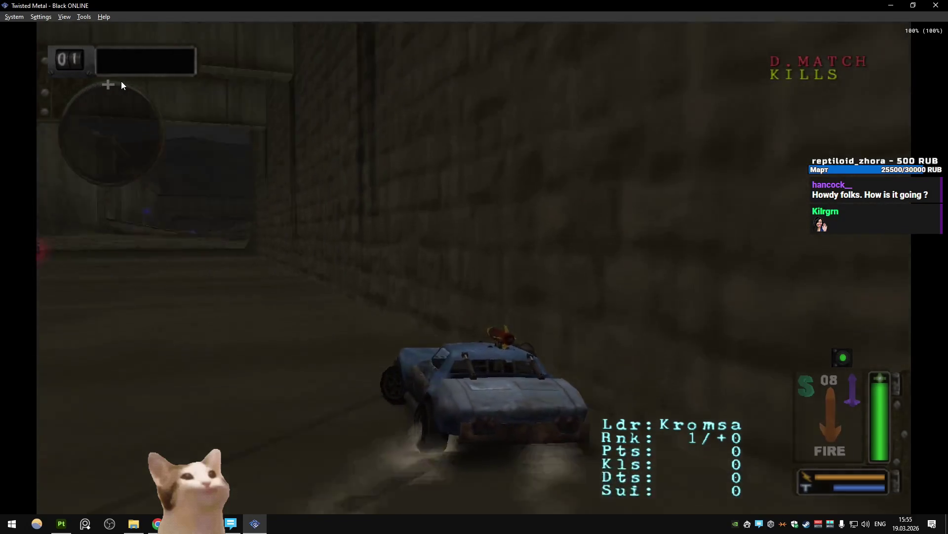
{"action": "key", "text": "Left"}
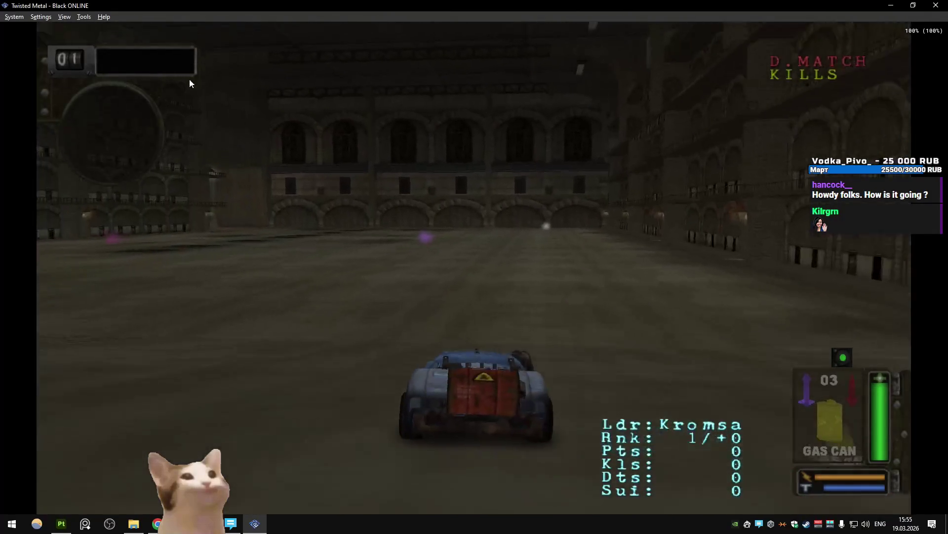
Shut down the PCSX2 virtual machine and start Play mode in the Unity editor.
{"action": "left_click", "coordinate": [935, 4]}
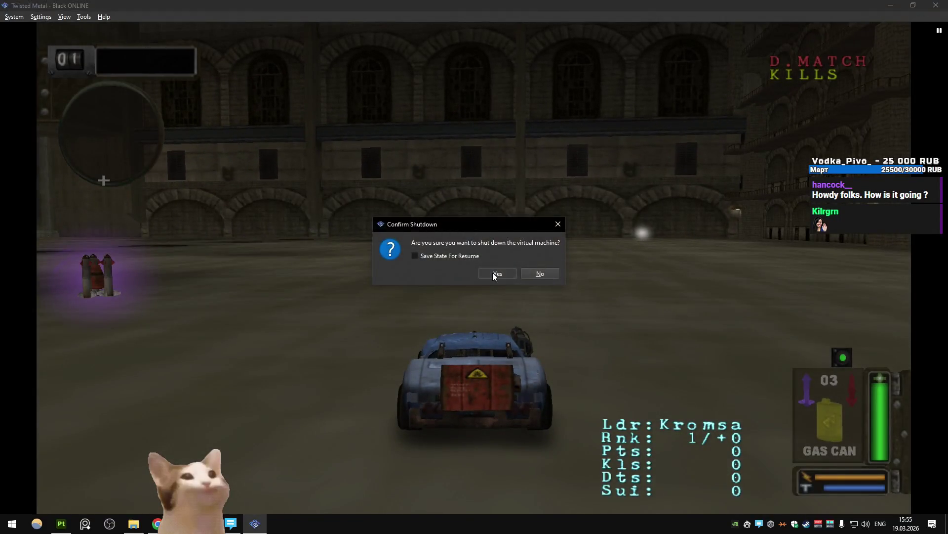
{"action": "left_click", "coordinate": [495, 274]}
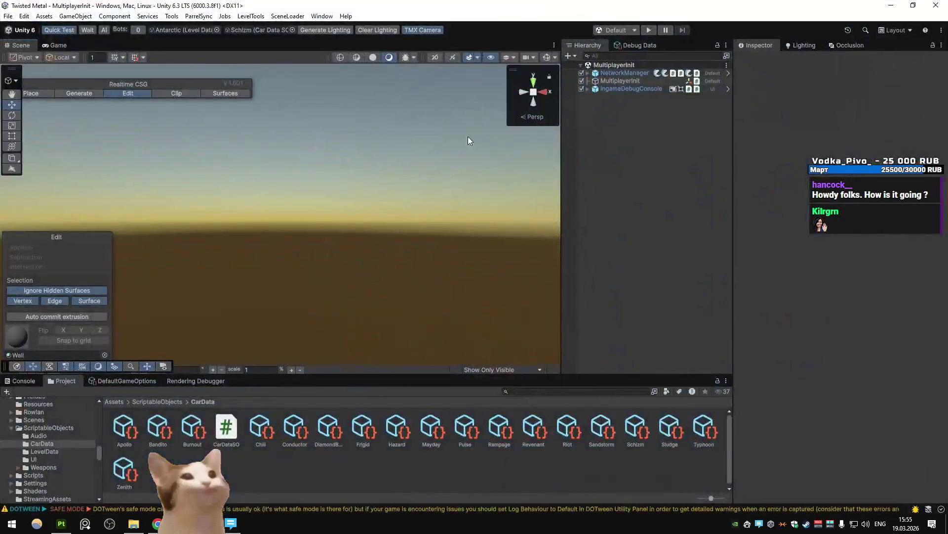
{"action": "left_click", "coordinate": [650, 31]}
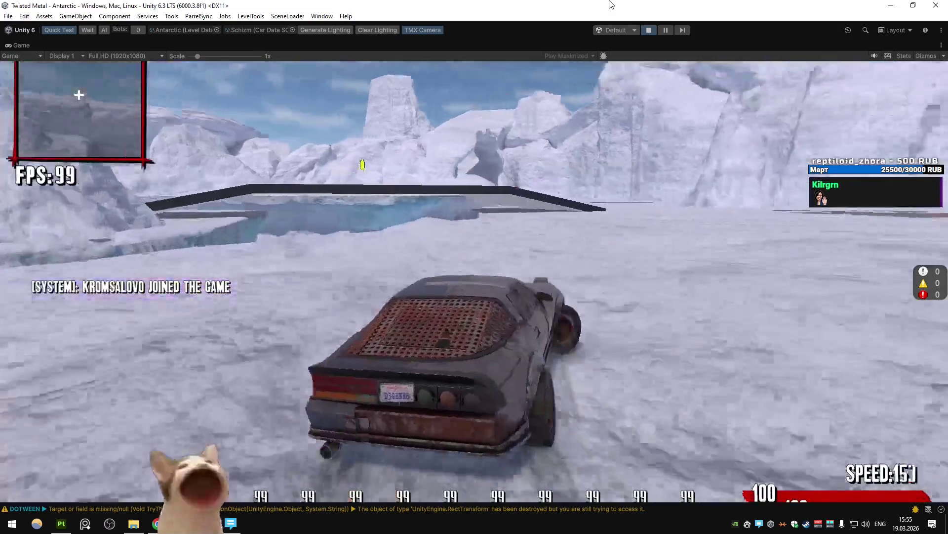
Drive the car over the grated ramp and along the Antarctic snow track toward the red buildings.
{"action": "key", "text": "a"}
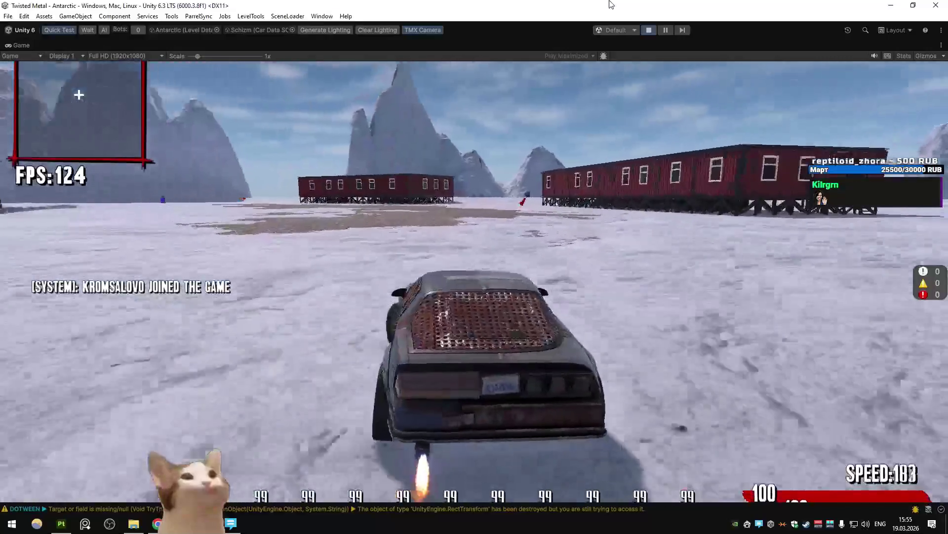
{"action": "key", "text": "d"}
{"action": "key", "text": "a"}
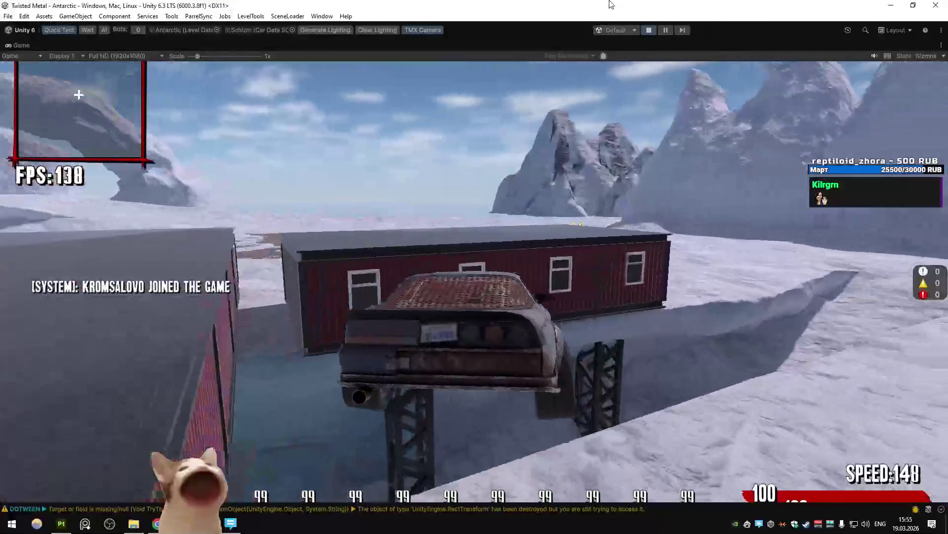
{"action": "key", "text": "w"}
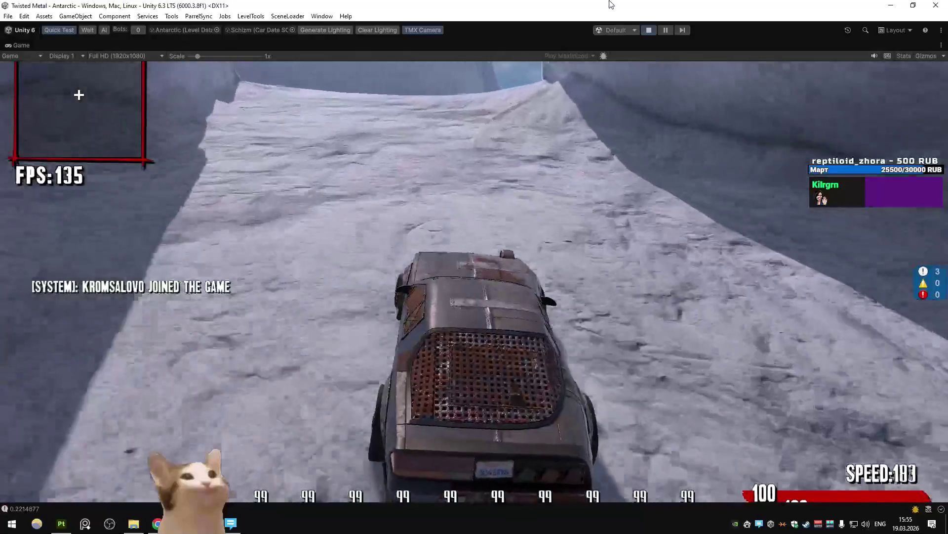
{"action": "key", "text": "a"}
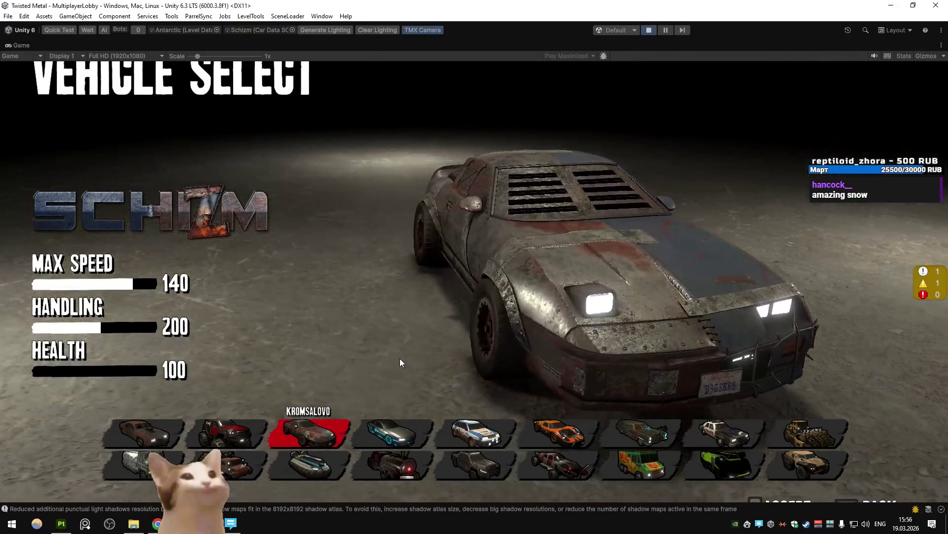
{"action": "key", "text": "alt+Tab"}
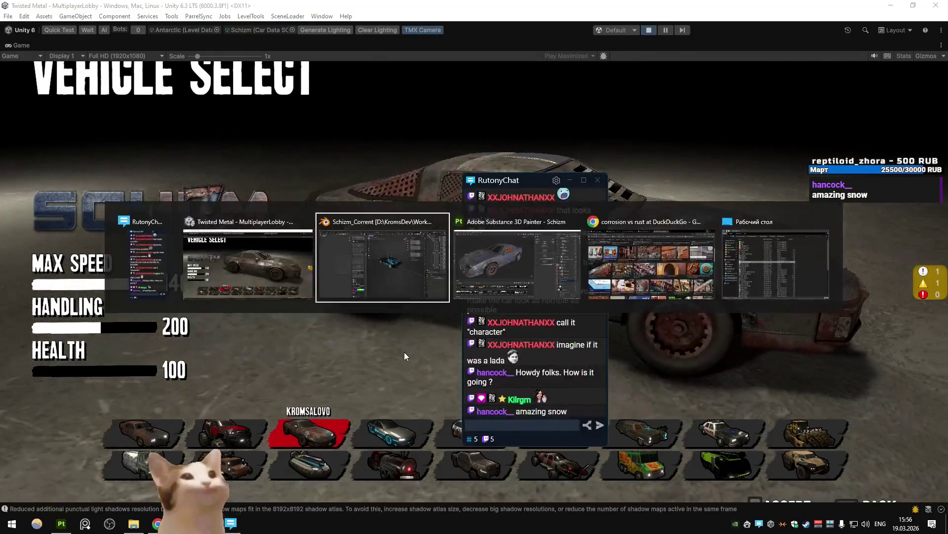
Back in Substance Painter, check the Body group's layers and orbit to the tail lights.
{"action": "key", "text": "alt+Tab"}
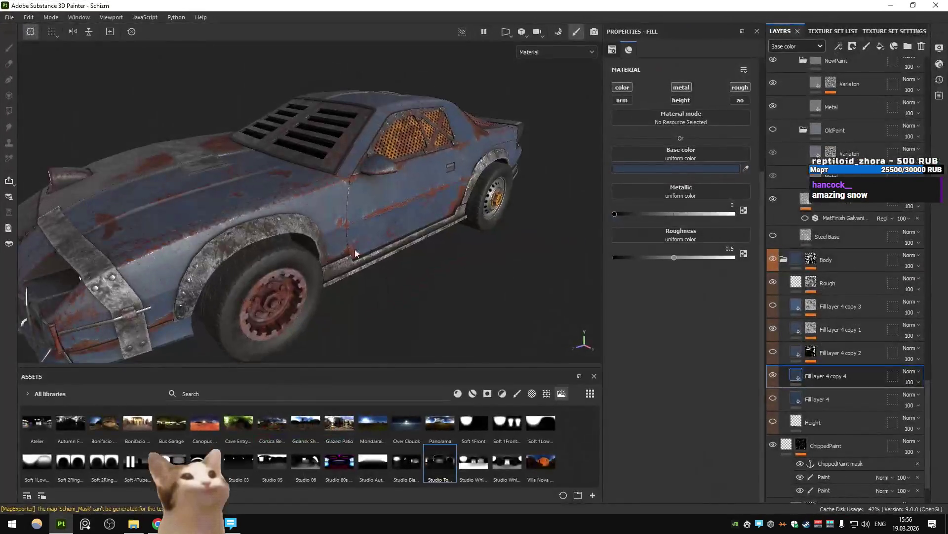
{"action": "left_click_drag", "start_coordinate": [233, 274], "coordinate": [445, 279], "text": "alt"}
{"action": "scroll", "coordinate": [839, 346], "scroll_direction": "up", "scroll_amount": 10}
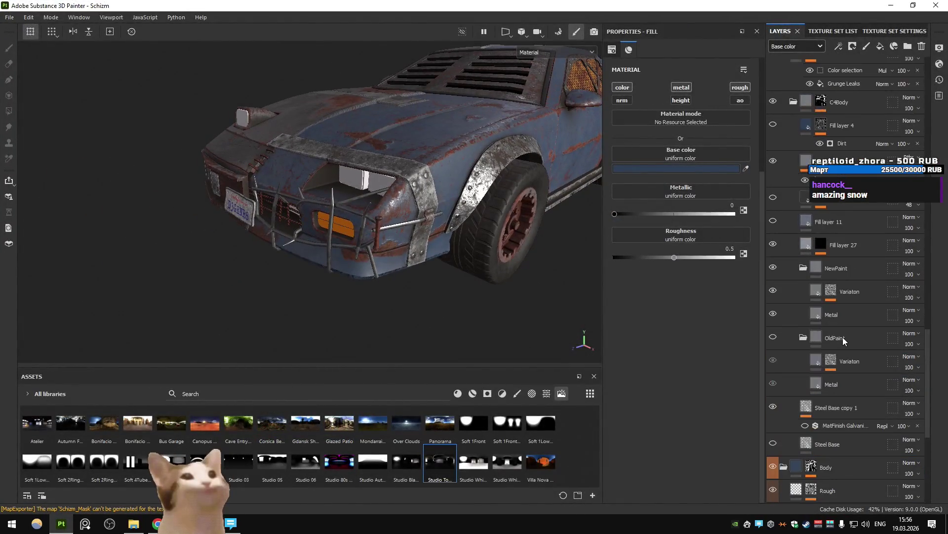
{"action": "scroll", "coordinate": [844, 330], "scroll_direction": "down", "scroll_amount": 3}
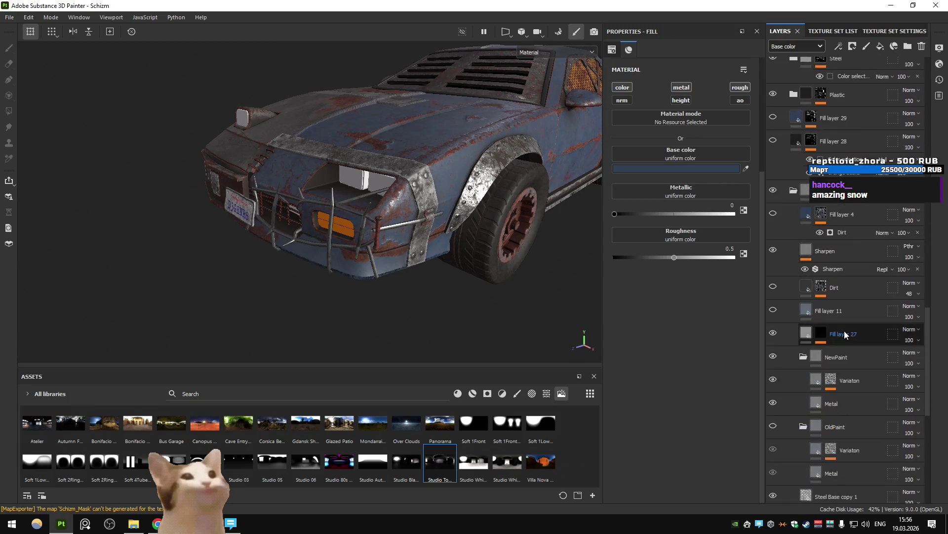
{"action": "left_click", "coordinate": [792, 191]}
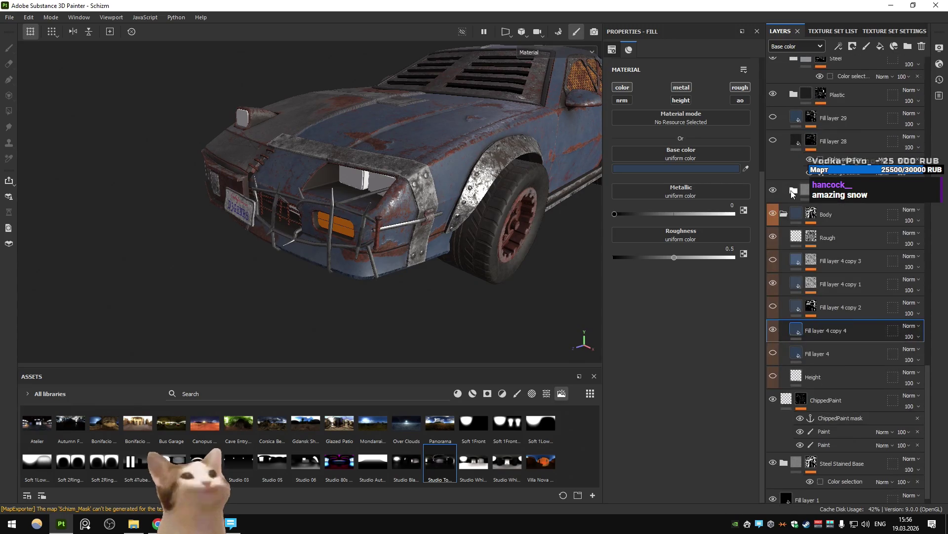
{"action": "left_click", "coordinate": [784, 215]}
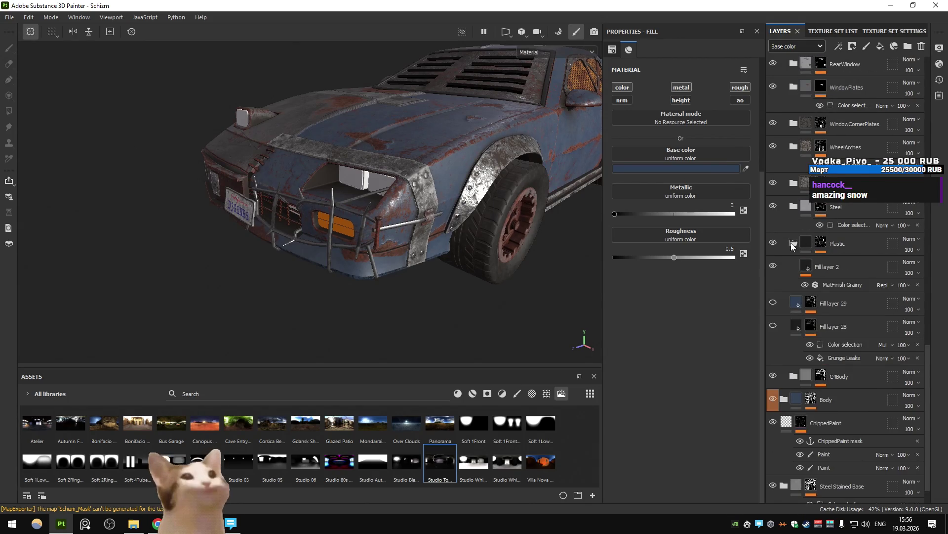
{"action": "mouse_move", "coordinate": [395, 208]}
{"action": "left_mouse_down", "text": "alt"}
{"action": "mouse_move", "coordinate": [292, 220]}
{"action": "mouse_move", "coordinate": [402, 208]}
{"action": "mouse_move", "coordinate": [307, 235]}
{"action": "mouse_move", "coordinate": [393, 242]}
{"action": "mouse_move", "coordinate": [373, 254]}
{"action": "mouse_move", "coordinate": [244, 255]}
{"action": "mouse_move", "coordinate": [351, 267]}
{"action": "left_mouse_up", "text": "alt"}
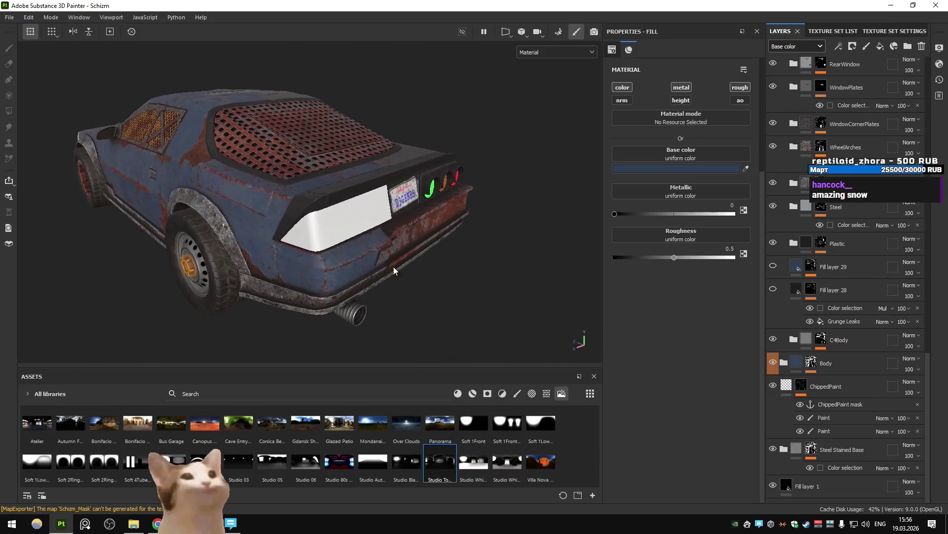
Try the Plastic fill at metallic 1, undo it back to 0, and collapse the Plastic group.
{"action": "left_click", "coordinate": [793, 243]}
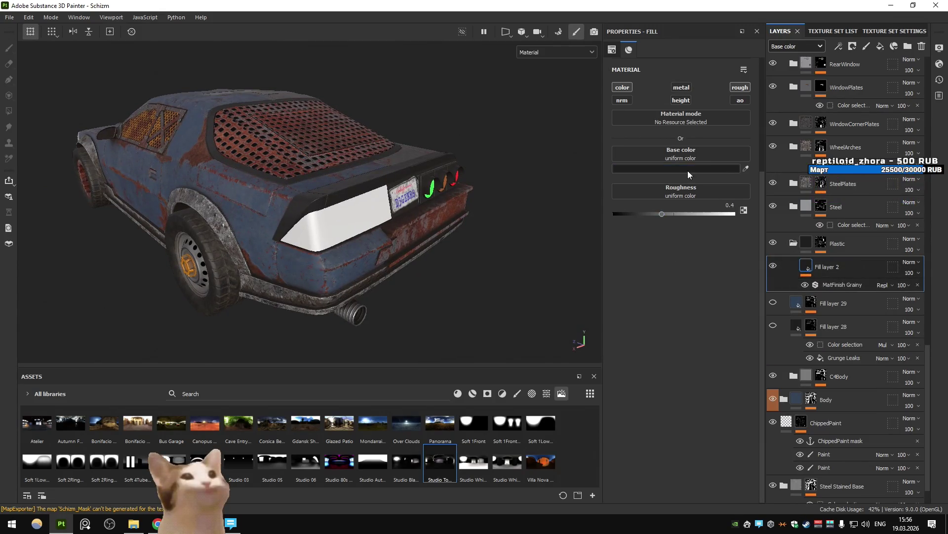
{"action": "left_click", "coordinate": [733, 213]}
{"action": "scroll", "coordinate": [396, 183], "scroll_direction": "up", "scroll_amount": 5}
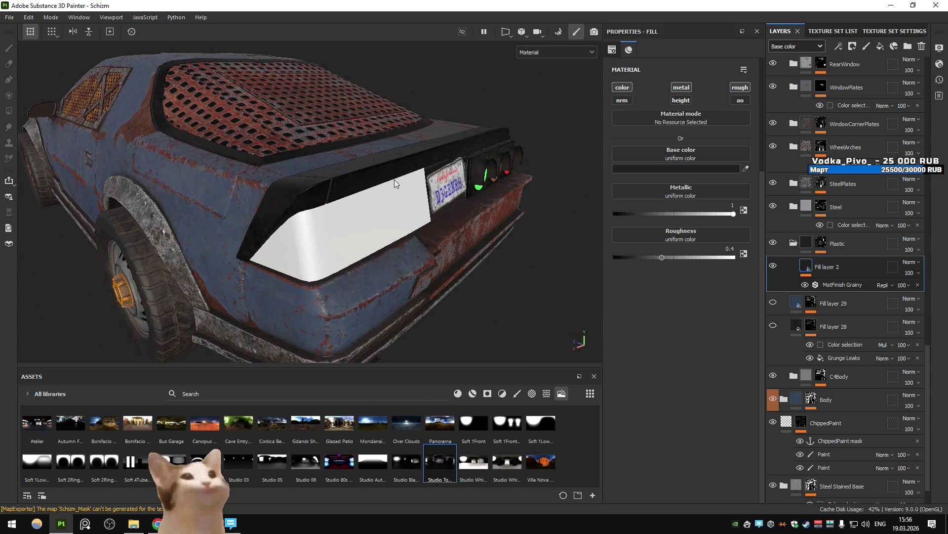
{"action": "key", "text": "ctrl+z"}
{"action": "scroll", "coordinate": [396, 183], "scroll_direction": "down", "scroll_amount": 5}
{"action": "mouse_move", "coordinate": [395, 183]}
{"action": "left_mouse_down", "text": "alt"}
{"action": "mouse_move", "coordinate": [381, 163]}
{"action": "mouse_move", "coordinate": [174, 178]}
{"action": "mouse_move", "coordinate": [416, 183]}
{"action": "mouse_move", "coordinate": [474, 164]}
{"action": "left_mouse_up", "text": "alt"}
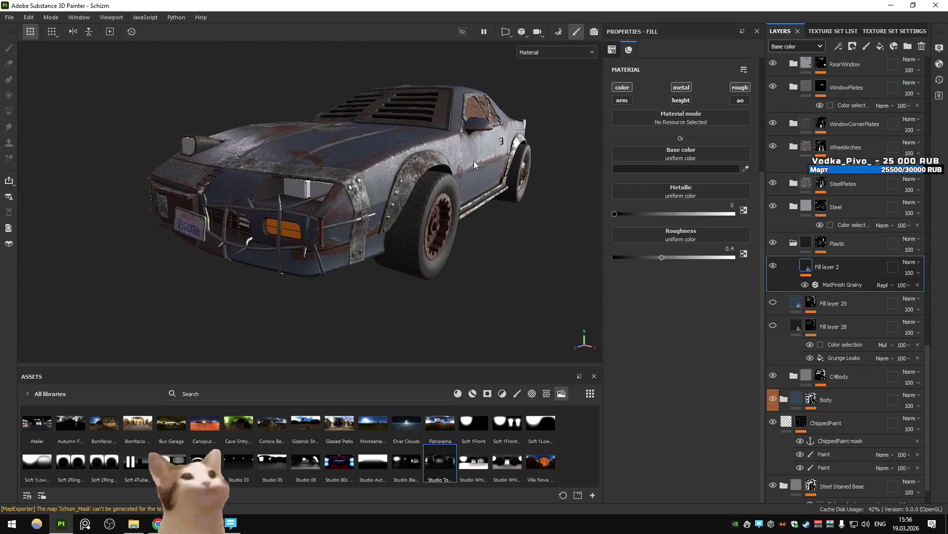
{"action": "left_click", "coordinate": [793, 242]}
{"action": "scroll", "coordinate": [824, 242], "scroll_direction": "up", "scroll_amount": 3}
Add a Paint effect to the WheelArches mask with Linear Dodge blending, using polygon fill.
{"action": "left_click", "coordinate": [843, 267]}
{"action": "left_click", "coordinate": [815, 266]}
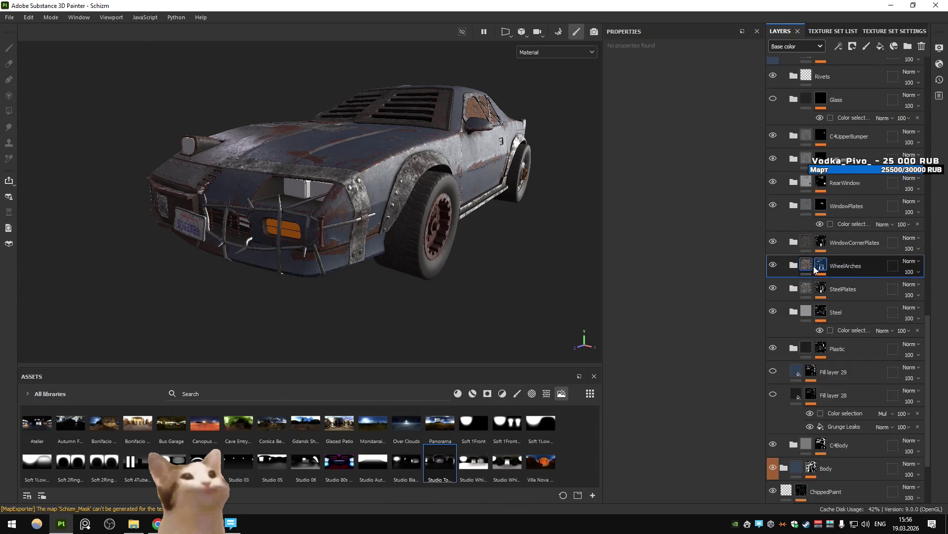
{"action": "left_click", "coordinate": [840, 44]}
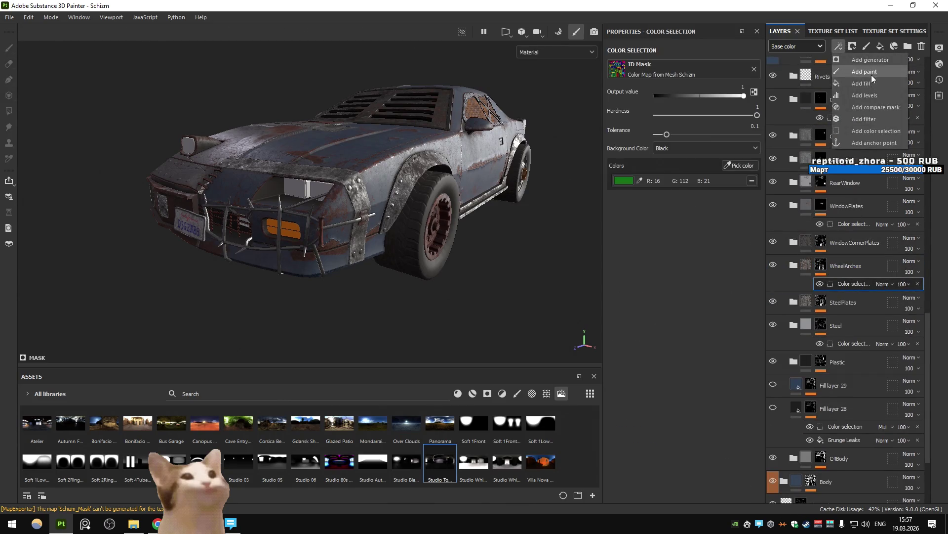
{"action": "left_click", "coordinate": [871, 75]}
{"action": "left_click", "coordinate": [886, 286]}
{"action": "left_click", "coordinate": [914, 90]}
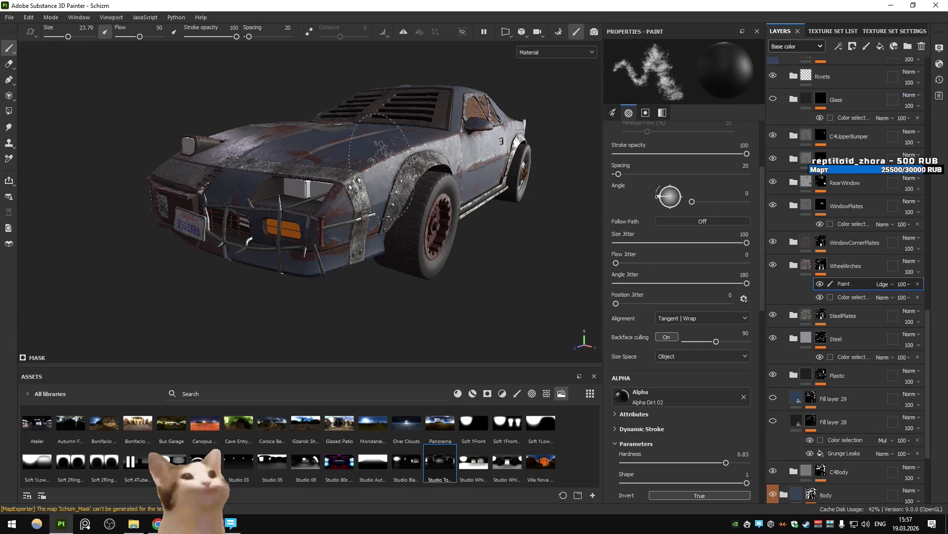
{"action": "left_click", "coordinate": [6, 114]}
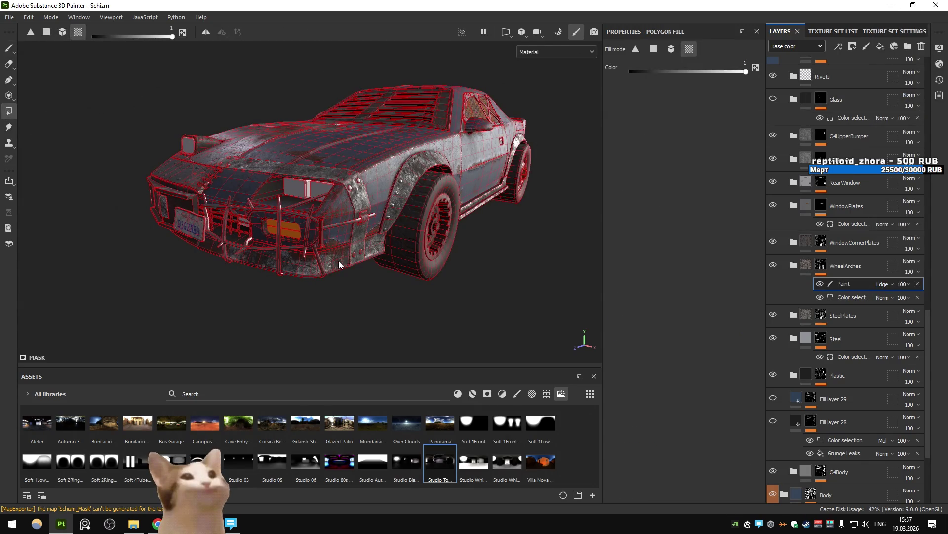
{"action": "left_click", "coordinate": [811, 272]}
Export the five Schizm textures at 2048×2048 and return to the Unity game.
{"action": "mouse_move", "coordinate": [386, 197]}
{"action": "left_mouse_down", "text": "alt"}
{"action": "mouse_move", "coordinate": [445, 193]}
{"action": "mouse_move", "coordinate": [405, 195]}
{"action": "mouse_move", "coordinate": [418, 194]}
{"action": "left_mouse_up", "text": "alt"}
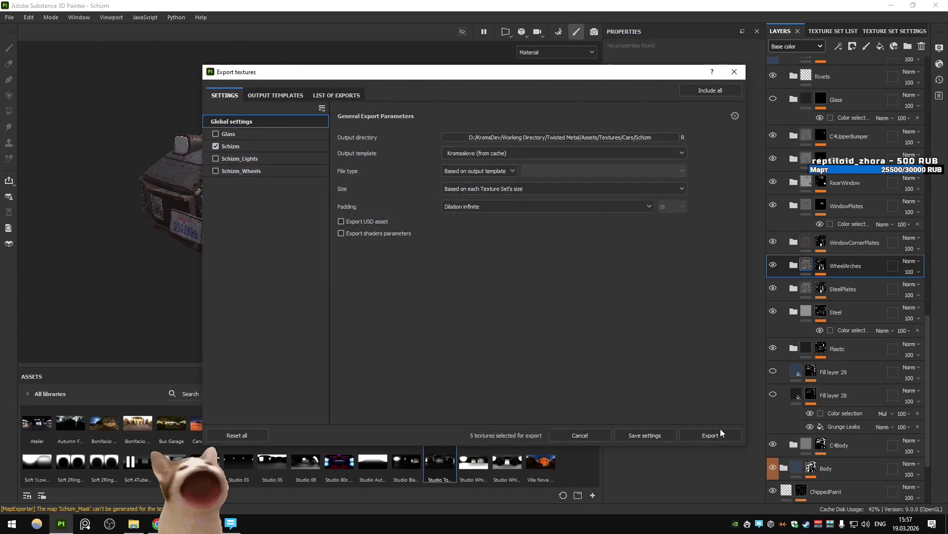
{"action": "left_click", "coordinate": [727, 435]}
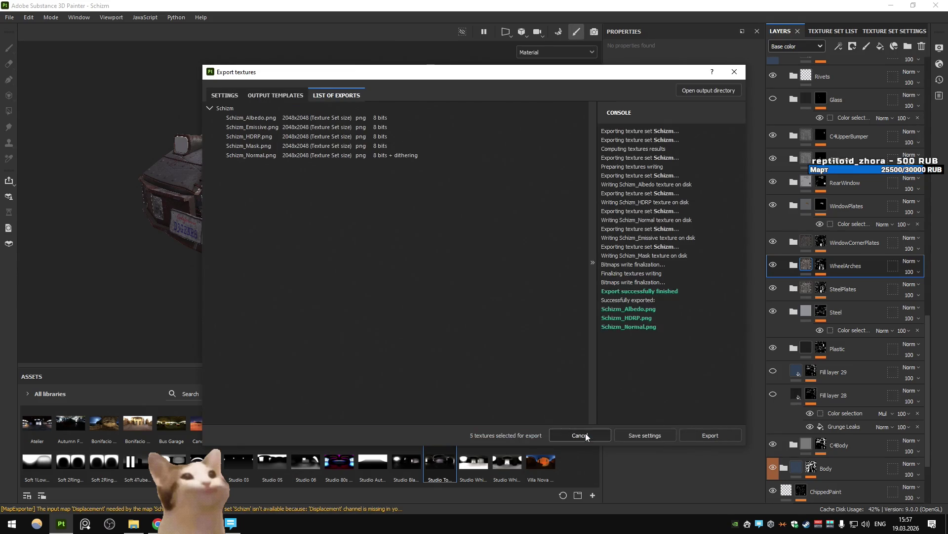
{"action": "left_click", "coordinate": [587, 435]}
{"action": "key", "text": "alt+Tab"}
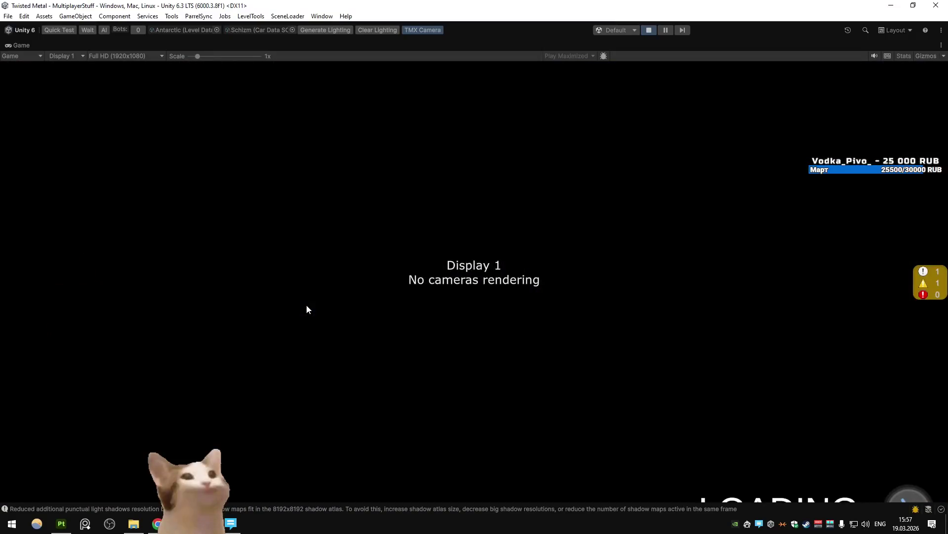
Drive the rusty car with WASD across the City's snowy lots, fenced streets and playground.
{"action": "key", "text": "w"}
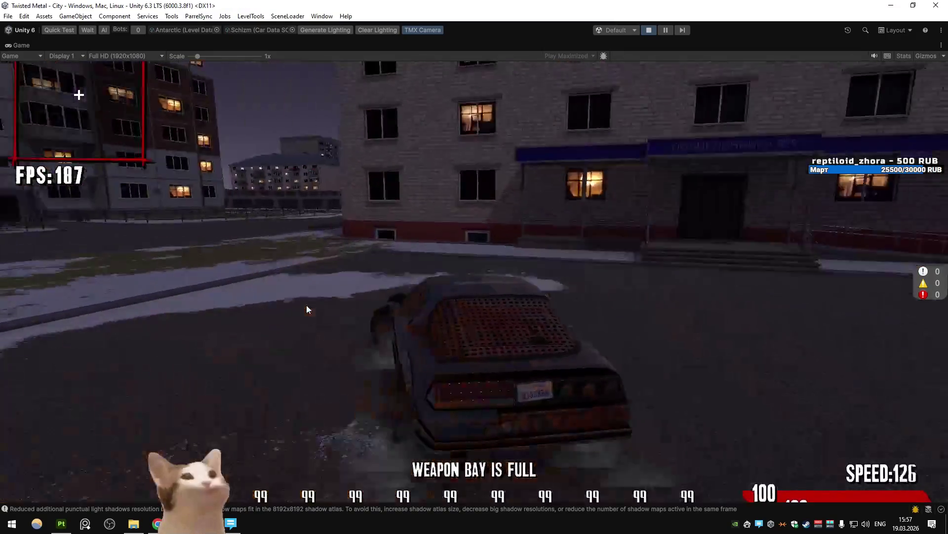
{"action": "key", "text": "a"}
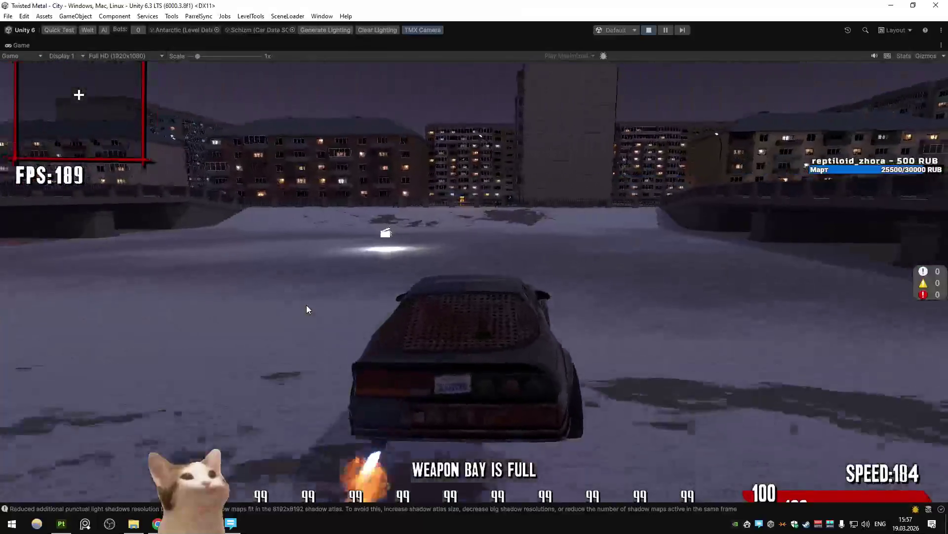
{"action": "key", "text": "d"}
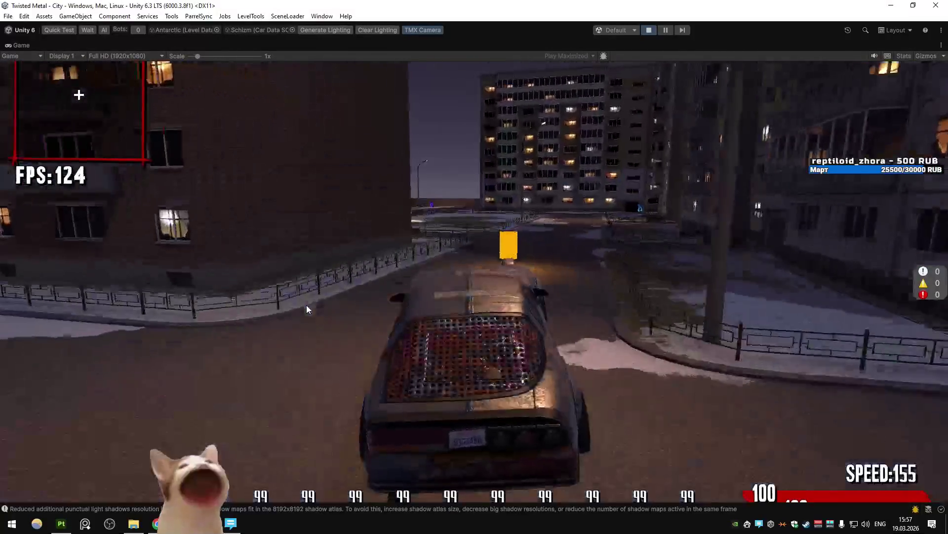
{"action": "key", "text": "w"}
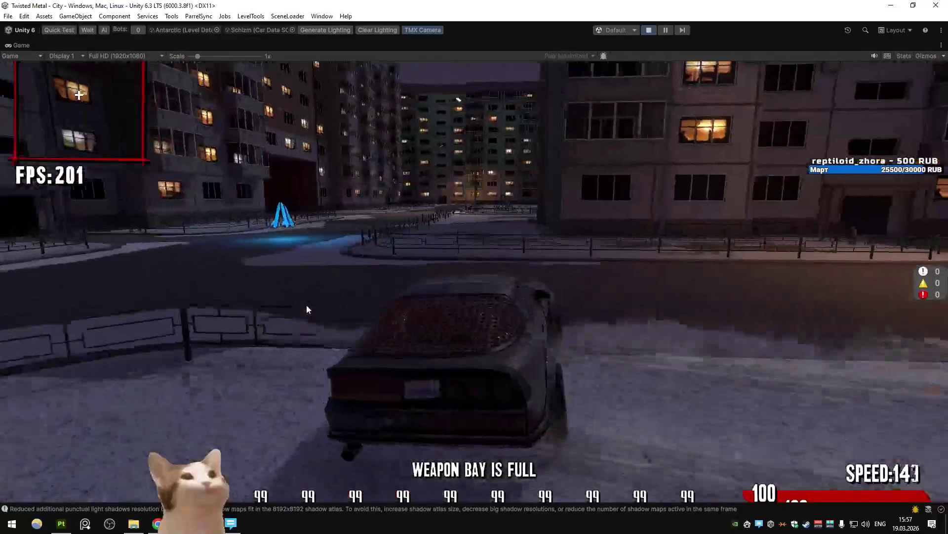
{"action": "key", "text": "a"}
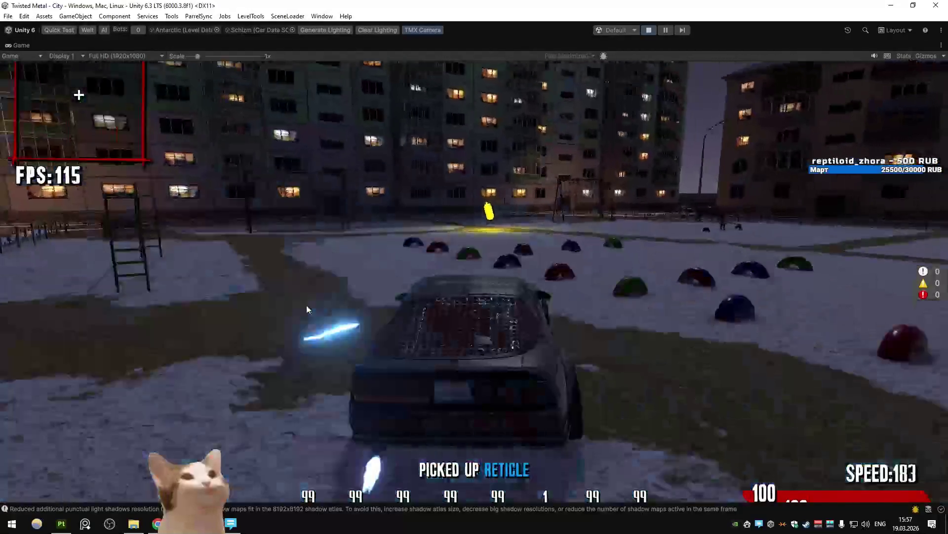
{"action": "key", "text": "w"}
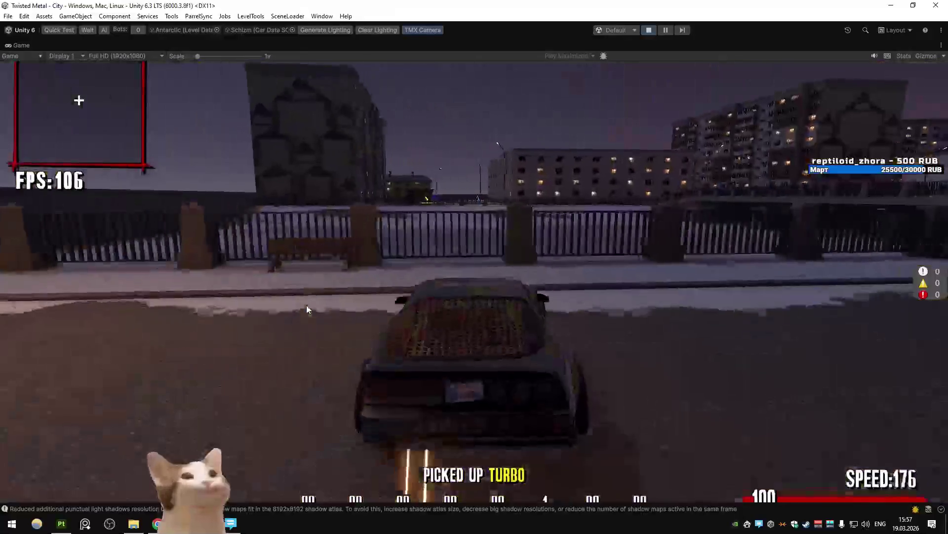
{"action": "key", "text": "d"}
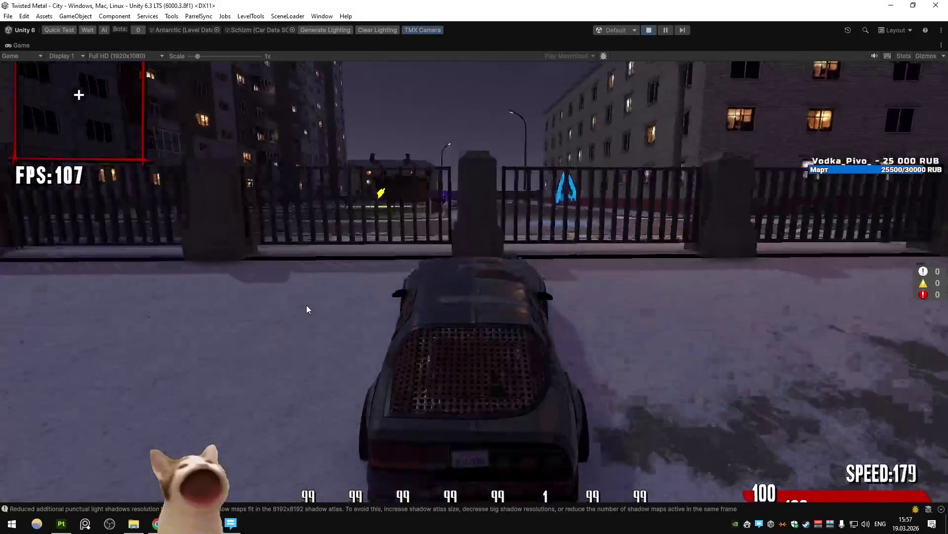
{"action": "key", "text": "a"}
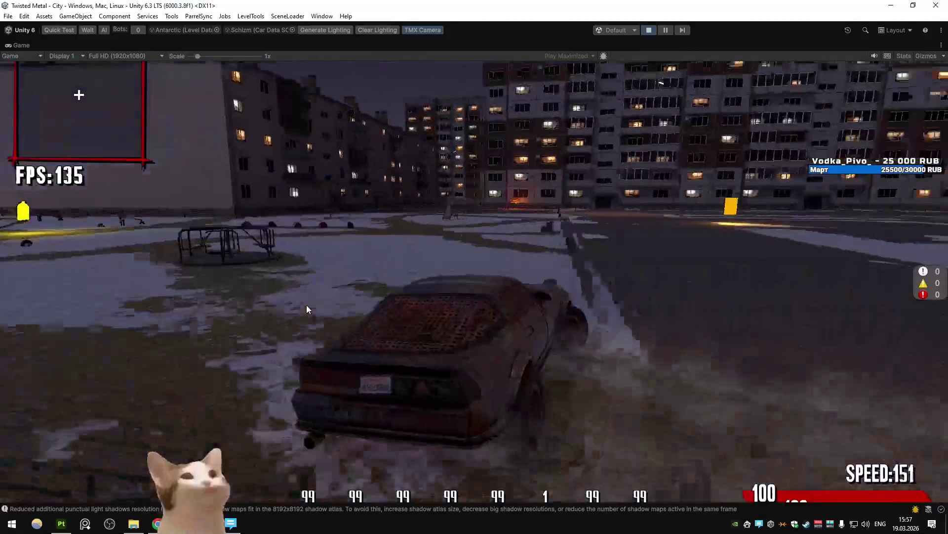
{"action": "key", "text": "w"}
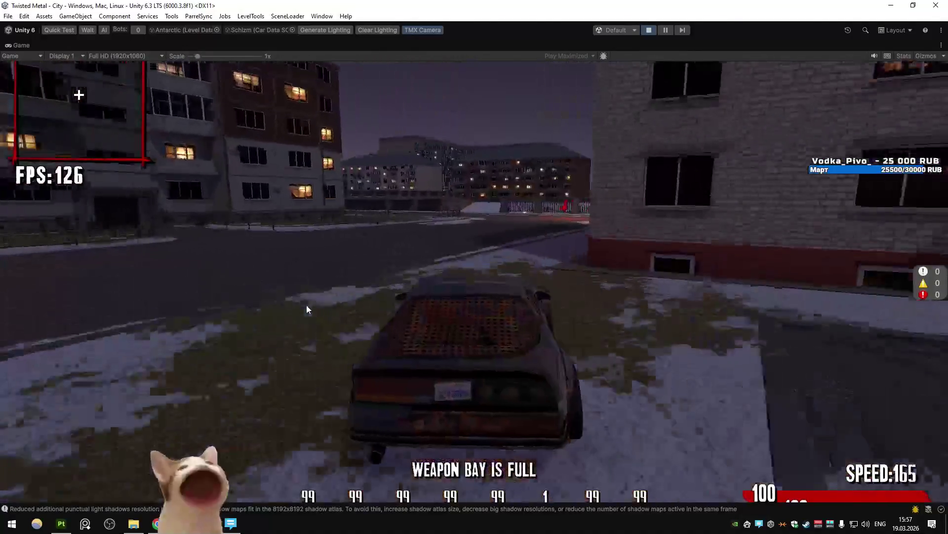
{"action": "key", "text": "w"}
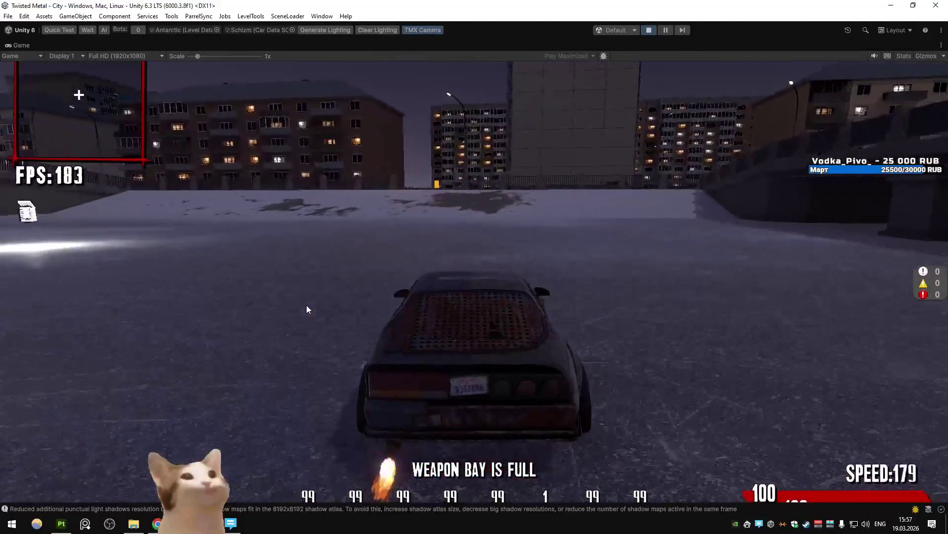
{"action": "key", "text": "d"}
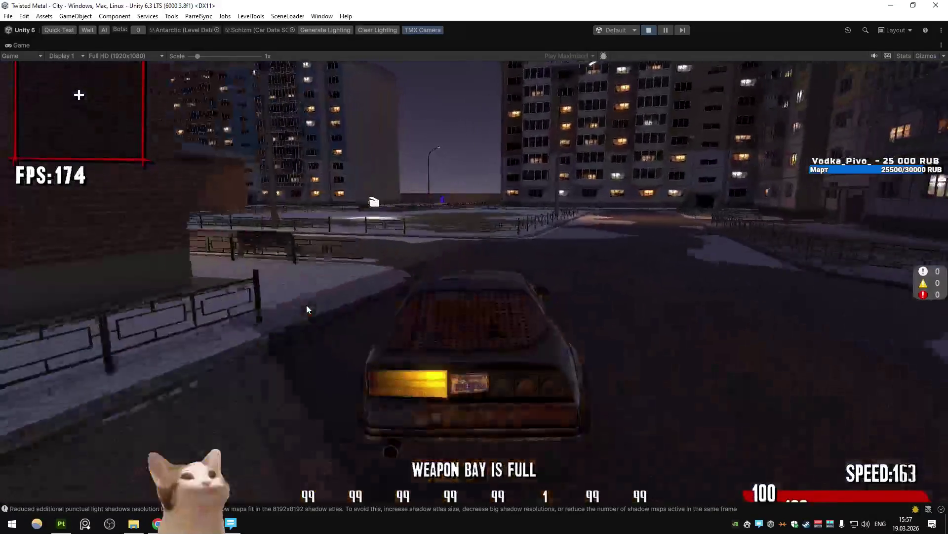
{"action": "key", "text": "w"}
{"action": "key", "text": "a"}
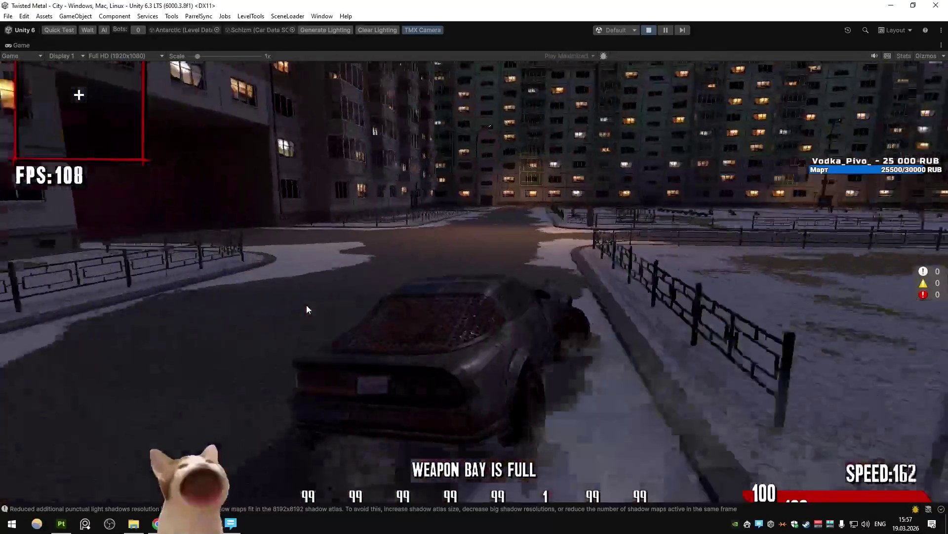
{"action": "key", "text": "d"}
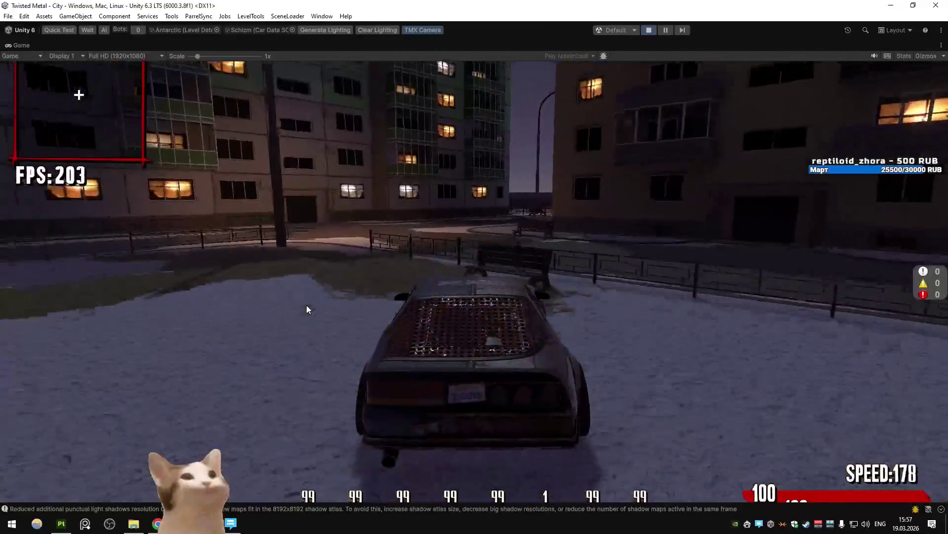
Keep driving past the bridge and apartment buildings, braking onto the road along the wall.
{"action": "key", "text": "a"}
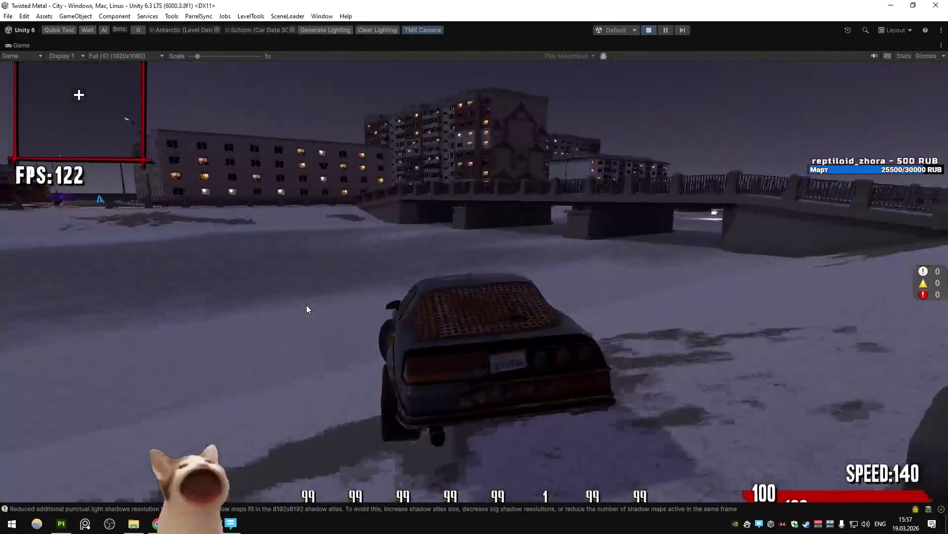
{"action": "key", "text": "a"}
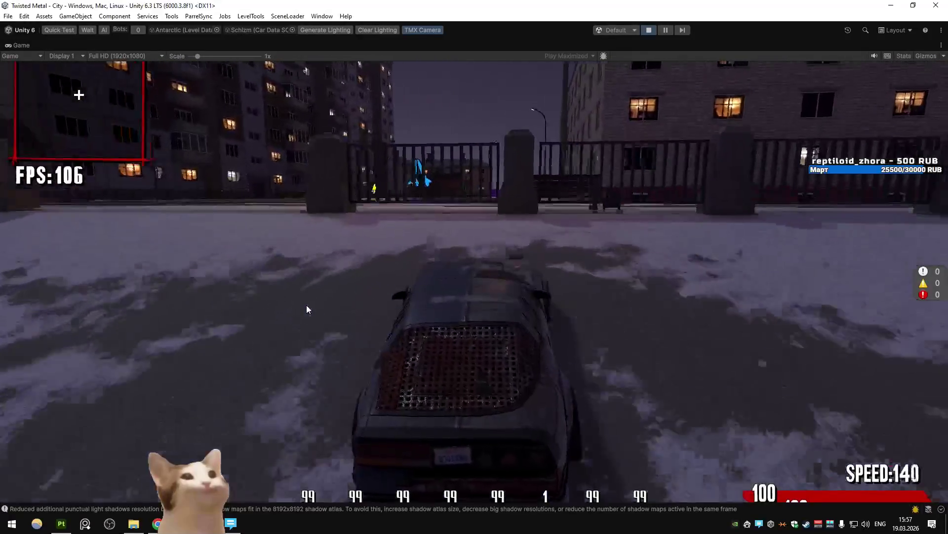
{"action": "key", "text": "a"}
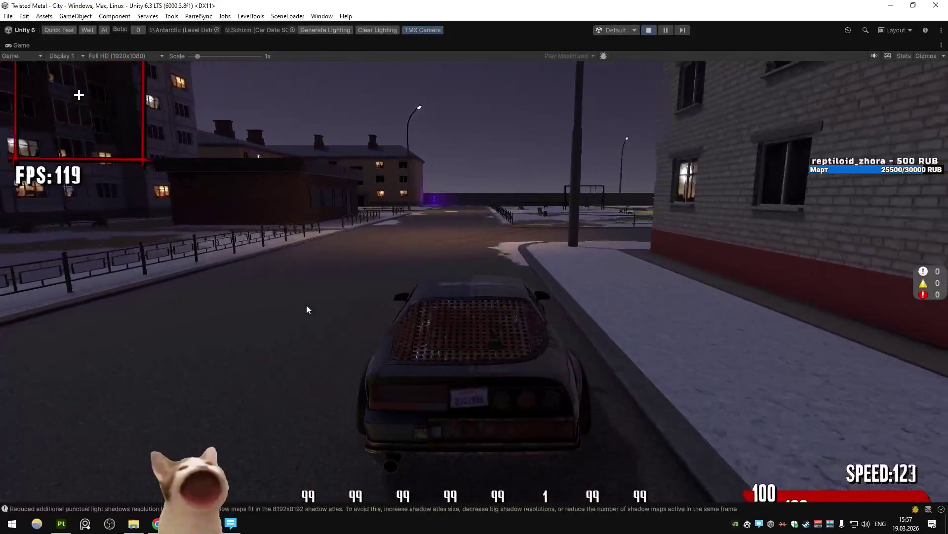
{"action": "key", "text": "d"}
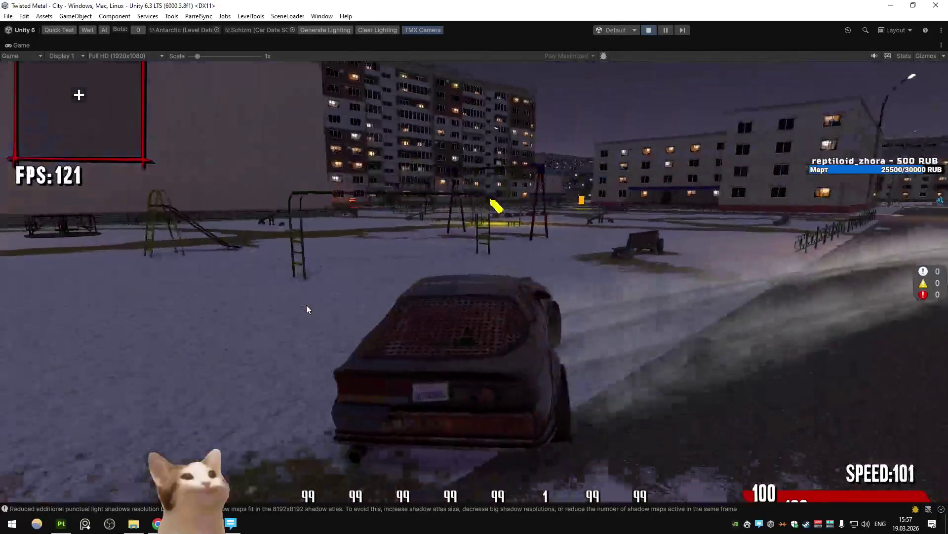
{"action": "key", "text": "w"}
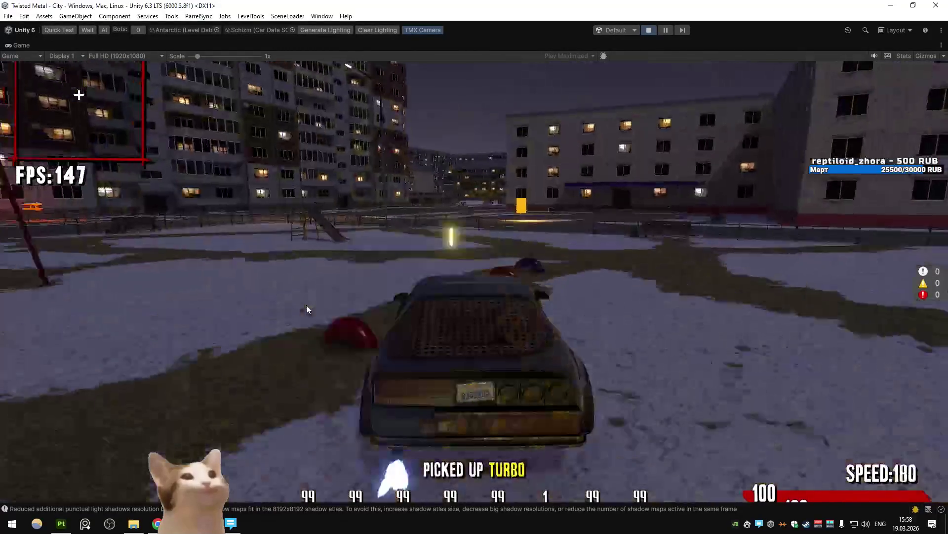
{"action": "key", "text": "a"}
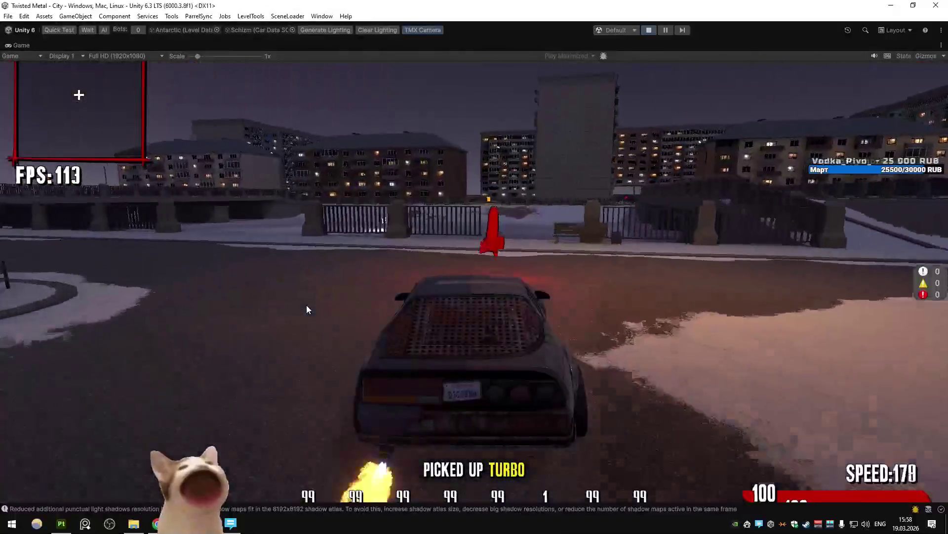
{"action": "key", "text": "w"}
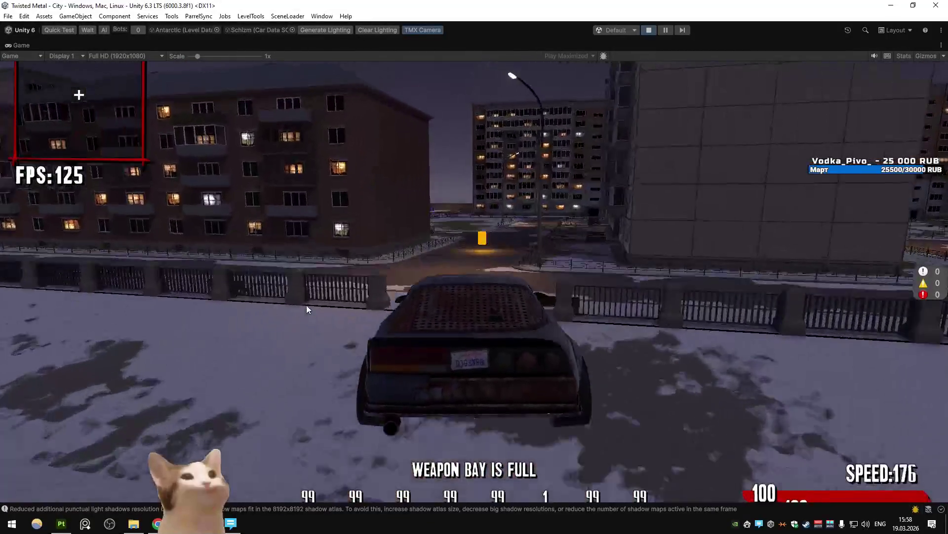
{"action": "key", "text": "a"}
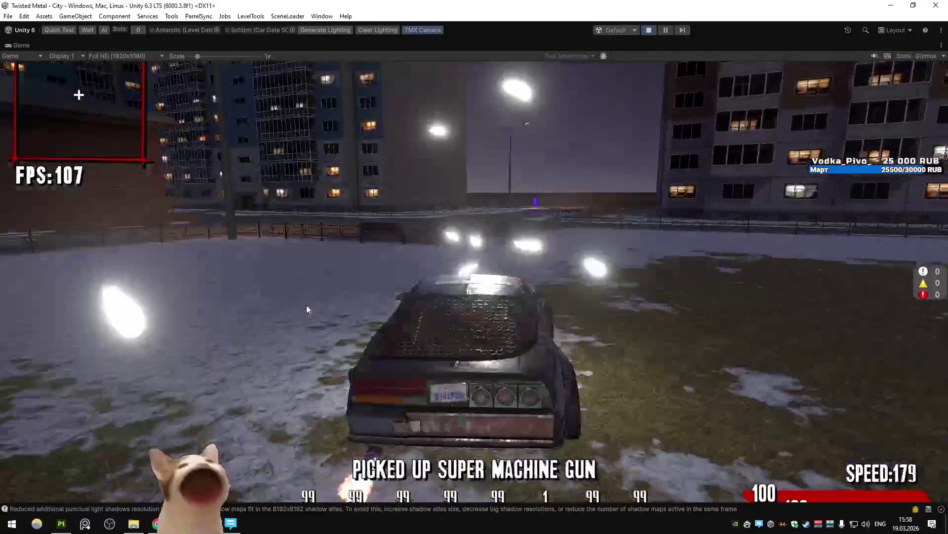
{"action": "key", "text": "d"}
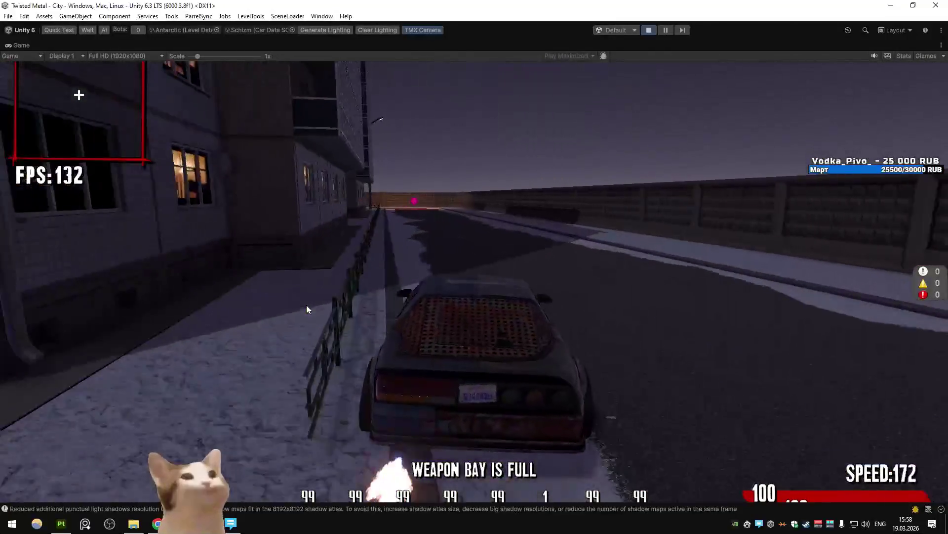
{"action": "key", "text": "a"}
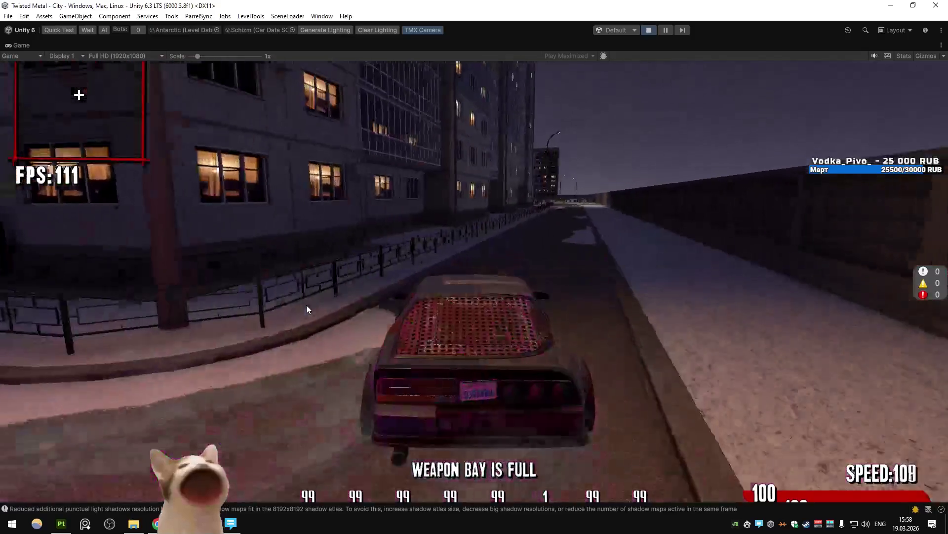
{"action": "key", "text": "s"}
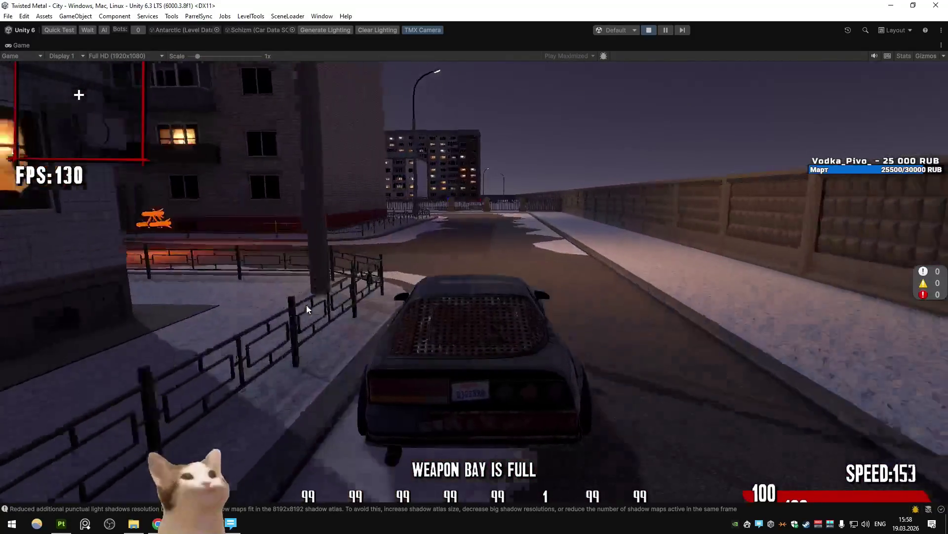
{"action": "key", "text": "w"}
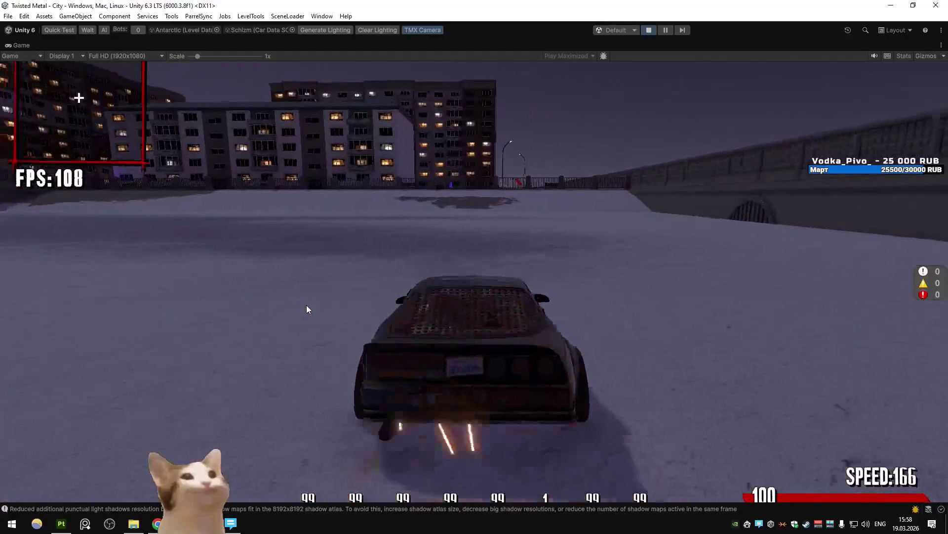
{"action": "key", "text": "s"}
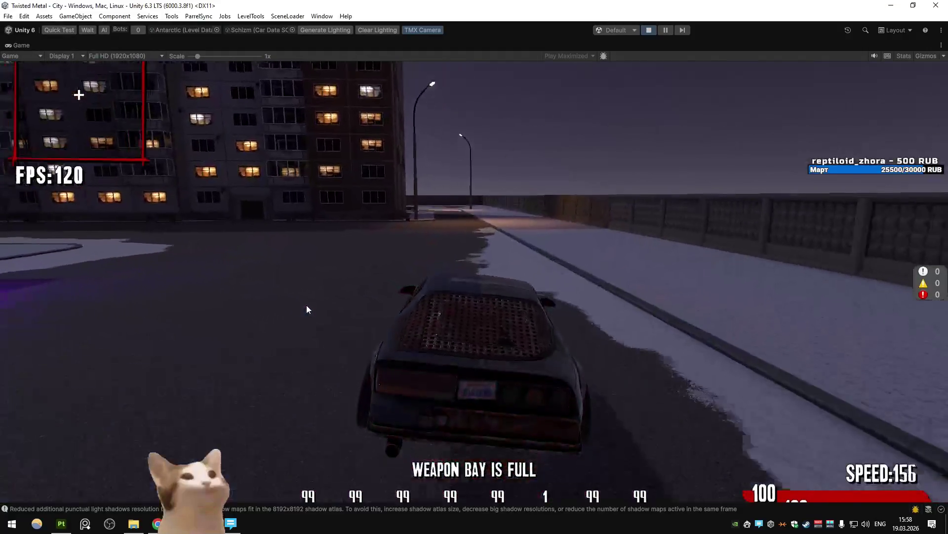
{"action": "key", "text": "alt+Tab"}
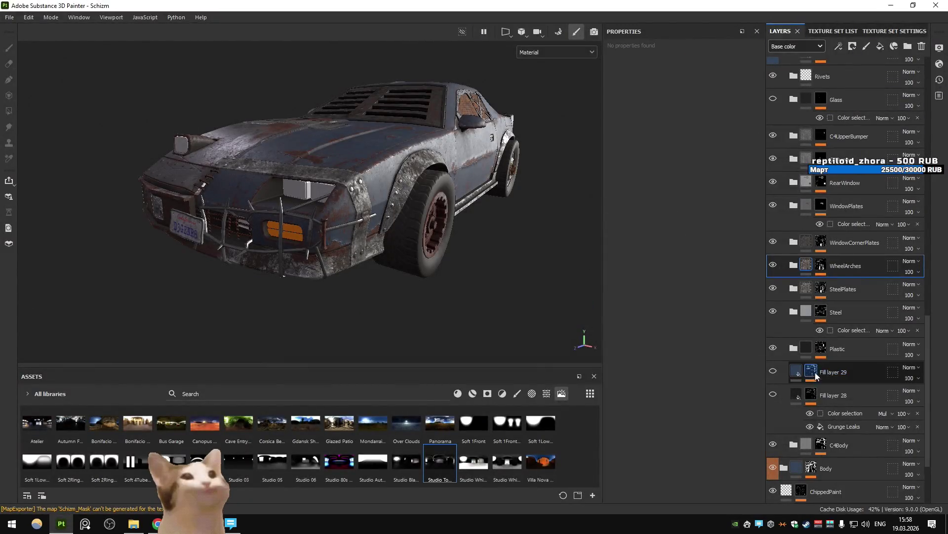
Paste a MatFinish Grainy fill layer into the Plastic folder and re-export the Schizm textures.
{"action": "key", "text": "ctrl+v"}
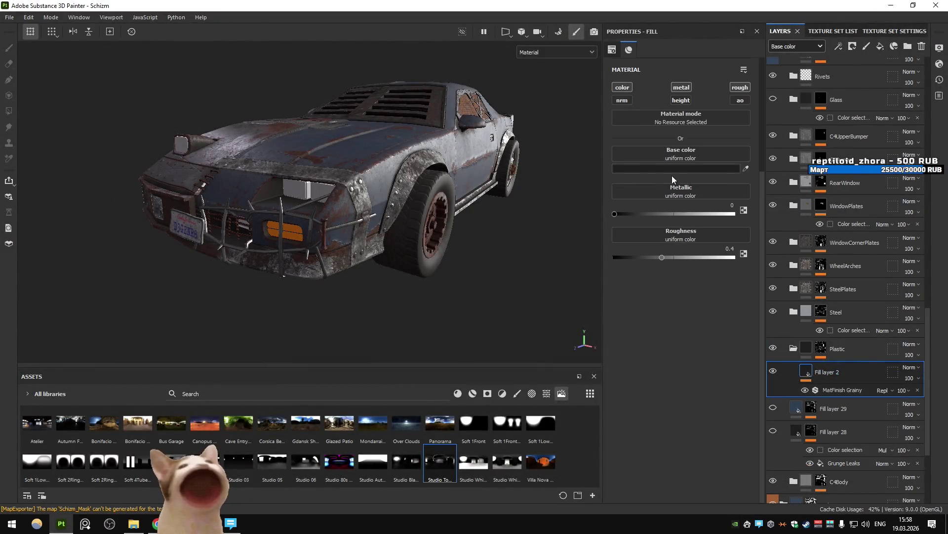
{"action": "left_click", "coordinate": [673, 168]}
{"action": "left_click_drag", "start_coordinate": [485, 147], "coordinate": [237, 203], "text": "alt"}
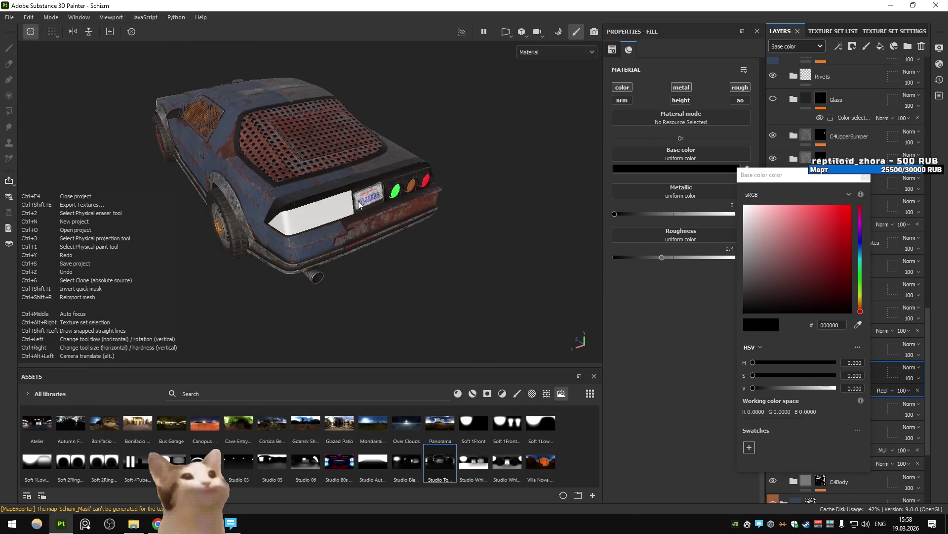
{"action": "key", "text": "ctrl+shift+e"}
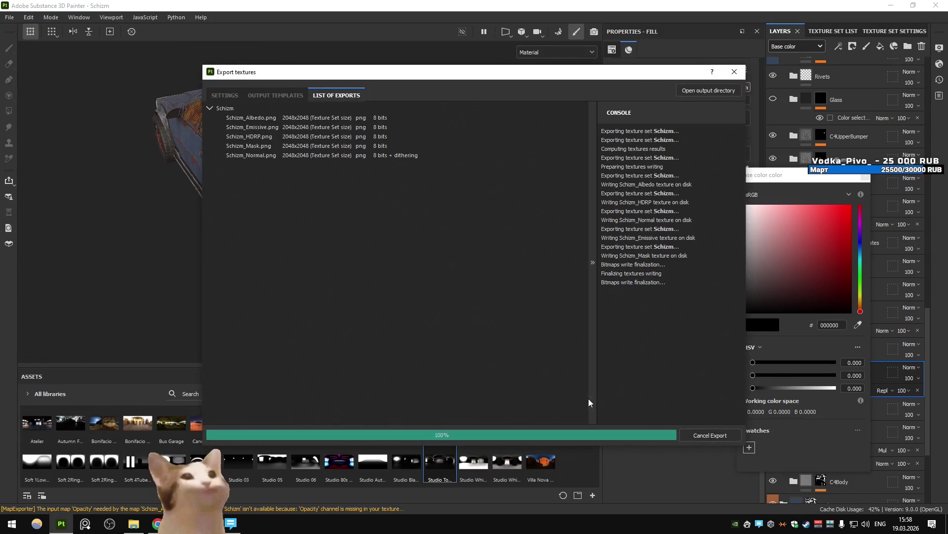
{"action": "key", "text": "alt+Tab"}
Load the TexasFields level by entering 'changescene' in the in-game console.
{"action": "key", "text": "w"}
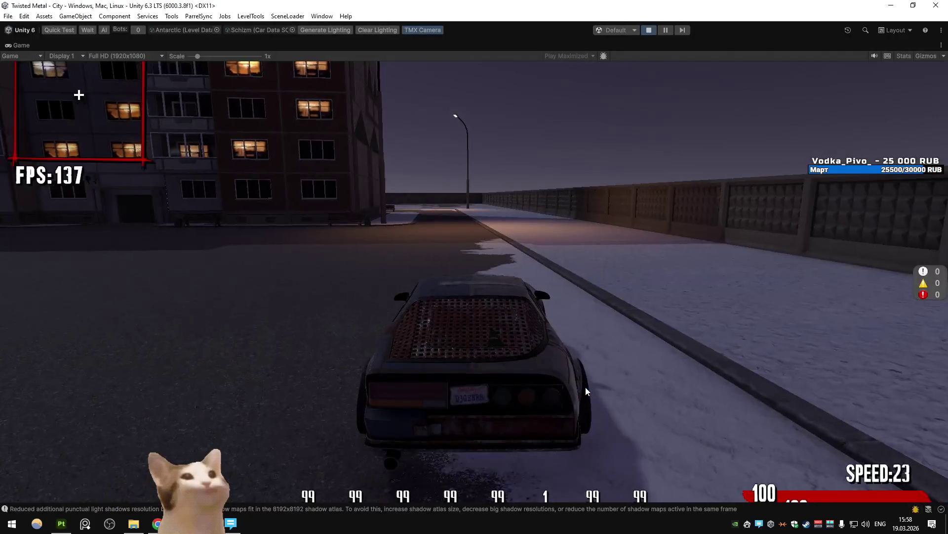
{"action": "key", "text": "d"}
{"action": "key", "text": "grave"}
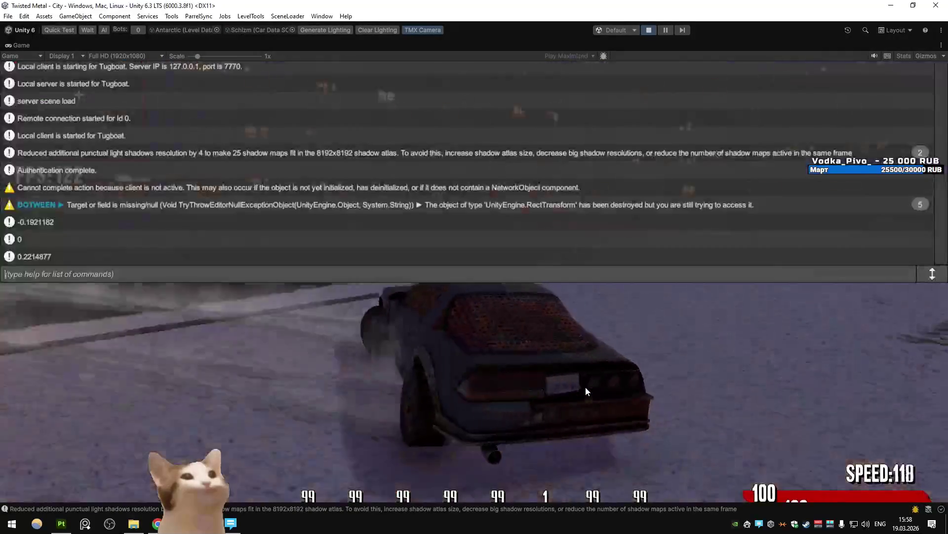
{"action": "type", "text": "changescene"}
{"action": "key", "text": "Return"}
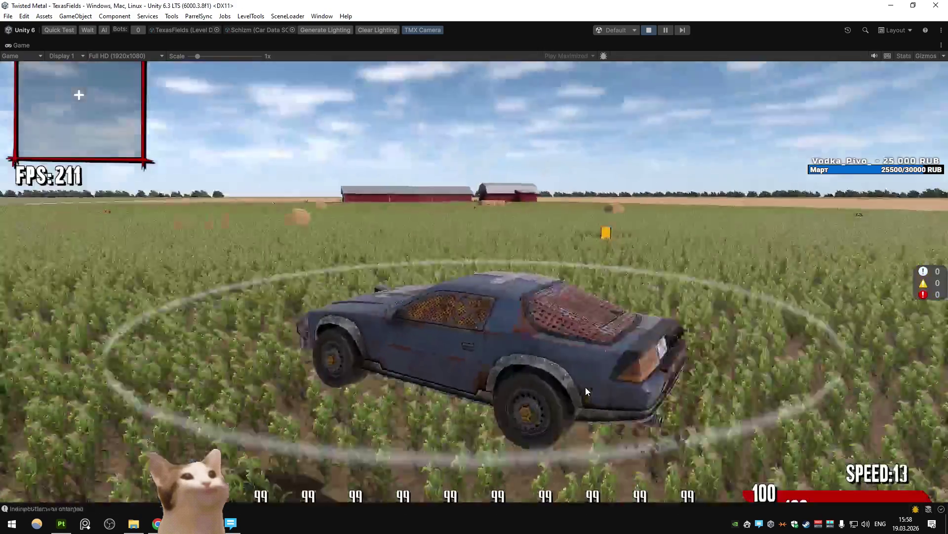
Drive through the TexasFields cornfield, brake to a stop, and re-export the textures in Painter.
{"action": "key", "text": "w"}
{"action": "key", "text": "w"}
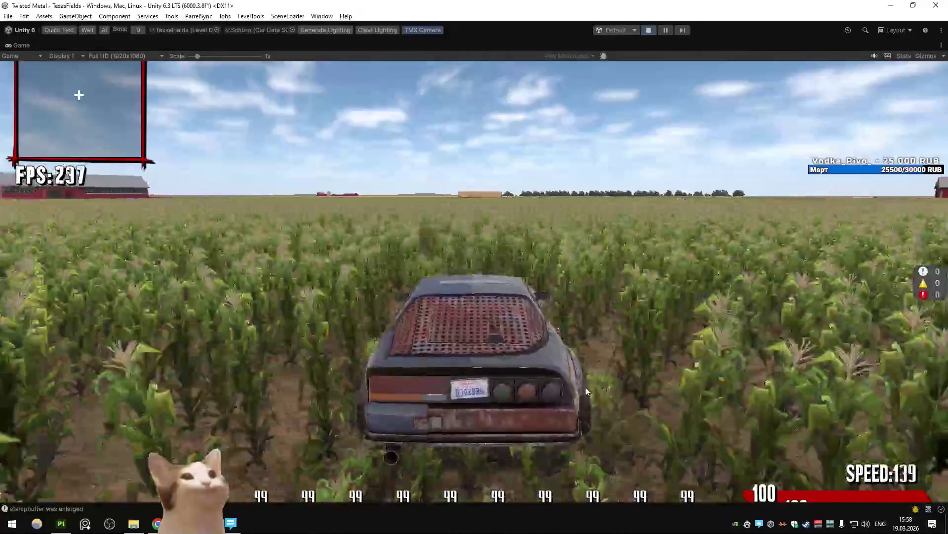
{"action": "key", "text": "a"}
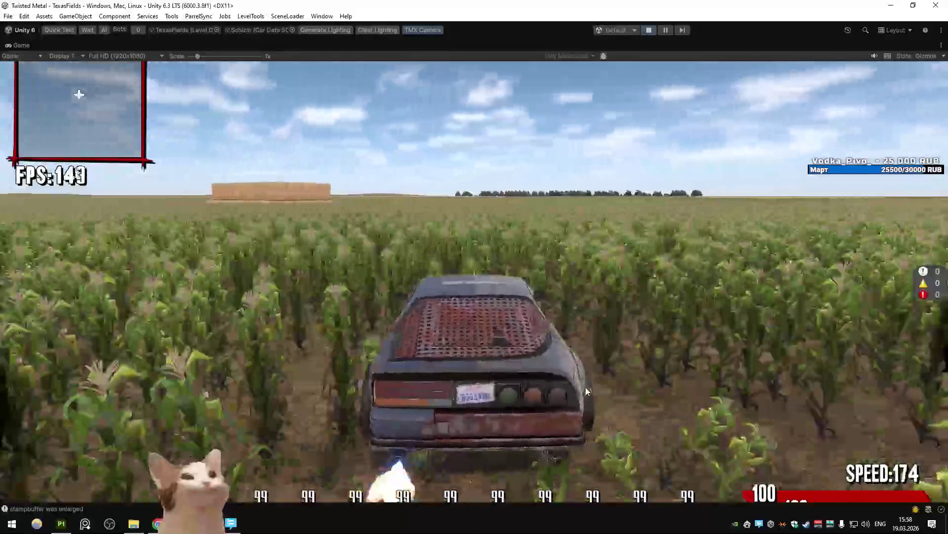
{"action": "key", "text": "a"}
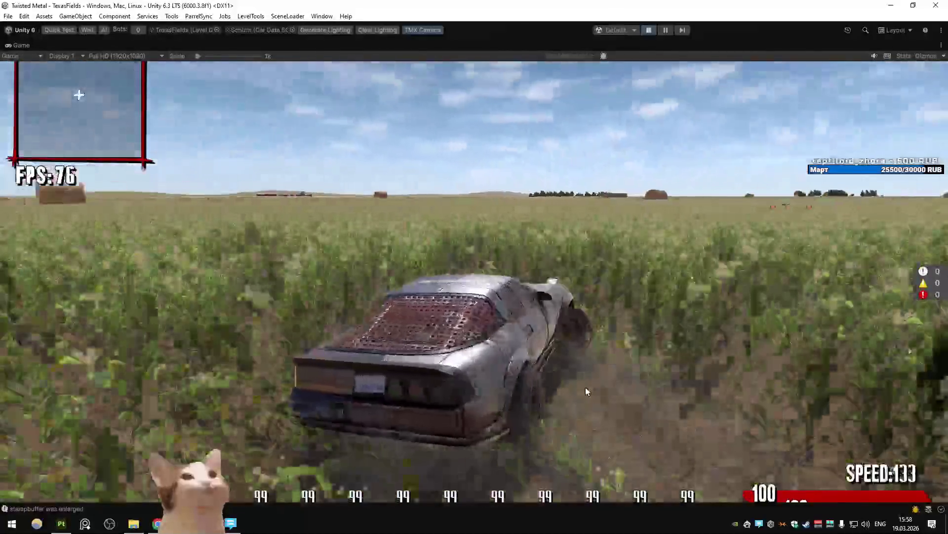
{"action": "key", "text": "s"}
{"action": "key", "text": "w"}
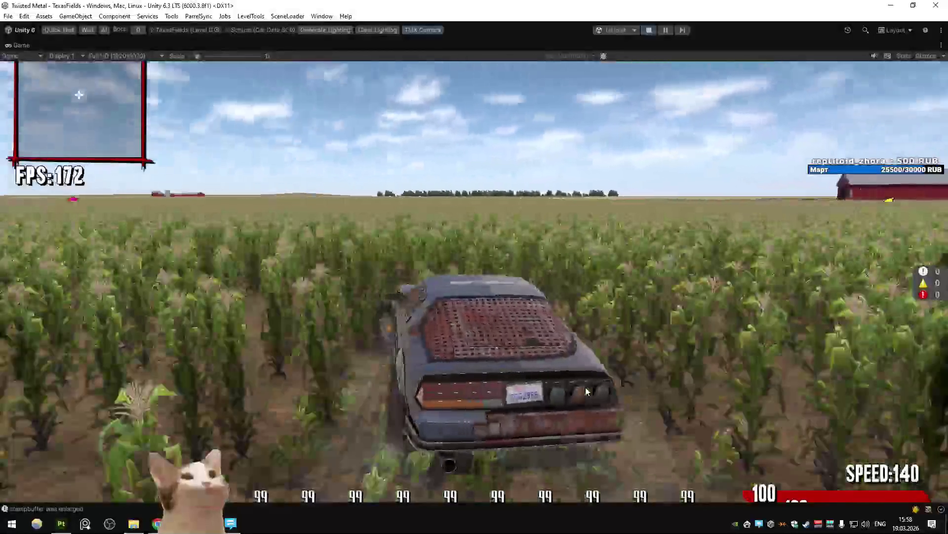
{"action": "key", "text": "a"}
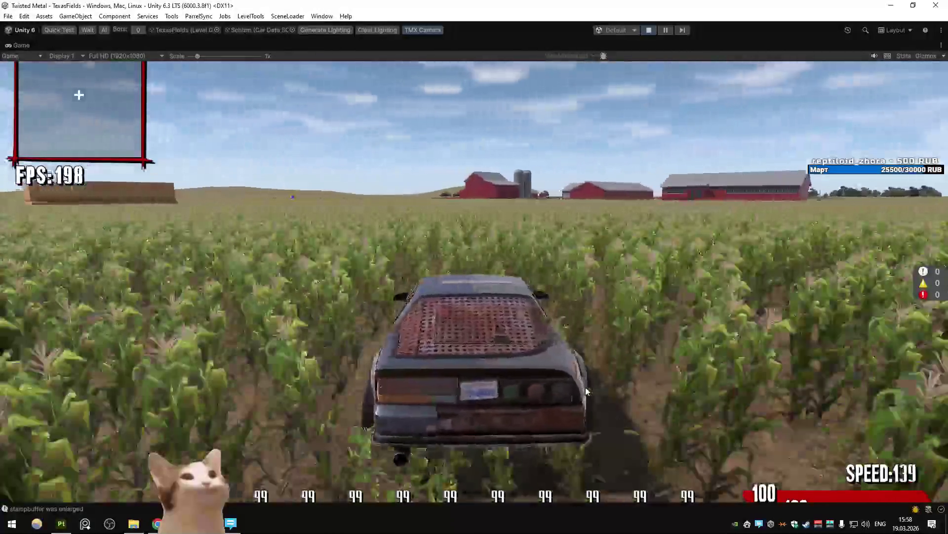
{"action": "key", "text": "s"}
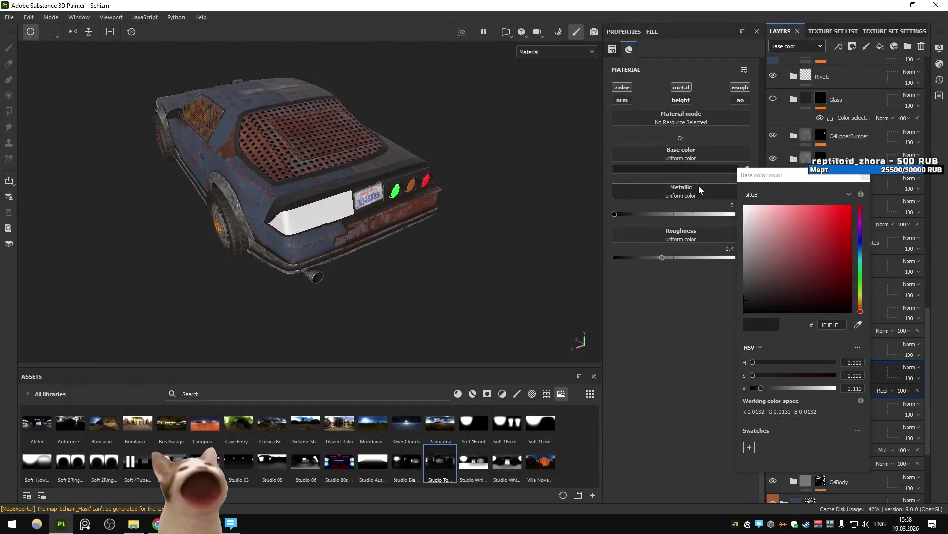
{"action": "left_click", "coordinate": [699, 430]}
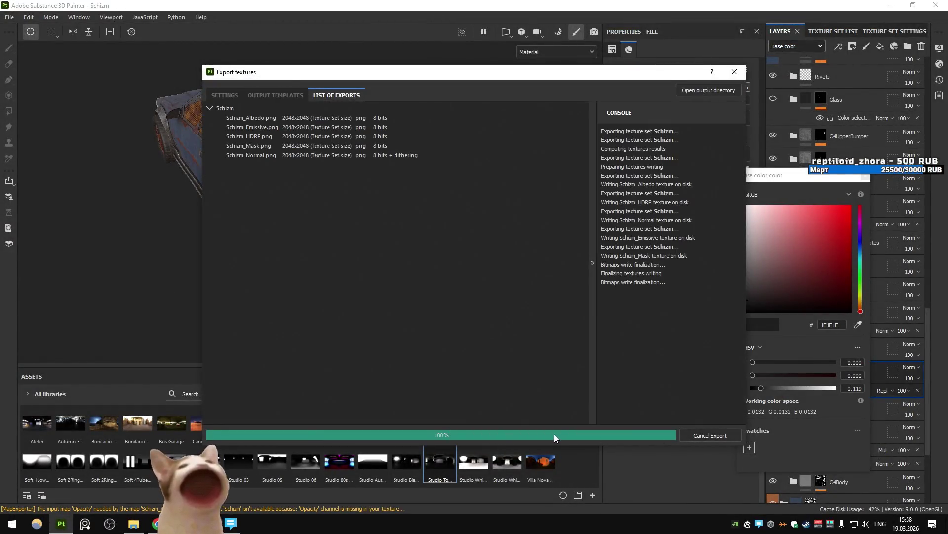
{"action": "key", "text": "alt+Tab"}
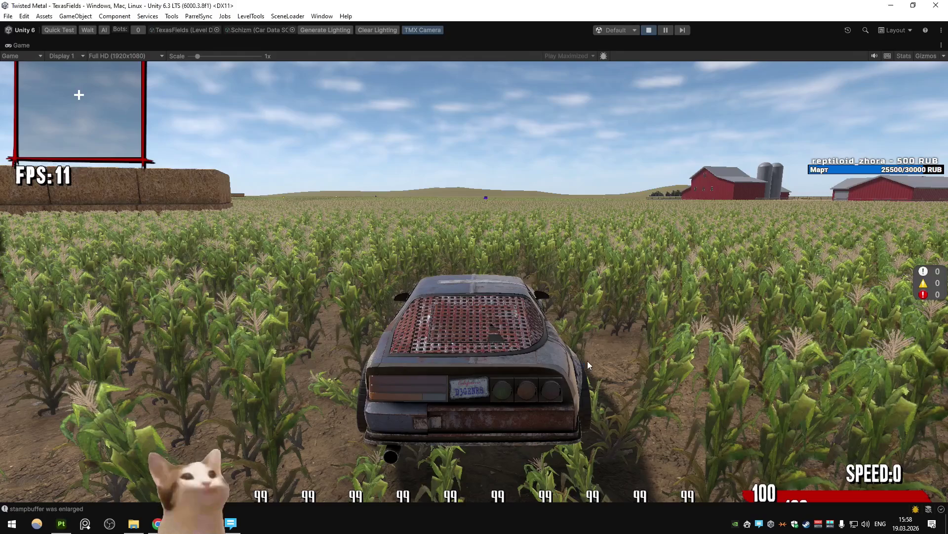
{"action": "key", "text": "w"}
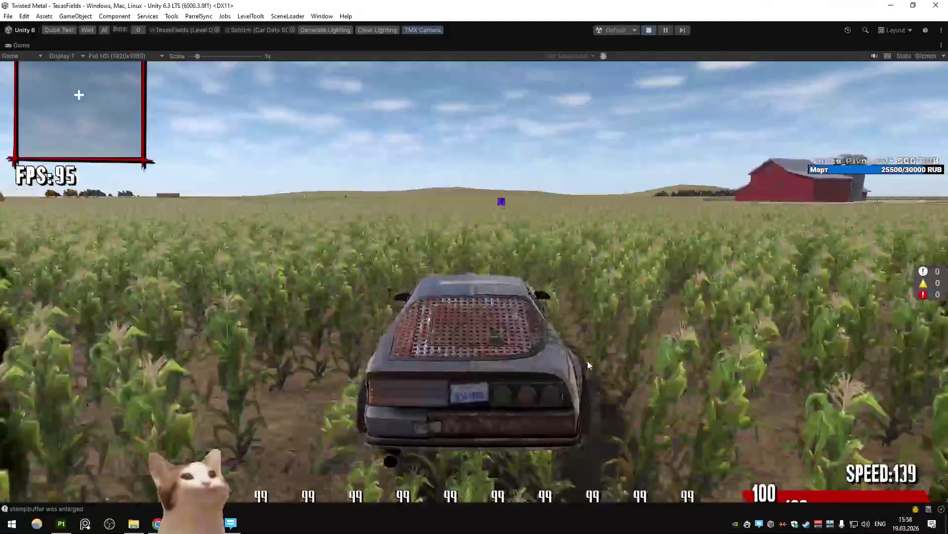
{"action": "key", "text": "d"}
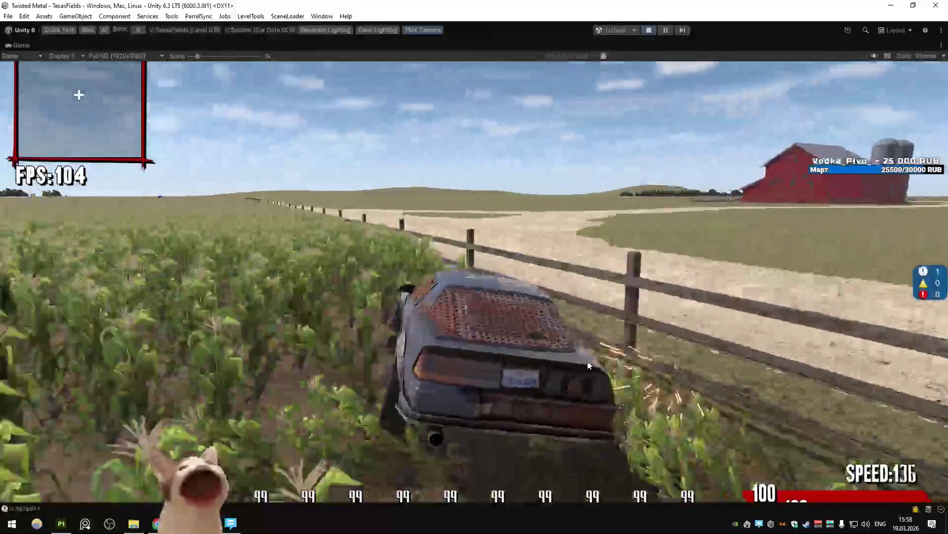
{"action": "key", "text": "a"}
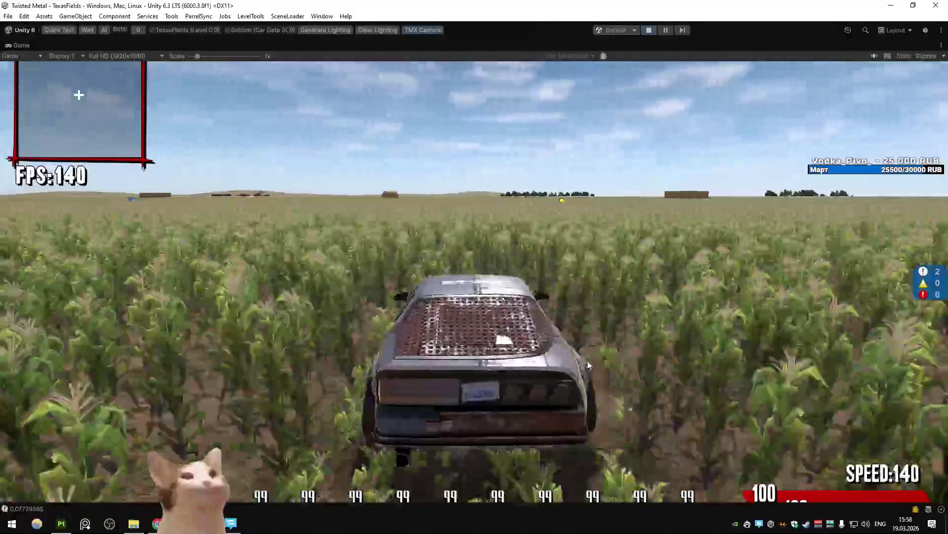
{"action": "key", "text": "w"}
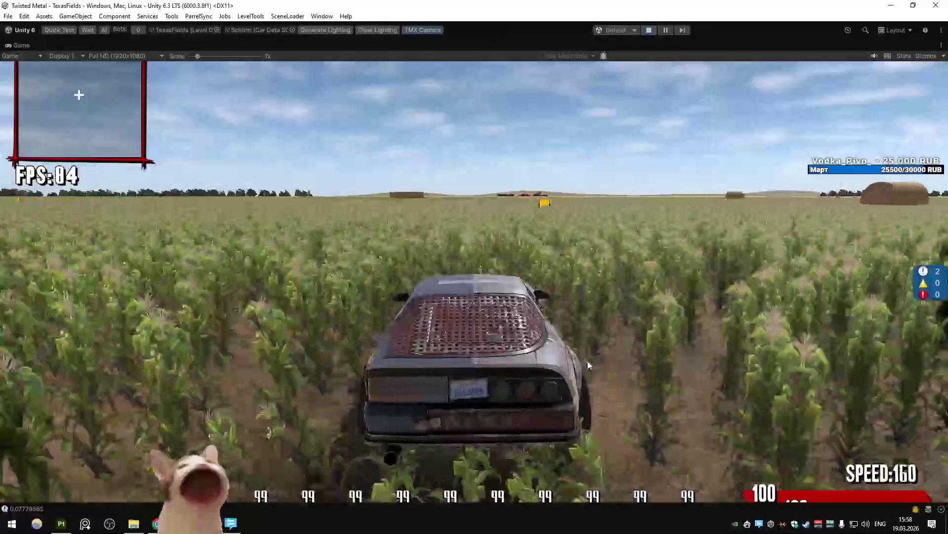
{"action": "key", "text": "w"}
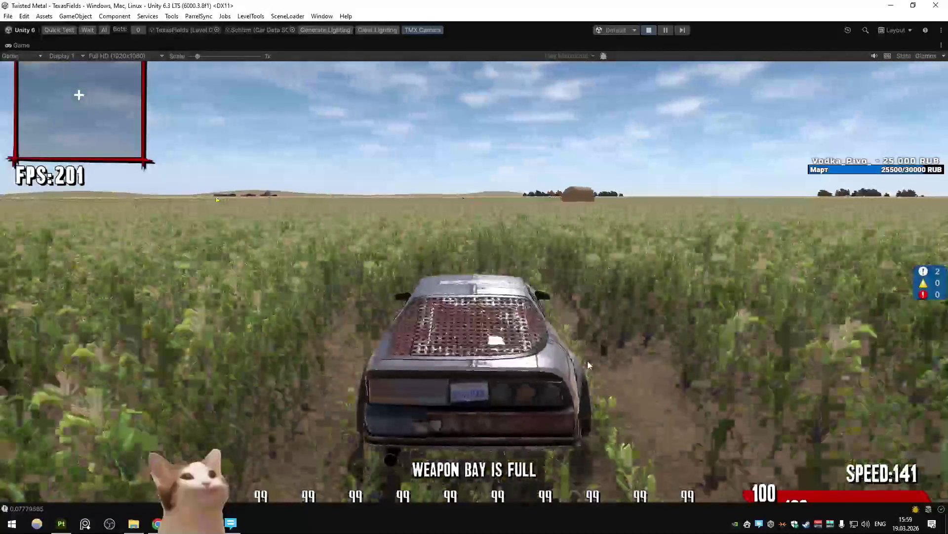
{"action": "key", "text": "w"}
{"action": "key", "text": "d"}
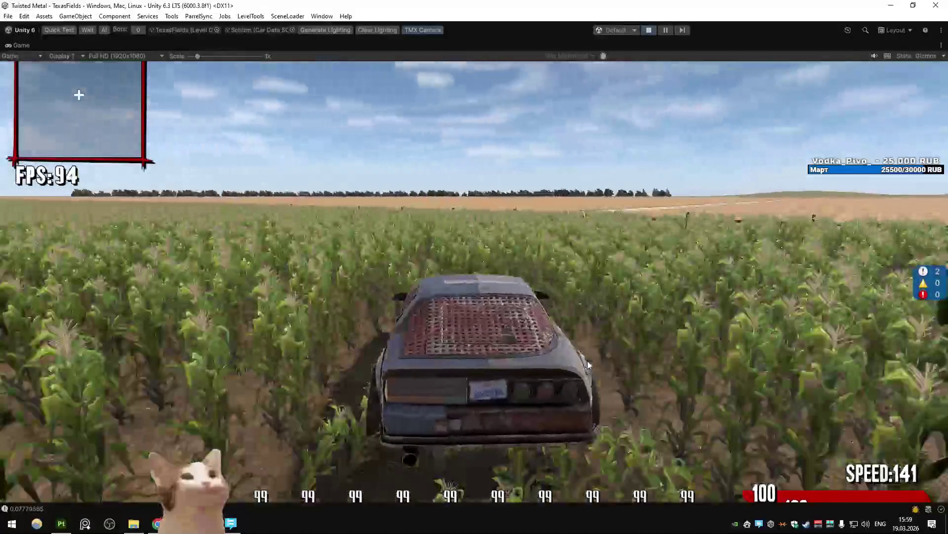
{"action": "key", "text": "a"}
{"action": "key", "text": "a"}
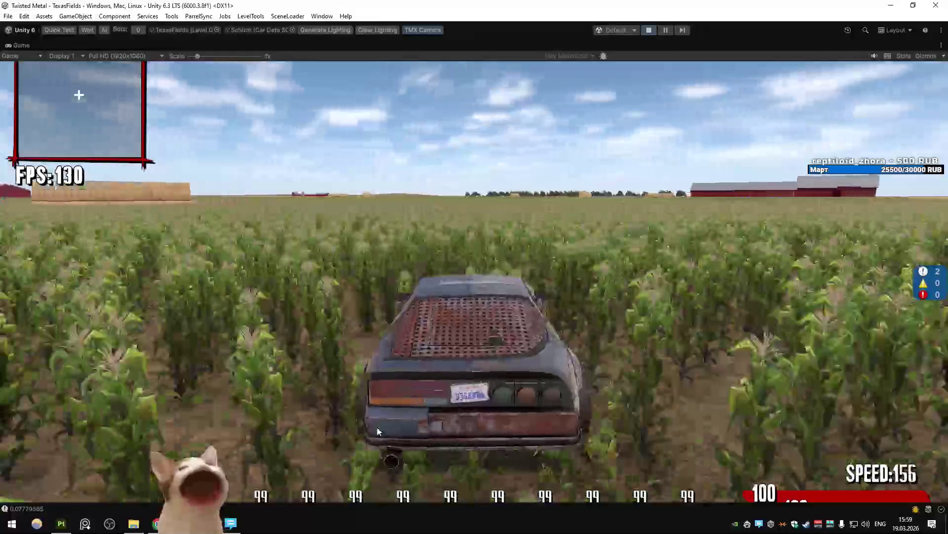